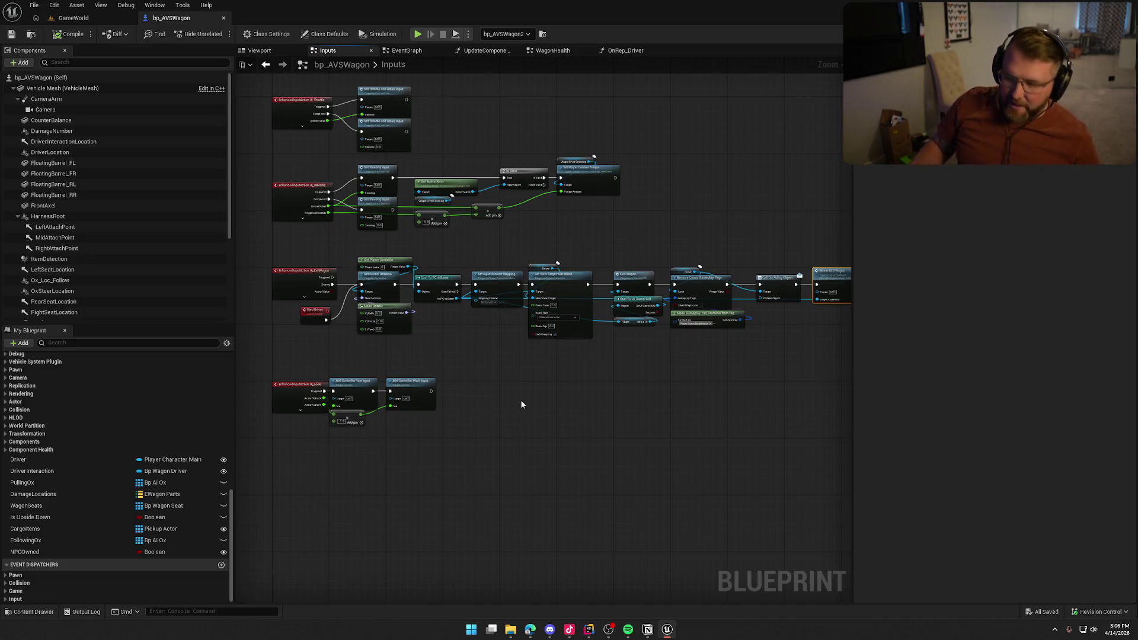
Step: Pan and zoom the Inputs graph to the Exit Wagon nodes, then switch to the EventGraph
{"action": "mouse_move", "coordinate": [661, 372]}
{"action": "left_mouse_down"}
{"action": "mouse_move", "coordinate": [540, 368]}
{"action": "mouse_move", "coordinate": [566, 356]}
{"action": "mouse_move", "coordinate": [595, 369]}
{"action": "left_mouse_up"}
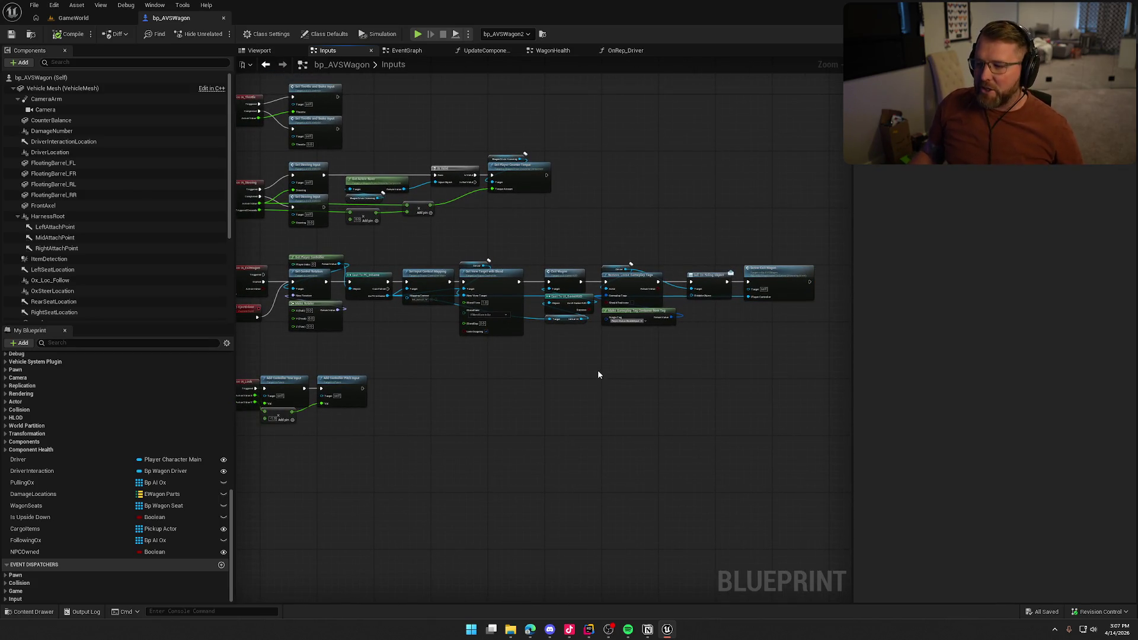
{"action": "scroll", "coordinate": [598, 371], "scroll_direction": "up", "scroll_amount": 3}
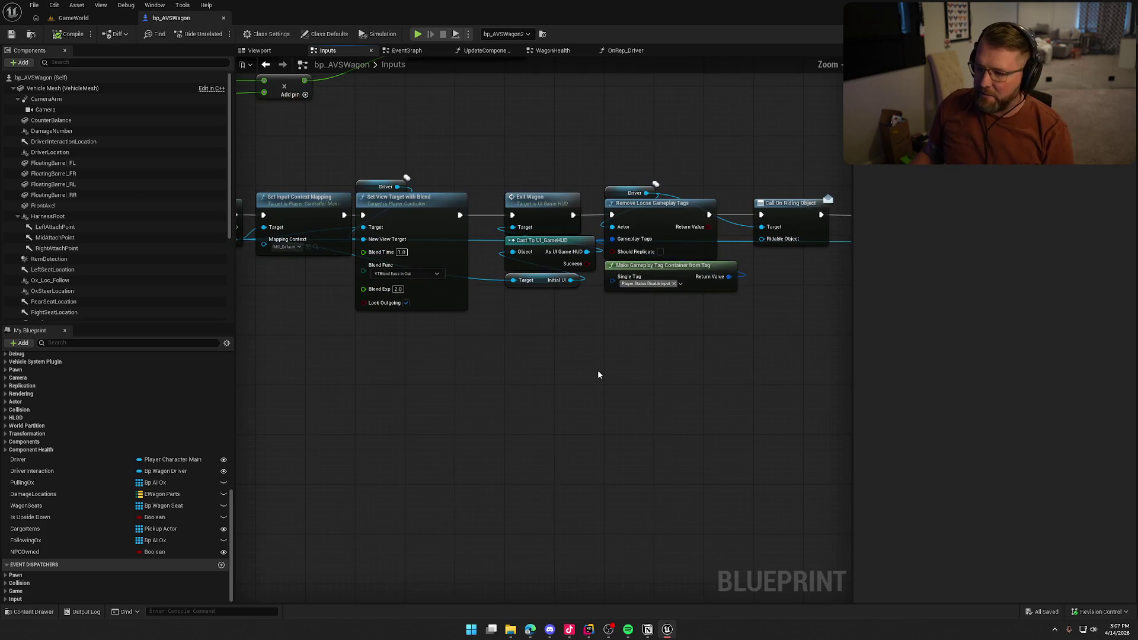
{"action": "mouse_move", "coordinate": [505, 354]}
{"action": "left_mouse_down"}
{"action": "mouse_move", "coordinate": [427, 397]}
{"action": "mouse_move", "coordinate": [887, 407]}
{"action": "left_mouse_up"}
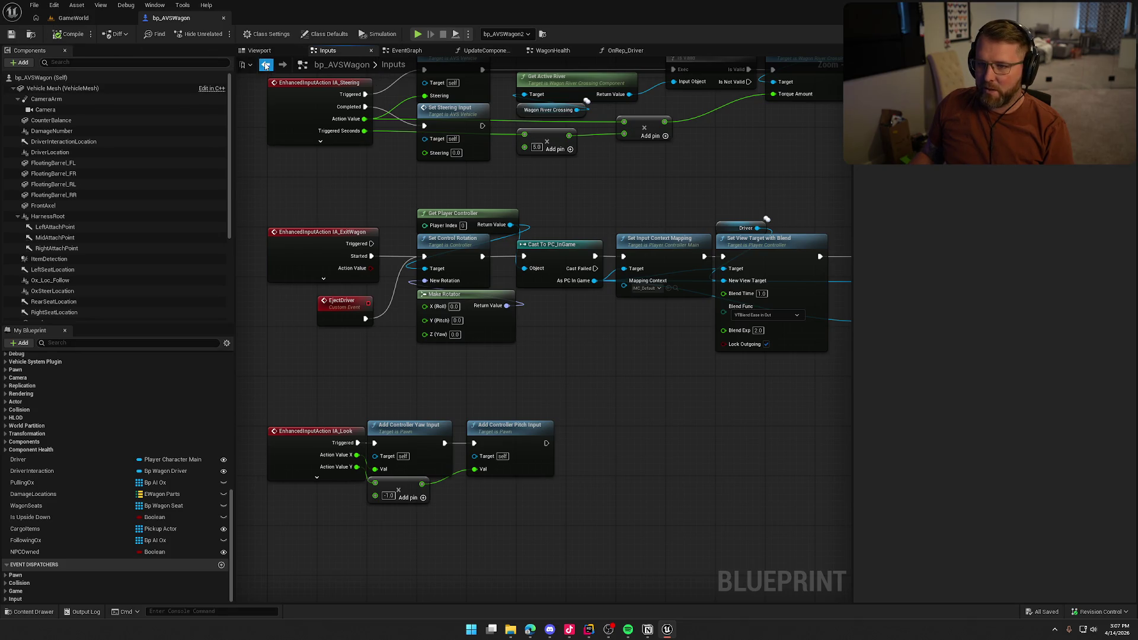
{"action": "left_click", "coordinate": [406, 51]}
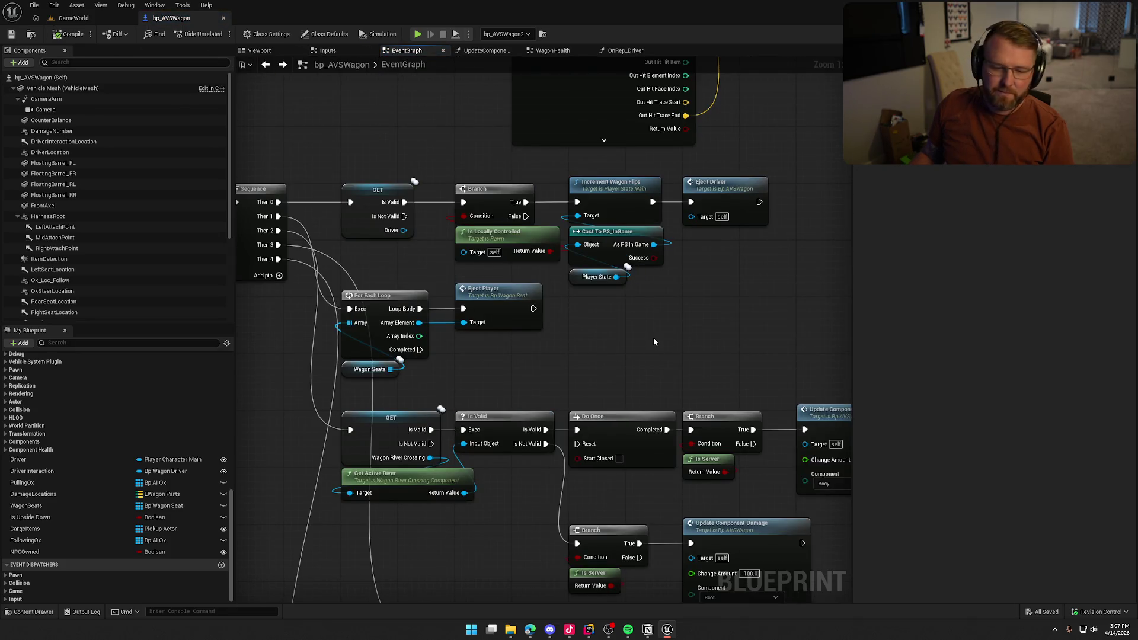
Step: Copy the Eject Driver call from the EventGraph and move to the OnRep_Driver function graph
{"action": "left_click_drag", "start_coordinate": [639, 332], "coordinate": [684, 342]}
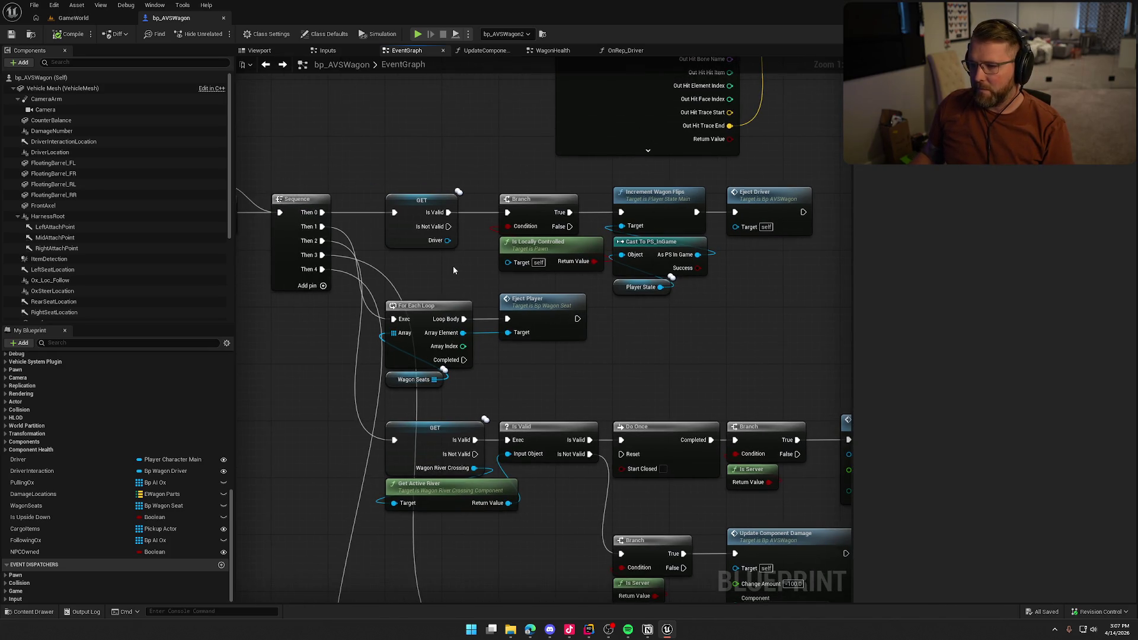
{"action": "left_click_drag", "start_coordinate": [747, 319], "coordinate": [671, 319]}
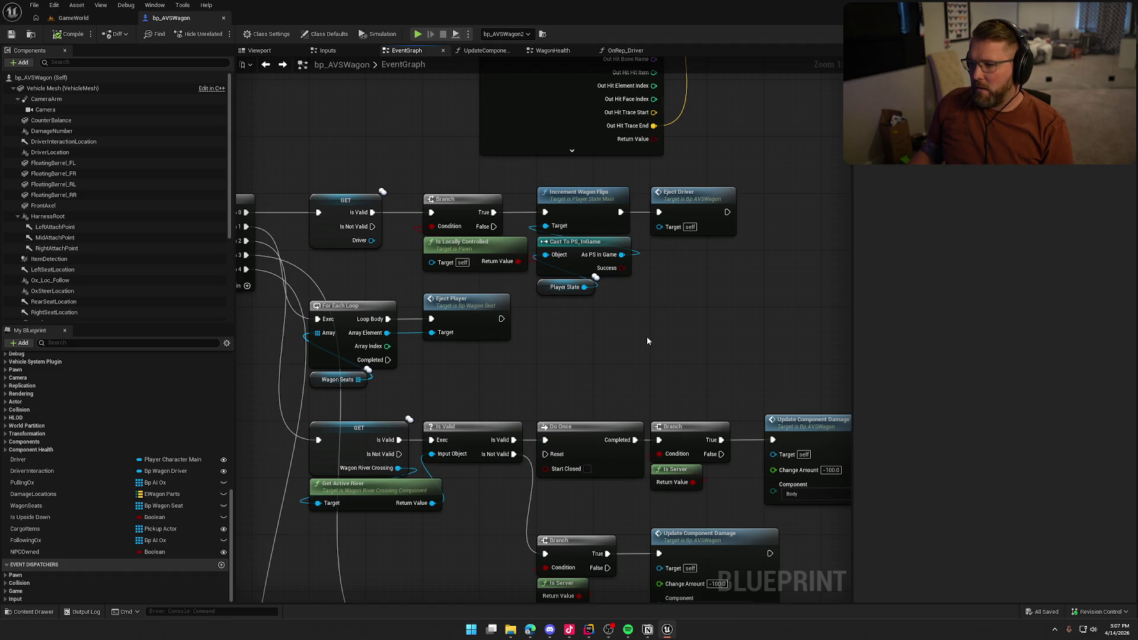
{"action": "mouse_move", "coordinate": [647, 341]}
{"action": "left_mouse_down"}
{"action": "mouse_move", "coordinate": [597, 243]}
{"action": "mouse_move", "coordinate": [596, 213]}
{"action": "left_mouse_up"}
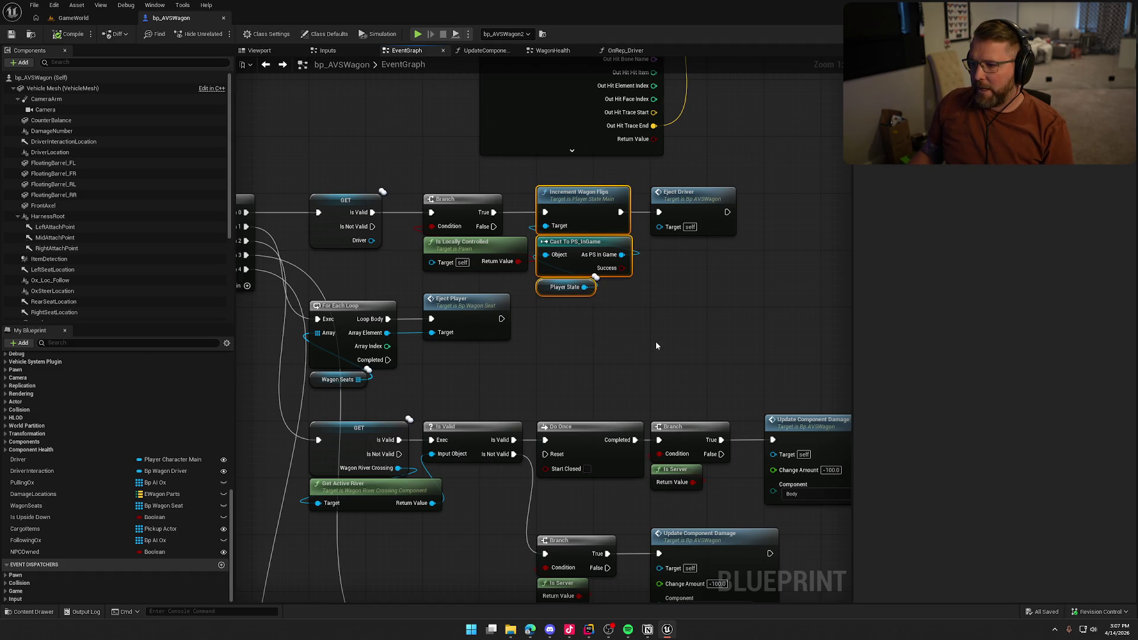
{"action": "key", "text": "ctrl+z"}
{"action": "key", "text": "ctrl+z"}
{"action": "key", "text": "ctrl+z"}
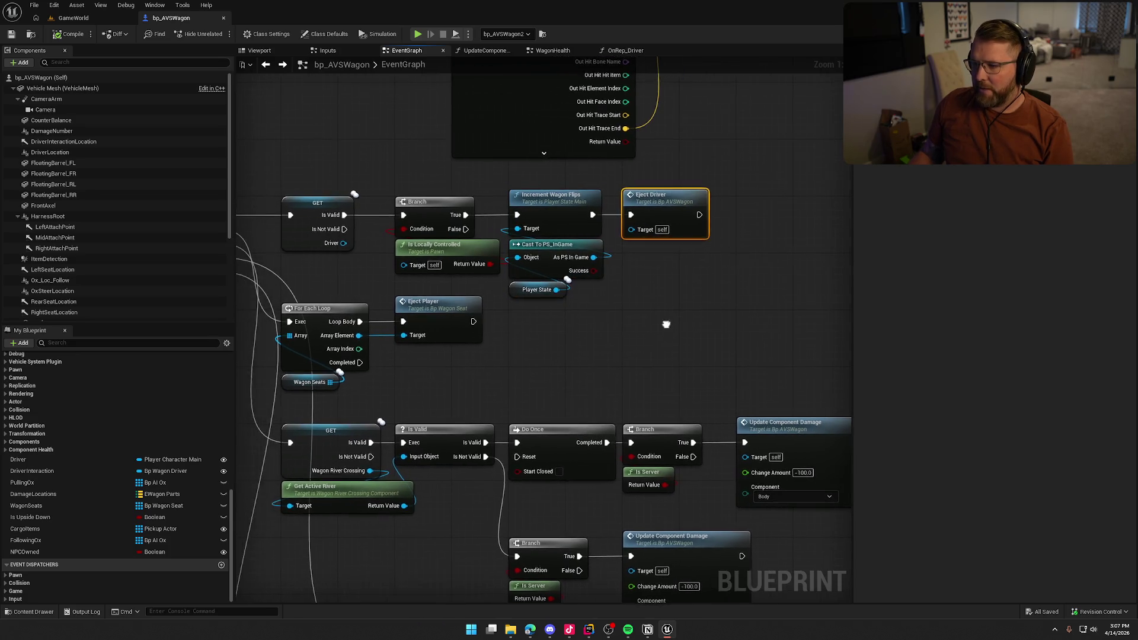
{"action": "mouse_move", "coordinate": [666, 327]}
{"action": "left_mouse_down"}
{"action": "mouse_move", "coordinate": [823, 327]}
{"action": "mouse_move", "coordinate": [717, 328]}
{"action": "left_mouse_up"}
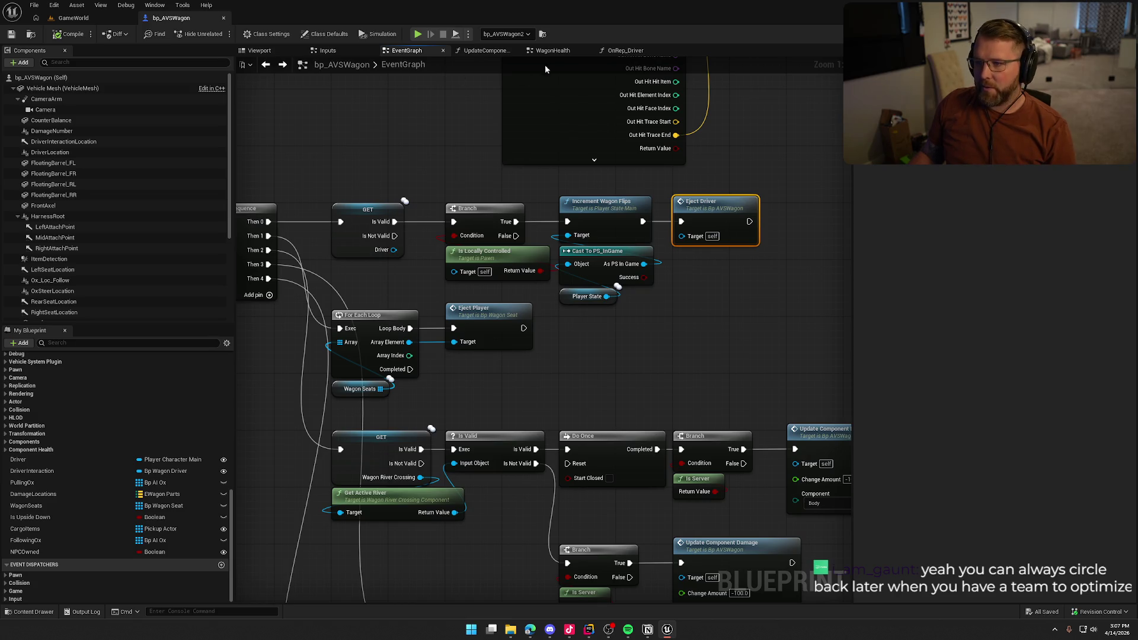
{"action": "left_click", "coordinate": [625, 50]}
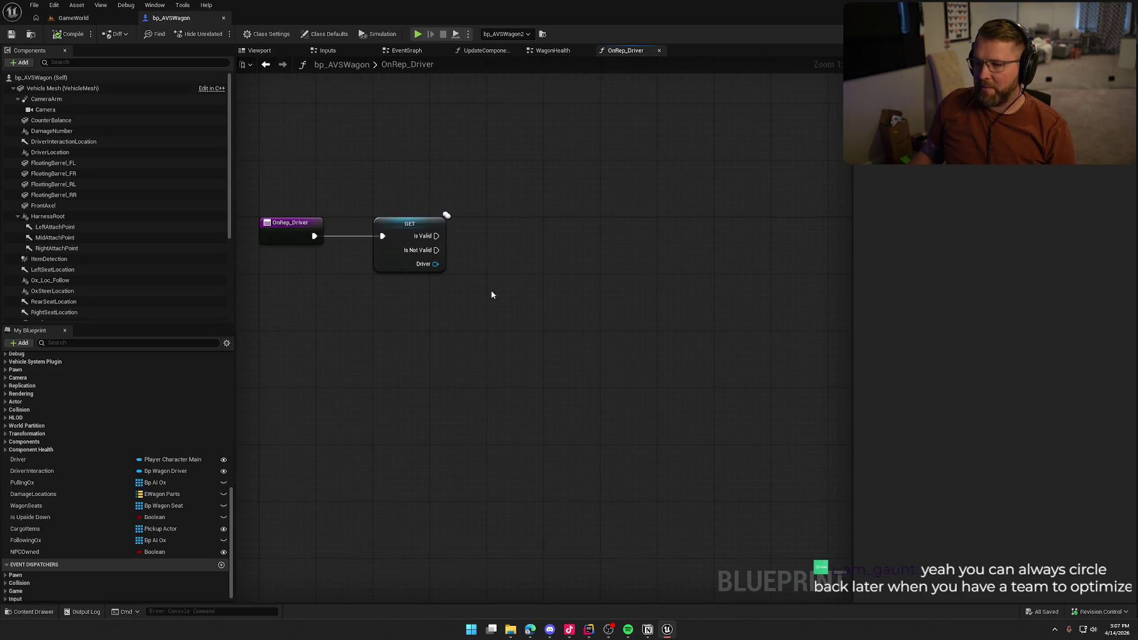
Step: Paste Eject Driver into OnRep_Driver and run it from the Is Not Valid output
{"action": "key", "text": "ctrl+v"}
{"action": "mouse_move", "coordinate": [437, 249]}
{"action": "left_mouse_down"}
{"action": "mouse_move", "coordinate": [527, 274]}
{"action": "mouse_move", "coordinate": [544, 249]}
{"action": "left_mouse_up"}
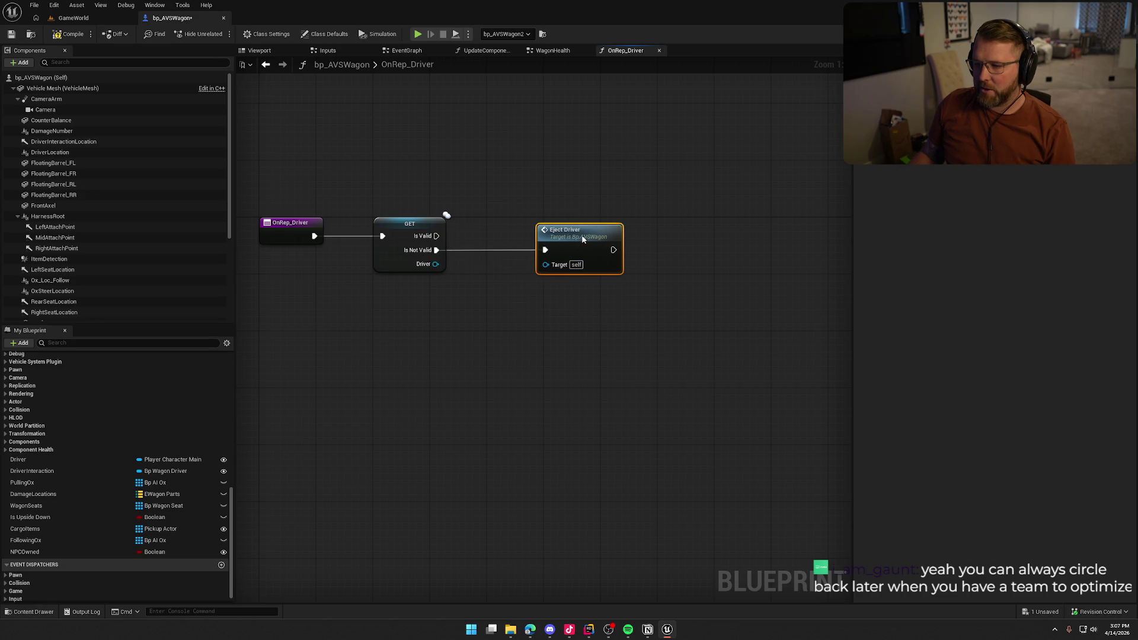
{"action": "left_click", "coordinate": [571, 314]}
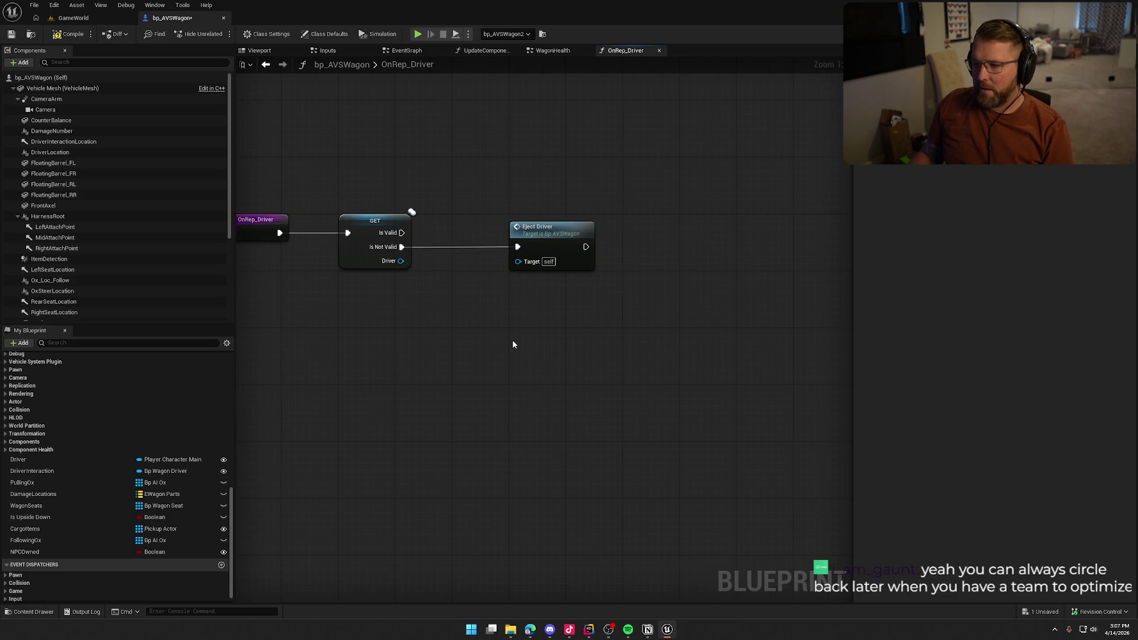
Step: Jump to the EjectDriver event's definition and start a new node from its execution output
{"action": "double_click", "coordinate": [551, 238]}
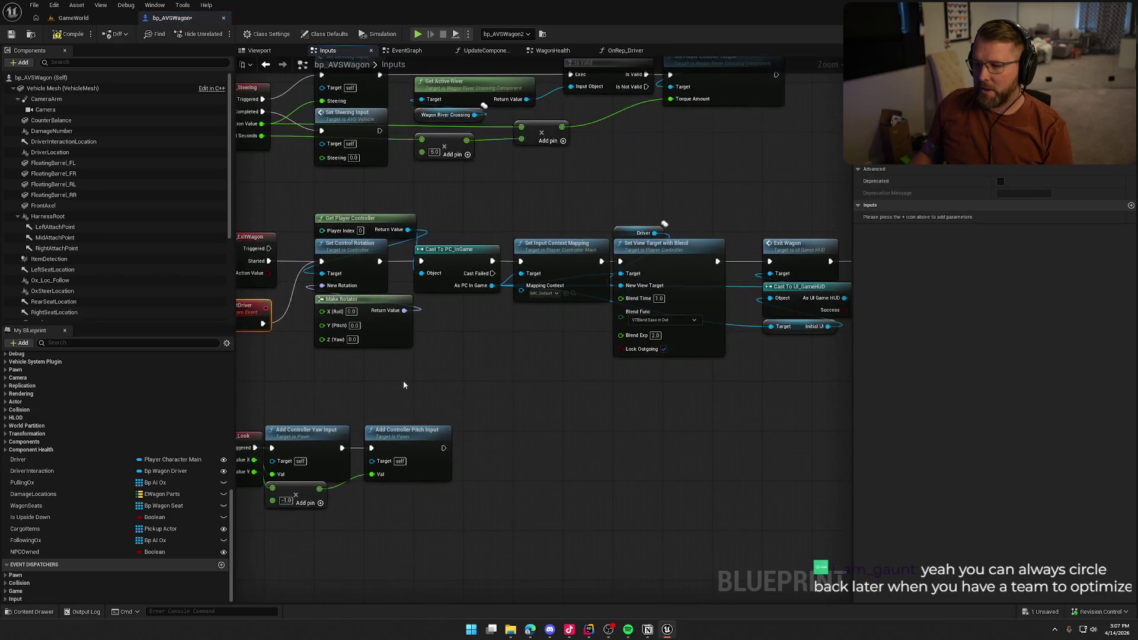
{"action": "left_click", "coordinate": [371, 320]}
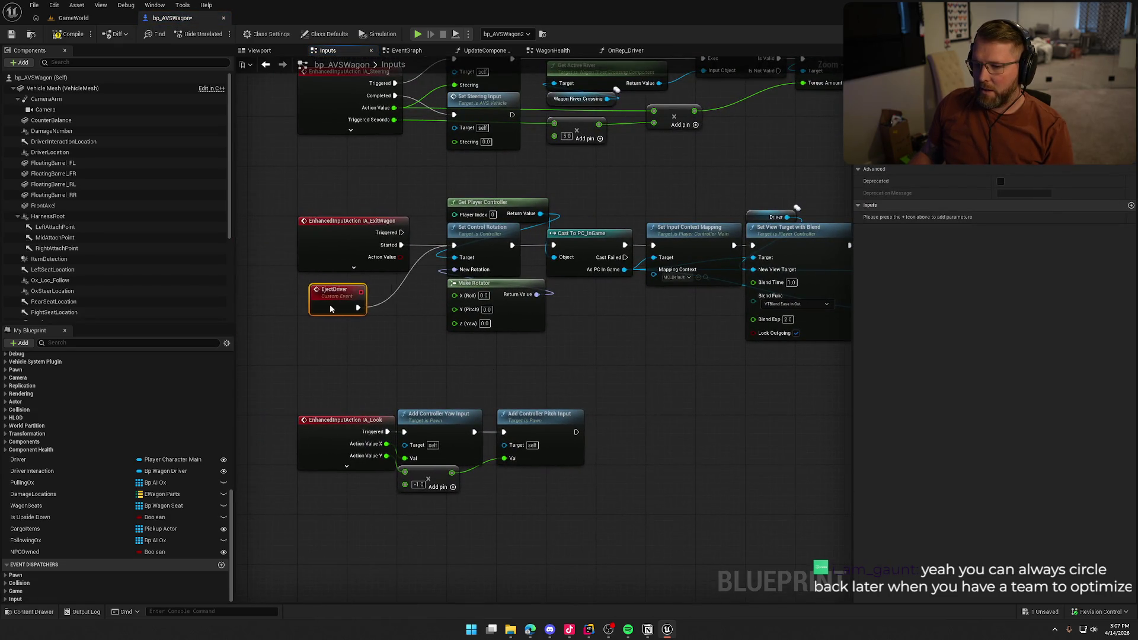
{"action": "mouse_move", "coordinate": [351, 335]}
{"action": "left_mouse_down"}
{"action": "mouse_move", "coordinate": [308, 344]}
{"action": "mouse_move", "coordinate": [602, 334]}
{"action": "left_mouse_up"}
{"action": "left_click", "coordinate": [350, 322]}
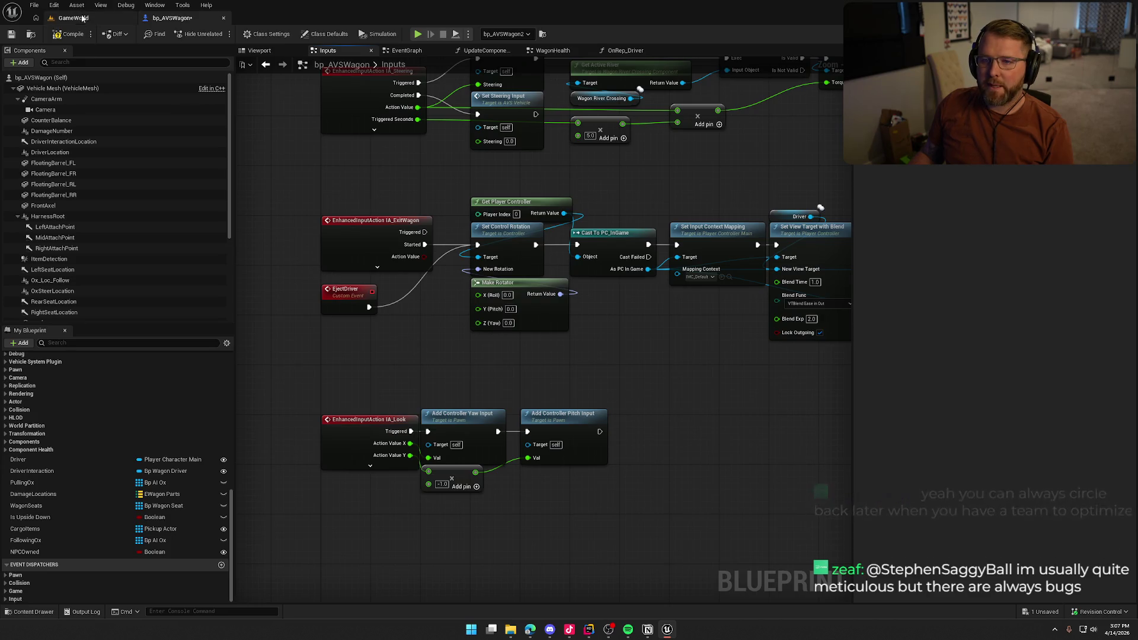
Step: Switch to the GameWorld level, clear the wagon selection and fly toward the town
{"action": "key", "text": "ctrl+Tab"}
{"action": "key", "text": "Escape"}
{"action": "mouse_move", "coordinate": [533, 415]}
{"action": "left_mouse_down"}
{"action": "mouse_move", "coordinate": [560, 513]}
{"action": "mouse_move", "coordinate": [561, 298]}
{"action": "mouse_move", "coordinate": [378, 292]}
{"action": "left_mouse_up"}
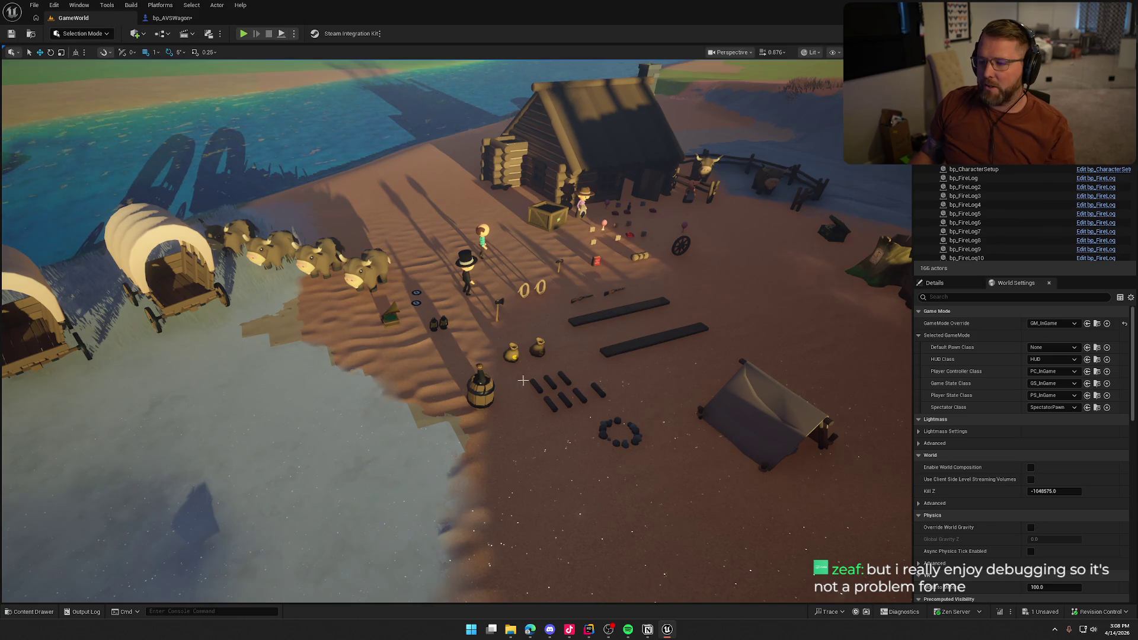
Step: Zoom the GameWorld viewport around the camp, then return to the bp_AVSWagon Blueprint
{"action": "scroll", "coordinate": [518, 382], "scroll_direction": "up", "scroll_amount": 3}
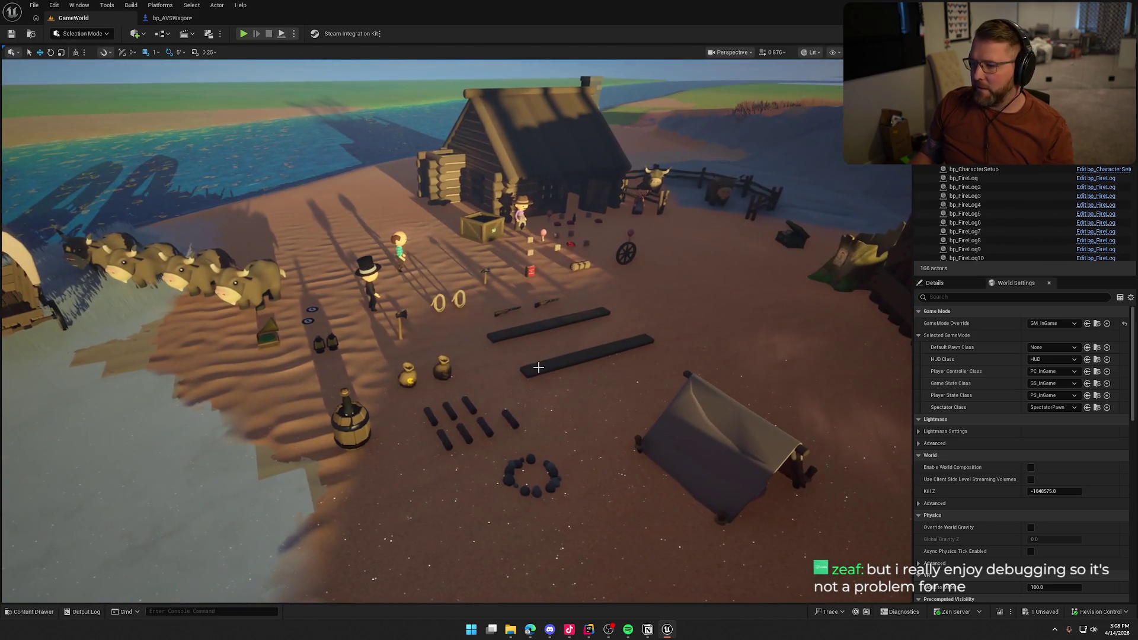
{"action": "scroll", "coordinate": [538, 367], "scroll_direction": "up", "scroll_amount": 3}
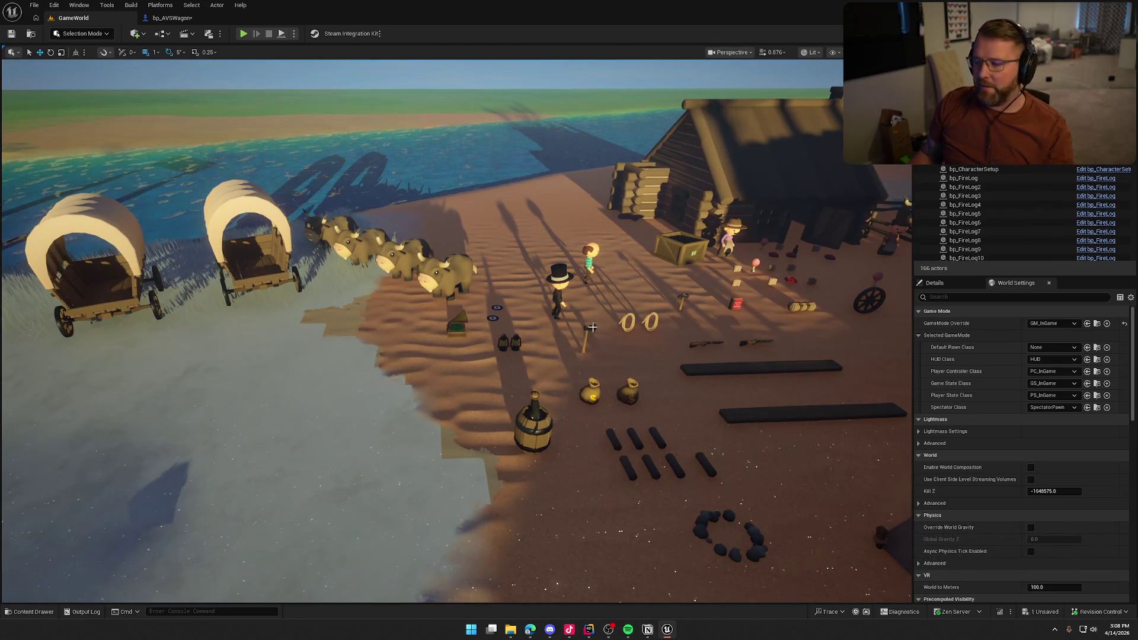
{"action": "scroll", "coordinate": [611, 333], "scroll_direction": "down", "scroll_amount": 3}
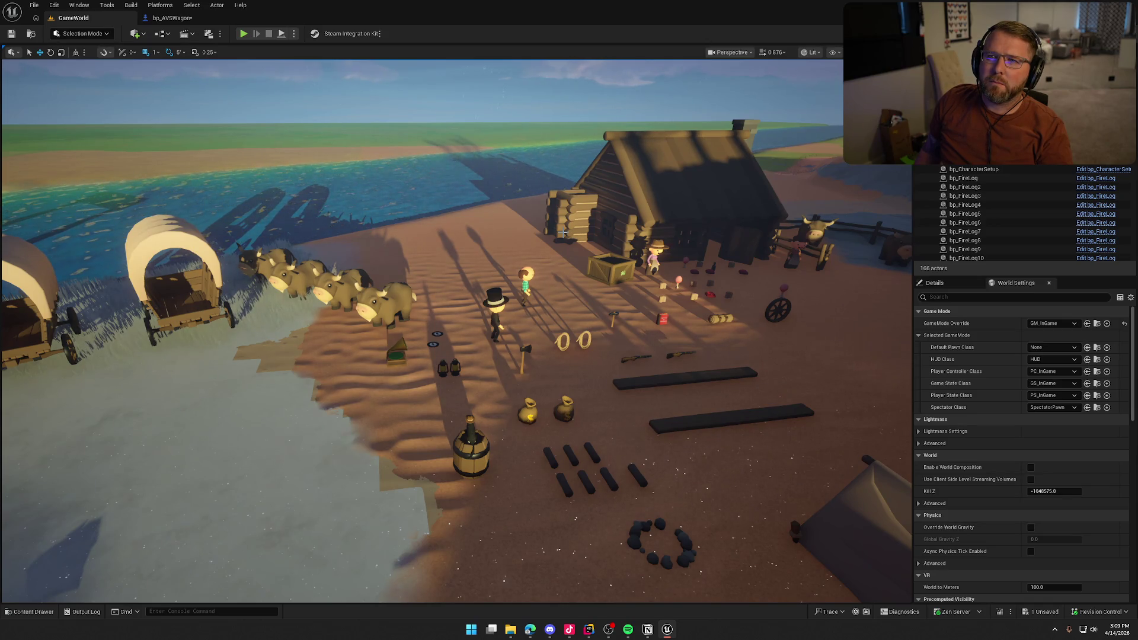
{"action": "left_click", "coordinate": [196, 18]}
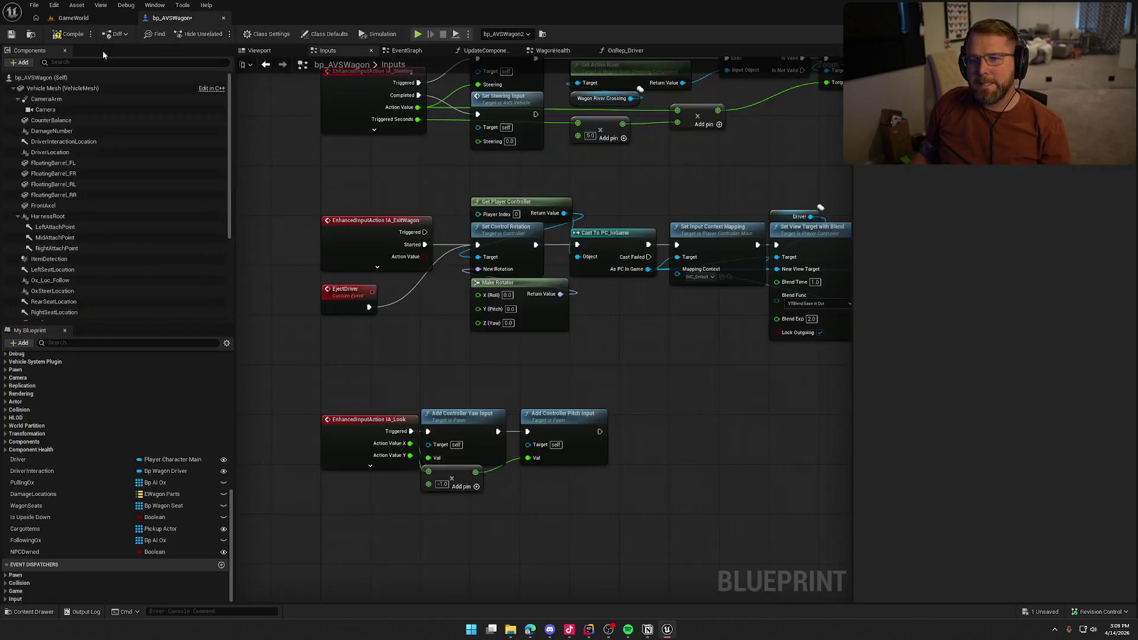
Step: Save bp_AVSWagon and try searching 'is locally' from EjectDriver's execution output
{"action": "key", "text": "ctrl+s"}
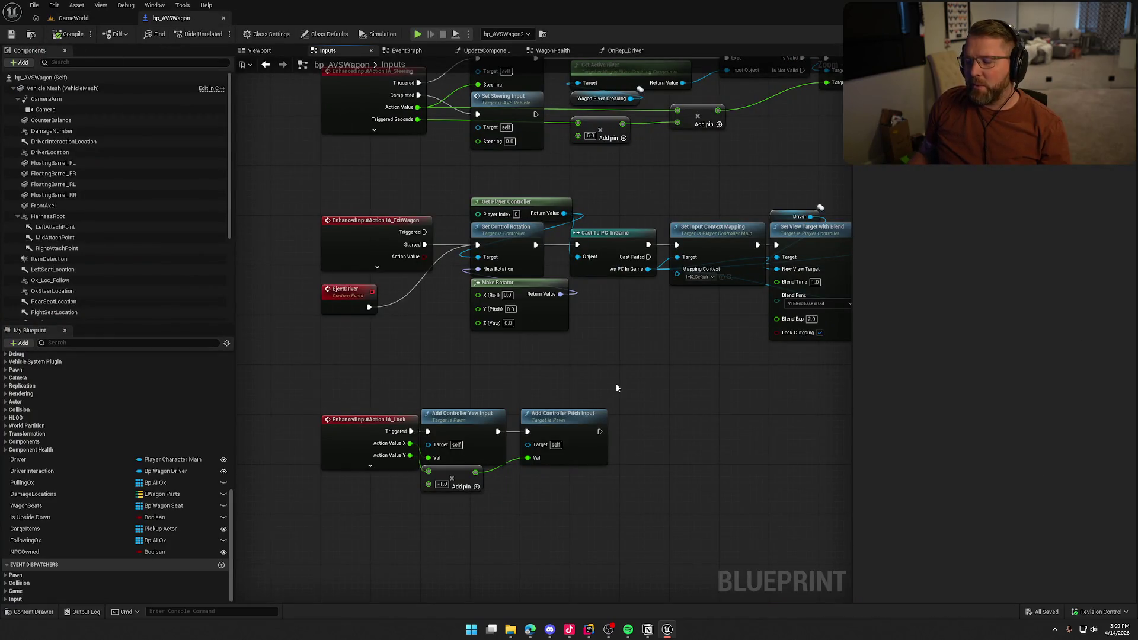
{"action": "scroll", "coordinate": [441, 354], "scroll_direction": "up", "scroll_amount": 1}
{"action": "left_click_drag", "start_coordinate": [363, 269], "coordinate": [383, 291]}
{"action": "type", "text": "is locally"}
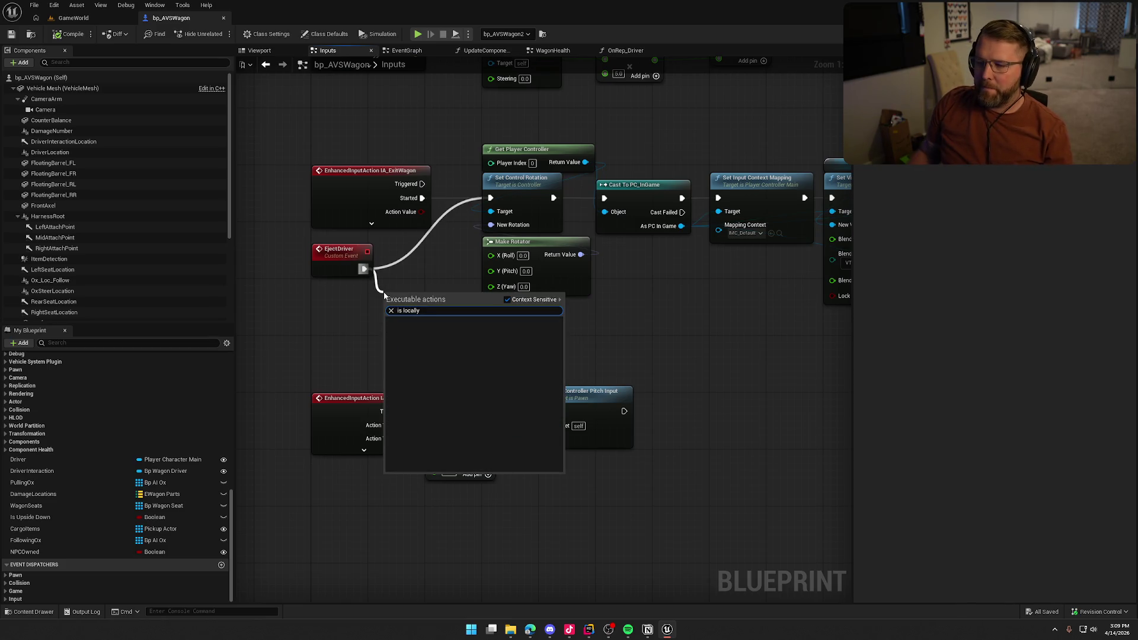
{"action": "left_click", "coordinate": [407, 286]}
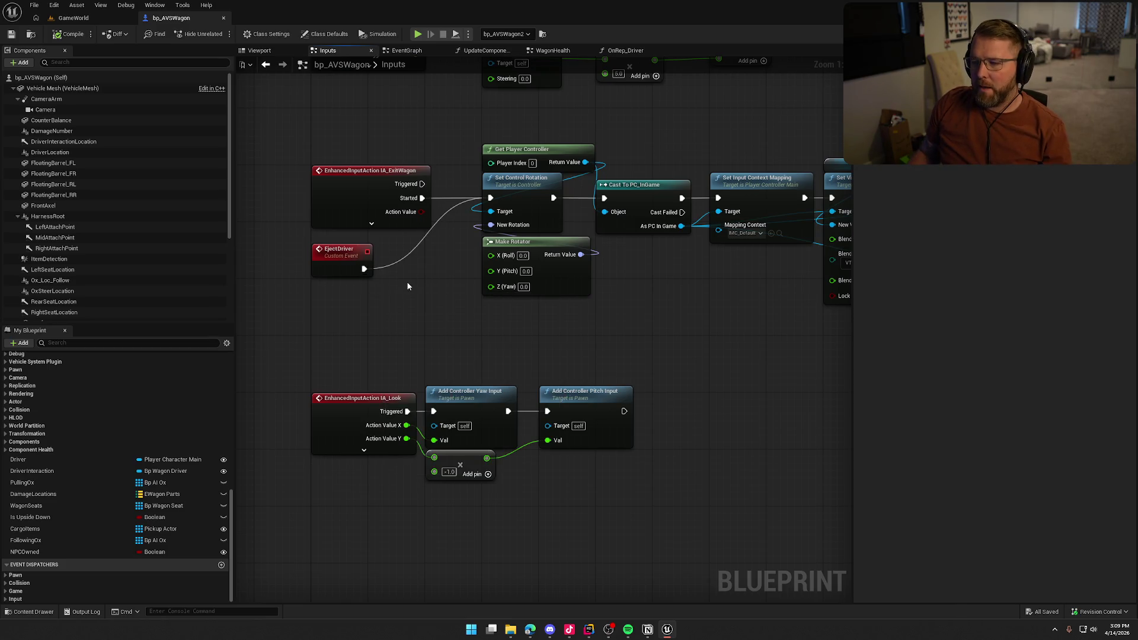
Step: Add an Is Locally Controlled node through the full Blueprint actions list
{"action": "right_click", "coordinate": [373, 308]}
{"action": "type", "text": "is locall"}
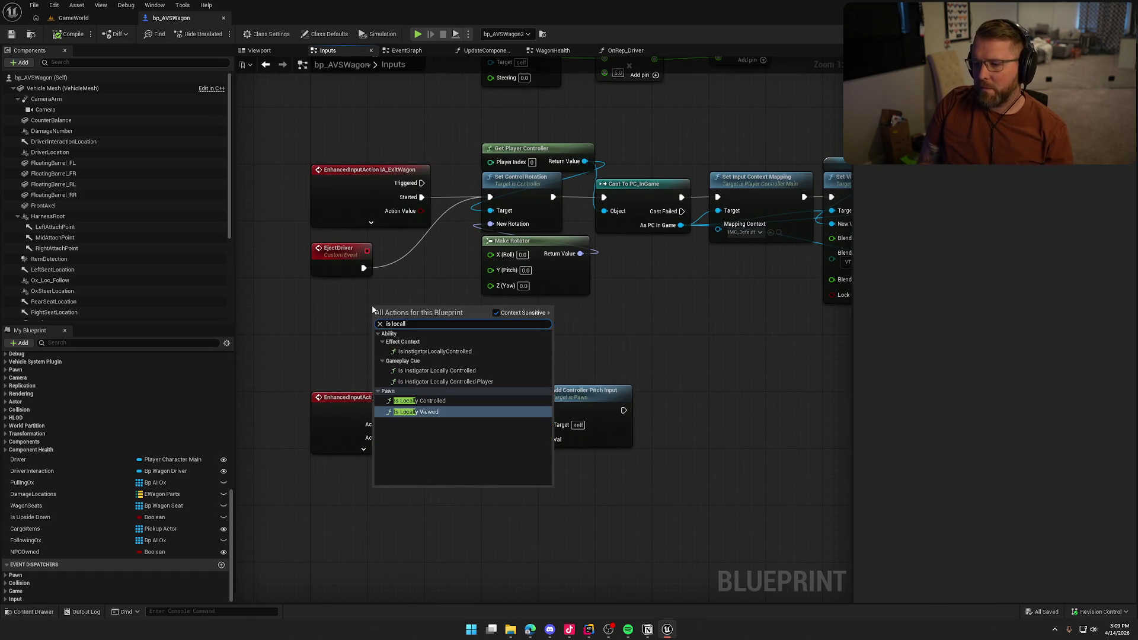
{"action": "key", "text": "Up"}
{"action": "key", "text": "Return"}
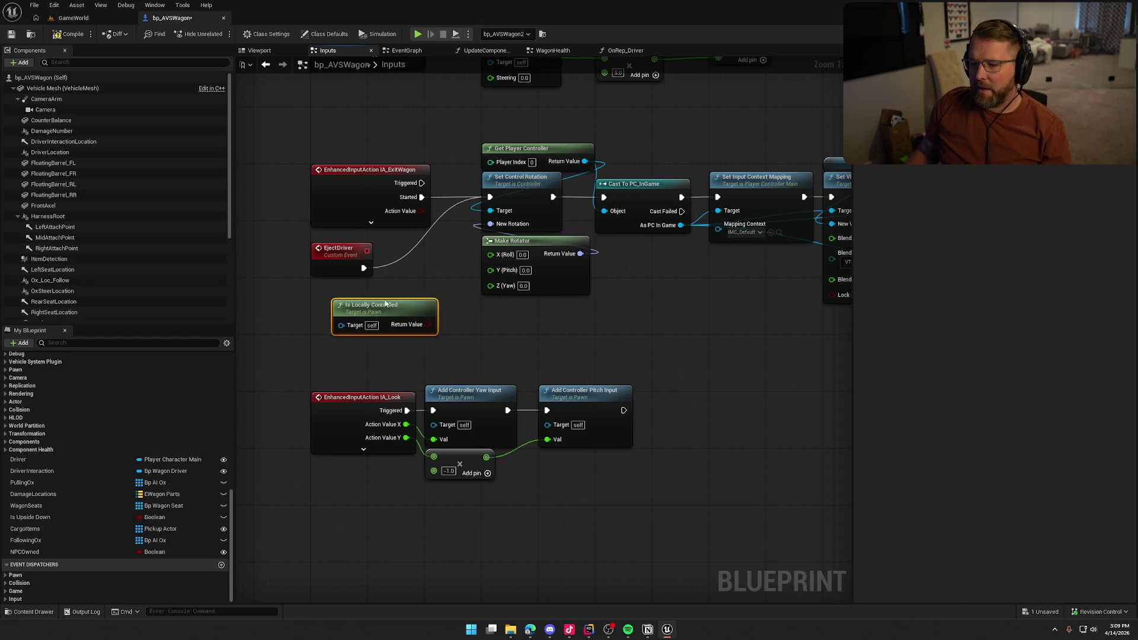
Step: Put a Branch after EjectDriver and drive Set Control Rotation from its True output
{"action": "left_click", "coordinate": [438, 331]}
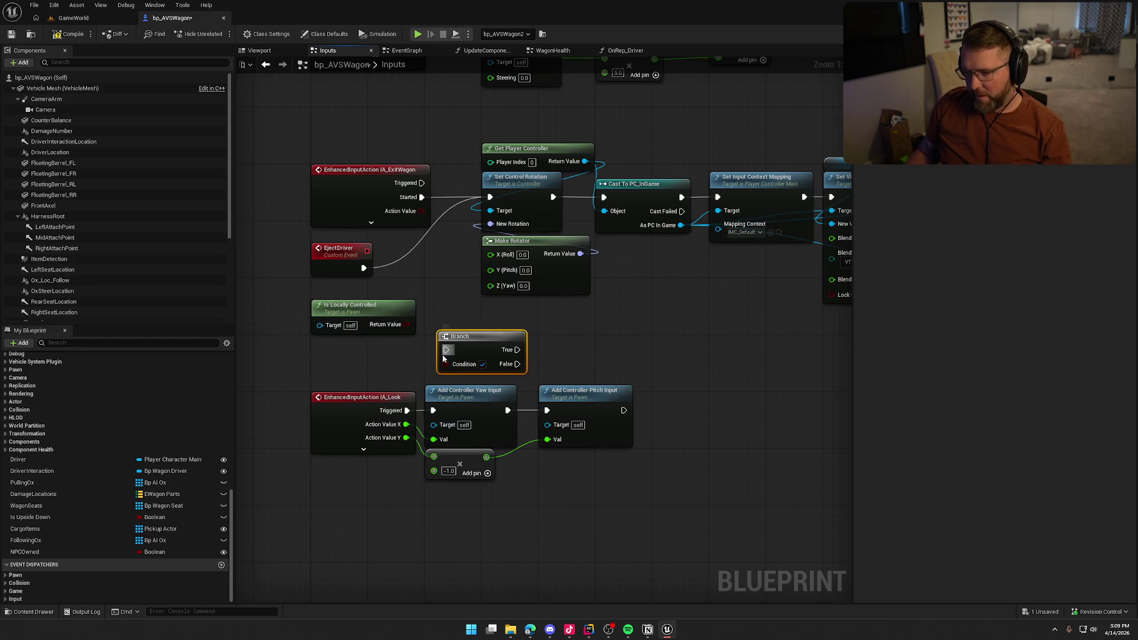
{"action": "mouse_move", "coordinate": [443, 349]}
{"action": "left_mouse_down"}
{"action": "mouse_move", "coordinate": [398, 288]}
{"action": "mouse_move", "coordinate": [363, 268]}
{"action": "mouse_move", "coordinate": [425, 259]}
{"action": "mouse_move", "coordinate": [492, 222]}
{"action": "mouse_move", "coordinate": [489, 197]}
{"action": "left_mouse_up"}
{"action": "left_click", "coordinate": [528, 337]}
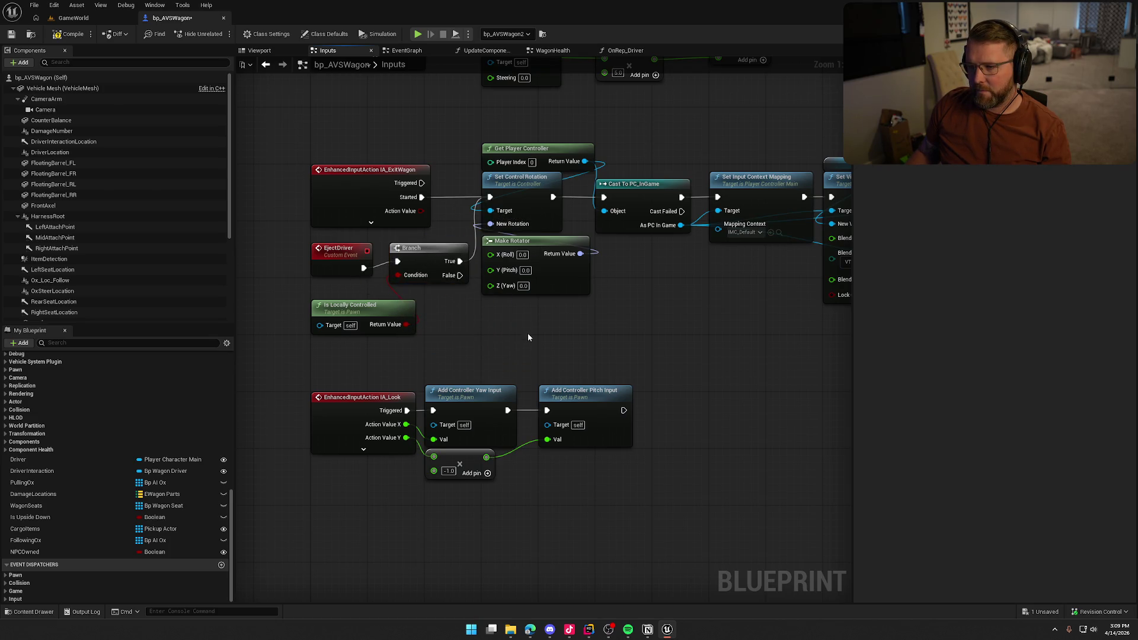
{"action": "left_click_drag", "start_coordinate": [431, 263], "coordinate": [430, 270]}
{"action": "left_click", "coordinate": [458, 325]}
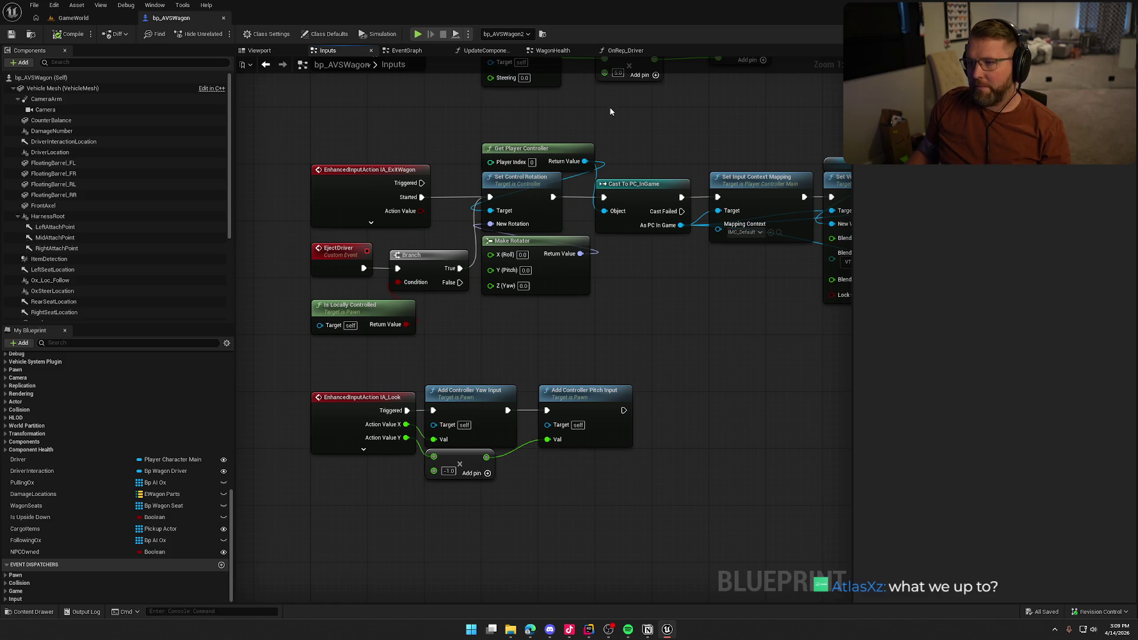
{"action": "left_click", "coordinate": [620, 51]}
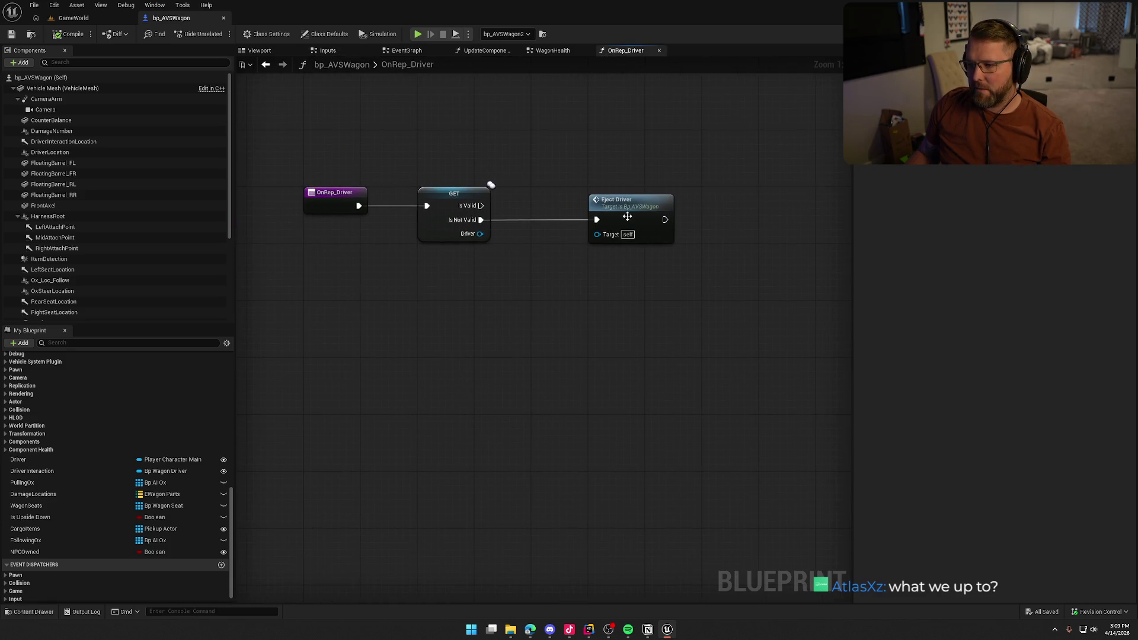
Step: Move Eject Driver beside the GET Driver node in OnRep_Driver and select both
{"action": "left_click_drag", "start_coordinate": [627, 208], "coordinate": [583, 208]}
{"action": "left_click", "coordinate": [510, 296]}
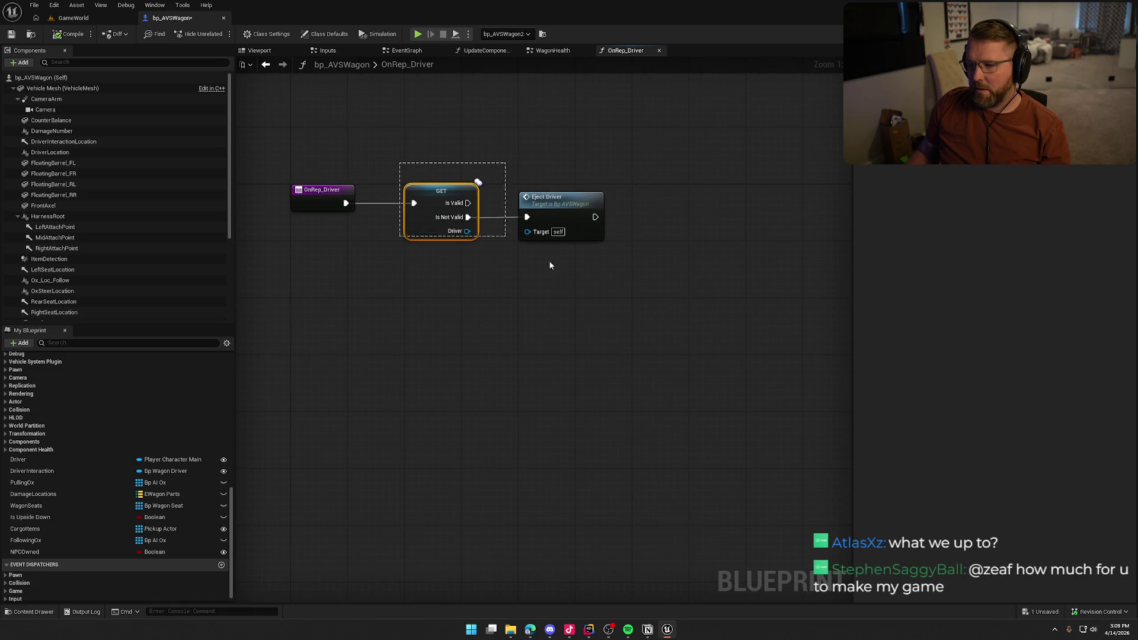
{"action": "mouse_move", "coordinate": [614, 296]}
{"action": "left_mouse_down"}
{"action": "mouse_move", "coordinate": [401, 149]}
{"action": "mouse_move", "coordinate": [483, 148]}
{"action": "mouse_move", "coordinate": [488, 197]}
{"action": "left_mouse_up"}
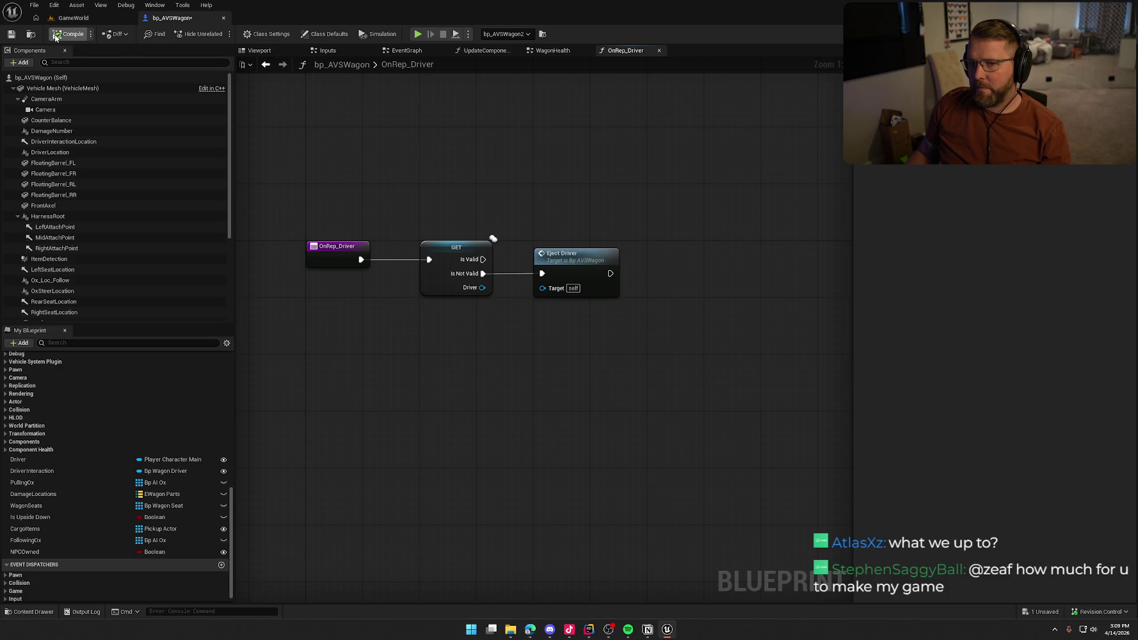
Step: Run a short play-in-editor test in GameWorld, then return to the bp_AVSWagon Inputs graph
{"action": "left_click", "coordinate": [93, 20]}
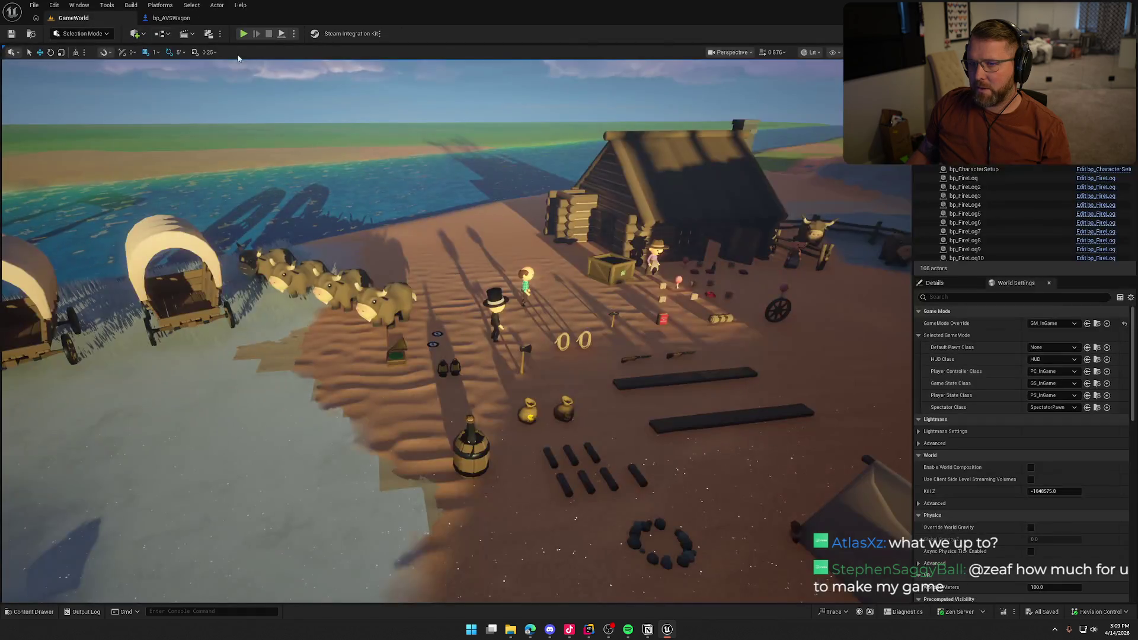
{"action": "left_click", "coordinate": [244, 34]}
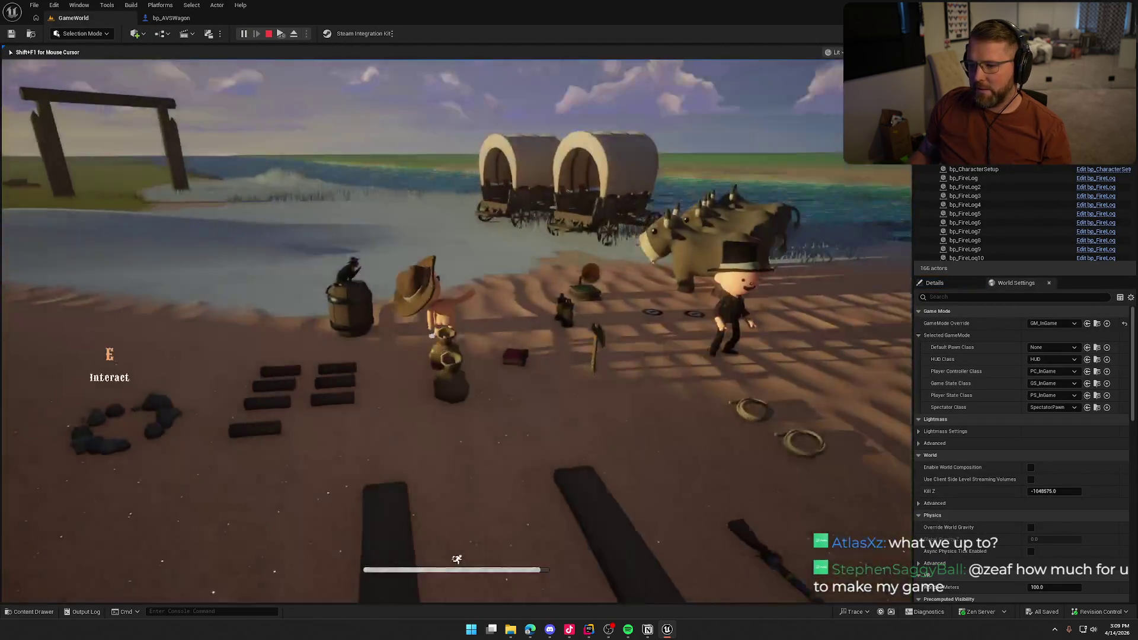
{"action": "key", "text": "Escape"}
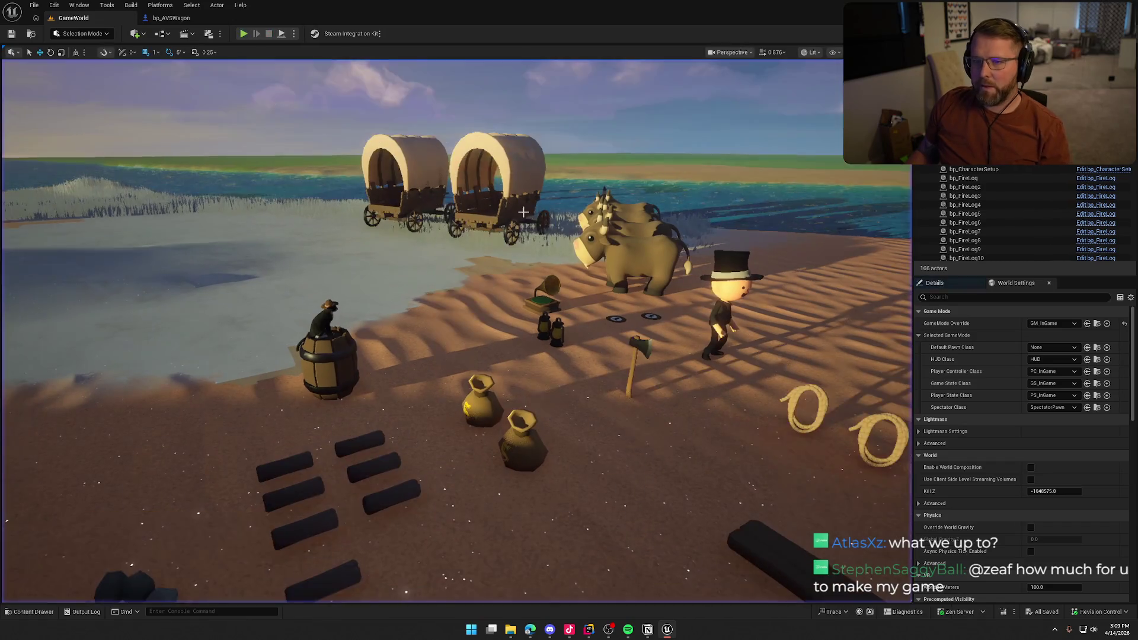
{"action": "left_click", "coordinate": [180, 20]}
{"action": "scroll", "coordinate": [491, 236], "scroll_direction": "up", "scroll_amount": 5}
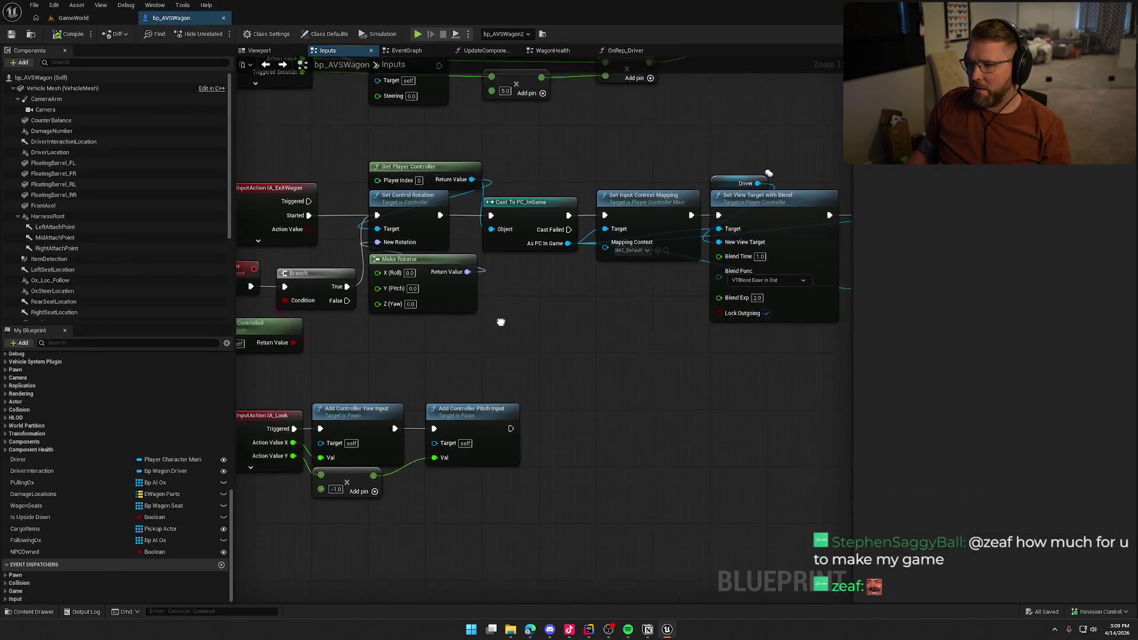
Step: Delete the Eject Driver call from the EventGraph's Sequence
{"action": "left_click_drag", "start_coordinate": [536, 355], "coordinate": [556, 340]}
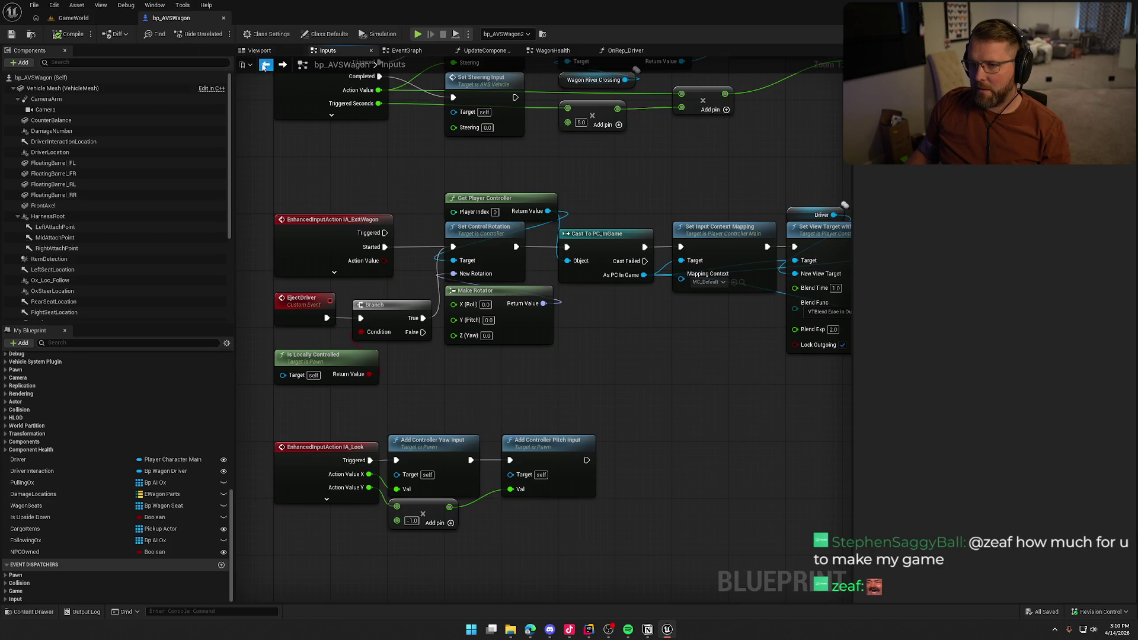
{"action": "left_click", "coordinate": [266, 64]}
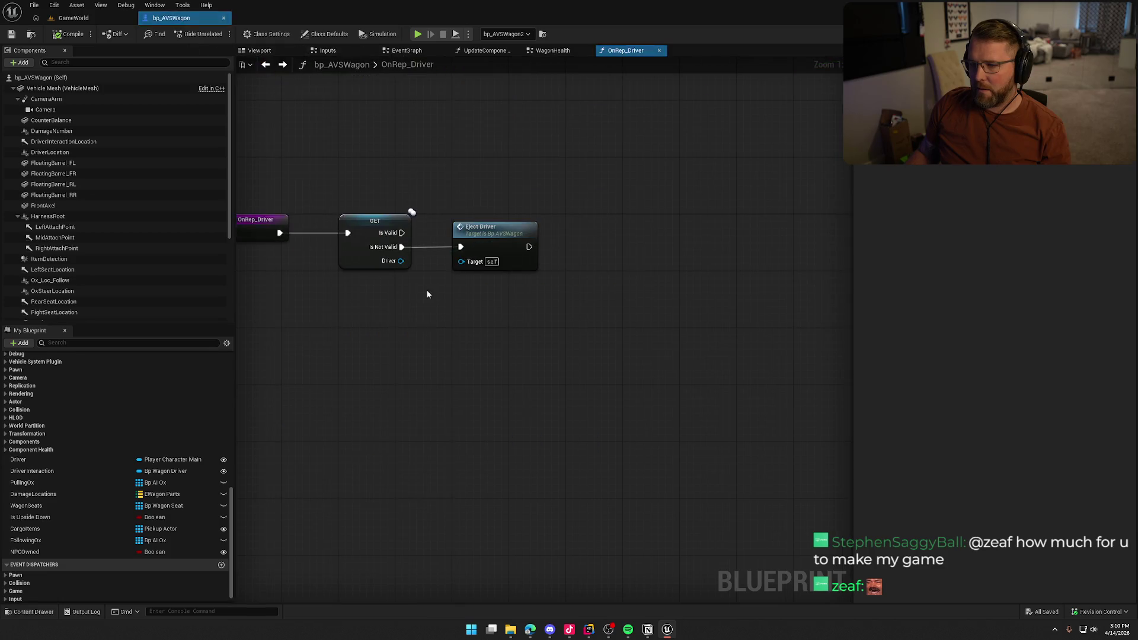
{"action": "left_click", "coordinate": [265, 64]}
{"action": "left_click", "coordinate": [702, 213]}
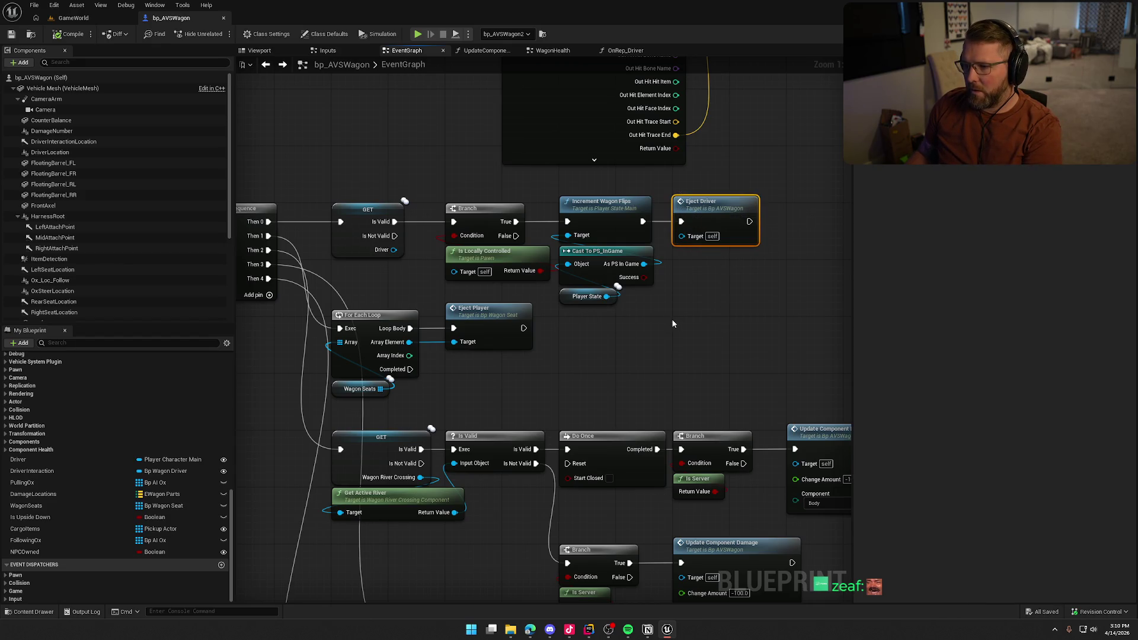
{"action": "key", "text": "Delete"}
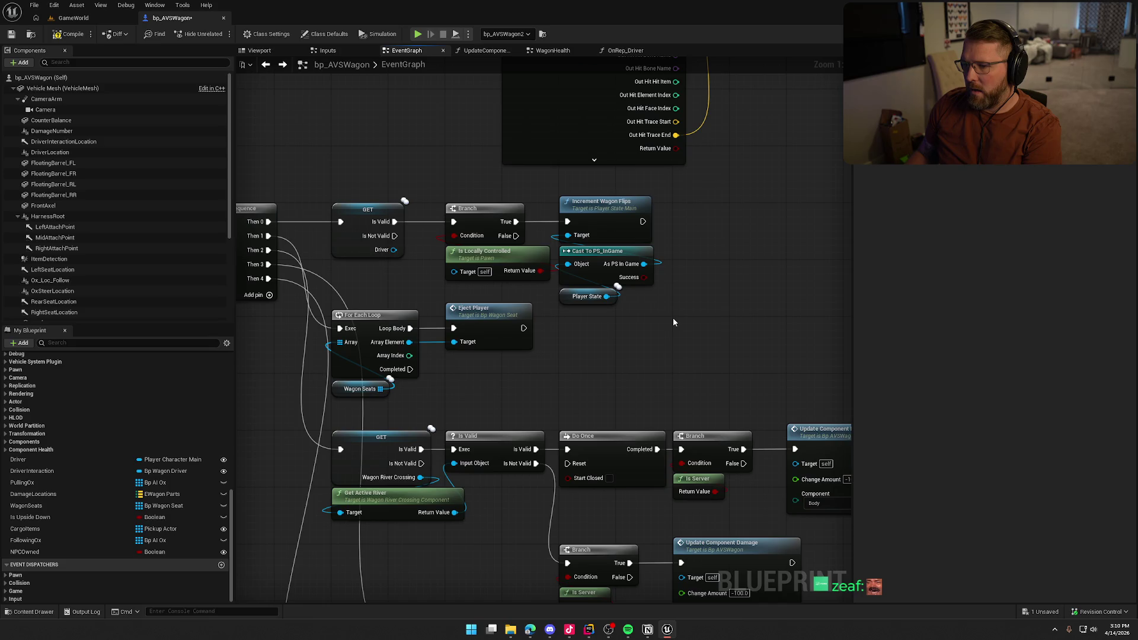
Step: Move the flip-counting nodes and Player State to the right to make room
{"action": "mouse_move", "coordinate": [444, 190]}
{"action": "left_mouse_down"}
{"action": "mouse_move", "coordinate": [655, 290]}
{"action": "mouse_move", "coordinate": [622, 290]}
{"action": "left_mouse_up"}
{"action": "left_click", "coordinate": [586, 296], "text": "ctrl"}
{"action": "left_click_drag", "start_coordinate": [471, 215], "coordinate": [620, 229]}
{"action": "left_click_drag", "start_coordinate": [393, 249], "coordinate": [442, 257]}
{"action": "key", "text": "Escape"}
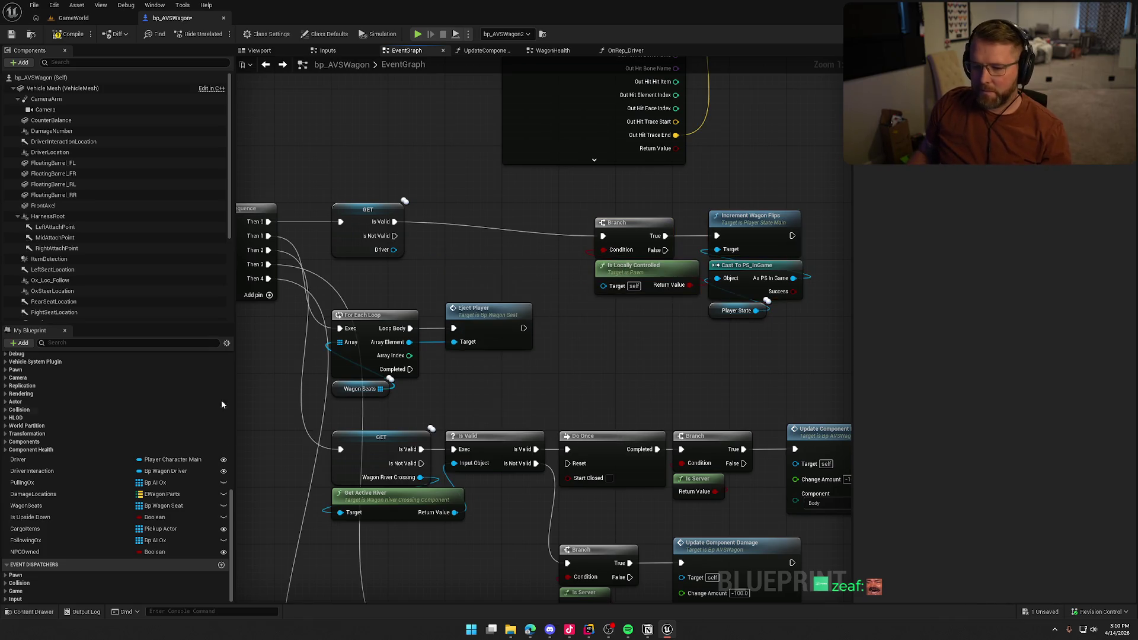
Step: Replace the GET Driver node with a SET Driver w/ Notify wired from Sequence Then 0
{"action": "mouse_move", "coordinate": [17, 459]}
{"action": "left_mouse_down"}
{"action": "mouse_move", "coordinate": [409, 268]}
{"action": "mouse_move", "coordinate": [438, 218]}
{"action": "mouse_move", "coordinate": [418, 223]}
{"action": "mouse_move", "coordinate": [468, 209]}
{"action": "mouse_move", "coordinate": [454, 216]}
{"action": "left_mouse_up"}
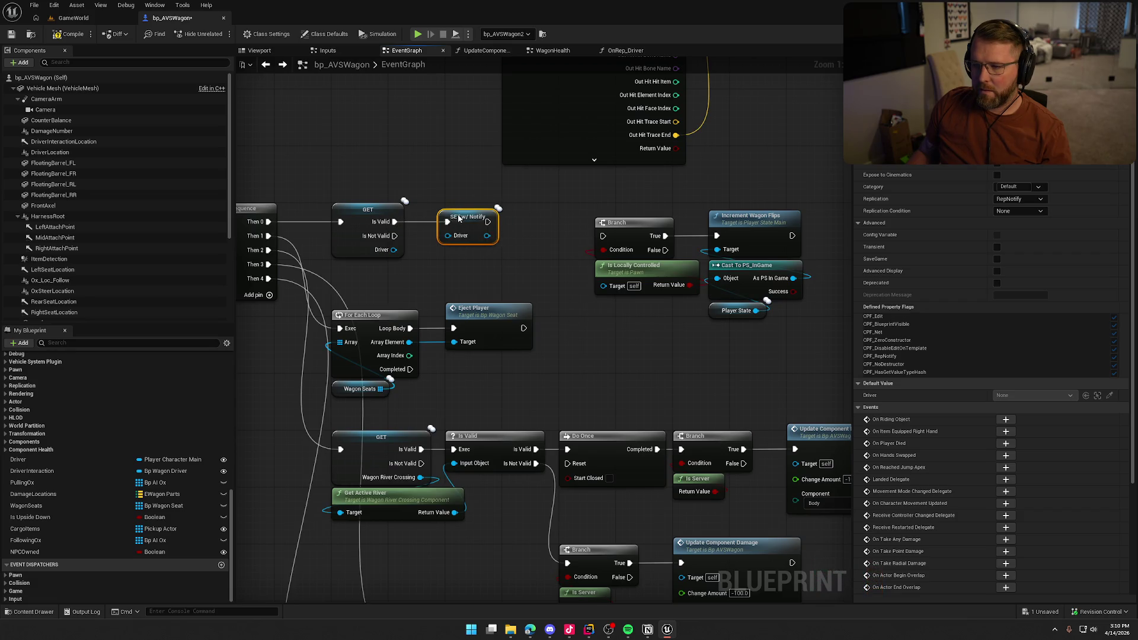
{"action": "left_click", "coordinate": [482, 232]}
{"action": "key", "text": "Delete"}
{"action": "mouse_move", "coordinate": [549, 214]}
{"action": "left_mouse_down"}
{"action": "mouse_move", "coordinate": [369, 215]}
{"action": "mouse_move", "coordinate": [475, 206]}
{"action": "left_mouse_up"}
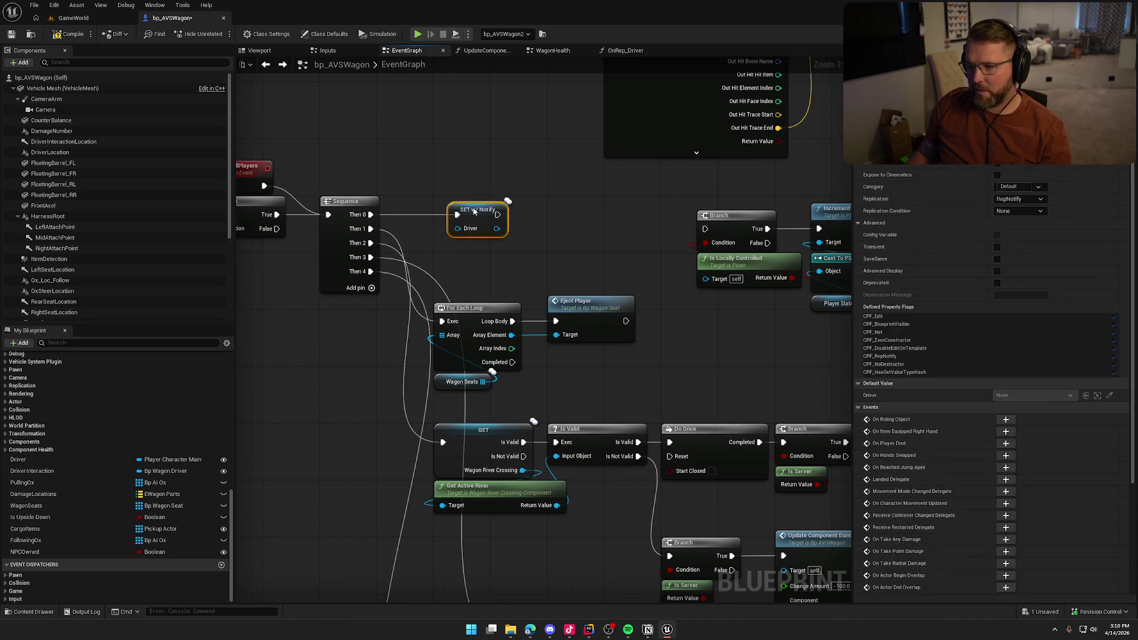
{"action": "left_click", "coordinate": [503, 240]}
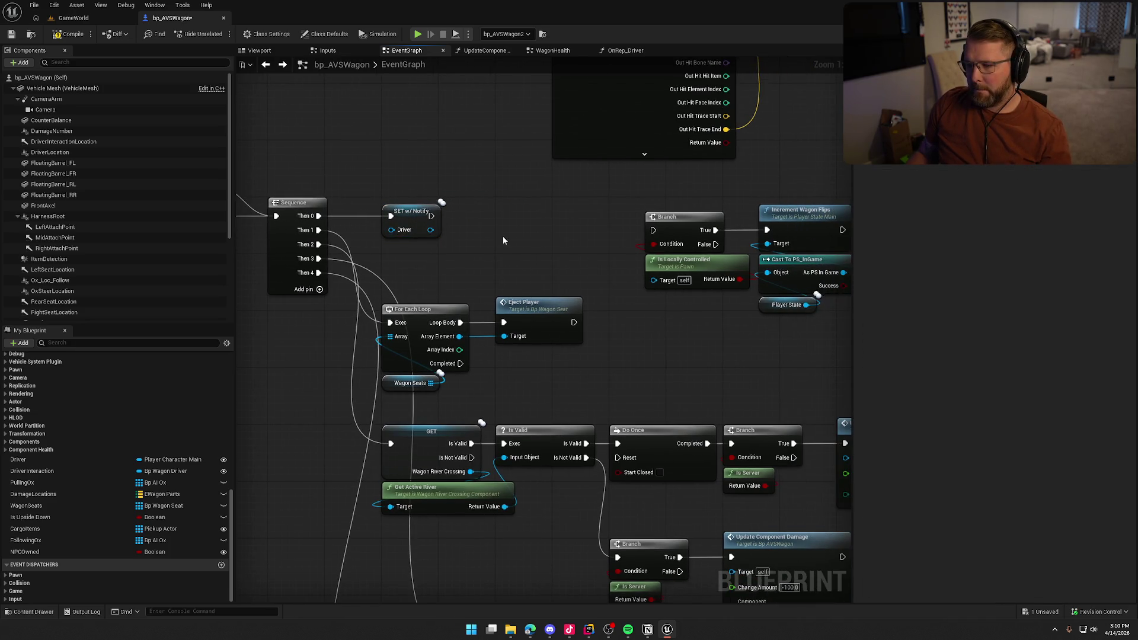
{"action": "left_click", "coordinate": [411, 220]}
{"action": "left_click", "coordinate": [488, 236]}
Step: Reposition the five flip-counting nodes and the EjectAllPlayers event out of the way
{"action": "left_click_drag", "start_coordinate": [571, 199], "coordinate": [788, 311]}
{"action": "left_click_drag", "start_coordinate": [610, 215], "coordinate": [454, 205]}
{"action": "mouse_move", "coordinate": [607, 196]}
{"action": "left_mouse_down"}
{"action": "mouse_move", "coordinate": [754, 186]}
{"action": "mouse_move", "coordinate": [460, 142]}
{"action": "left_mouse_up"}
{"action": "left_click_drag", "start_coordinate": [685, 217], "coordinate": [288, 342]}
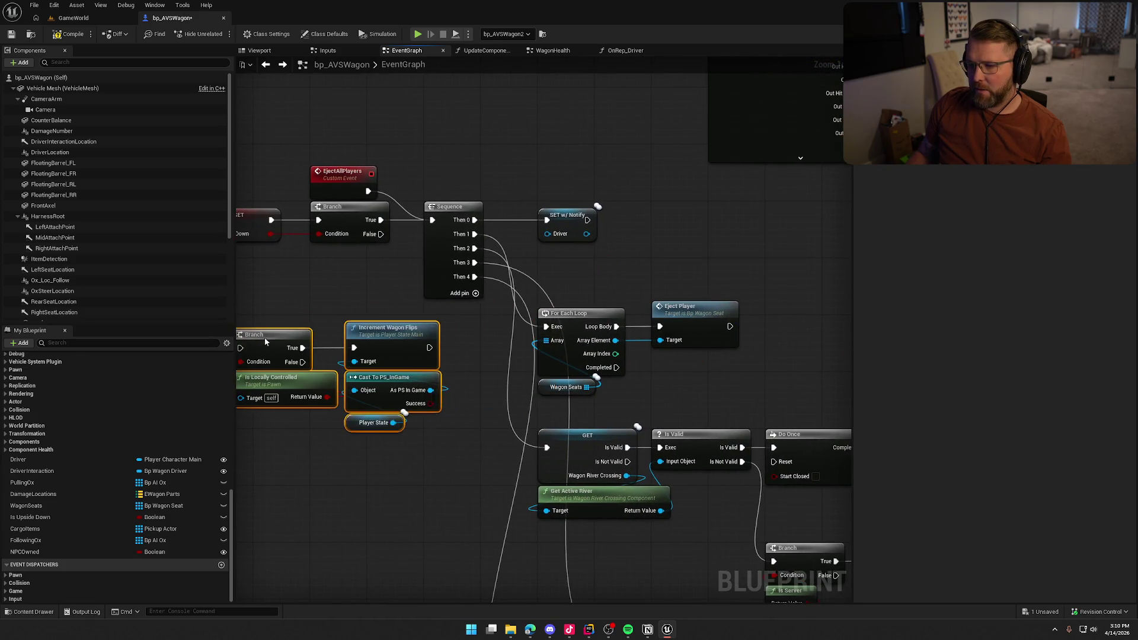
{"action": "left_click_drag", "start_coordinate": [310, 297], "coordinate": [474, 269]}
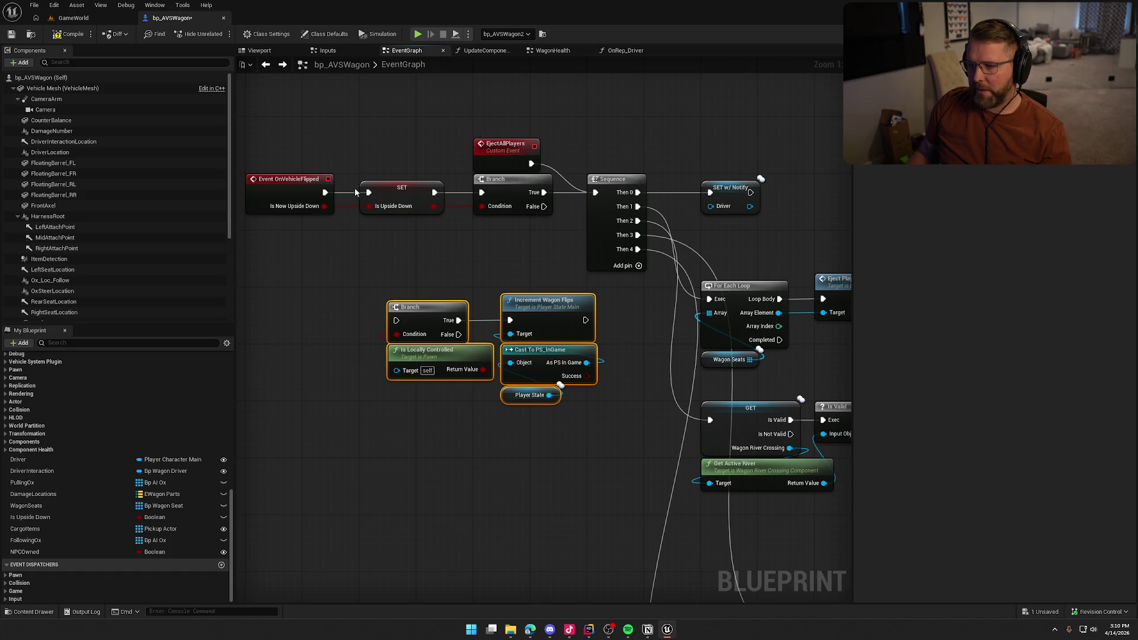
{"action": "left_click_drag", "start_coordinate": [494, 149], "coordinate": [579, 143]}
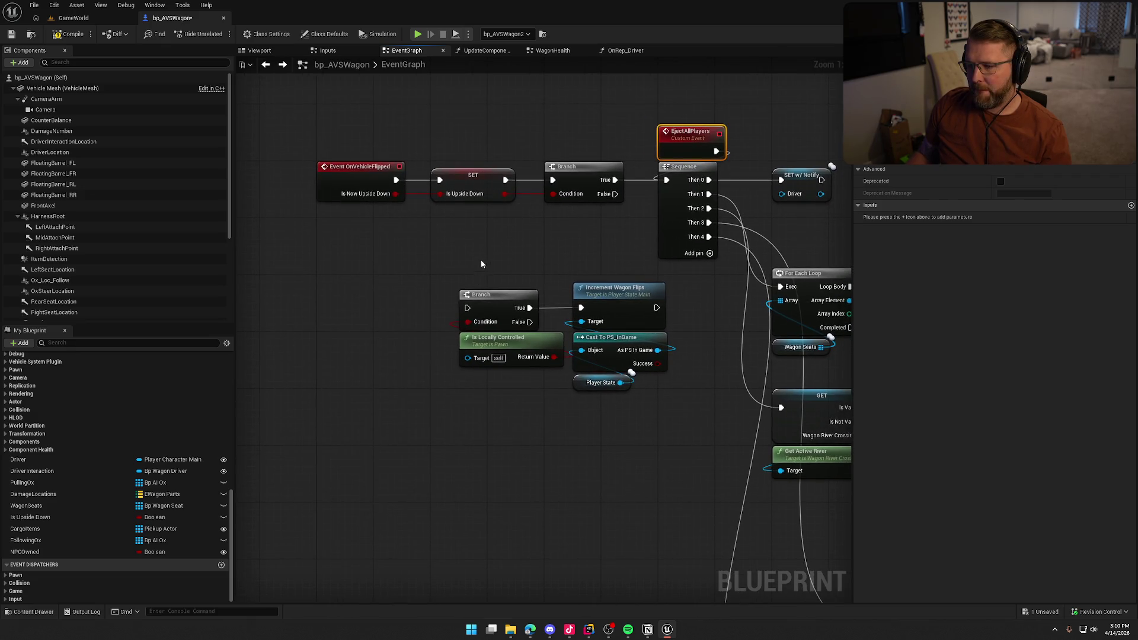
{"action": "mouse_move", "coordinate": [491, 249]}
{"action": "left_mouse_down"}
{"action": "mouse_move", "coordinate": [595, 424]}
{"action": "mouse_move", "coordinate": [634, 431]}
{"action": "left_mouse_up"}
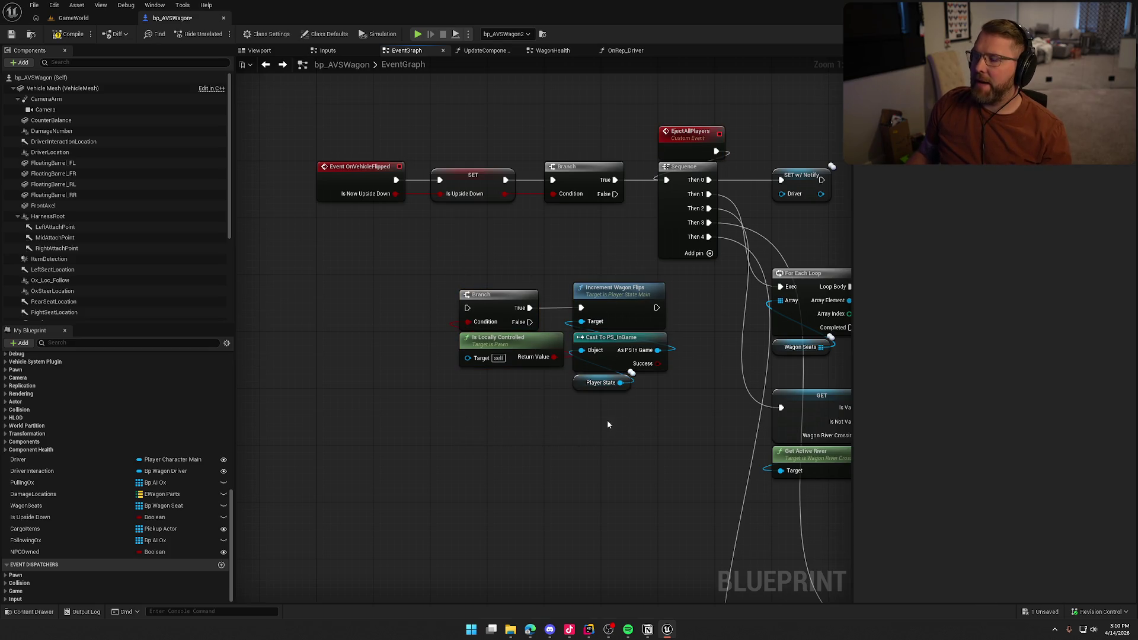
{"action": "left_click_drag", "start_coordinate": [492, 304], "coordinate": [393, 276]}
{"action": "left_click", "coordinate": [628, 277]}
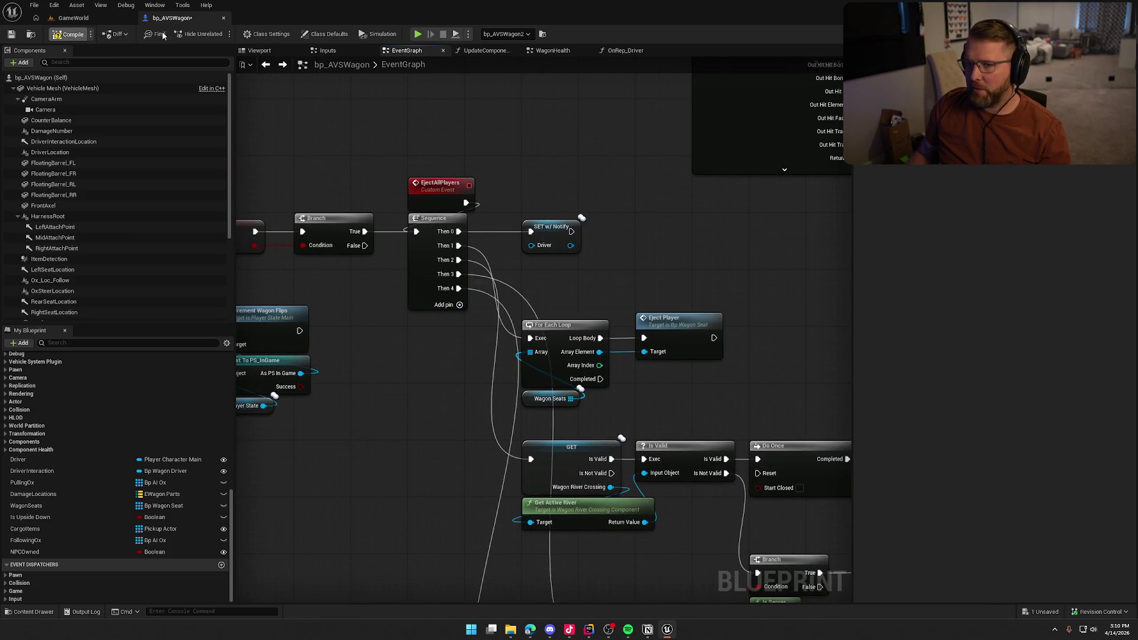
{"action": "key", "text": "ctrl+Tab"}
Step: Start a play-in-editor session with Alt+P and return focus to the running game
{"action": "key", "text": "alt+p"}
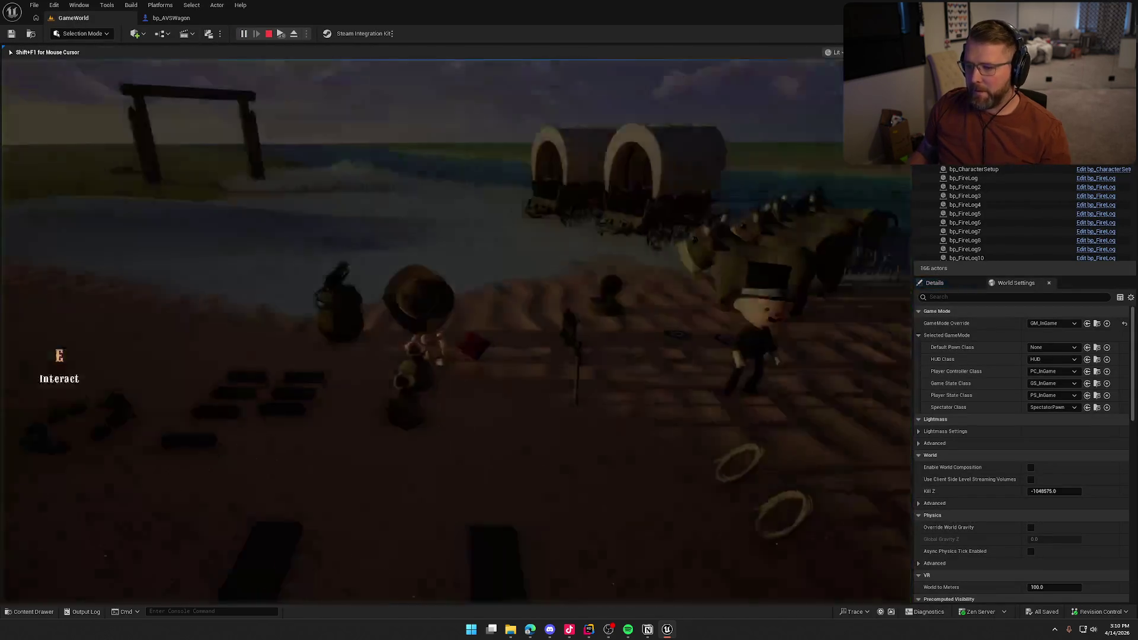
{"action": "key", "text": "super"}
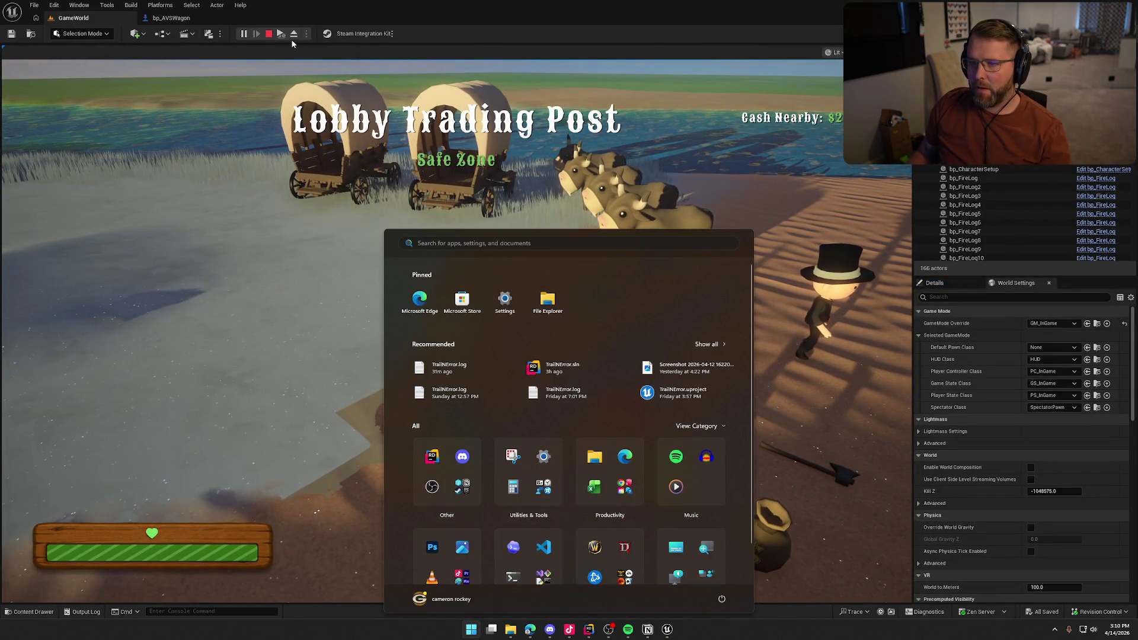
{"action": "key", "text": "super"}
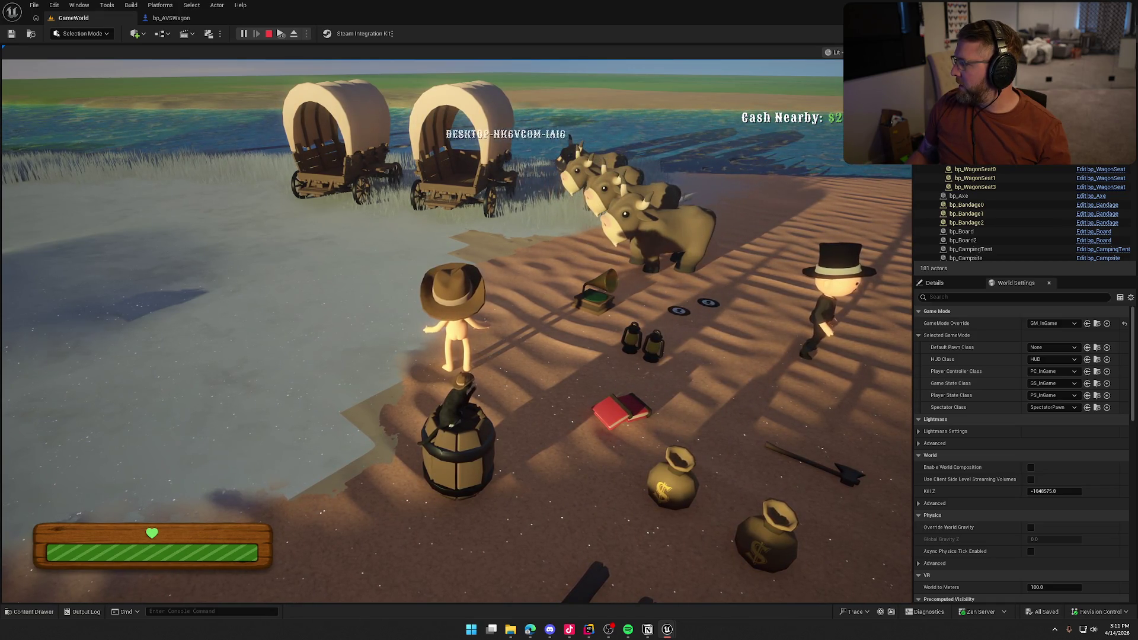
{"action": "key", "text": "super"}
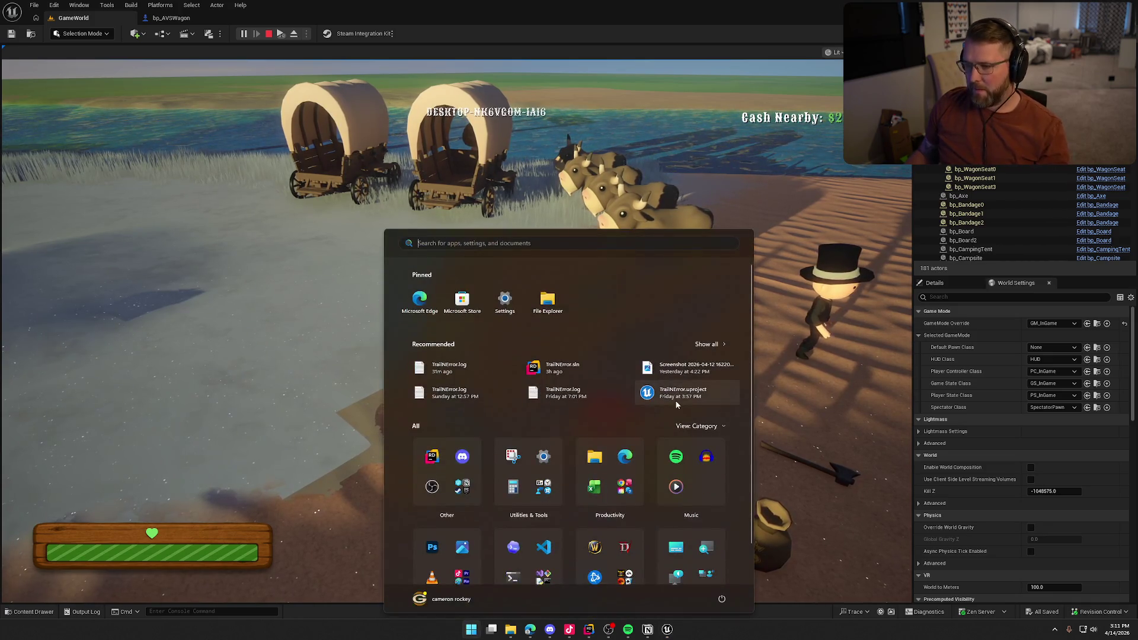
{"action": "left_click", "coordinate": [530, 199]}
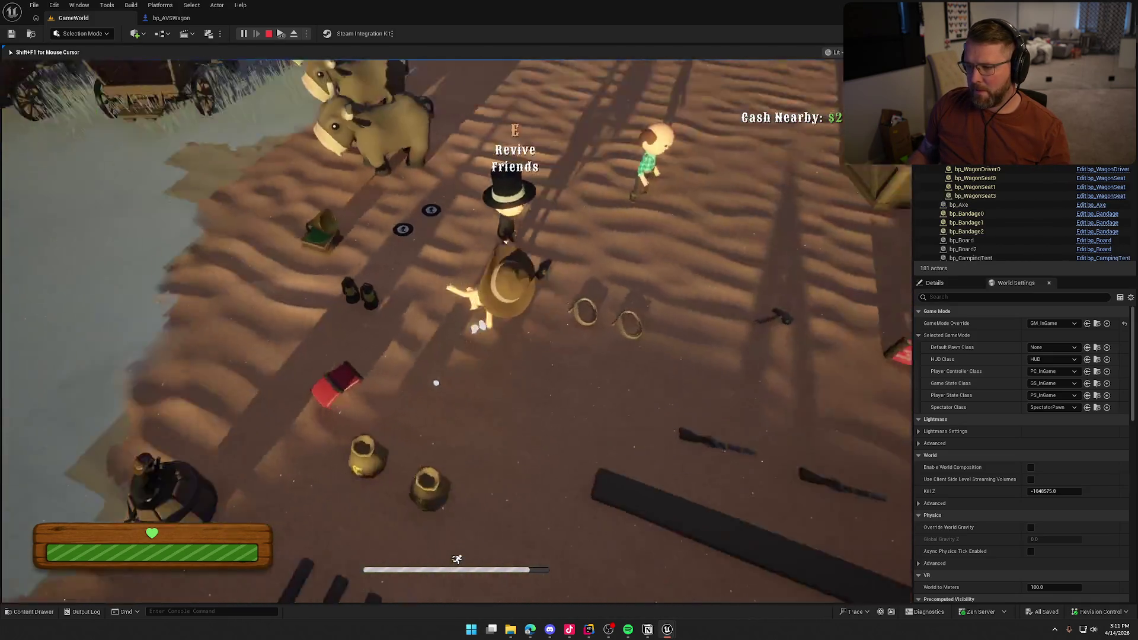
Step: Walk to the wagons, smash a wagon and its crate with the axe, then stop playing
{"action": "key", "text": "w"}
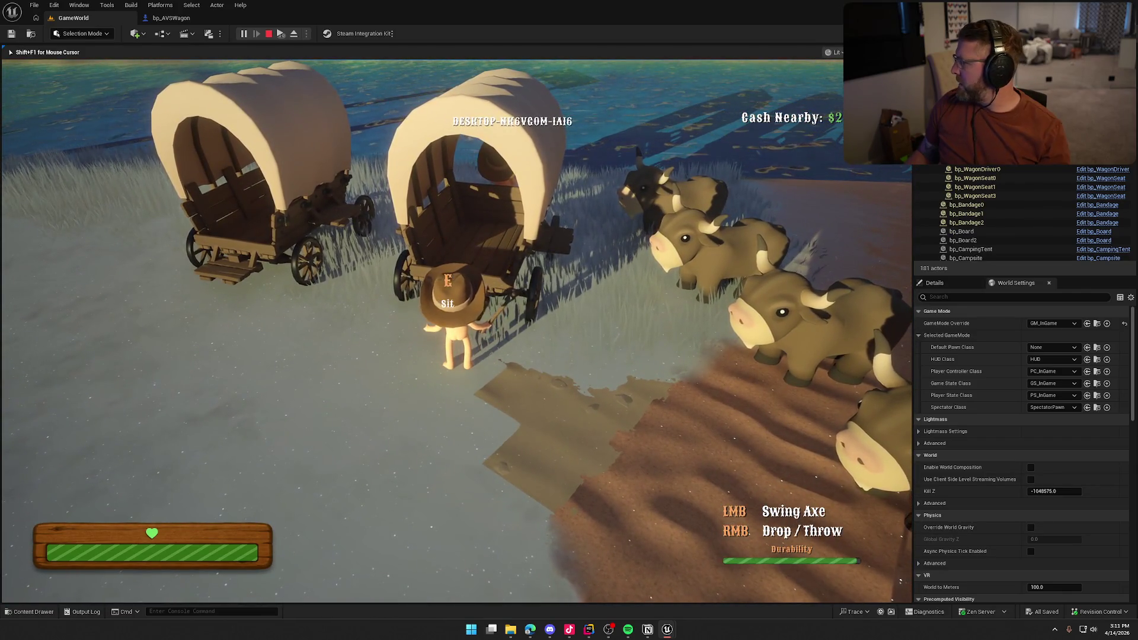
{"action": "key", "text": "w"}
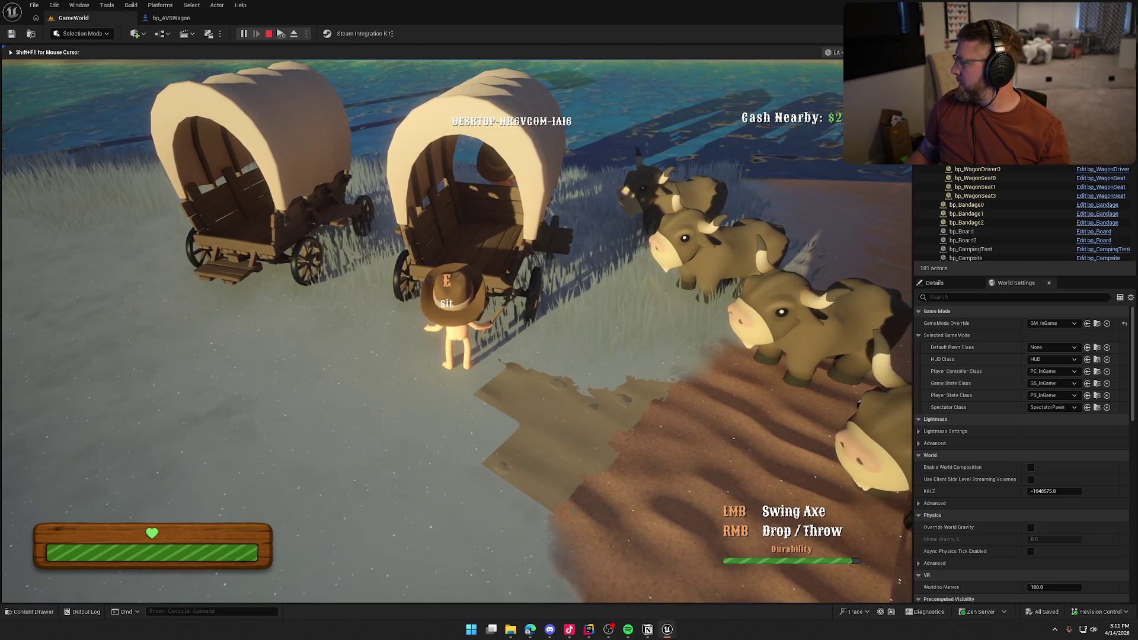
{"action": "left_click", "coordinate": [456, 296]}
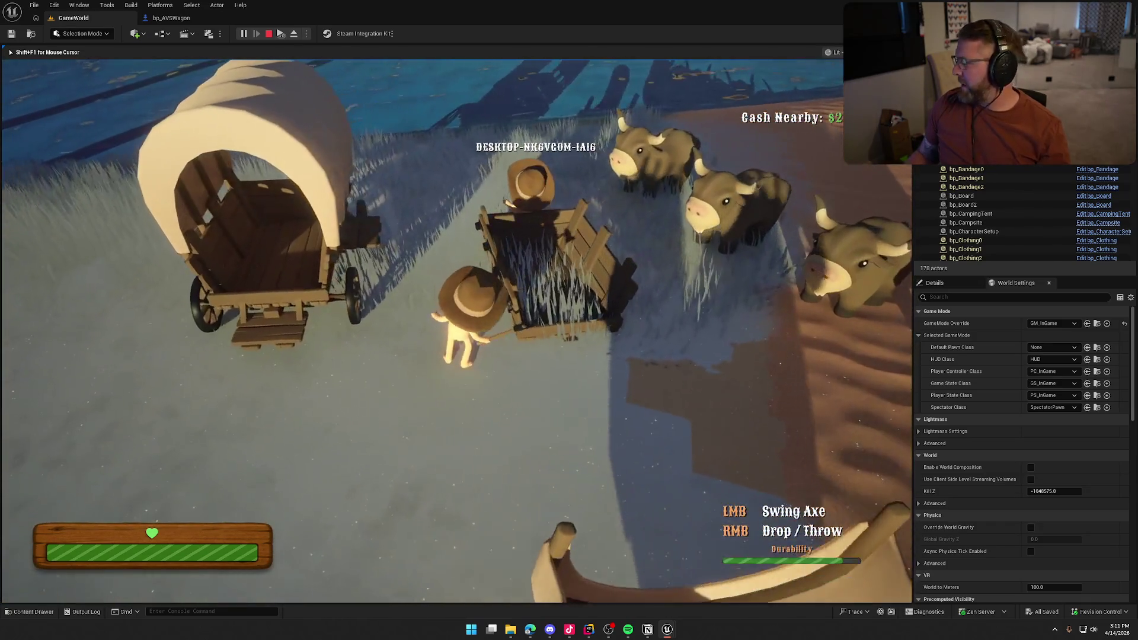
{"action": "left_click", "coordinate": [456, 297]}
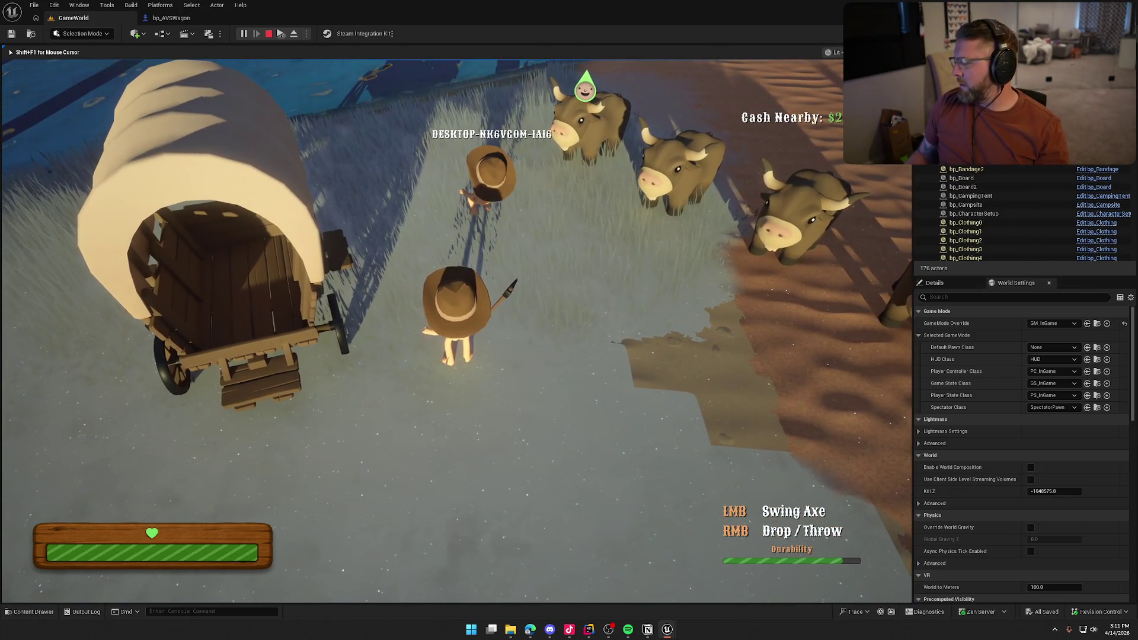
{"action": "key", "text": "Escape"}
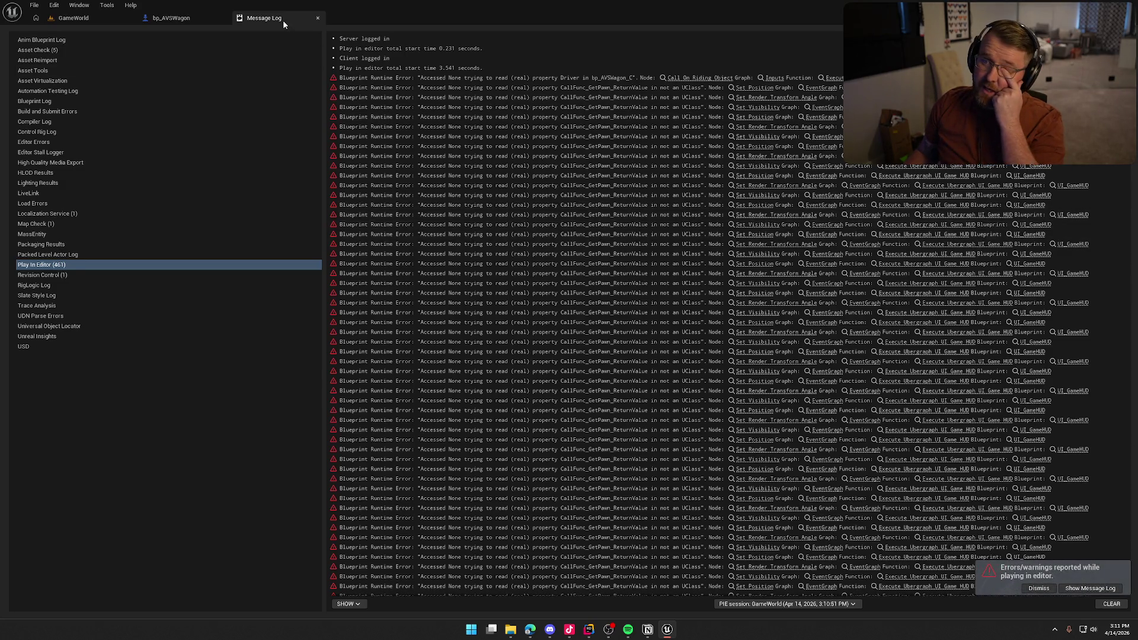
Step: Close the error log and delete the GET Driver check and Eject Driver call from OnRep_Driver
{"action": "middle_click", "coordinate": [283, 19]}
{"action": "left_click", "coordinate": [568, 240]}
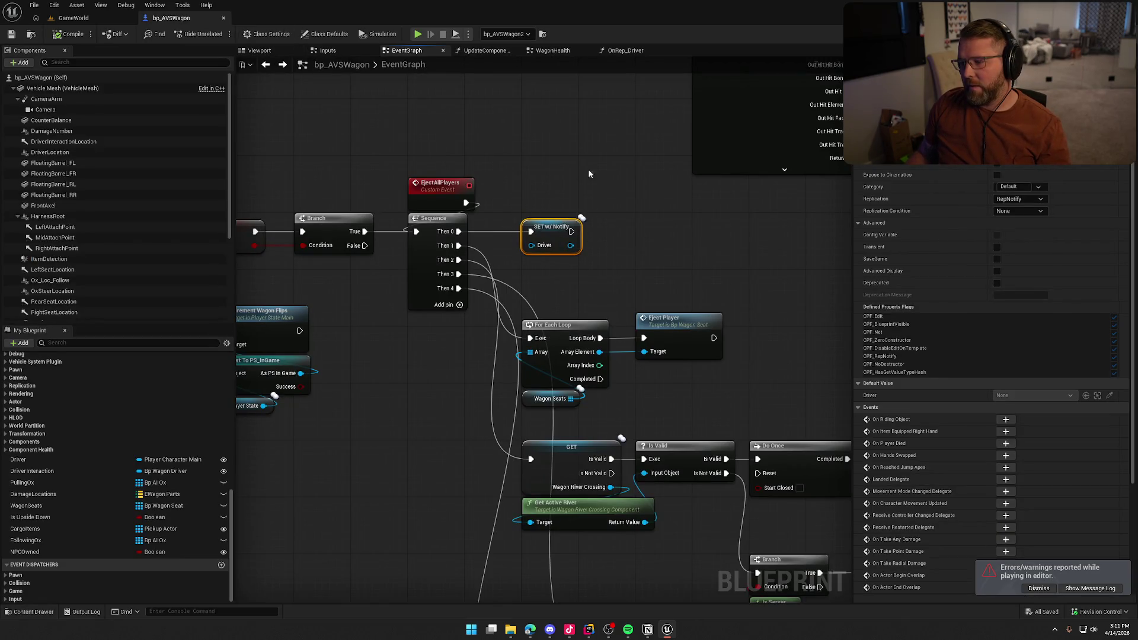
{"action": "left_click", "coordinate": [615, 52]}
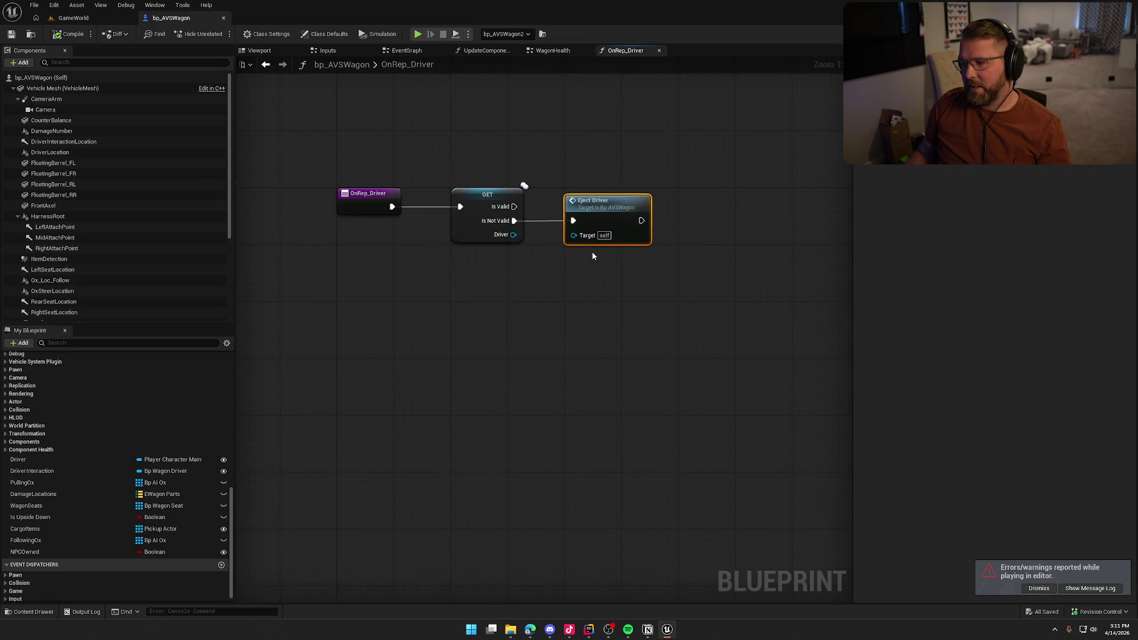
{"action": "left_click_drag", "start_coordinate": [525, 261], "coordinate": [429, 172]}
{"action": "left_click", "coordinate": [500, 304]}
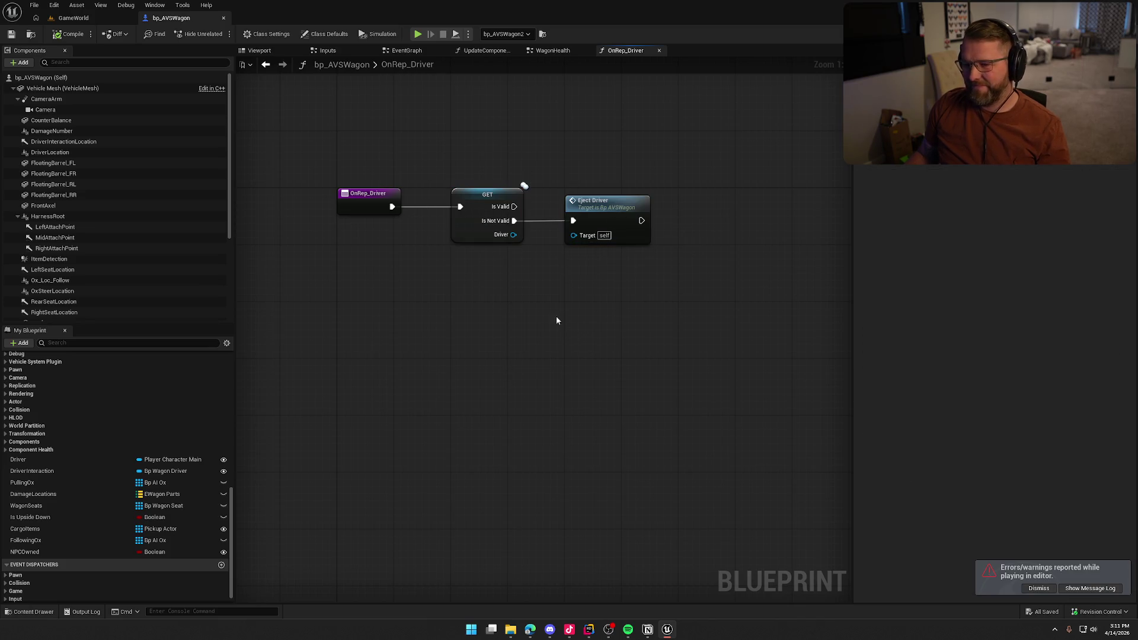
{"action": "left_click_drag", "start_coordinate": [612, 300], "coordinate": [457, 145]}
{"action": "left_click", "coordinate": [459, 146]}
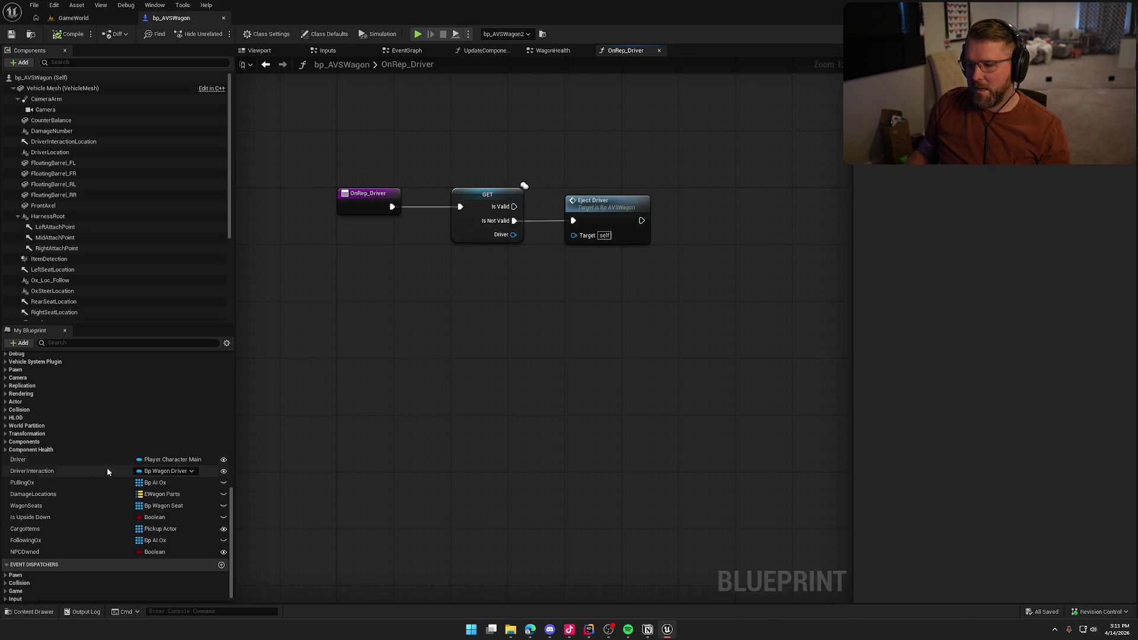
{"action": "left_click_drag", "start_coordinate": [375, 122], "coordinate": [622, 322]}
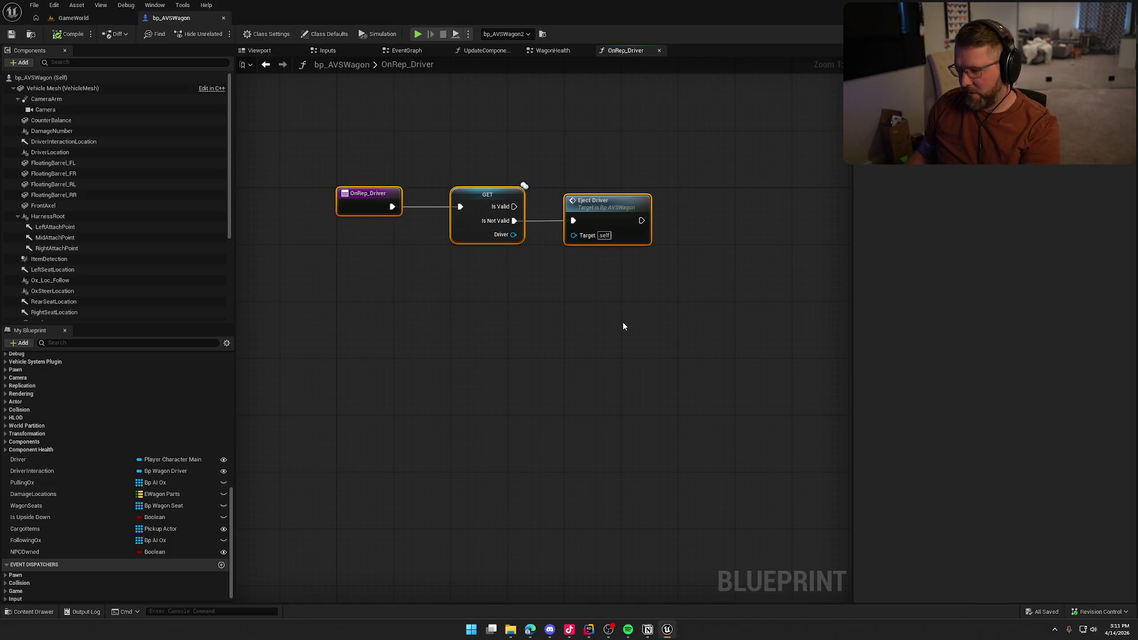
{"action": "key", "text": "Delete"}
{"action": "scroll", "coordinate": [90, 473], "scroll_direction": "down", "scroll_amount": 3}
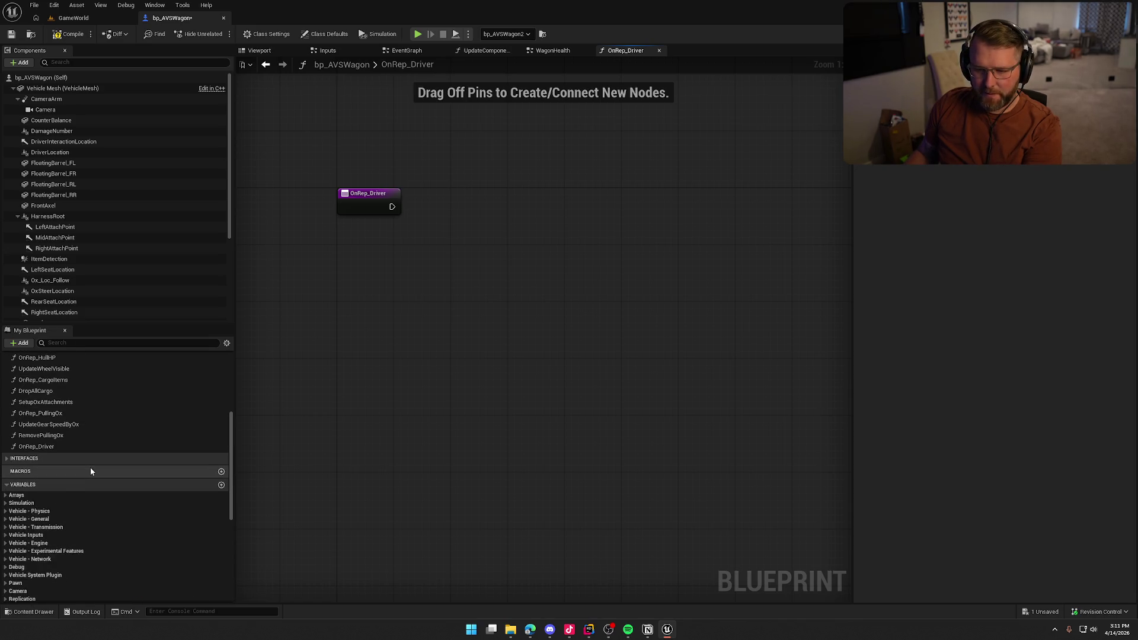
Step: Change the Driver variable's replication from RepNotify to Replicated
{"action": "left_click", "coordinate": [33, 445]}
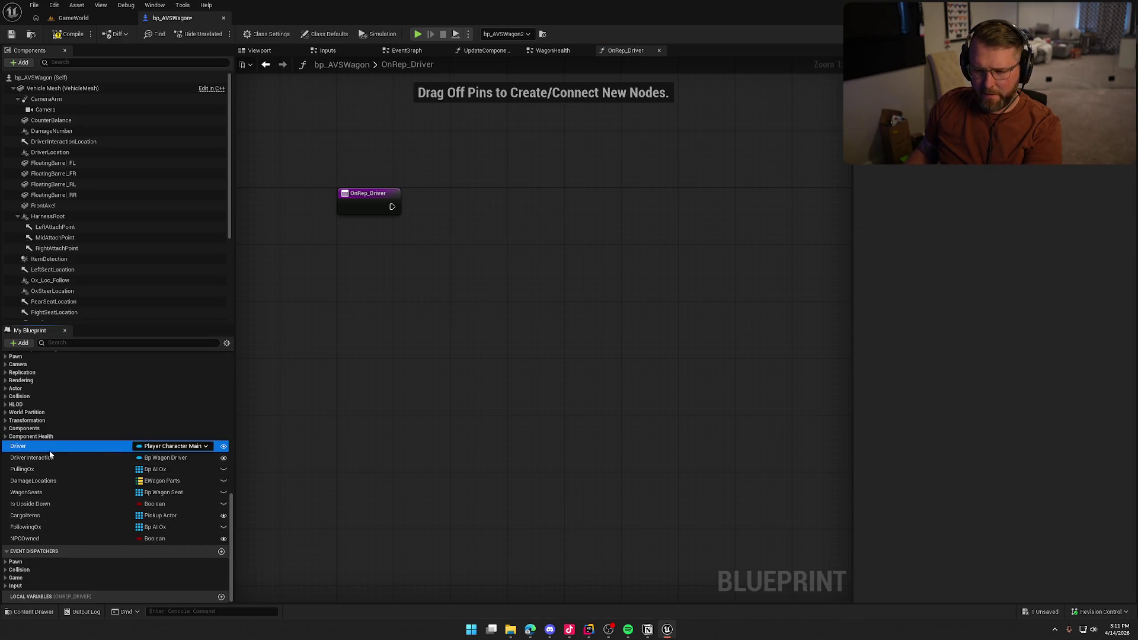
{"action": "left_click", "coordinate": [1038, 199]}
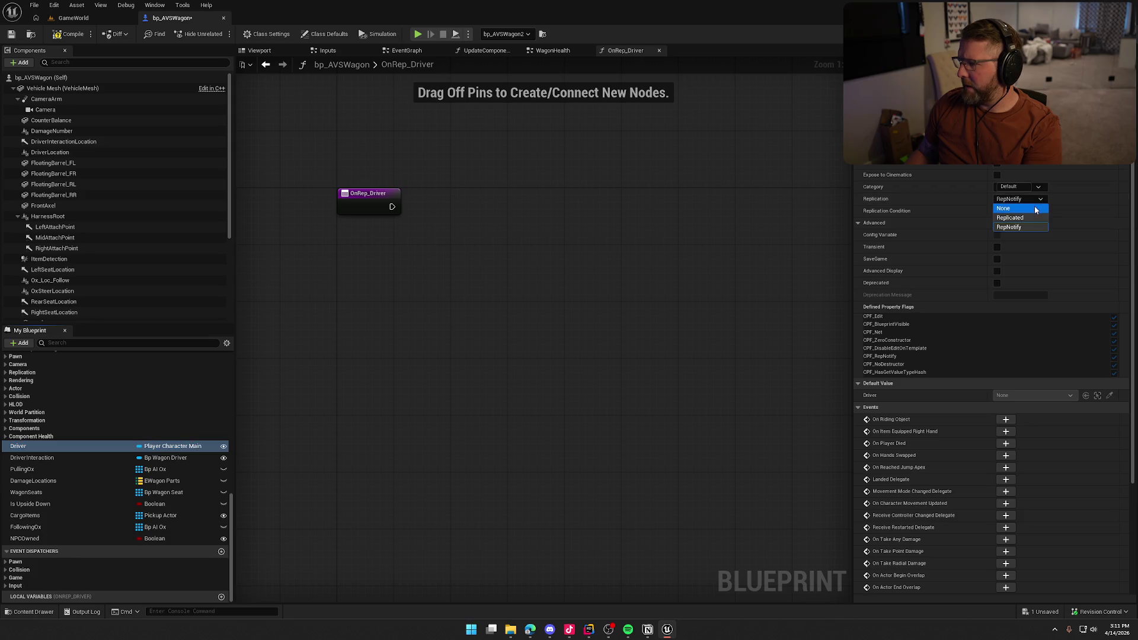
{"action": "left_click", "coordinate": [1033, 207]}
{"action": "left_click", "coordinate": [1036, 200]}
{"action": "left_click", "coordinate": [1016, 218]}
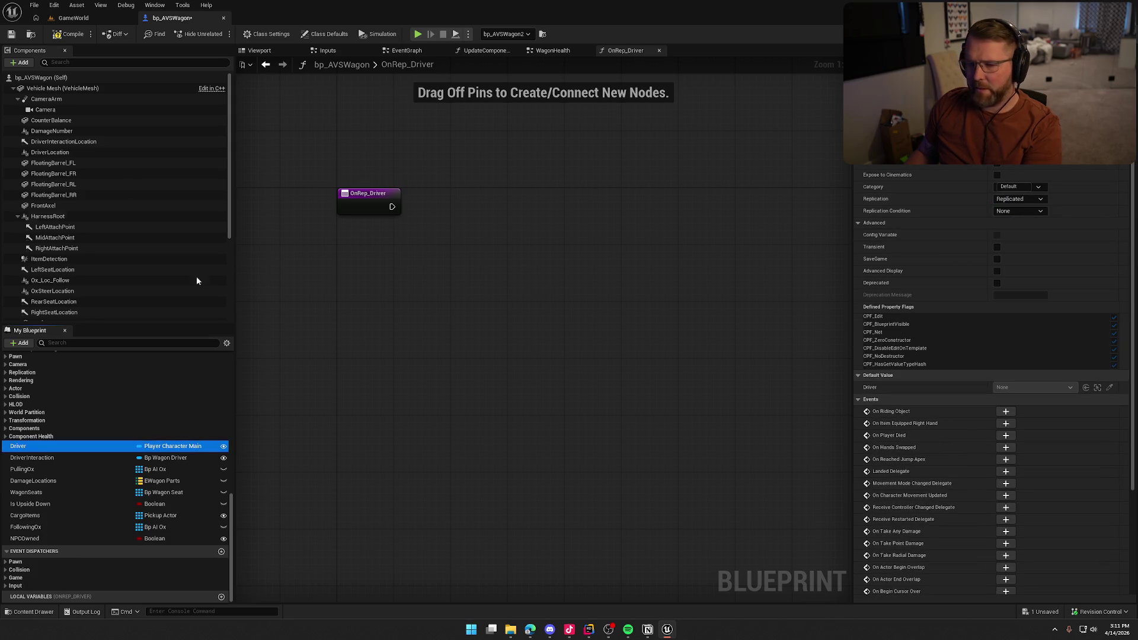
Step: Delete the OnRep_Driver function from the My Blueprint panel
{"action": "scroll", "coordinate": [72, 427], "scroll_direction": "up", "scroll_amount": 10}
{"action": "left_click", "coordinate": [66, 404]}
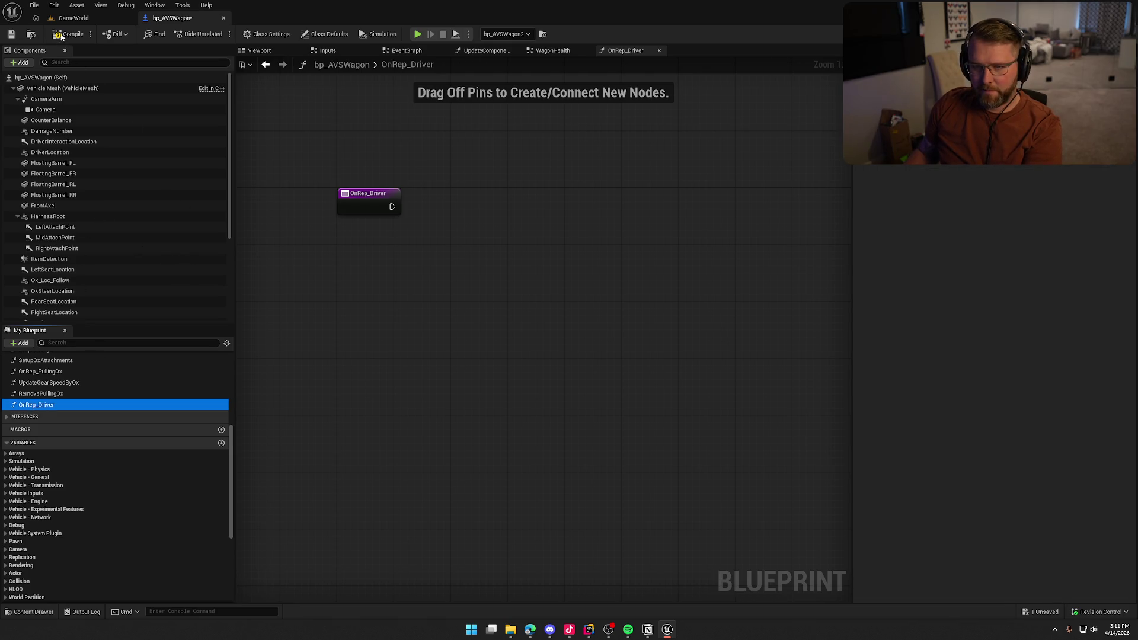
{"action": "key", "text": "Delete"}
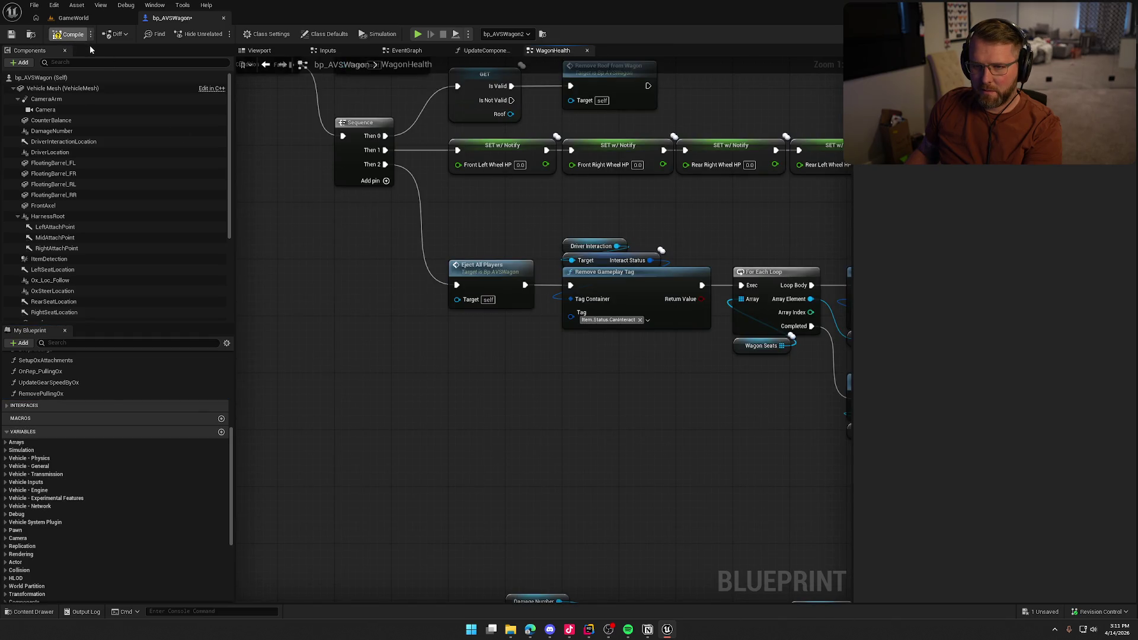
Step: Save the blueprint and jump from WagonHealth to the EjectAllPlayers event definition
{"action": "key", "text": "ctrl+s"}
{"action": "mouse_move", "coordinate": [538, 242]}
{"action": "left_mouse_down"}
{"action": "mouse_move", "coordinate": [547, 440]}
{"action": "mouse_move", "coordinate": [657, 523]}
{"action": "mouse_move", "coordinate": [663, 216]}
{"action": "left_mouse_up"}
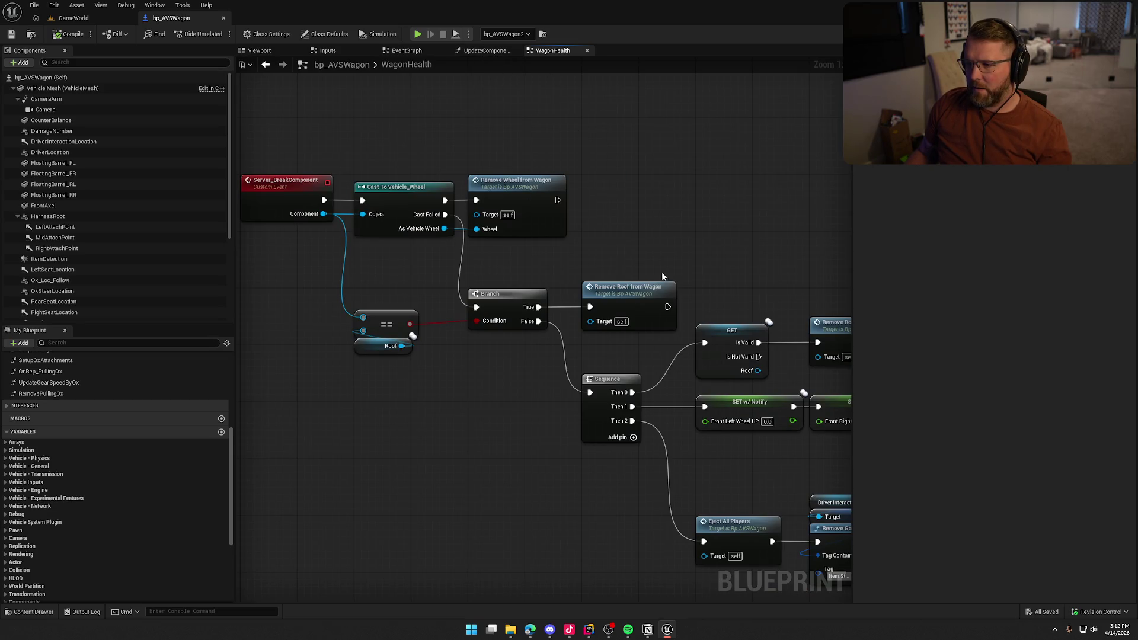
{"action": "left_click_drag", "start_coordinate": [661, 278], "coordinate": [484, 30]}
{"action": "double_click", "coordinate": [557, 287]}
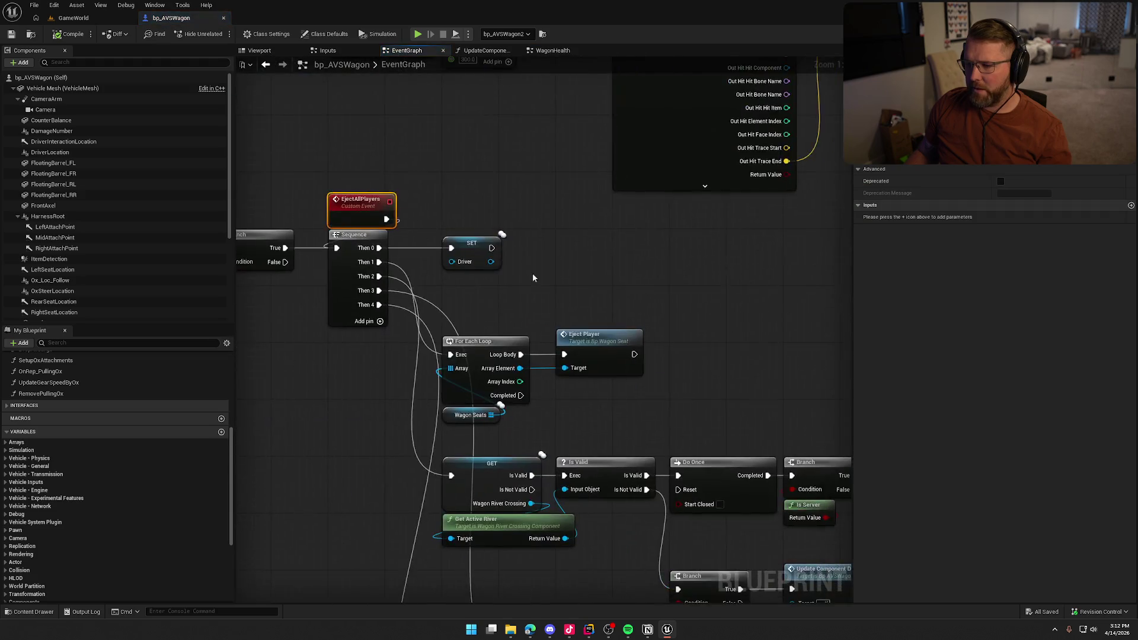
Step: Replace the SET Driver node with a validated Driver getter fed by the Sequence's Then 0
{"action": "left_click", "coordinate": [467, 247]}
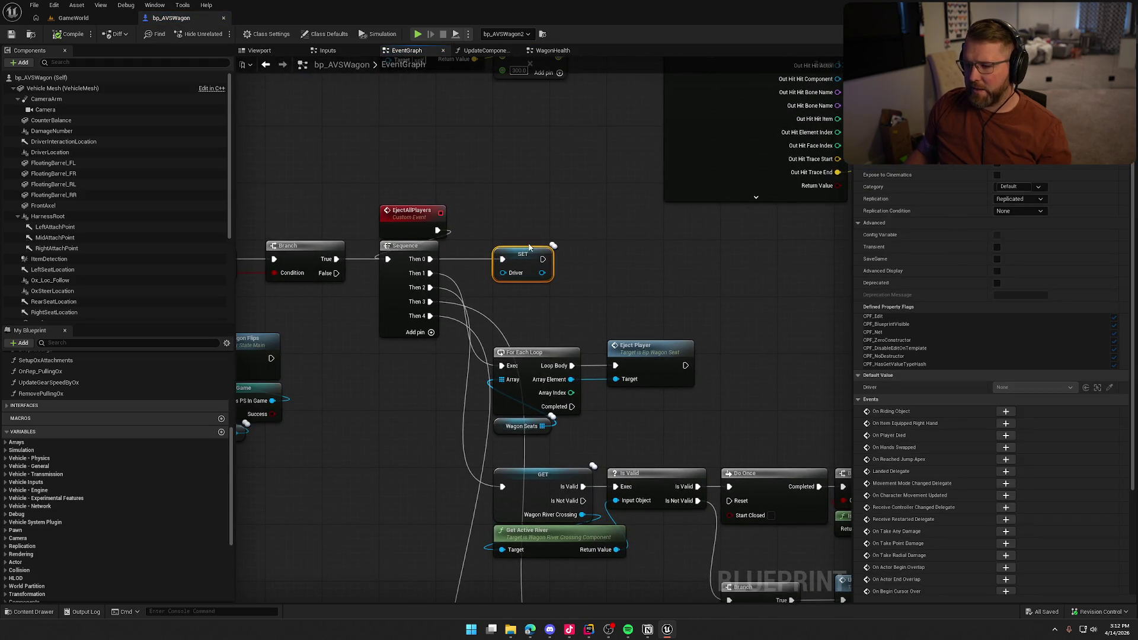
{"action": "scroll", "coordinate": [119, 450], "scroll_direction": "down", "scroll_amount": 5}
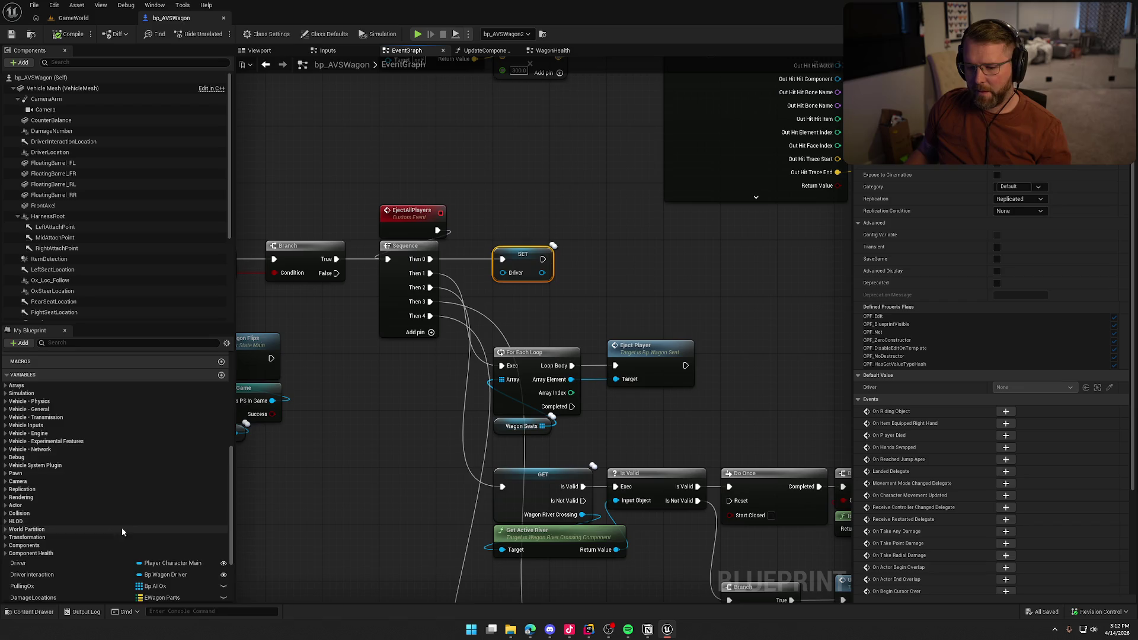
{"action": "left_click_drag", "start_coordinate": [35, 459], "coordinate": [450, 323]}
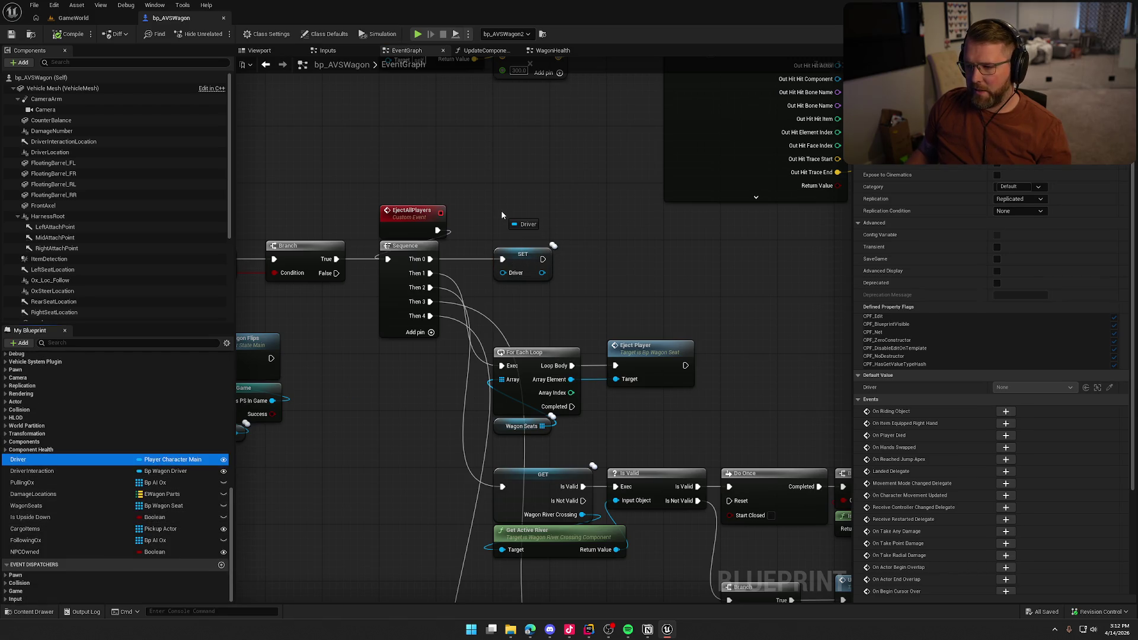
{"action": "left_click_drag", "start_coordinate": [501, 215], "coordinate": [502, 208]}
{"action": "right_click", "coordinate": [533, 213]}
{"action": "left_click", "coordinate": [551, 435]}
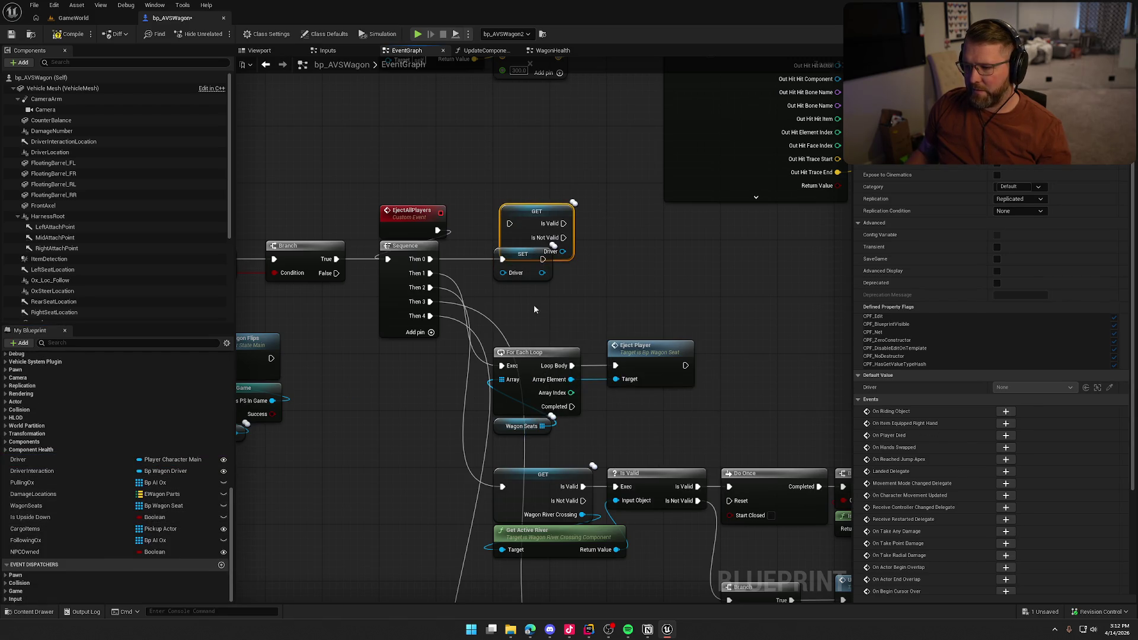
{"action": "key", "text": "Delete"}
{"action": "mouse_move", "coordinate": [430, 259]}
{"action": "left_mouse_down"}
{"action": "mouse_move", "coordinate": [503, 260]}
{"action": "mouse_move", "coordinate": [509, 223]}
{"action": "mouse_move", "coordinate": [519, 258]}
{"action": "left_mouse_up"}
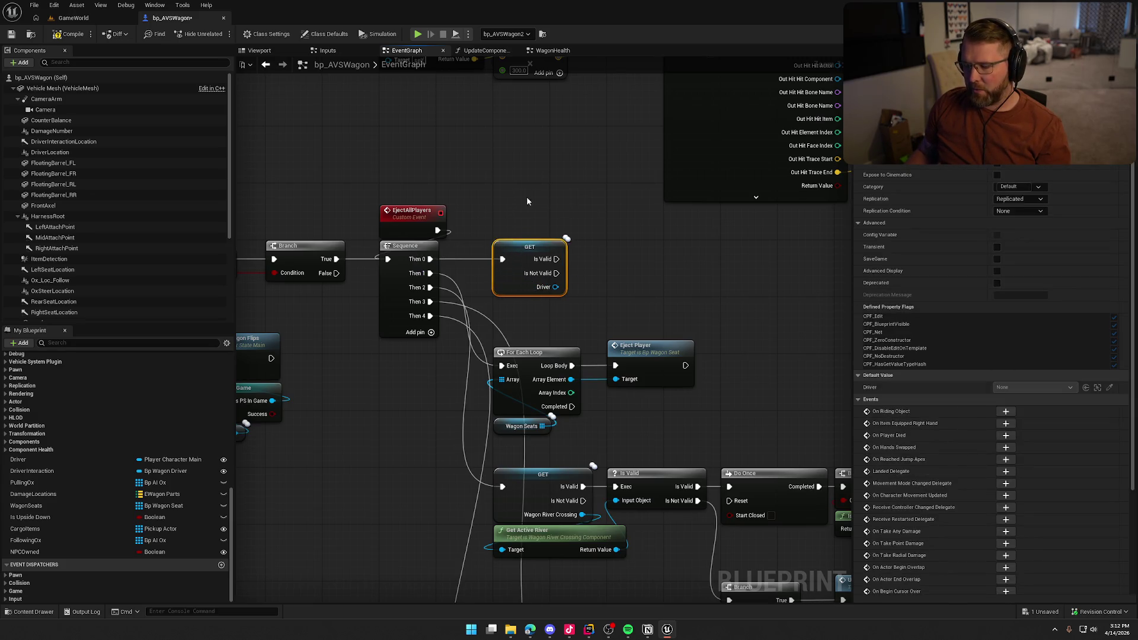
Step: Recentre the EventGraph and open the Eject Player function in bp_WagonSeat
{"action": "left_click", "coordinate": [525, 196]}
{"action": "left_click_drag", "start_coordinate": [608, 235], "coordinate": [542, 191]}
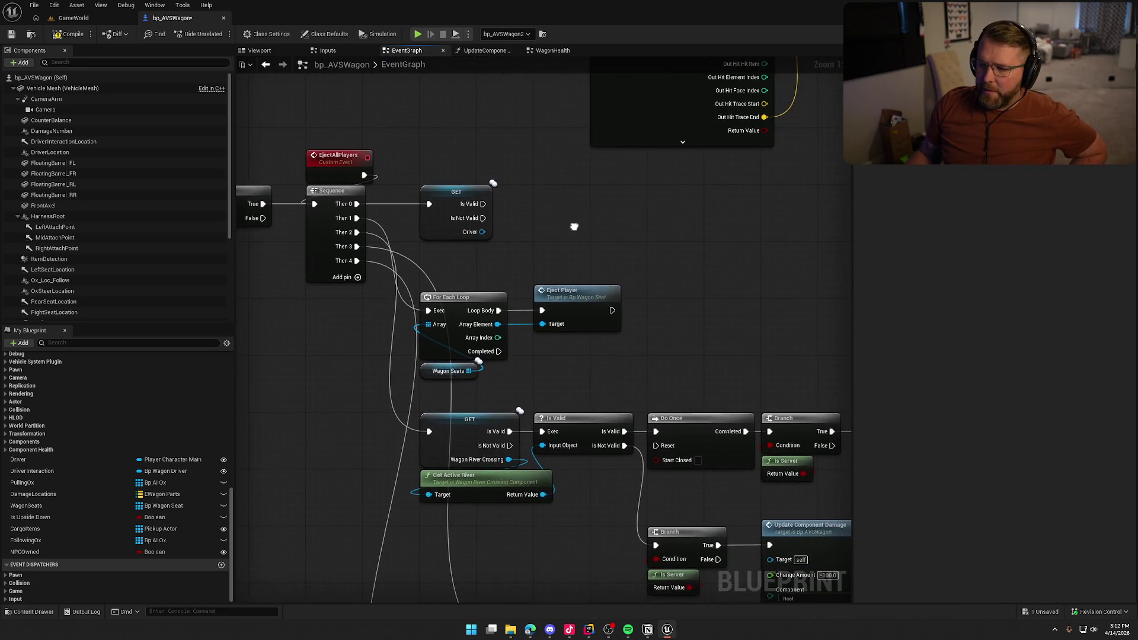
{"action": "double_click", "coordinate": [591, 295]}
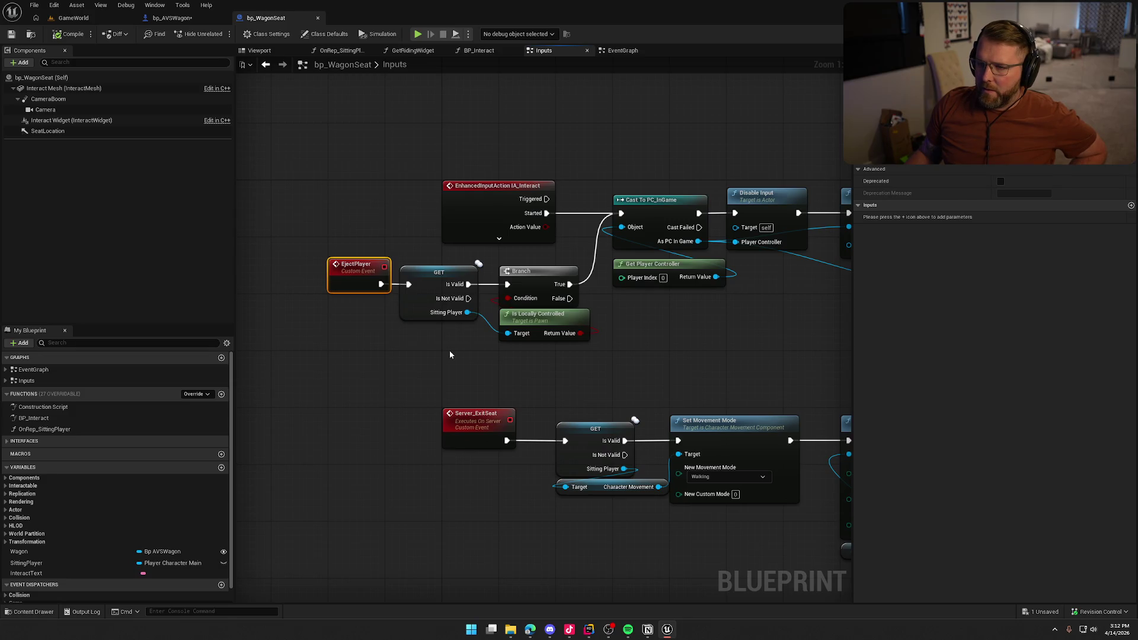
Step: Return to bp_AVSWagon and jump to the EjectDriver event in the Inputs graph
{"action": "left_click", "coordinate": [195, 24]}
{"action": "left_click_drag", "start_coordinate": [551, 227], "coordinate": [608, 244]}
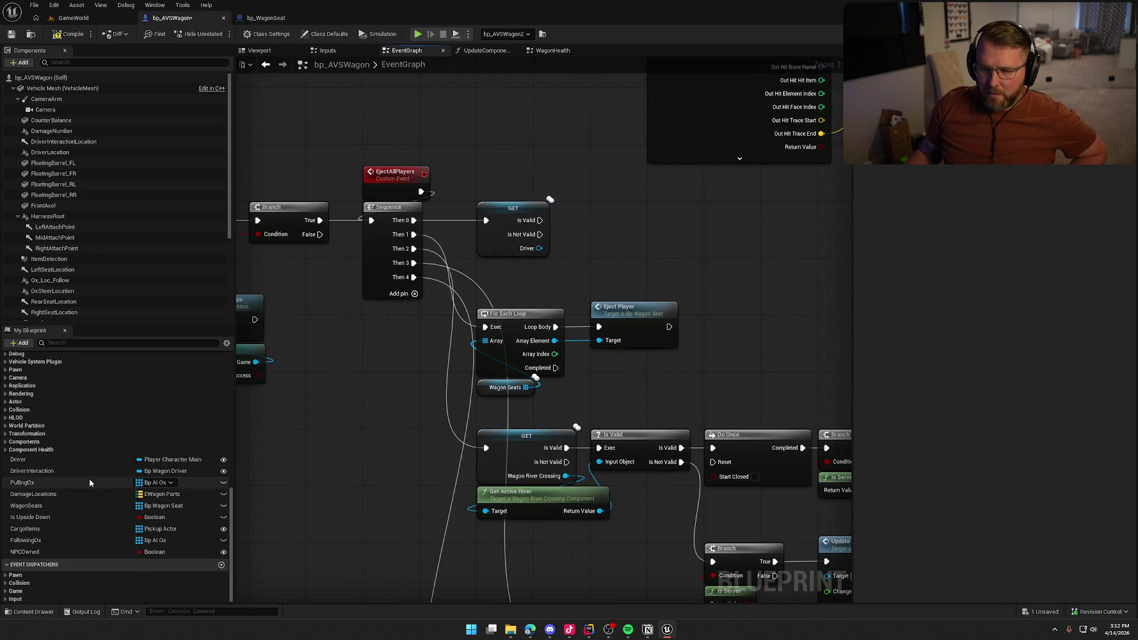
{"action": "scroll", "coordinate": [89, 478], "scroll_direction": "up", "scroll_amount": 5}
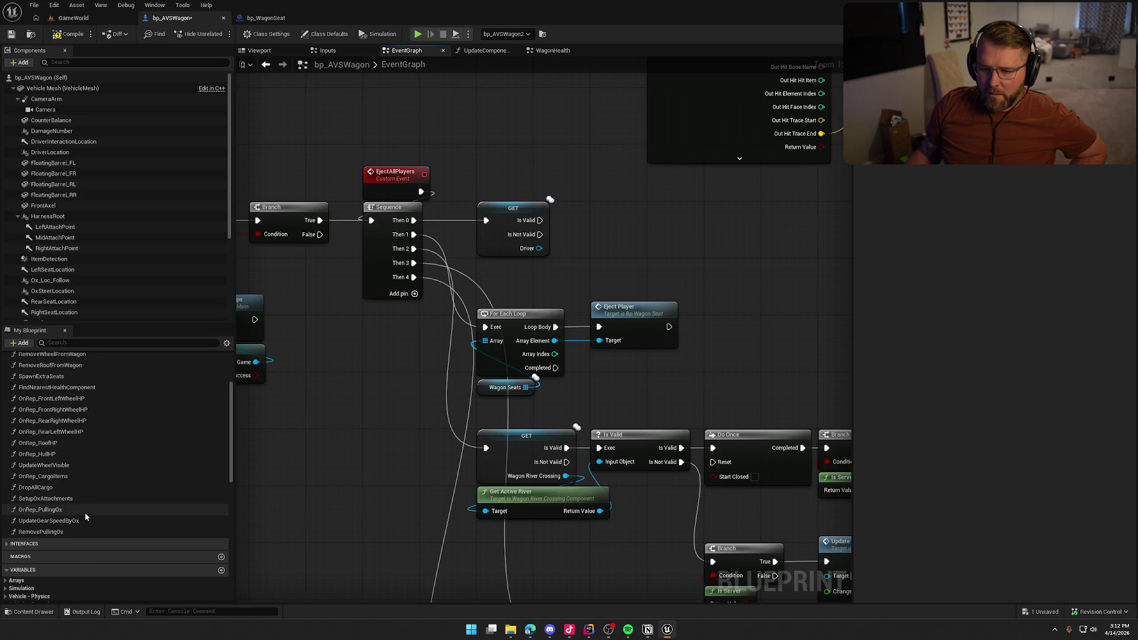
{"action": "scroll", "coordinate": [86, 515], "scroll_direction": "up", "scroll_amount": 4}
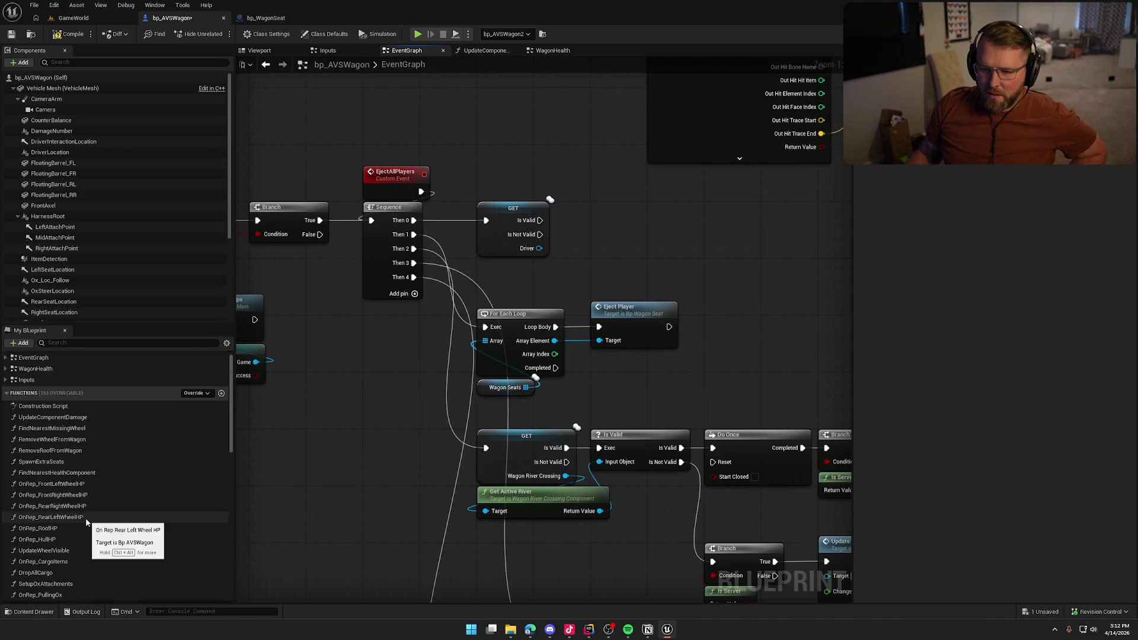
{"action": "scroll", "coordinate": [87, 521], "scroll_direction": "up", "scroll_amount": 1}
{"action": "left_click", "coordinate": [6, 392]}
{"action": "left_click", "coordinate": [85, 436]}
{"action": "double_click", "coordinate": [86, 436]}
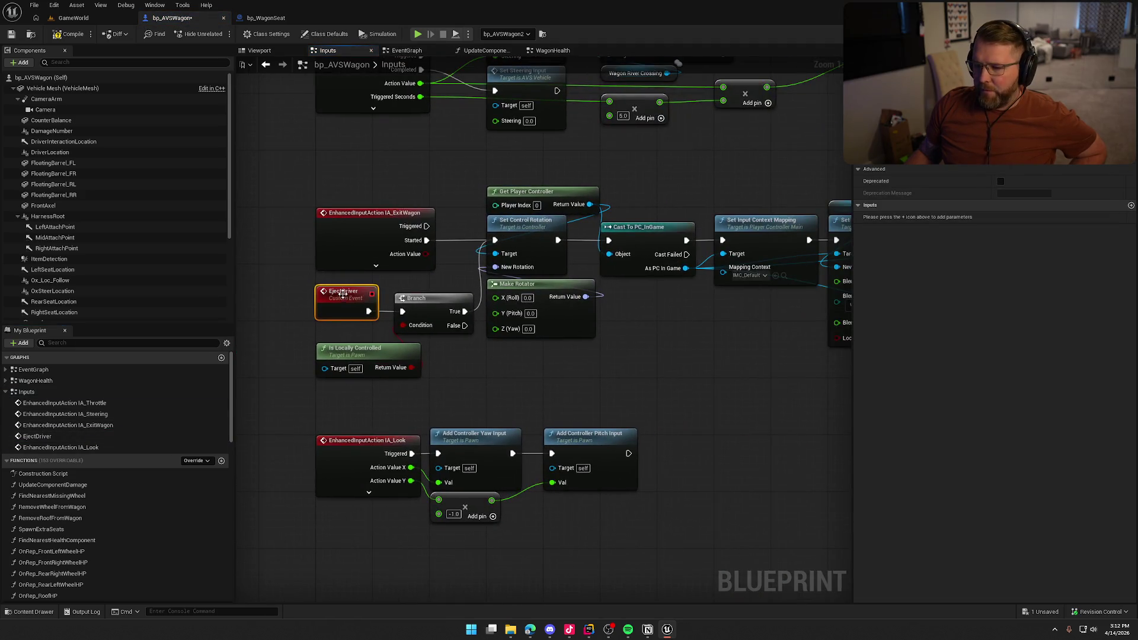
Step: Delete EjectDriver's Branch and Is Locally Controlled check, wiring it straight into Set Control Rotation
{"action": "right_click", "coordinate": [343, 294]}
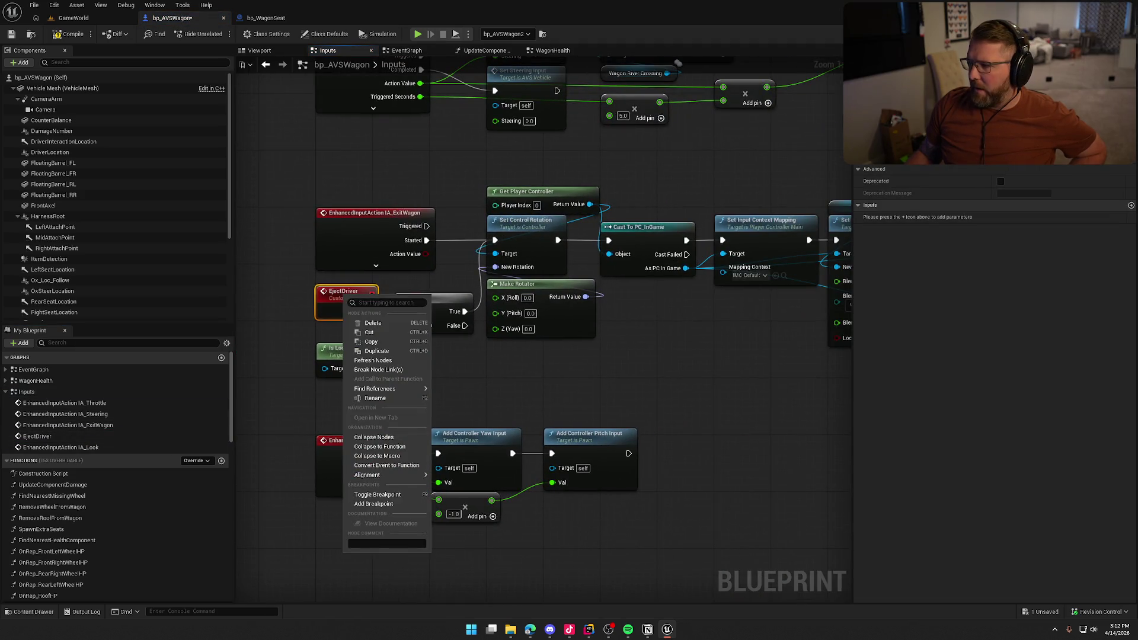
{"action": "key", "text": "Escape"}
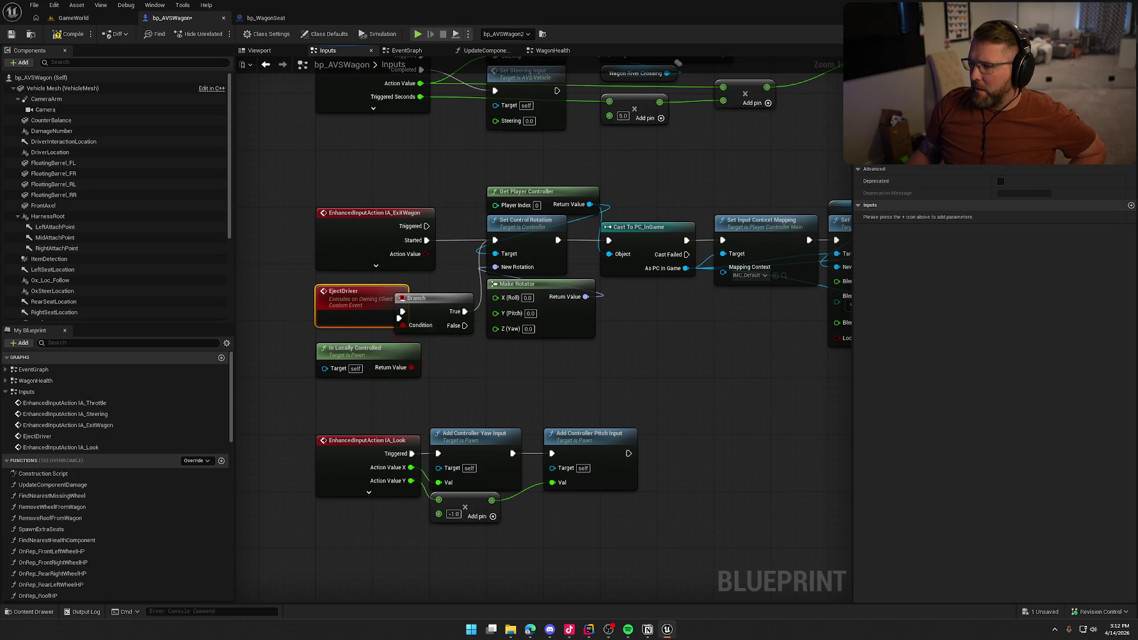
{"action": "mouse_move", "coordinate": [469, 386]}
{"action": "left_mouse_down"}
{"action": "mouse_move", "coordinate": [415, 320]}
{"action": "mouse_move", "coordinate": [439, 299]}
{"action": "mouse_move", "coordinate": [501, 290]}
{"action": "left_mouse_up"}
{"action": "key", "text": "Delete"}
{"action": "left_click_drag", "start_coordinate": [497, 240], "coordinate": [497, 240]}
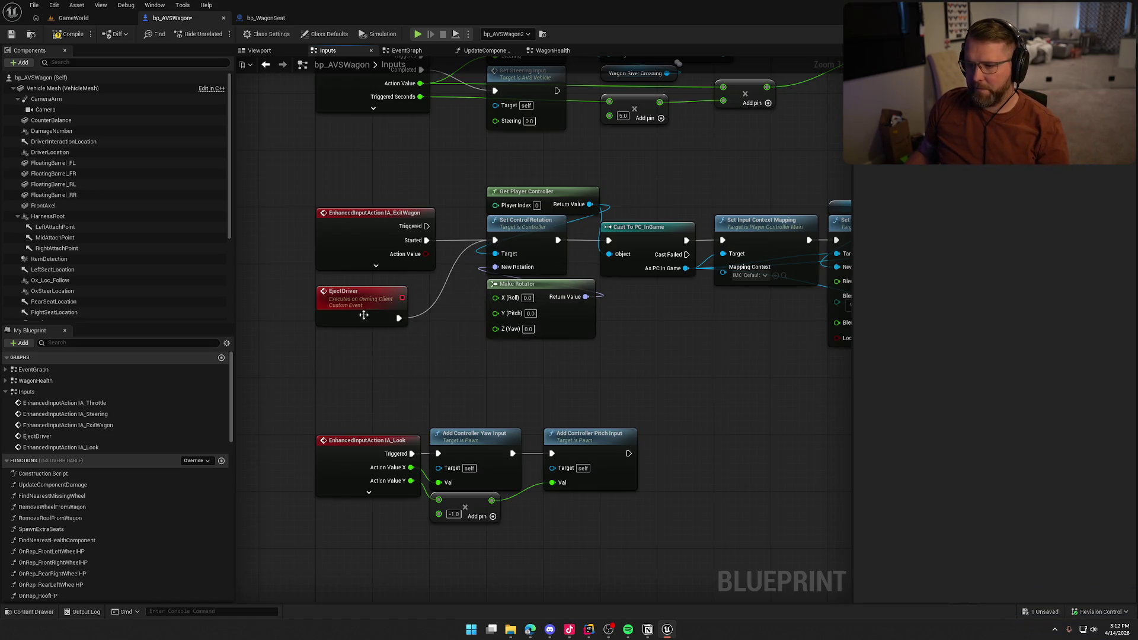
{"action": "left_click_drag", "start_coordinate": [340, 301], "coordinate": [340, 294]}
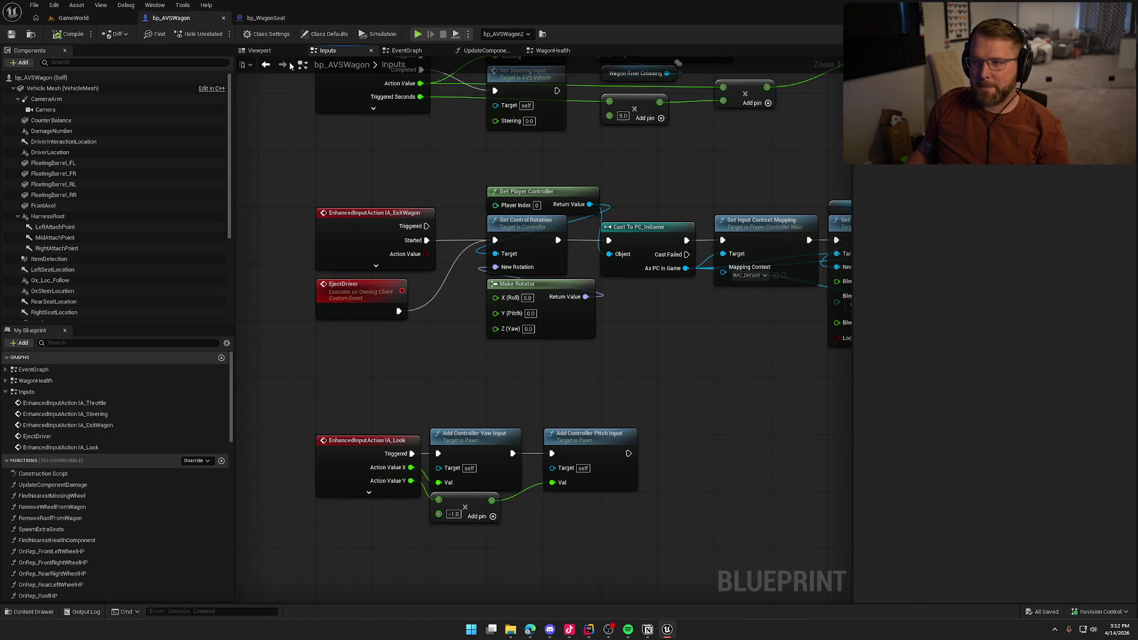
{"action": "left_click", "coordinate": [266, 65]}
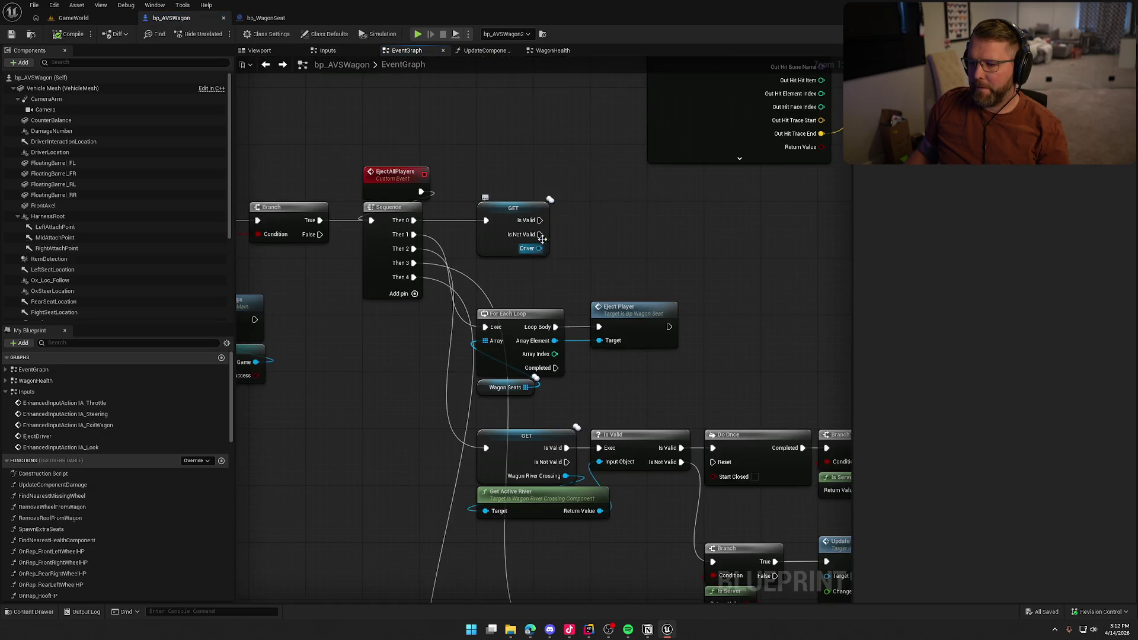
Step: Call Eject Driver from the validated Driver getter's Is Valid output and save
{"action": "mouse_move", "coordinate": [540, 220]}
{"action": "left_mouse_down"}
{"action": "mouse_move", "coordinate": [611, 225]}
{"action": "mouse_move", "coordinate": [596, 192]}
{"action": "left_mouse_up"}
{"action": "type", "text": "eject"}
{"action": "key", "text": "Return"}
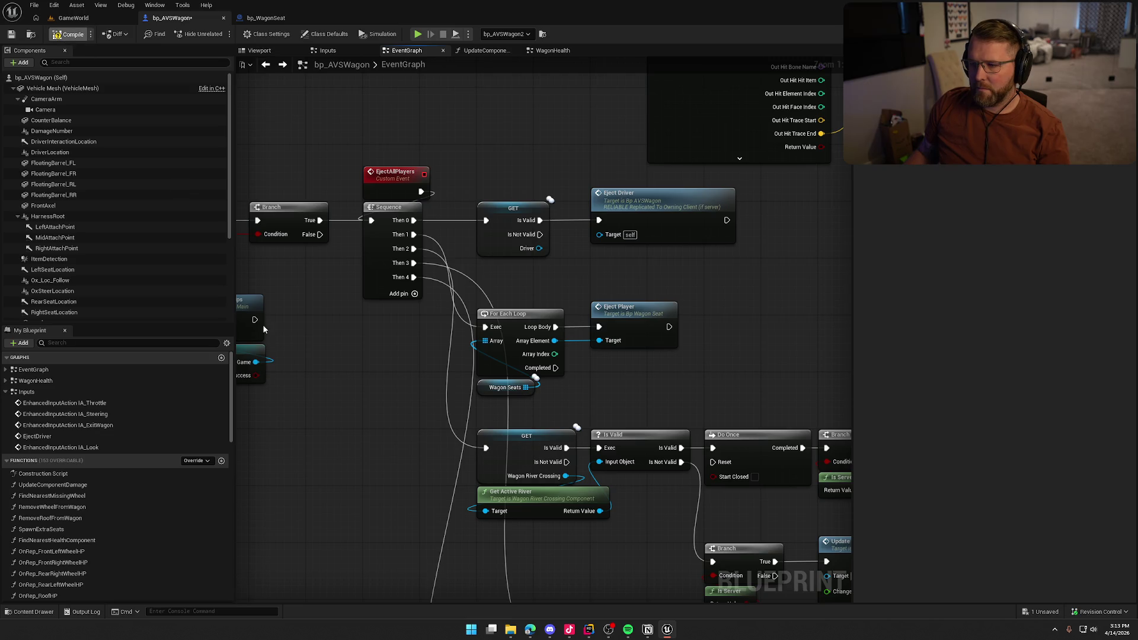
{"action": "key", "text": "ctrl+s"}
Step: Review the Branch, Cast and Player State nodes, then switch to the GameWorld level
{"action": "left_click_drag", "start_coordinate": [353, 389], "coordinate": [545, 368]}
{"action": "left_click_drag", "start_coordinate": [482, 415], "coordinate": [288, 277]}
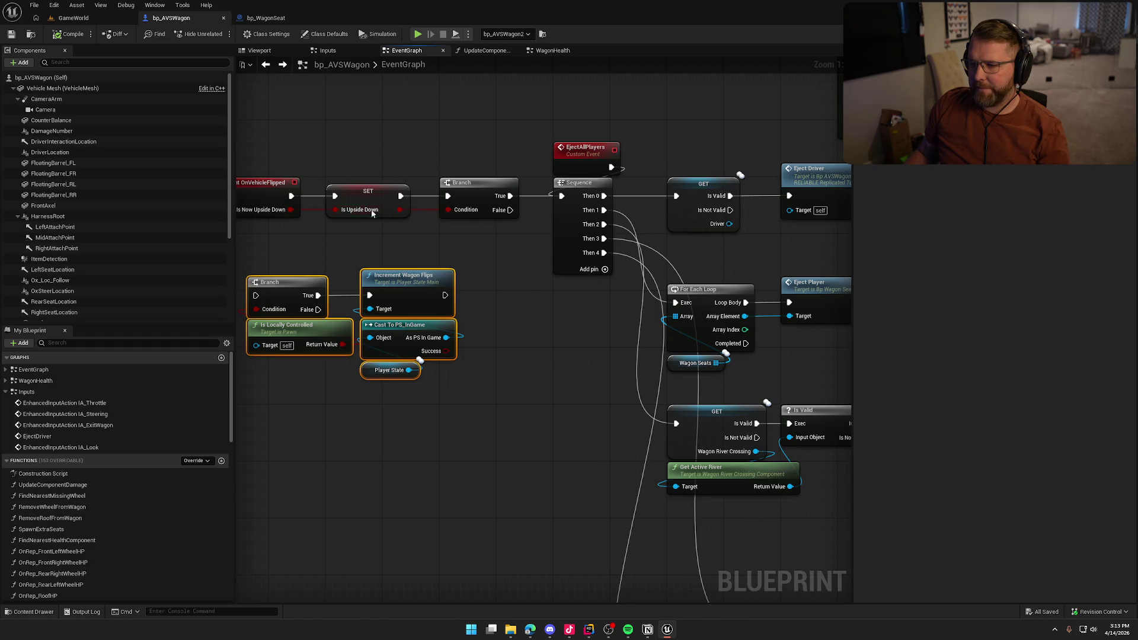
{"action": "left_click_drag", "start_coordinate": [535, 350], "coordinate": [418, 365]}
{"action": "double_click", "coordinate": [729, 199]}
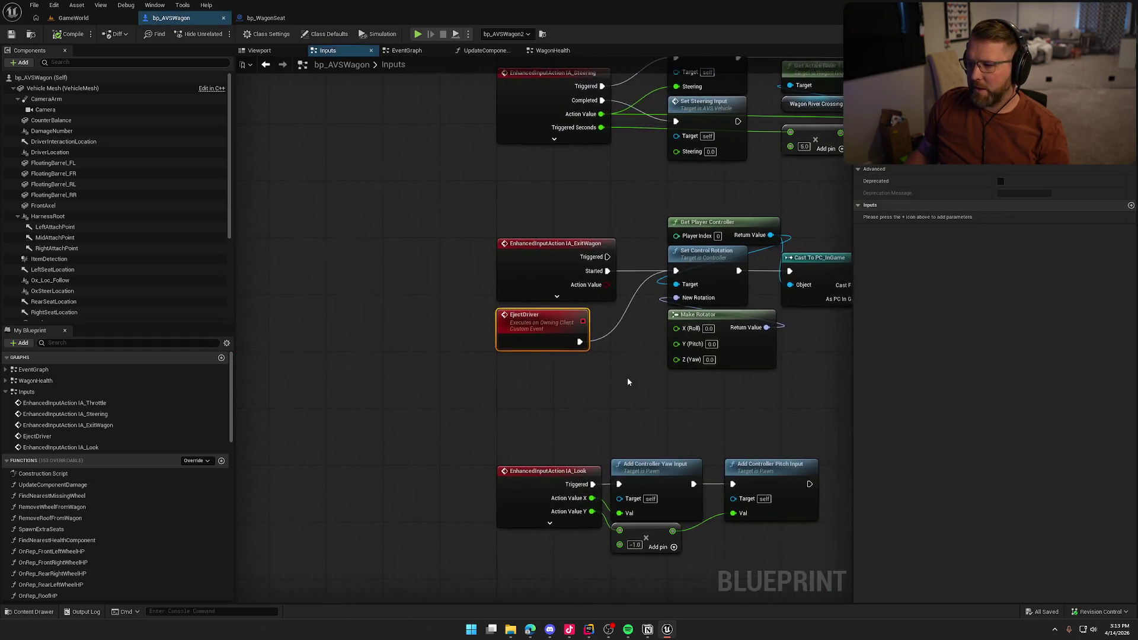
{"action": "left_click", "coordinate": [62, 21]}
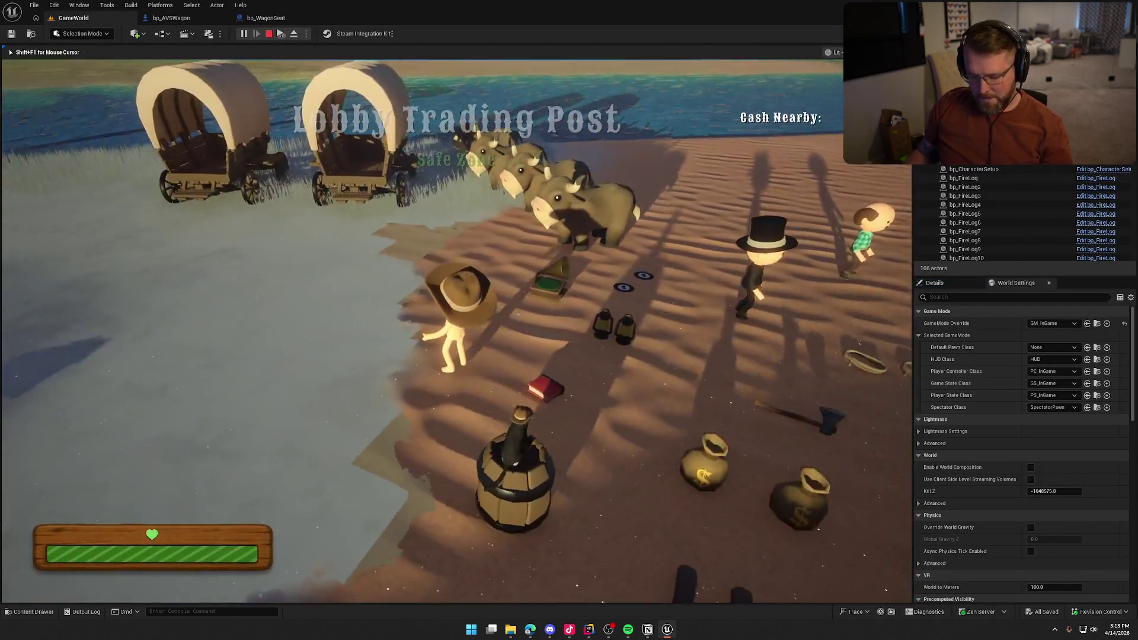
Step: In the play session, pick up the axe and smash the wagon until its cover breaks
{"action": "key", "text": "super"}
{"action": "left_click", "coordinate": [274, 45]}
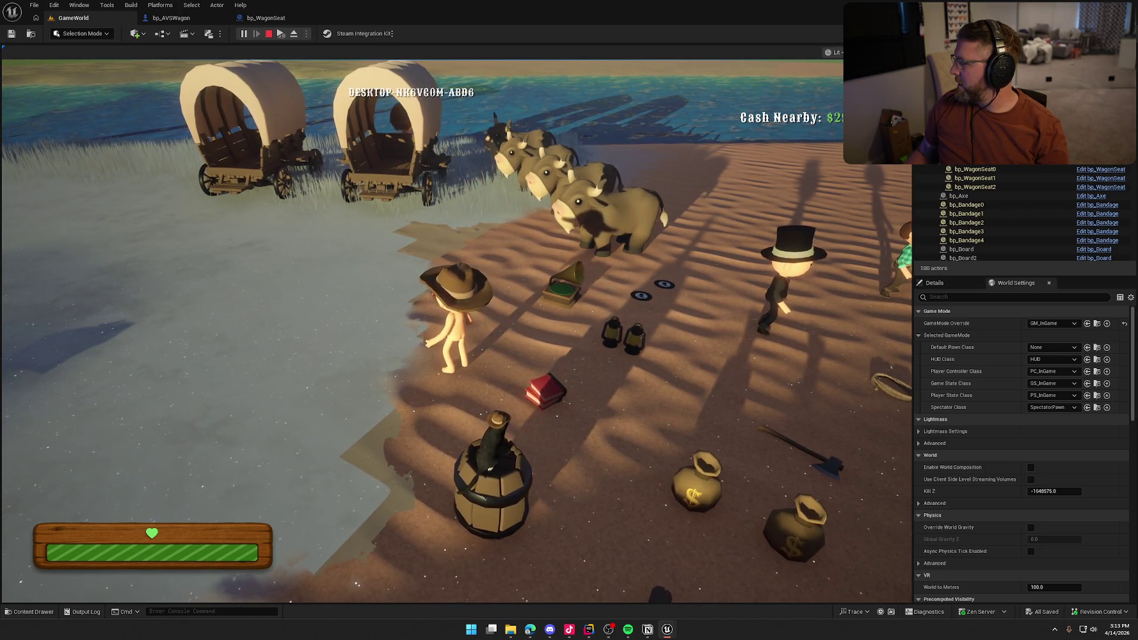
{"action": "key", "text": "super"}
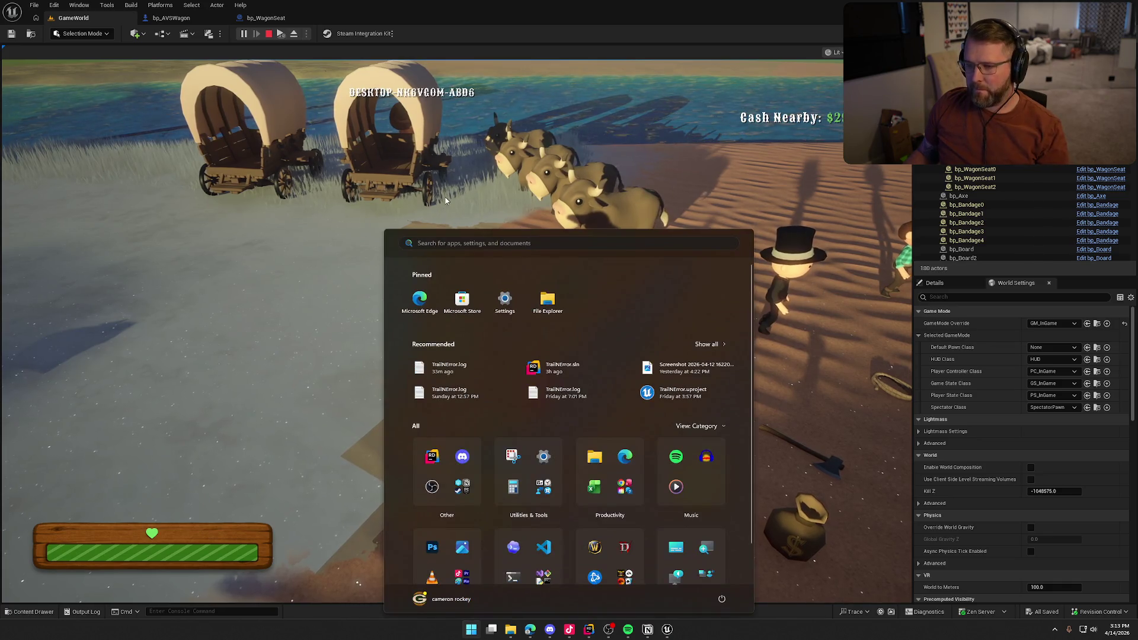
{"action": "left_click", "coordinate": [445, 202]}
{"action": "key", "text": "e"}
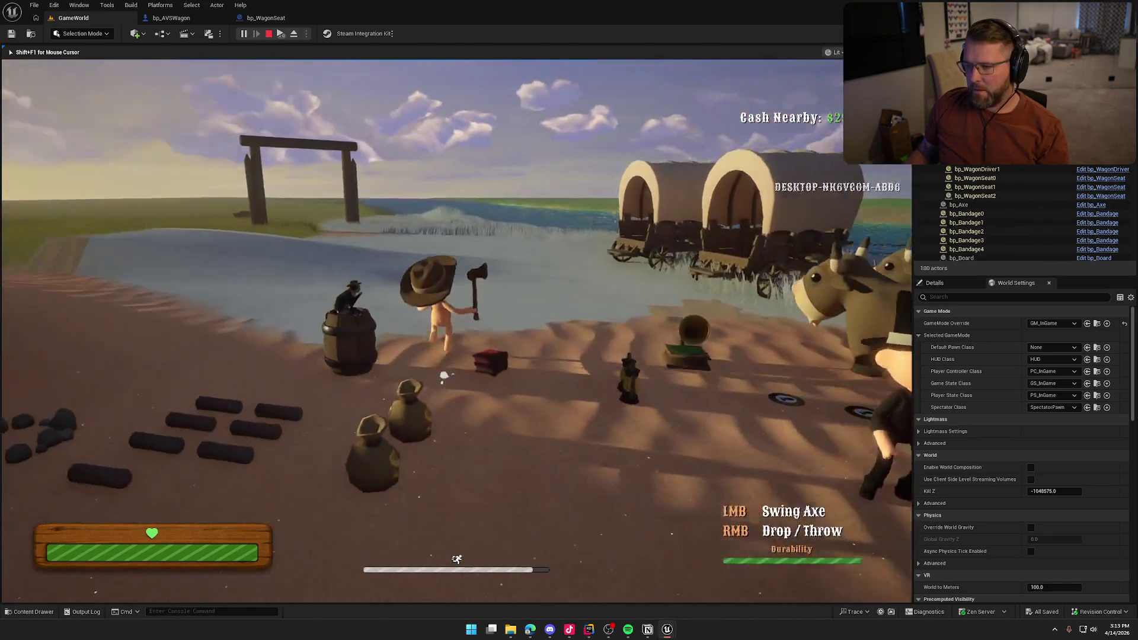
{"action": "key", "text": "w"}
{"action": "left_click", "coordinate": [456, 330]}
{"action": "left_click", "coordinate": [456, 330]}
{"action": "key", "text": "w"}
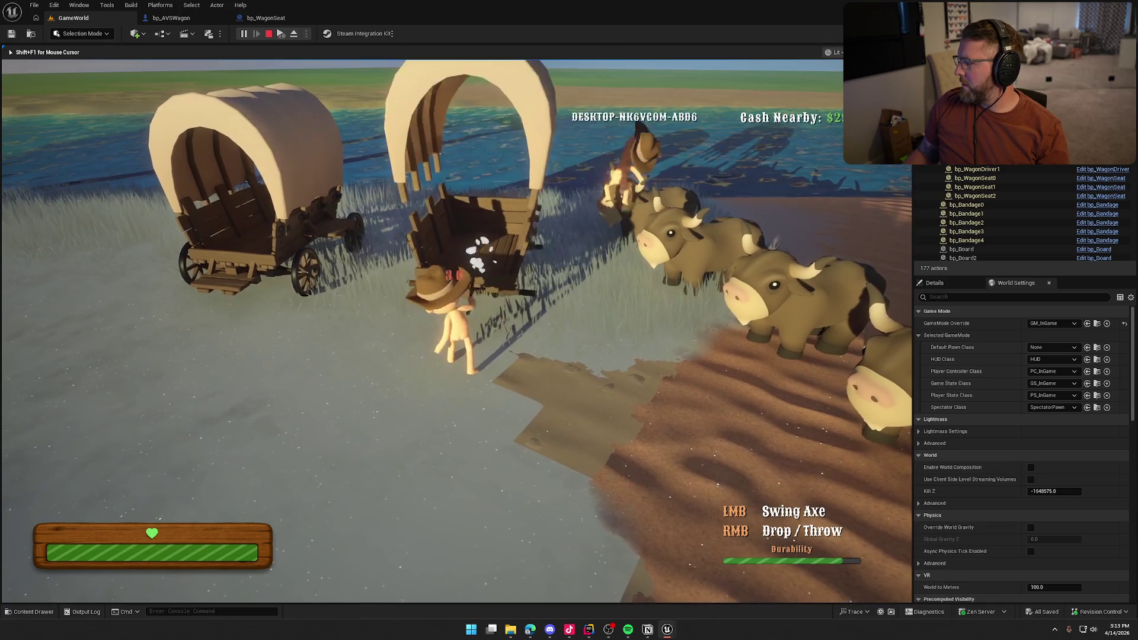
{"action": "key", "text": "w"}
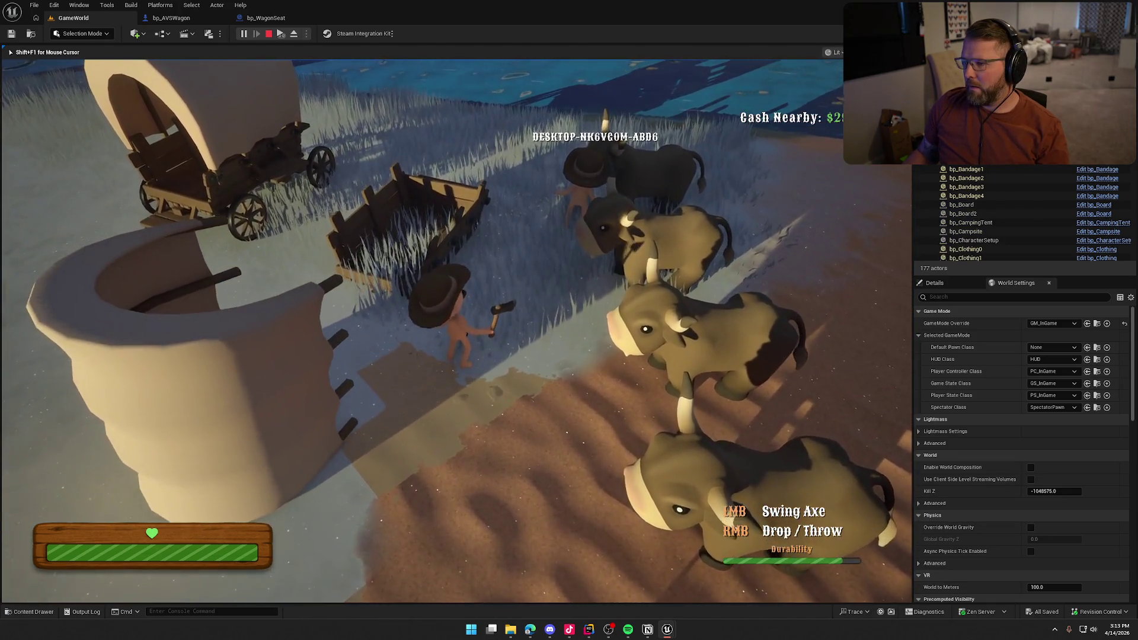
{"action": "left_click", "coordinate": [457, 320]}
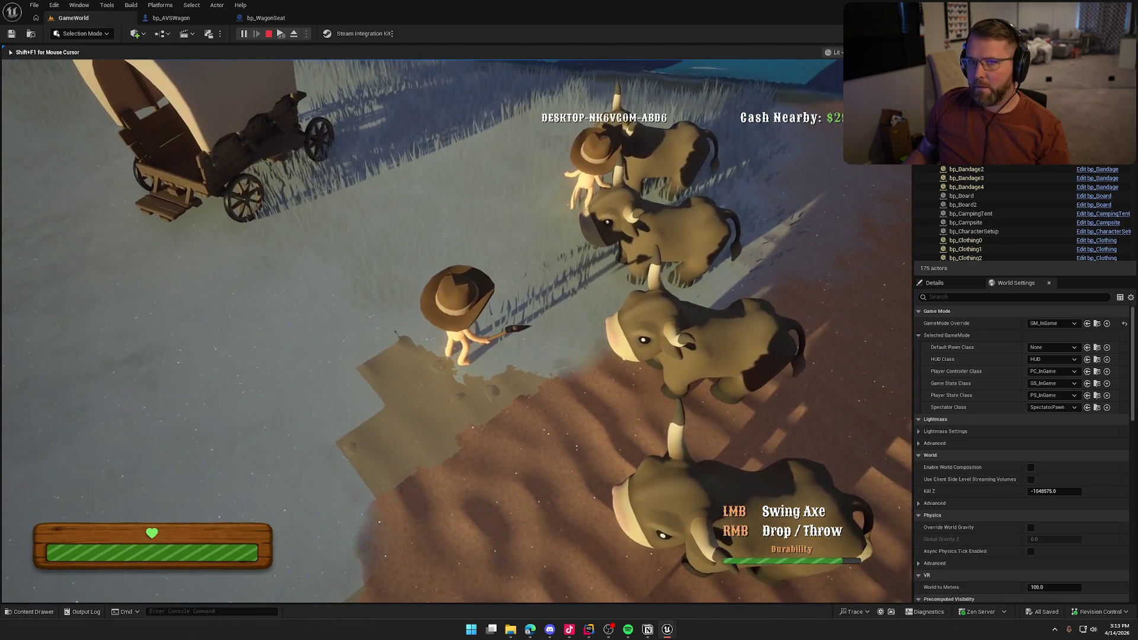
Step: Drop the axe, drive the intact wagon toward the river, exit it, and stop play
{"action": "key", "text": "shift+s"}
{"action": "key", "text": "w"}
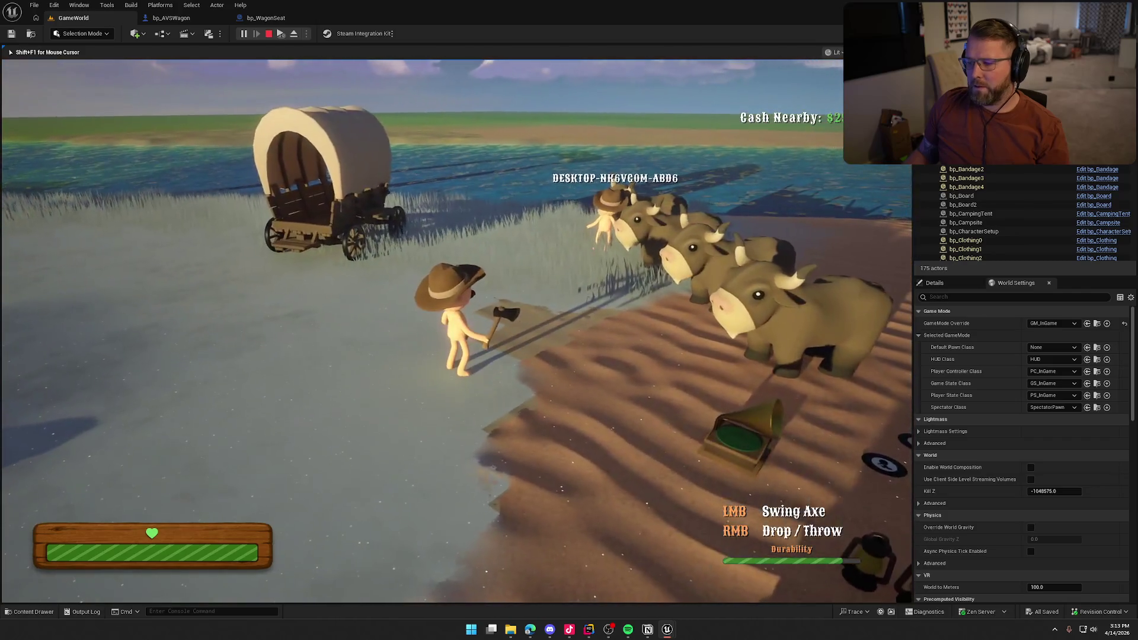
{"action": "right_click", "coordinate": [456, 330]}
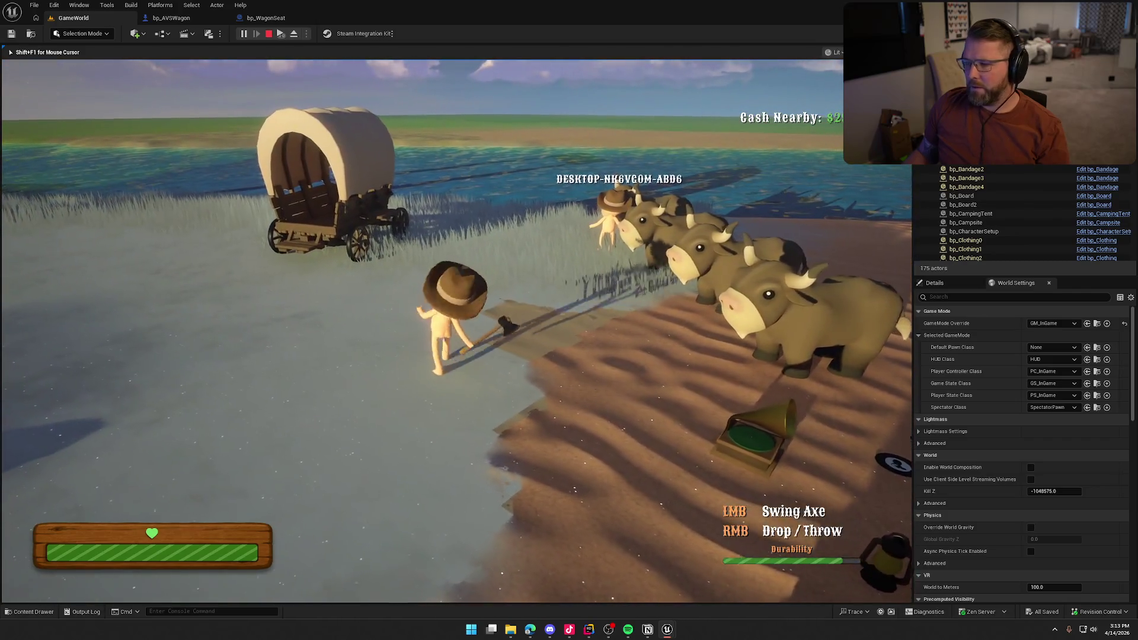
{"action": "key", "text": "shift+a"}
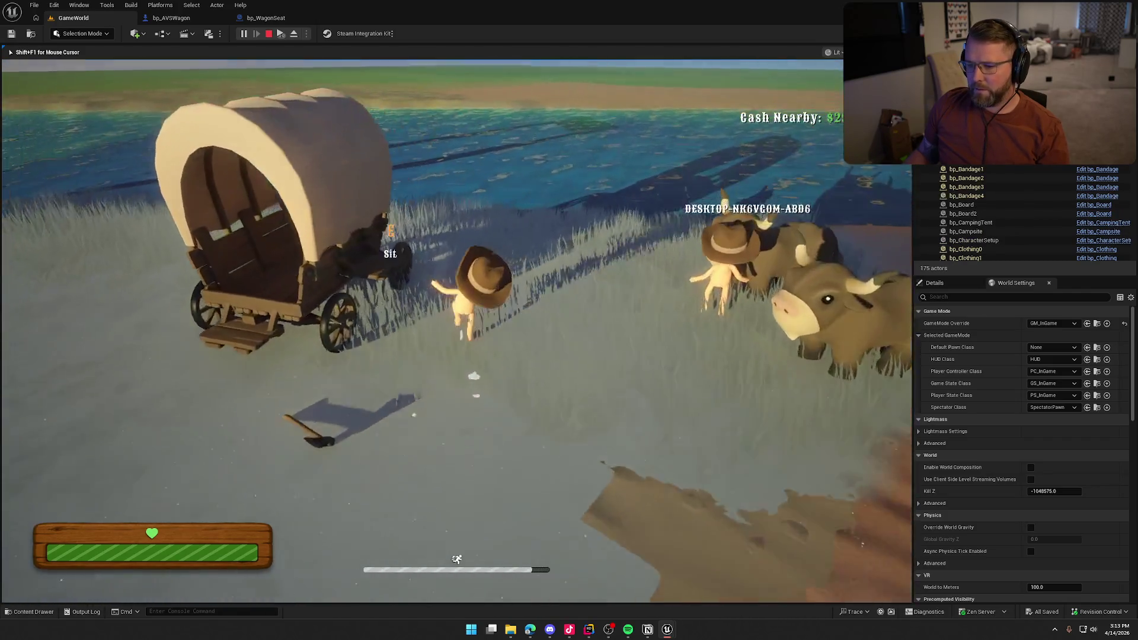
{"action": "key", "text": "e"}
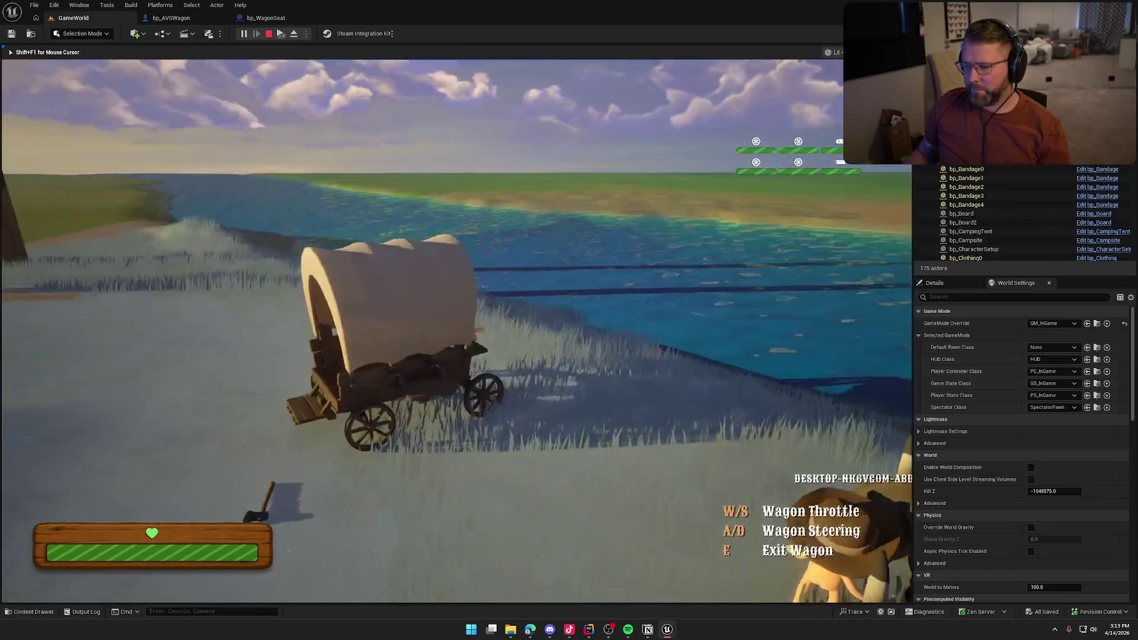
{"action": "key", "text": "super"}
{"action": "key", "text": "super"}
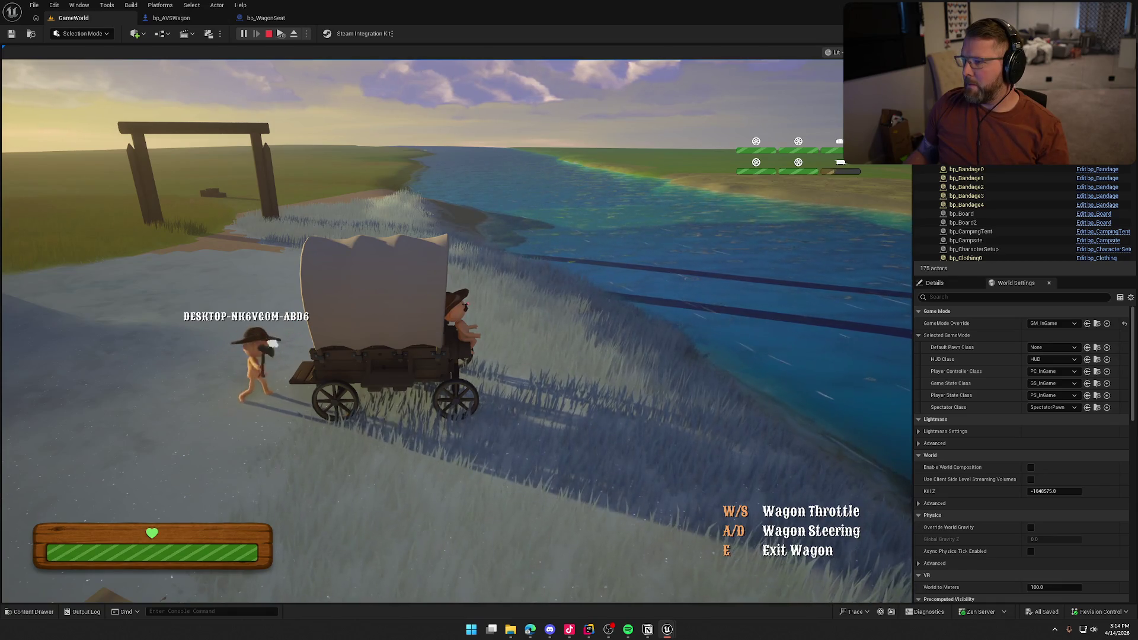
{"action": "key", "text": "e"}
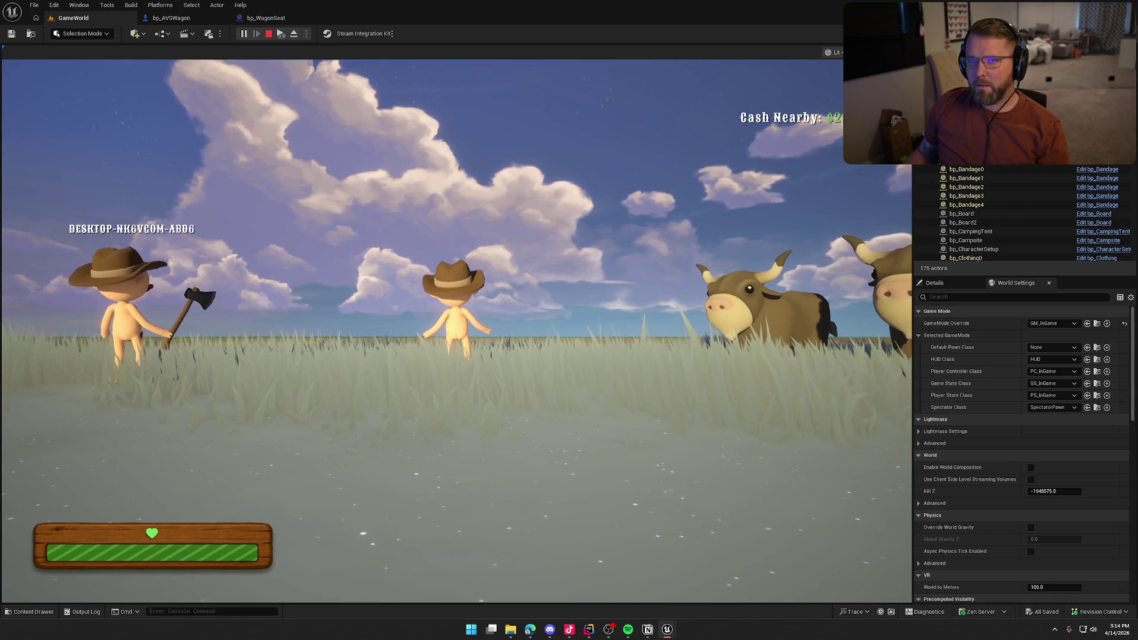
{"action": "key", "text": "Escape"}
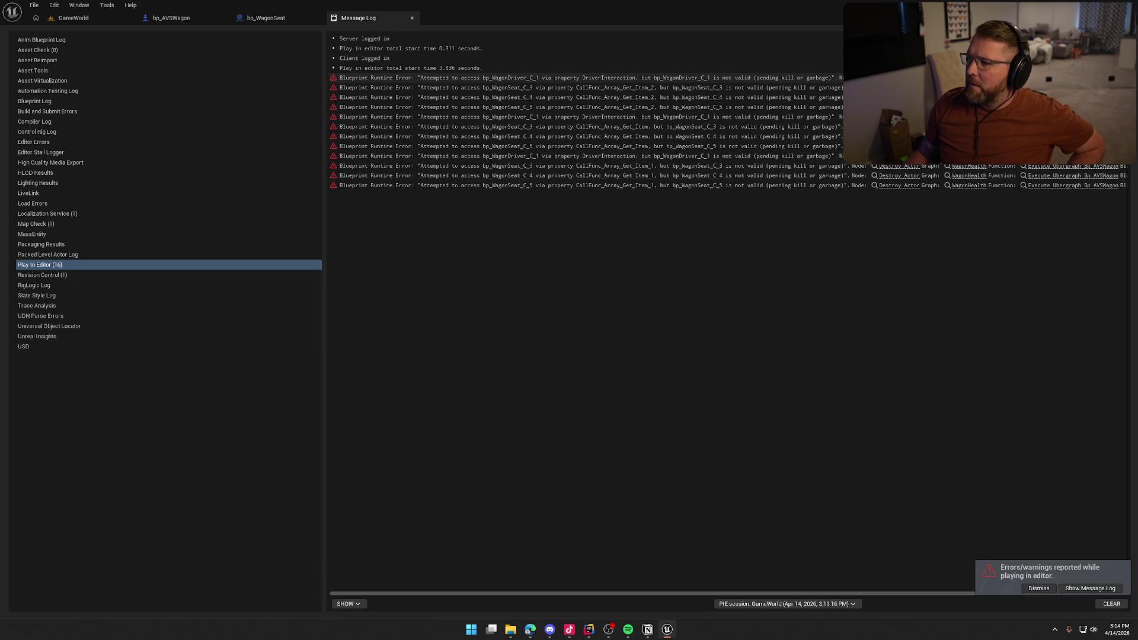
Step: Follow the driver error to the Driver Interaction and Add Gameplay Tag nodes and inspect them
{"action": "left_click", "coordinate": [899, 77]}
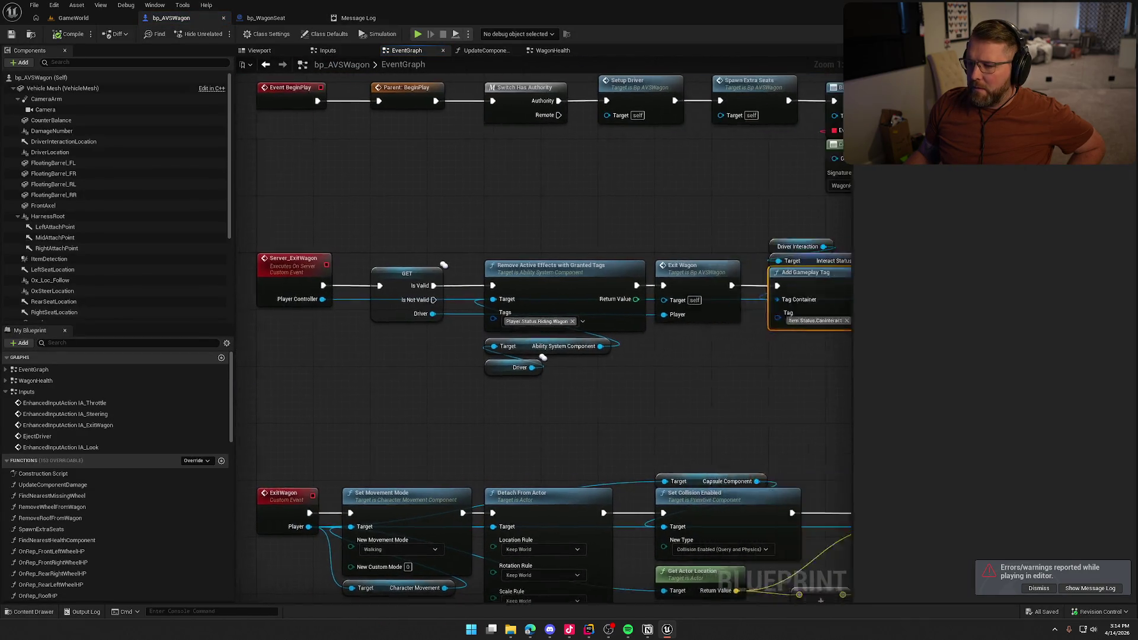
{"action": "scroll", "coordinate": [743, 379], "scroll_direction": "down", "scroll_amount": 2}
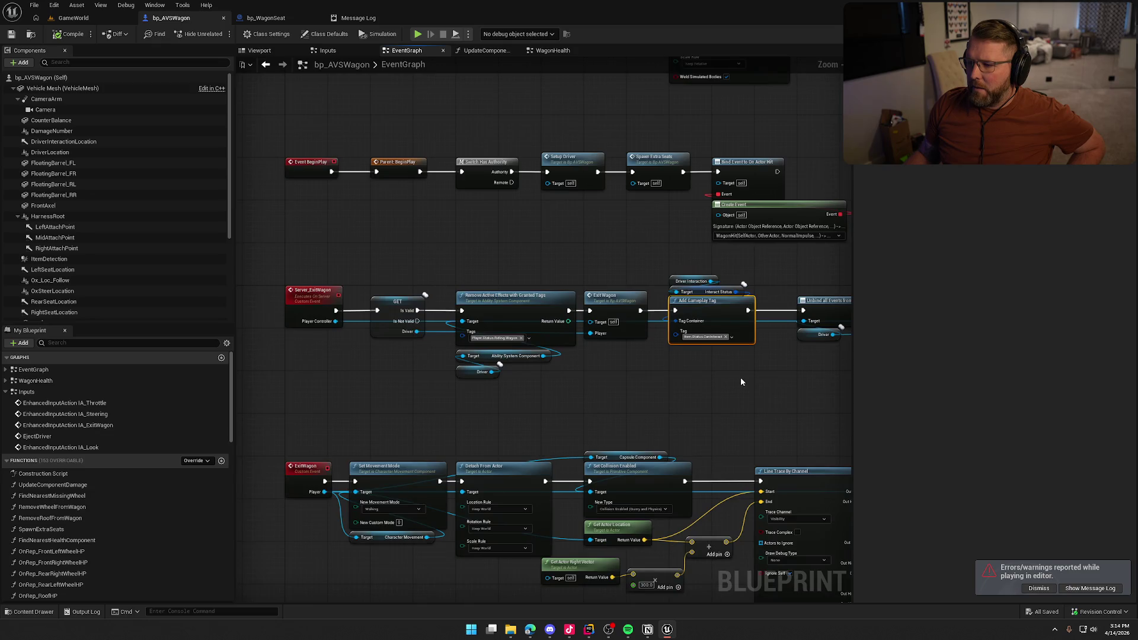
{"action": "left_click_drag", "start_coordinate": [787, 380], "coordinate": [678, 264]}
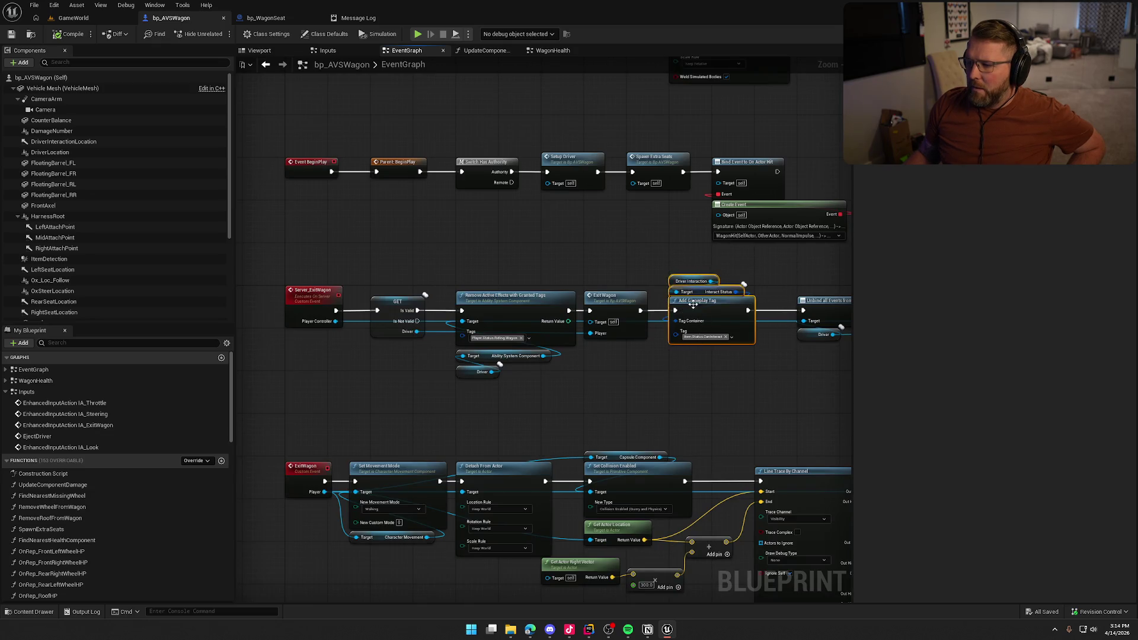
{"action": "left_click", "coordinate": [708, 414]}
{"action": "scroll", "coordinate": [538, 381], "scroll_direction": "up", "scroll_amount": 2}
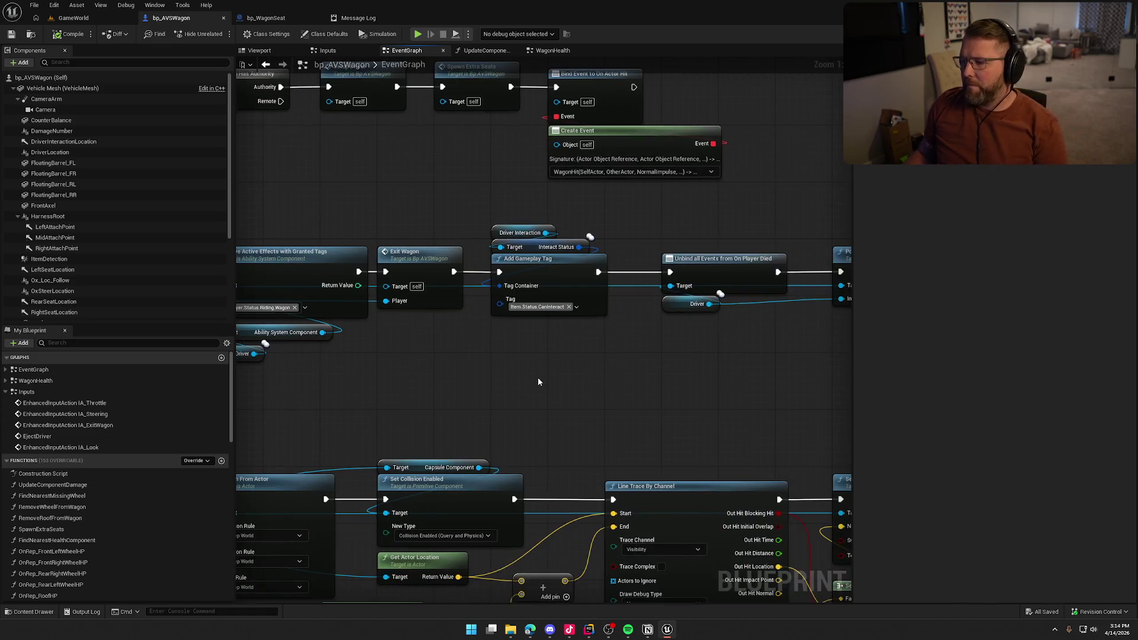
{"action": "mouse_move", "coordinate": [561, 370]}
{"action": "left_mouse_down"}
{"action": "mouse_move", "coordinate": [827, 381]}
{"action": "mouse_move", "coordinate": [658, 382]}
{"action": "left_mouse_up"}
{"action": "left_click_drag", "start_coordinate": [572, 227], "coordinate": [694, 396]}
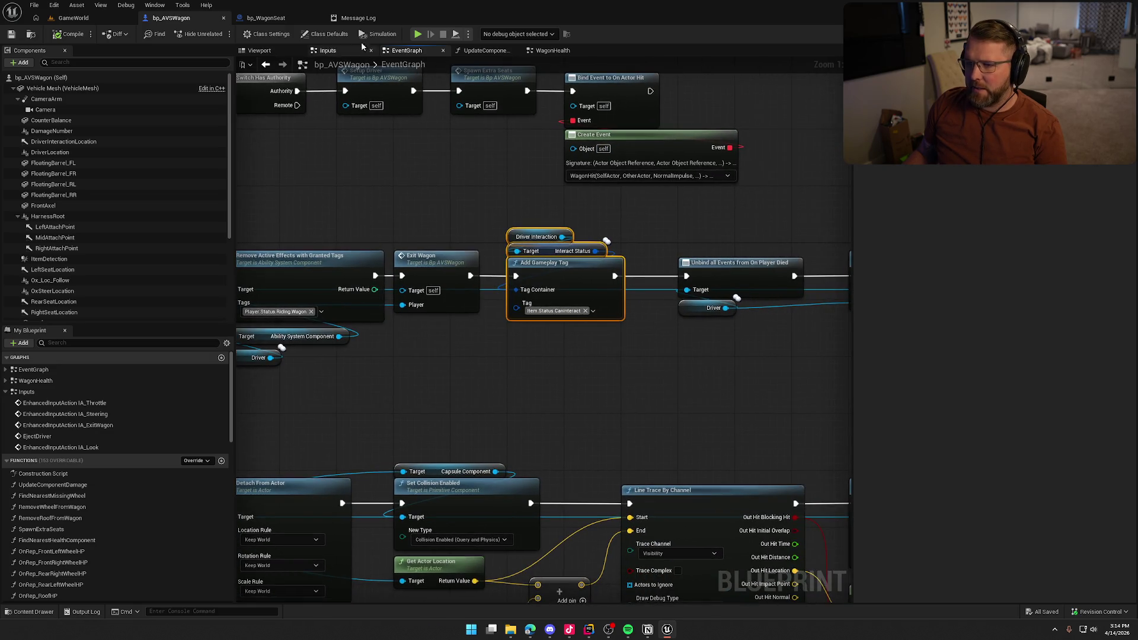
Step: Follow the wagon seat error and inspect the logic leading into EjectAllPlayers
{"action": "left_click", "coordinate": [367, 17]}
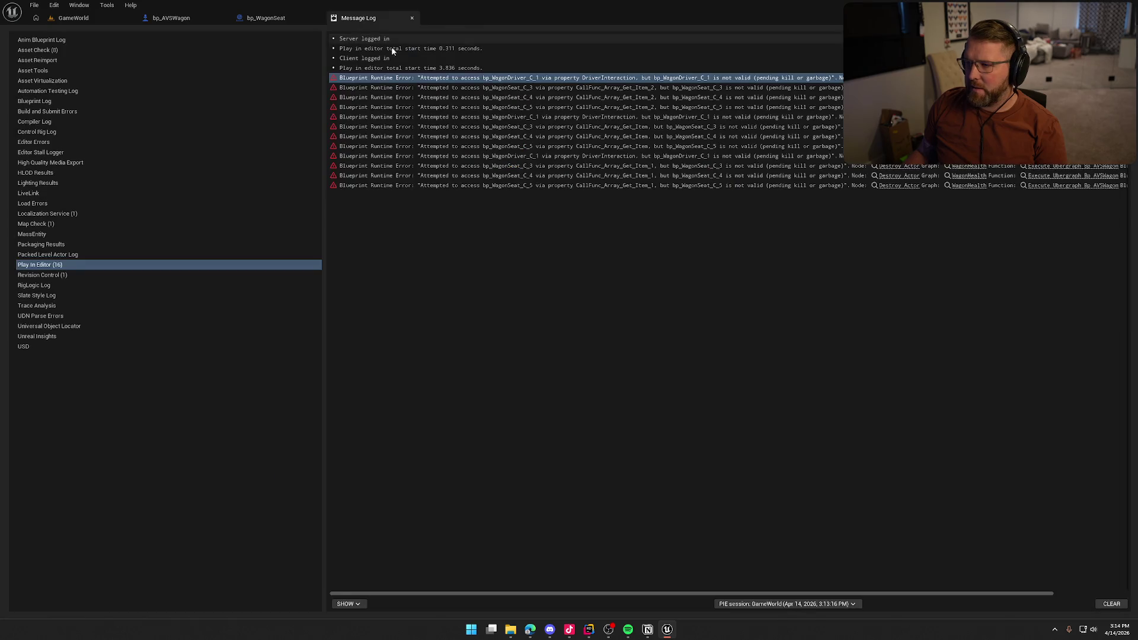
{"action": "double_click", "coordinate": [723, 87]}
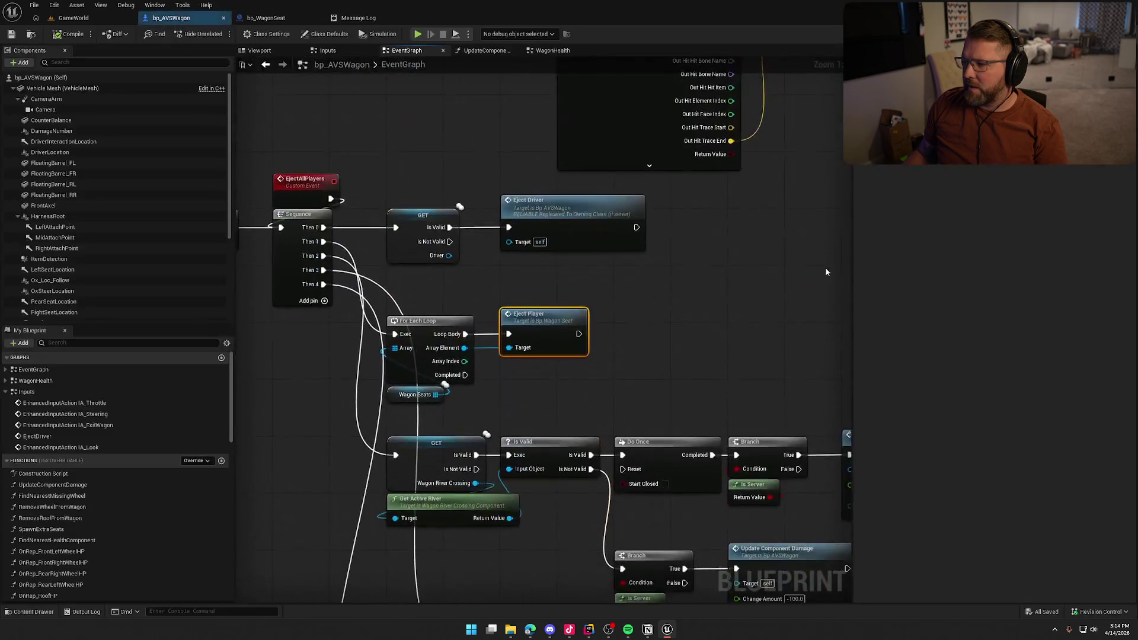
{"action": "left_click_drag", "start_coordinate": [675, 333], "coordinate": [857, 296]}
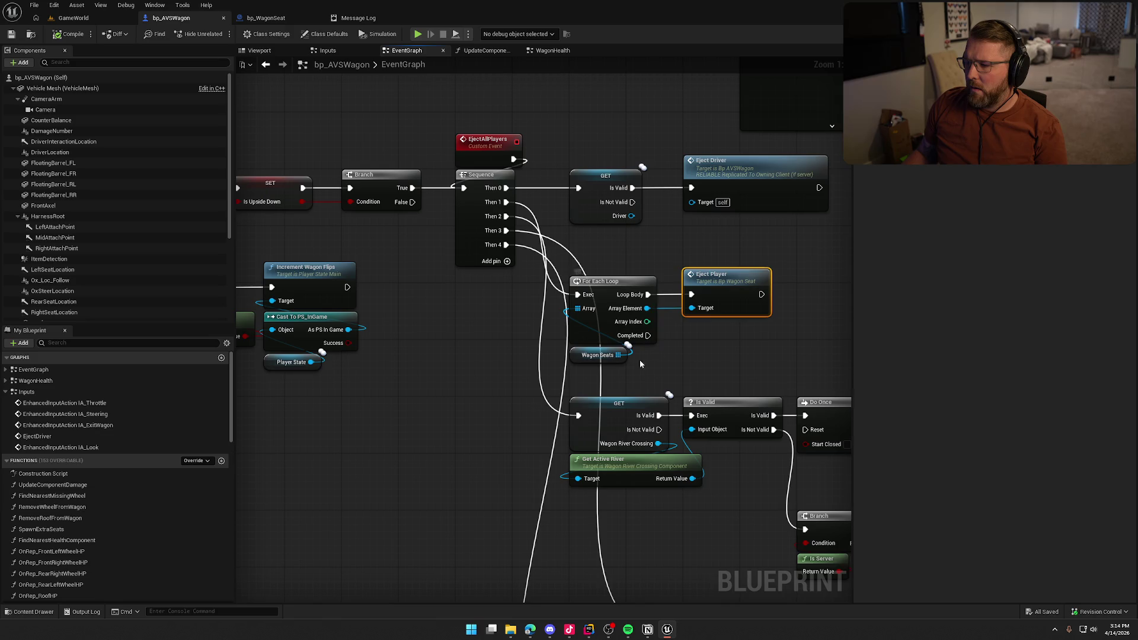
{"action": "left_click_drag", "start_coordinate": [666, 366], "coordinate": [571, 356]}
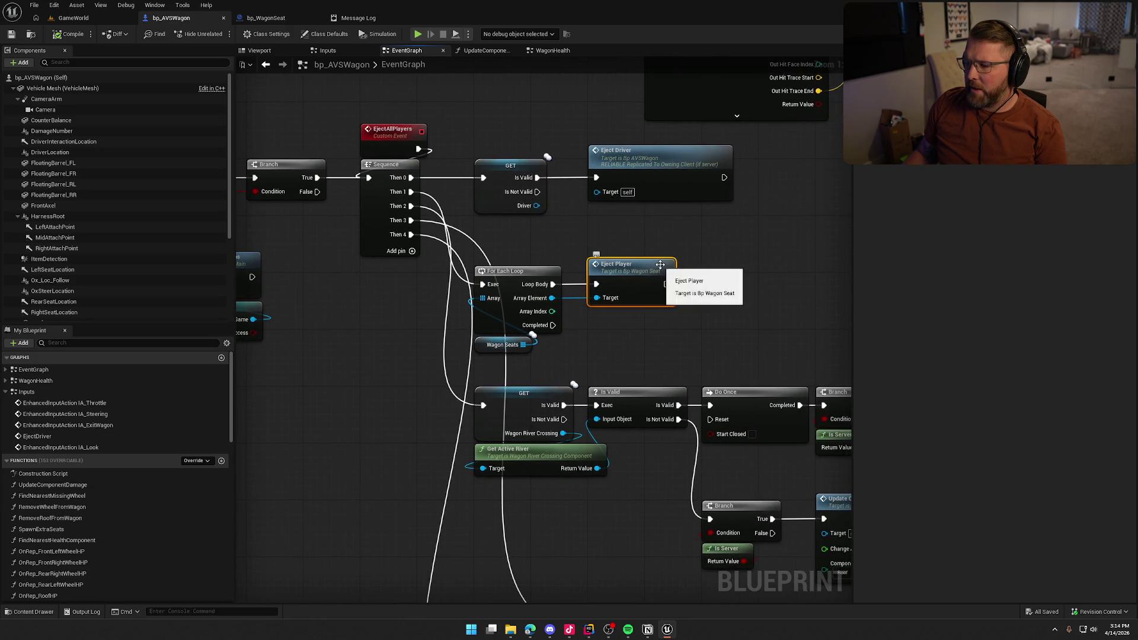
Step: Follow the Eject Player error, survey the flip-handling and cargo nodes, and list WagonHealth's events
{"action": "left_click", "coordinate": [358, 18]}
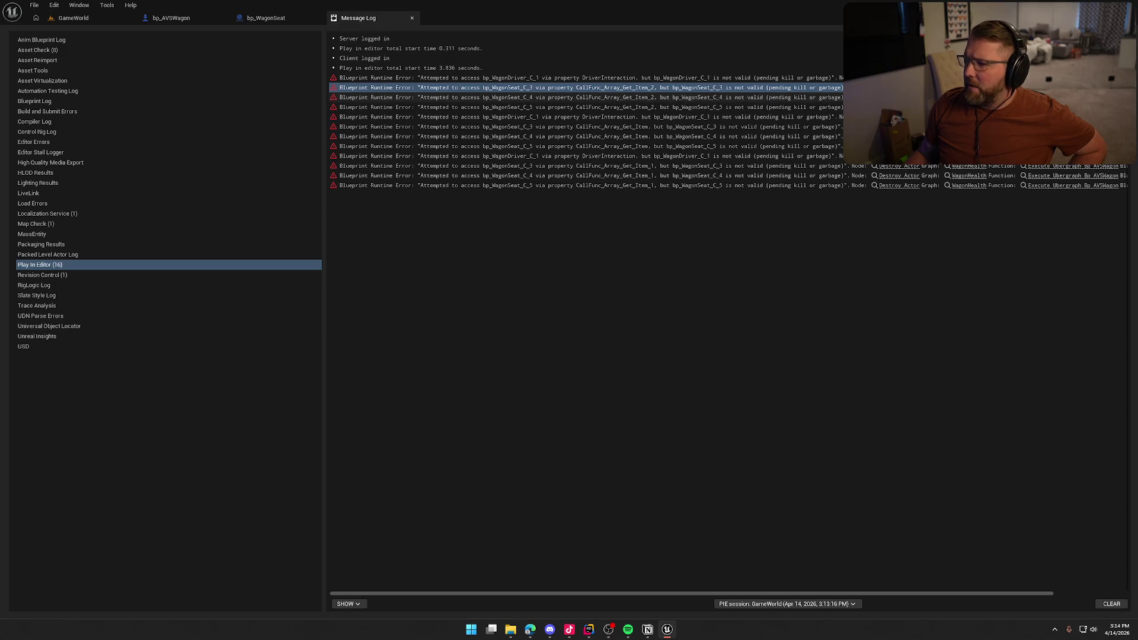
{"action": "left_click", "coordinate": [877, 88]}
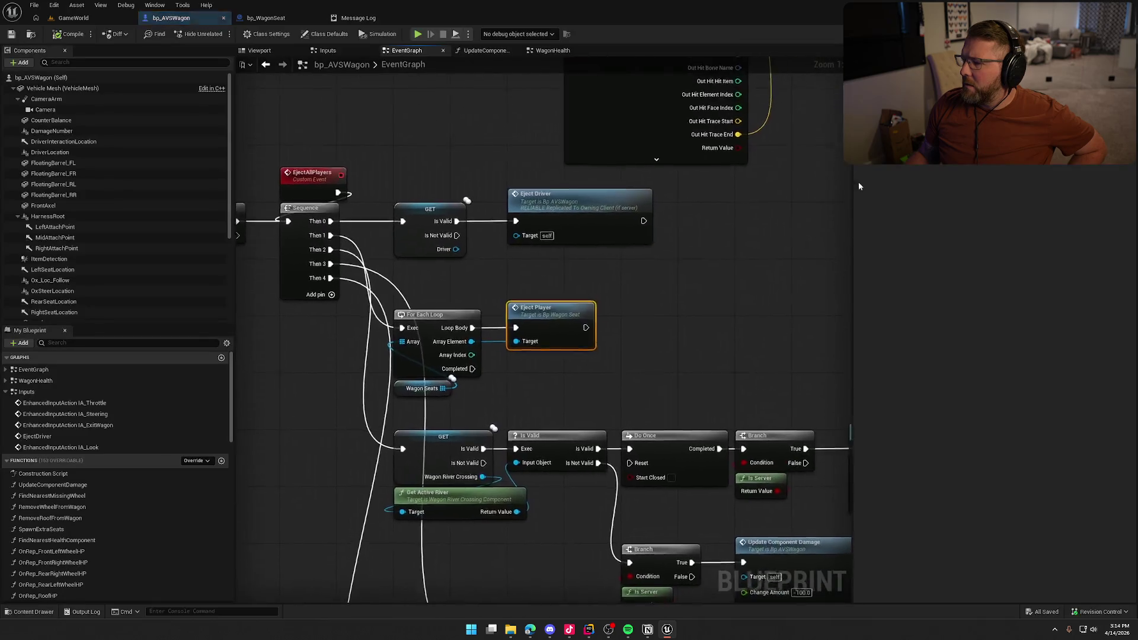
{"action": "mouse_move", "coordinate": [710, 332]}
{"action": "left_mouse_down"}
{"action": "mouse_move", "coordinate": [691, 280]}
{"action": "mouse_move", "coordinate": [688, 214]}
{"action": "mouse_move", "coordinate": [983, 298]}
{"action": "left_mouse_up"}
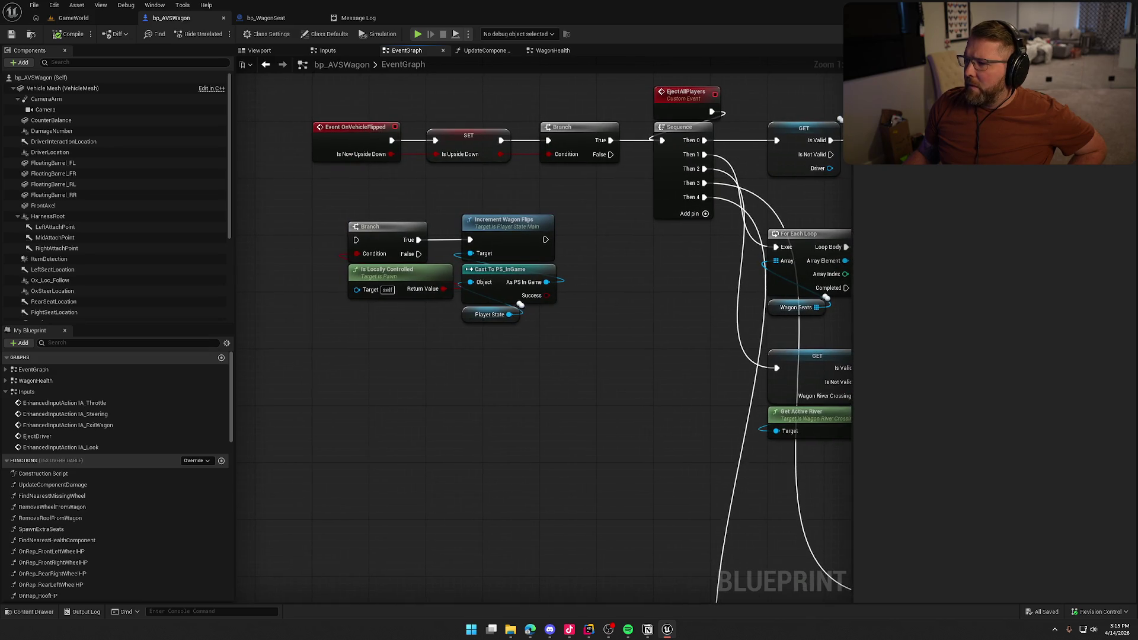
{"action": "left_click_drag", "start_coordinate": [592, 414], "coordinate": [237, 89]}
{"action": "scroll", "coordinate": [612, 424], "scroll_direction": "down", "scroll_amount": 5}
{"action": "mouse_move", "coordinate": [645, 413]}
{"action": "left_mouse_down"}
{"action": "mouse_move", "coordinate": [619, 330]}
{"action": "mouse_move", "coordinate": [609, 343]}
{"action": "mouse_move", "coordinate": [604, 236]}
{"action": "mouse_move", "coordinate": [561, 580]}
{"action": "left_mouse_up"}
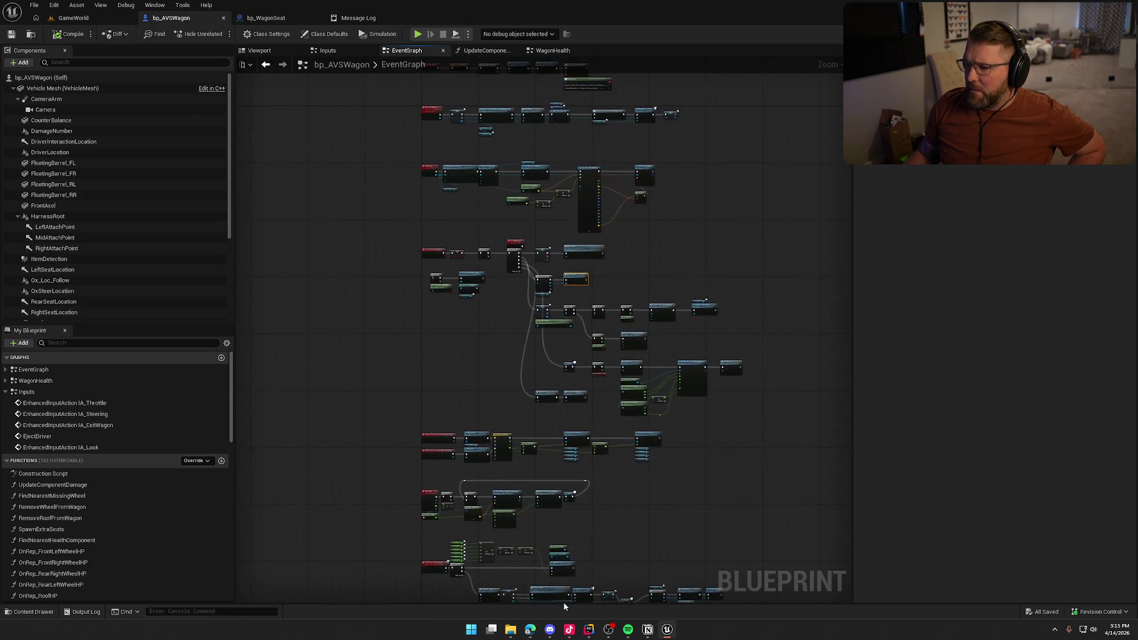
{"action": "scroll", "coordinate": [561, 377], "scroll_direction": "up", "scroll_amount": 6}
{"action": "mouse_move", "coordinate": [567, 361]}
{"action": "left_mouse_down"}
{"action": "mouse_move", "coordinate": [586, 409]}
{"action": "mouse_move", "coordinate": [568, 268]}
{"action": "left_mouse_up"}
{"action": "scroll", "coordinate": [618, 502], "scroll_direction": "down", "scroll_amount": 5}
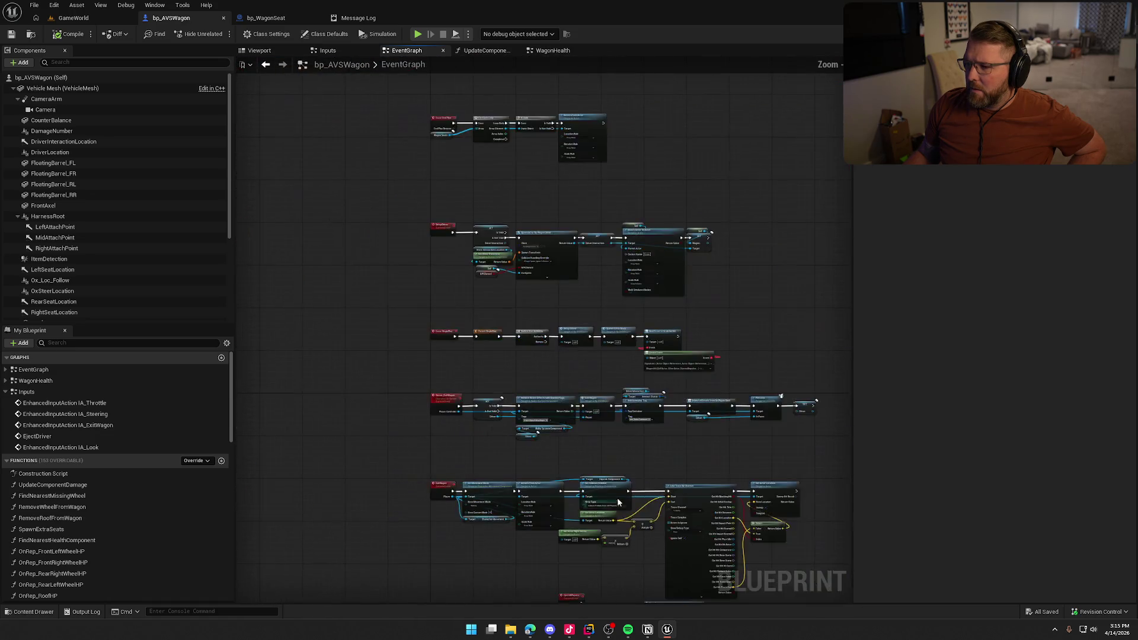
{"action": "scroll", "coordinate": [604, 468], "scroll_direction": "up", "scroll_amount": 3}
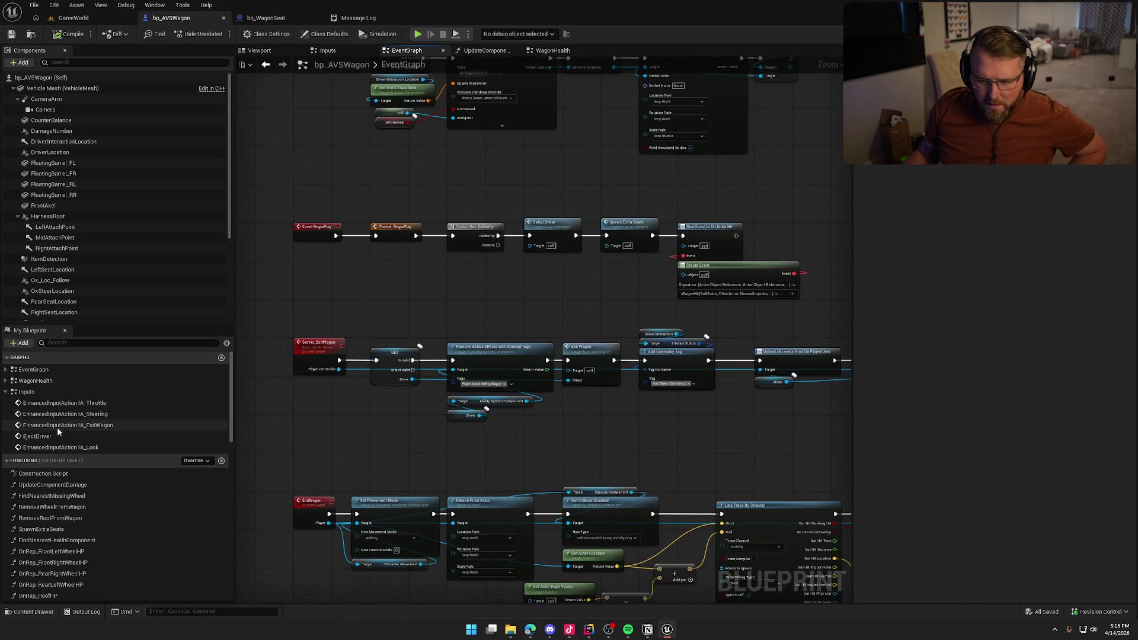
{"action": "left_click", "coordinate": [6, 381]}
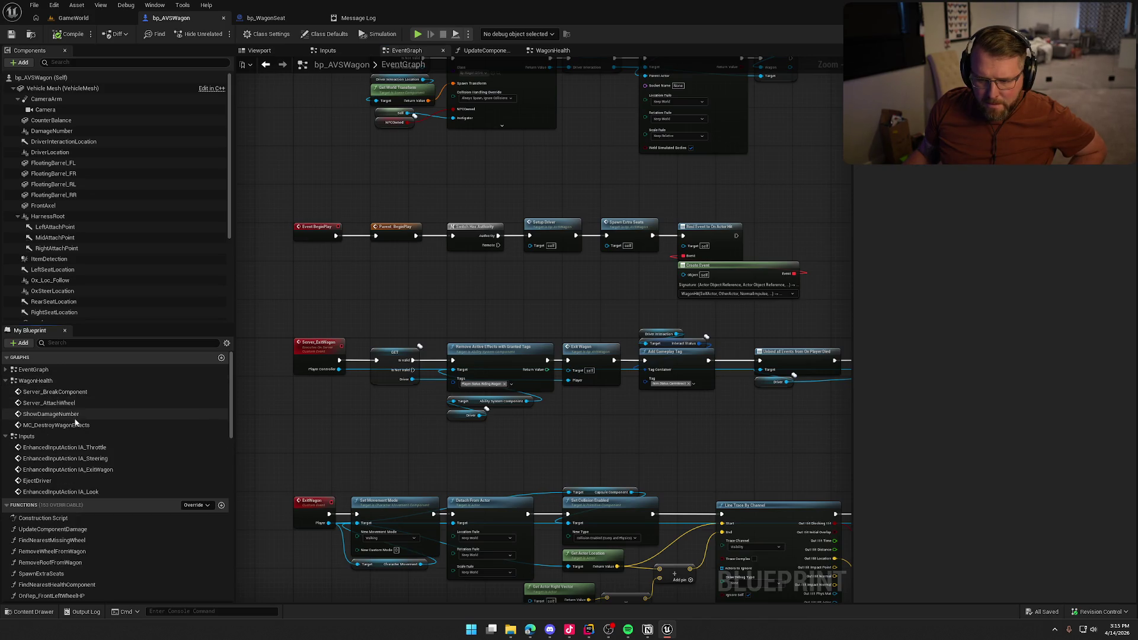
Step: Inspect Server_BreakComponent's chain: Eject All Players, the seat loop, Delay and Destroy Actor nodes
{"action": "double_click", "coordinate": [71, 394]}
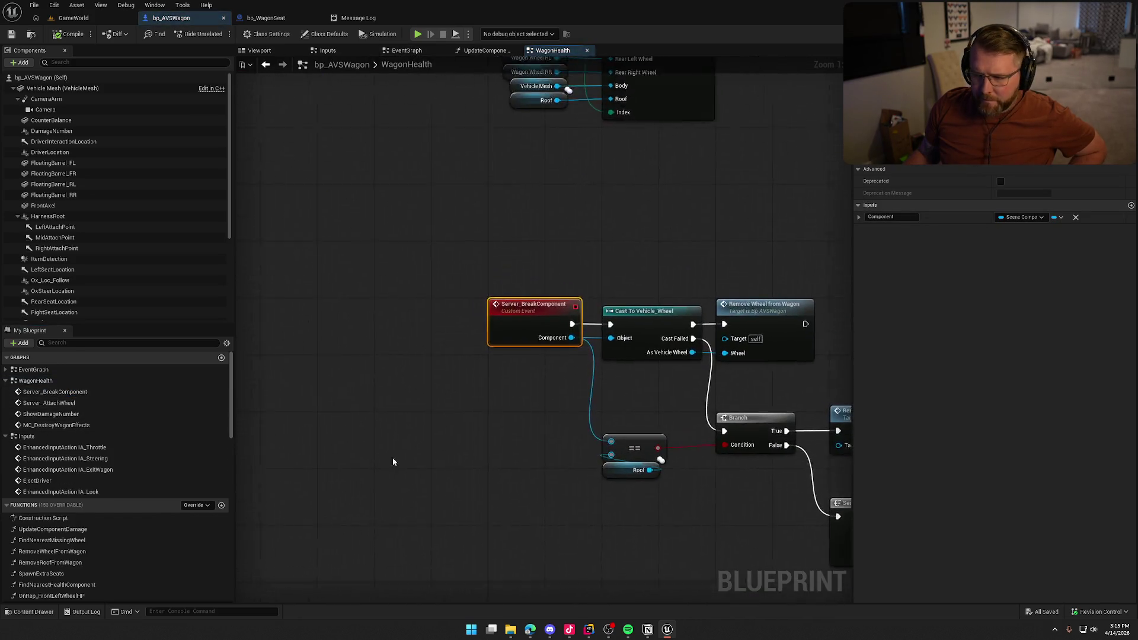
{"action": "left_click_drag", "start_coordinate": [492, 428], "coordinate": [287, 359]}
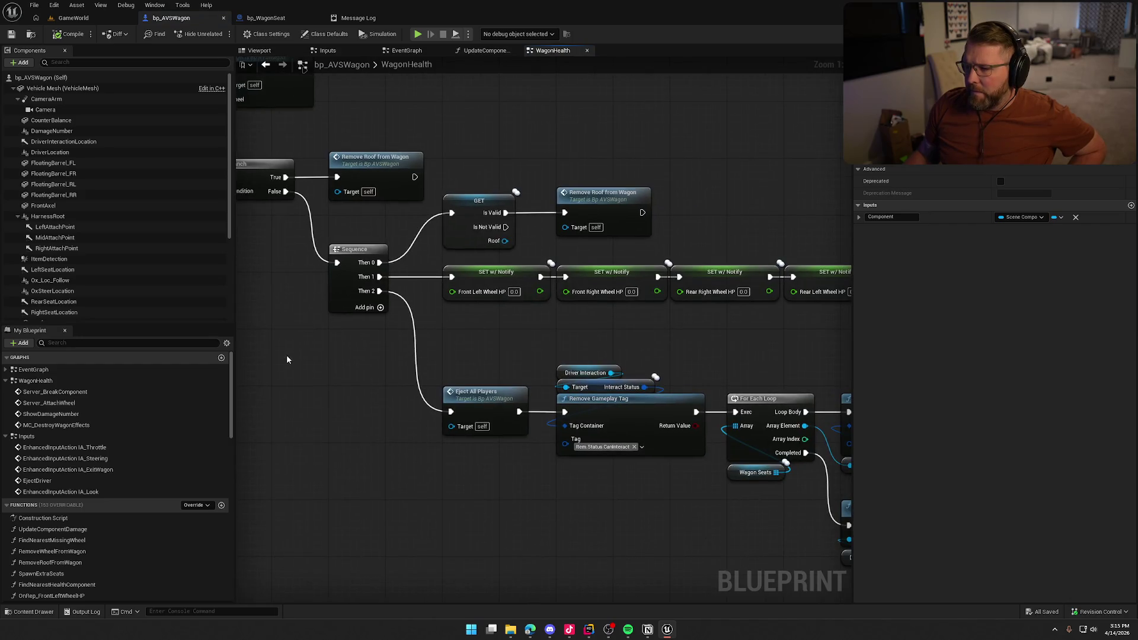
{"action": "left_click", "coordinate": [478, 396]}
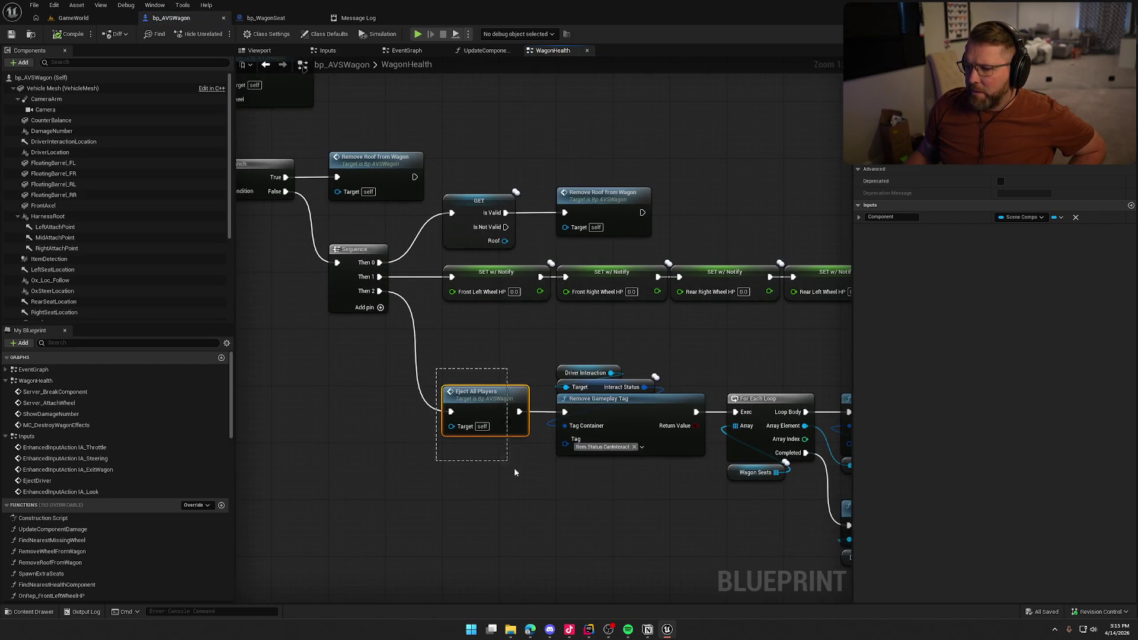
{"action": "mouse_move", "coordinate": [547, 500]}
{"action": "left_mouse_down"}
{"action": "mouse_move", "coordinate": [343, 474]}
{"action": "mouse_move", "coordinate": [295, 393]}
{"action": "left_mouse_up"}
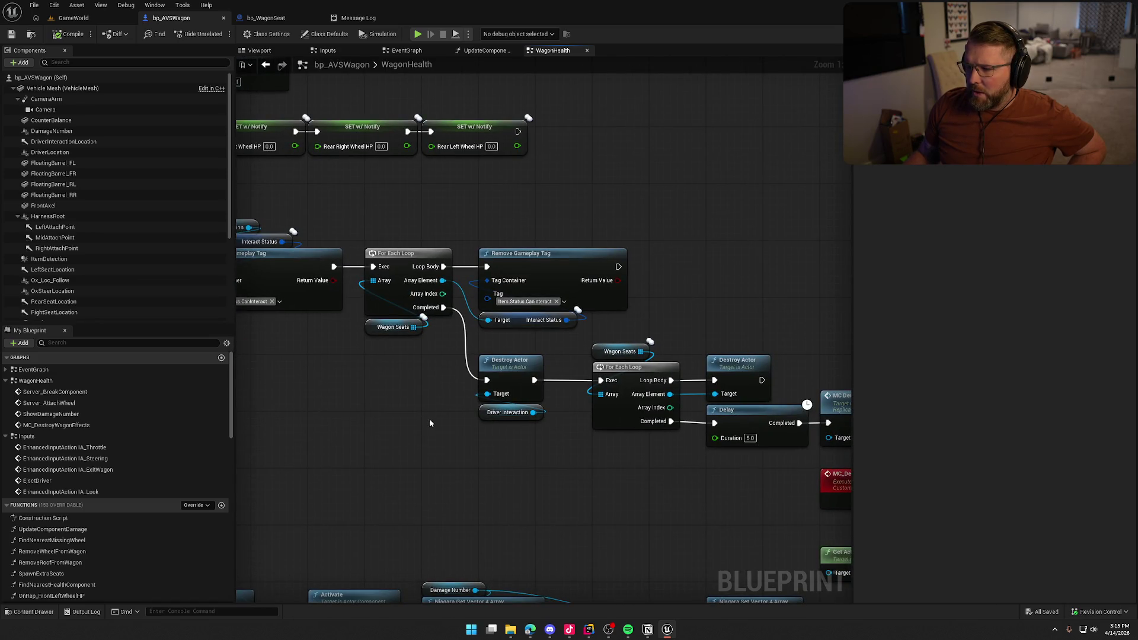
{"action": "left_click_drag", "start_coordinate": [504, 475], "coordinate": [348, 403]}
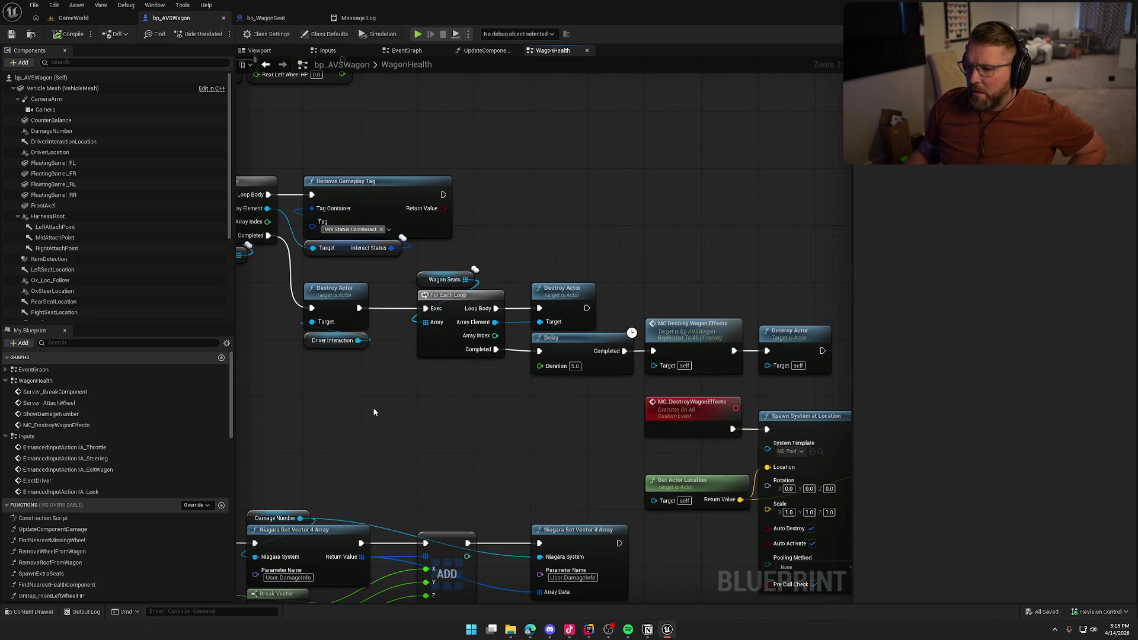
{"action": "left_click_drag", "start_coordinate": [322, 272], "coordinate": [434, 349]}
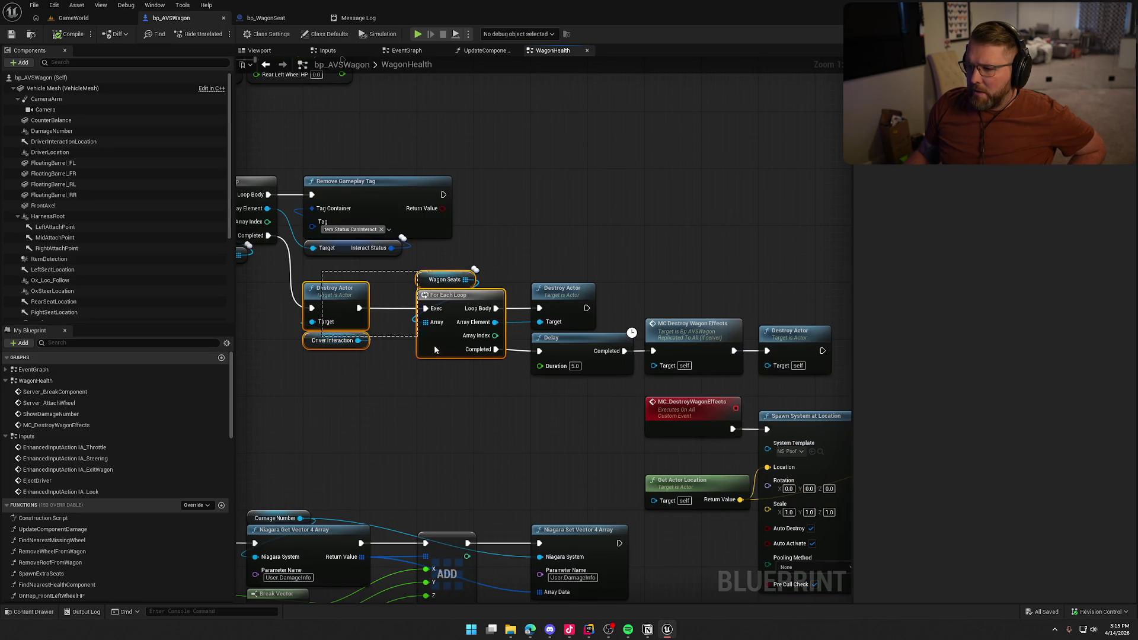
{"action": "mouse_move", "coordinate": [386, 425]}
{"action": "left_mouse_down"}
{"action": "mouse_move", "coordinate": [534, 406]}
{"action": "mouse_move", "coordinate": [326, 391]}
{"action": "mouse_move", "coordinate": [390, 422]}
{"action": "mouse_move", "coordinate": [518, 425]}
{"action": "left_mouse_up"}
{"action": "left_click", "coordinate": [528, 397]}
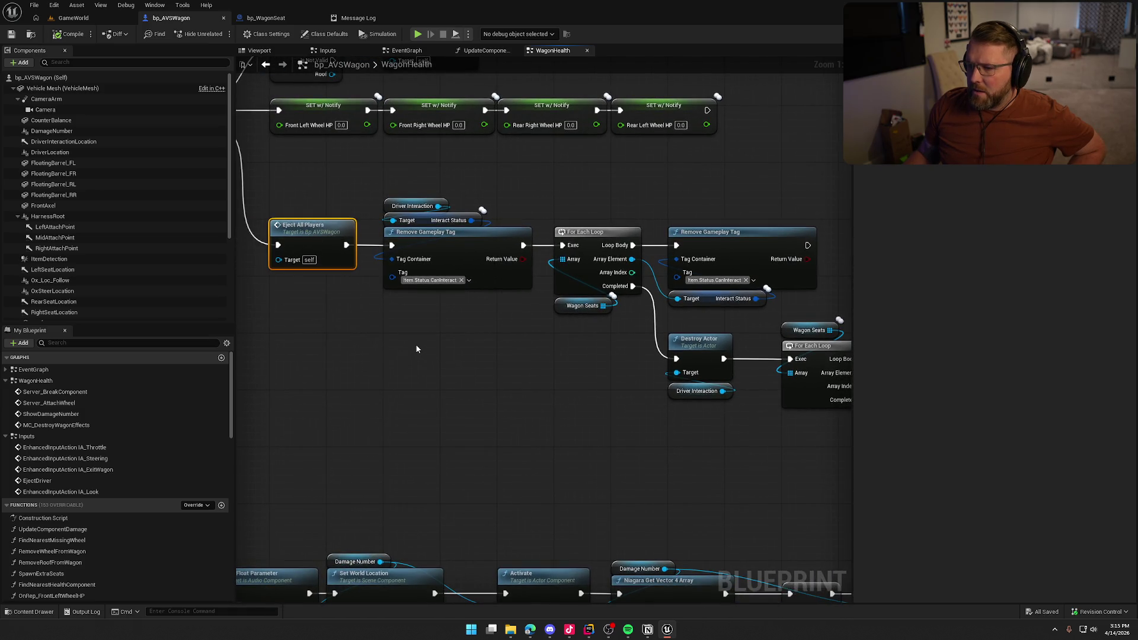
{"action": "left_click_drag", "start_coordinate": [513, 389], "coordinate": [332, 351]}
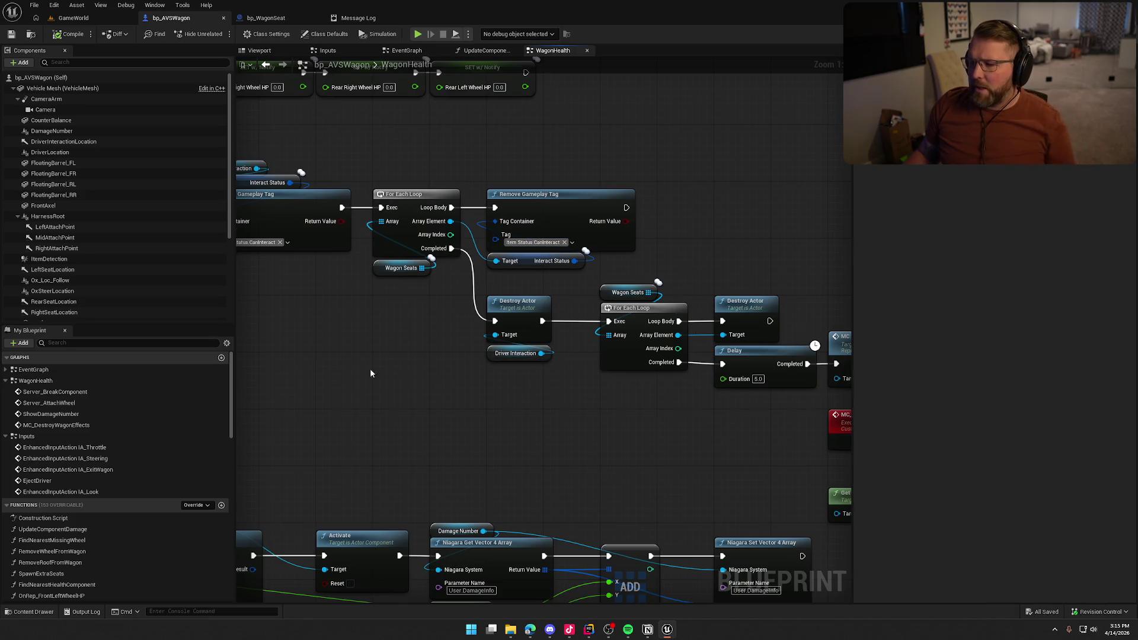
{"action": "left_click_drag", "start_coordinate": [370, 368], "coordinate": [520, 381]}
Step: Follow an error link to Eject Player, view the EjectAllPlayers sequence, and return to the log
{"action": "left_click", "coordinate": [358, 18]}
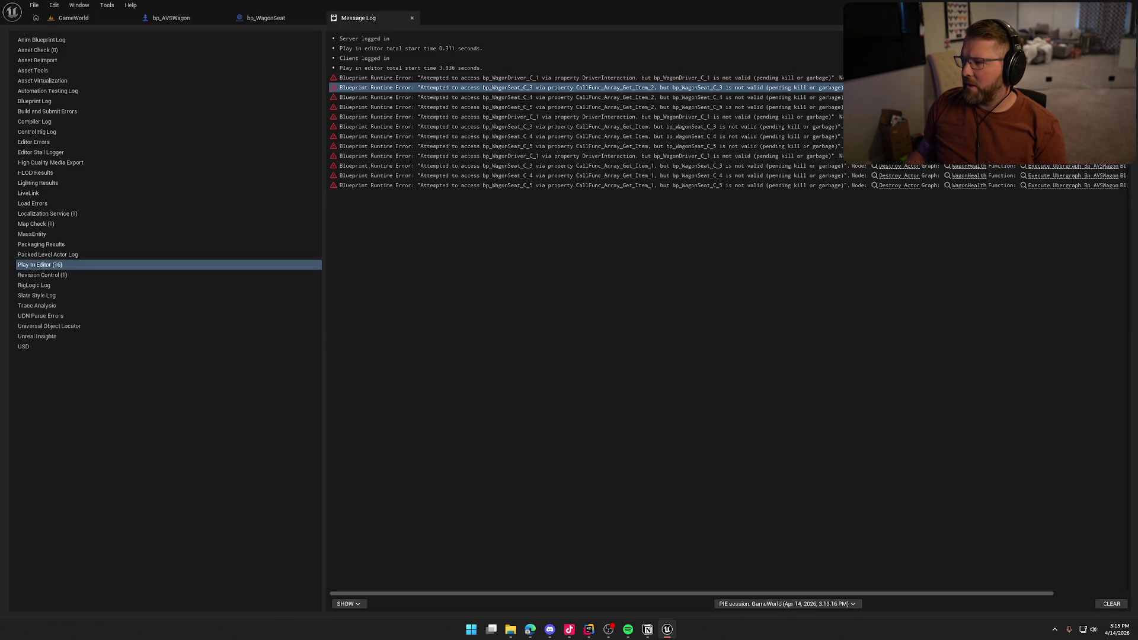
{"action": "left_click", "coordinate": [898, 87]}
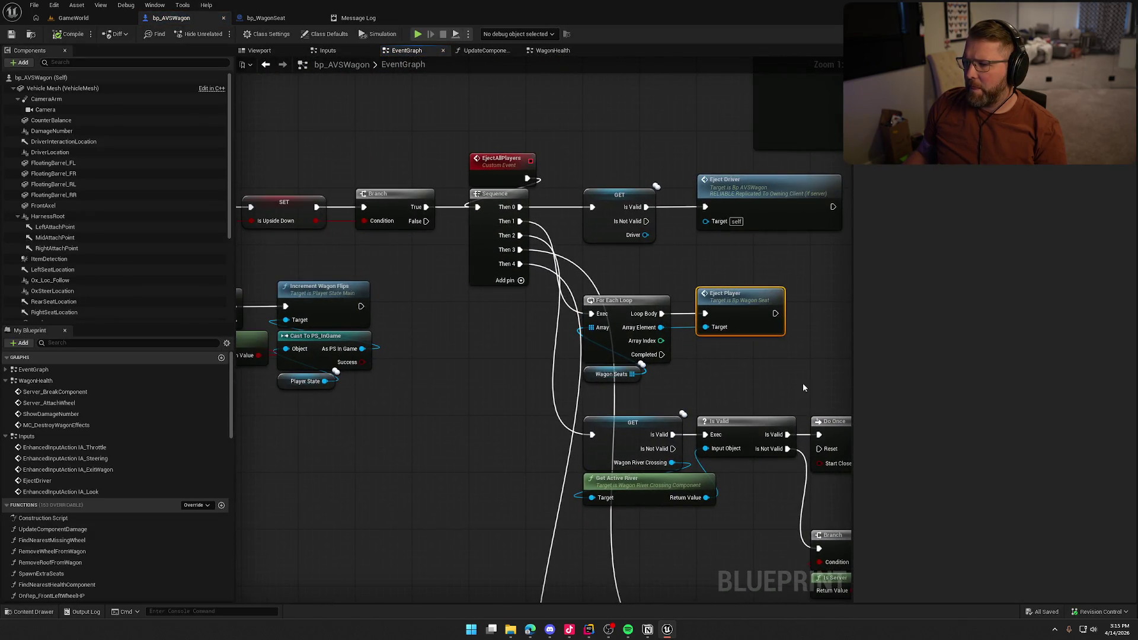
{"action": "left_click_drag", "start_coordinate": [718, 377], "coordinate": [602, 383]}
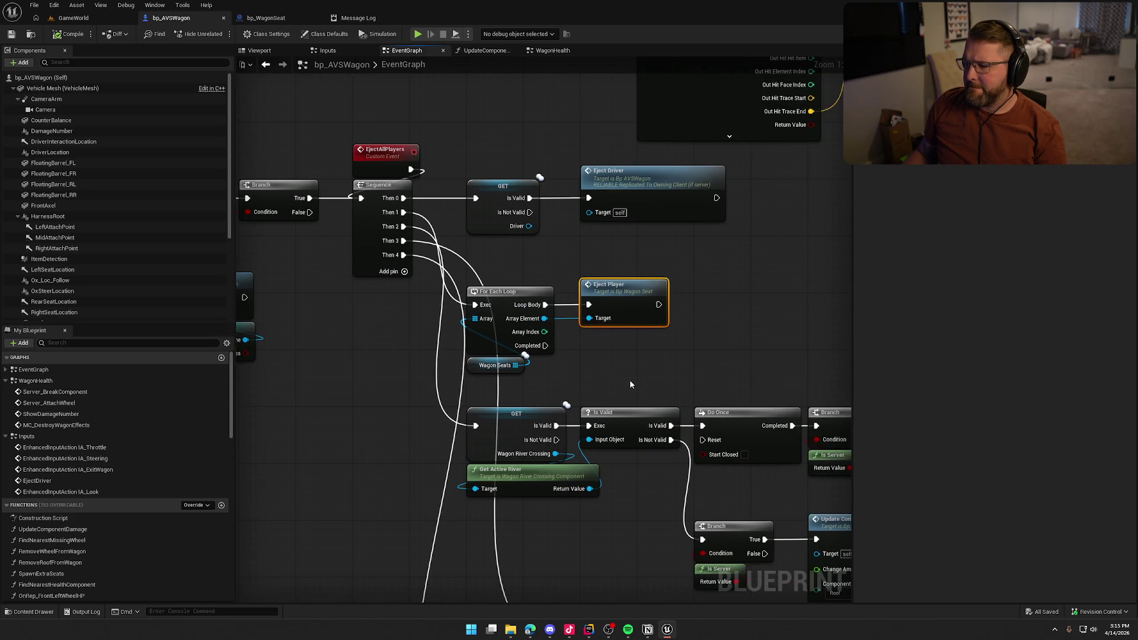
{"action": "left_click", "coordinate": [349, 18]}
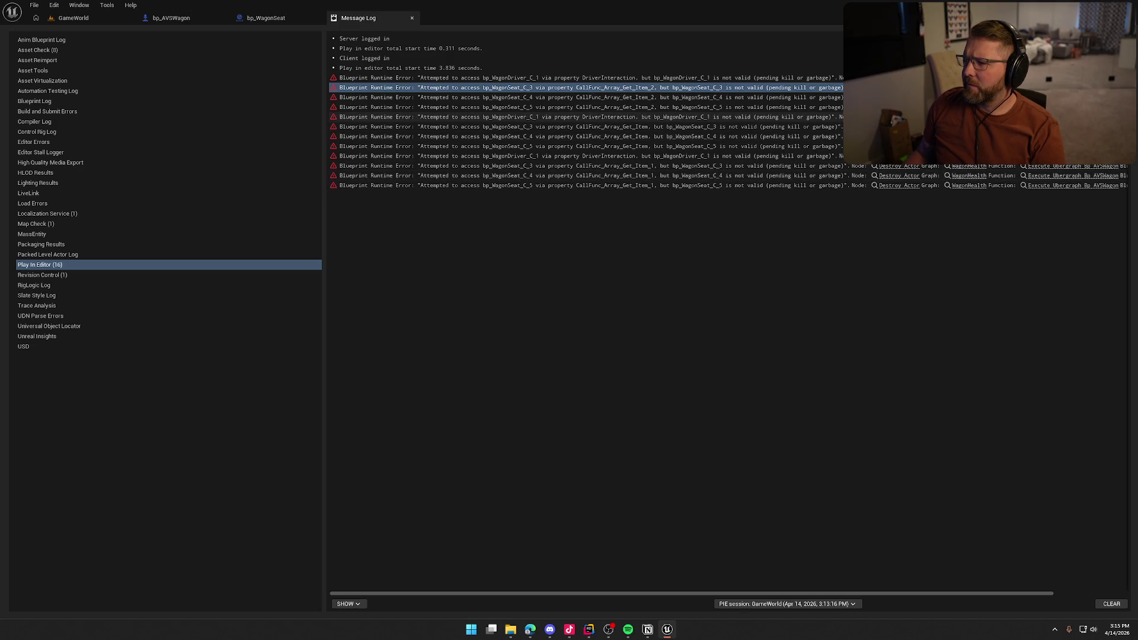
Step: Locate both Remove Gameplay Tag nodes and their For Each Loop in WagonHealth and remove them
{"action": "left_click", "coordinate": [899, 117]}
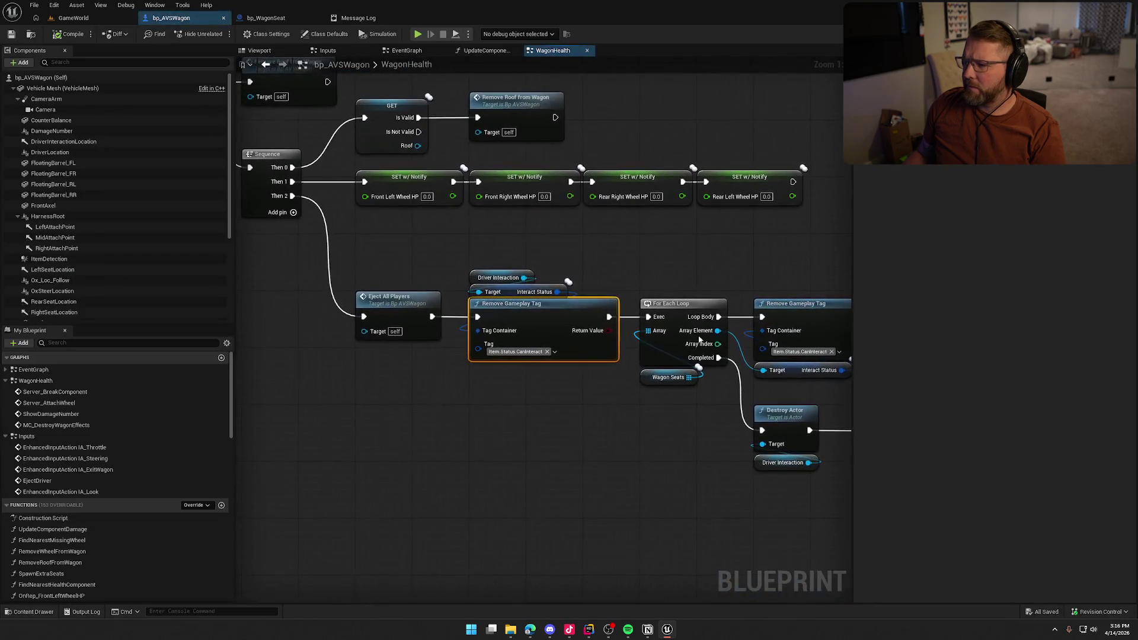
{"action": "left_click_drag", "start_coordinate": [482, 415], "coordinate": [723, 464]}
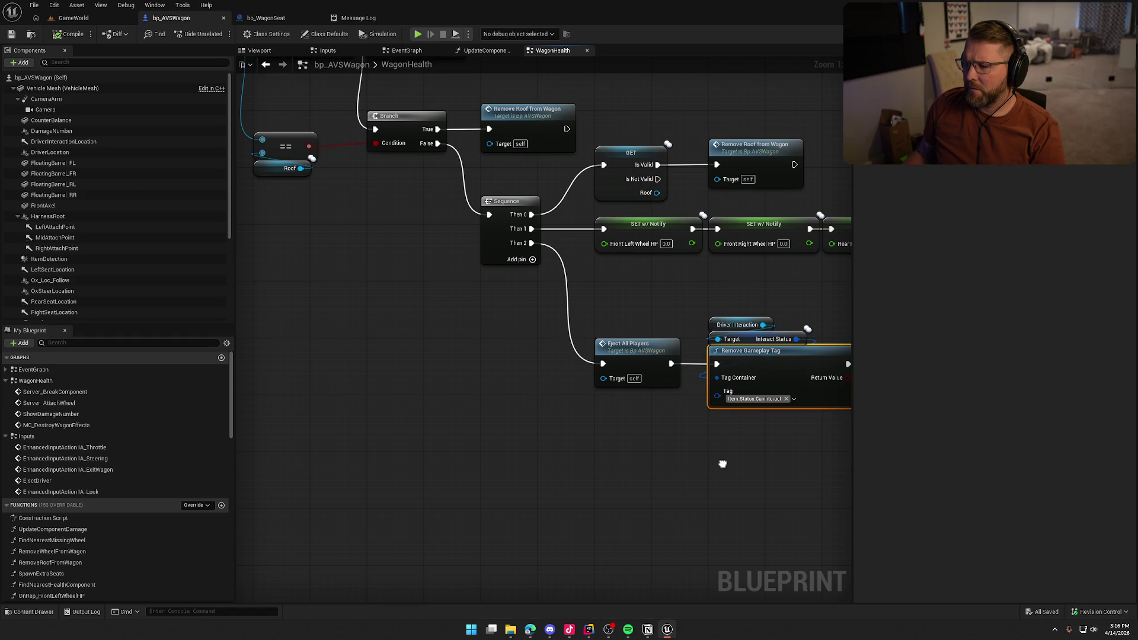
{"action": "mouse_move", "coordinate": [722, 464]}
{"action": "left_mouse_down"}
{"action": "mouse_move", "coordinate": [788, 551]}
{"action": "mouse_move", "coordinate": [558, 462]}
{"action": "mouse_move", "coordinate": [570, 462]}
{"action": "mouse_move", "coordinate": [503, 456]}
{"action": "mouse_move", "coordinate": [275, 364]}
{"action": "left_mouse_up"}
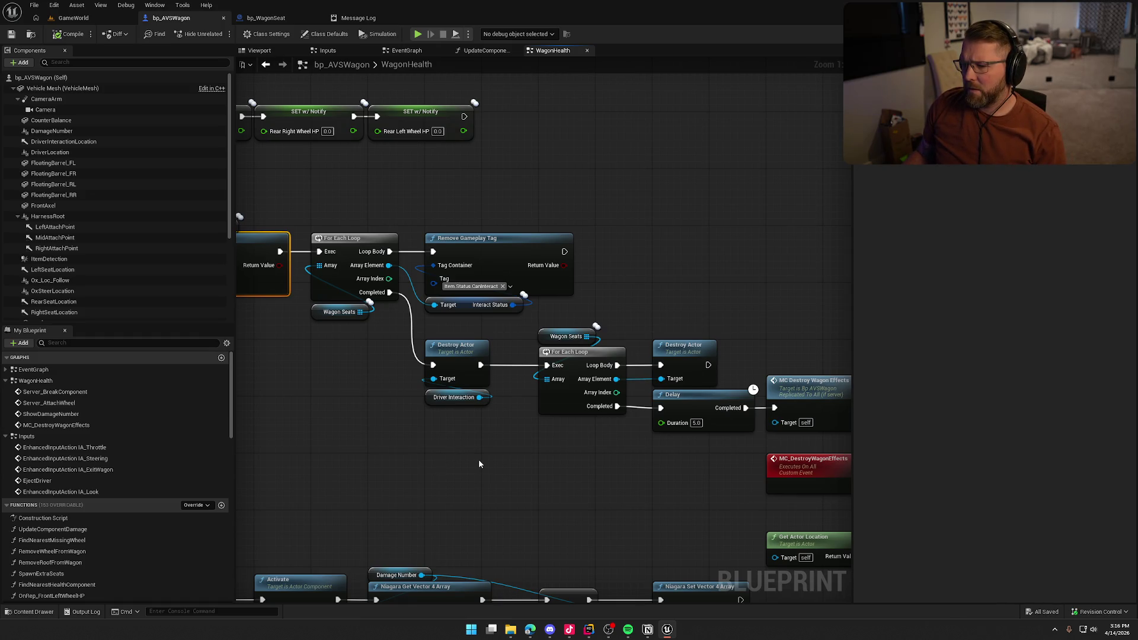
{"action": "left_click_drag", "start_coordinate": [426, 464], "coordinate": [546, 445]}
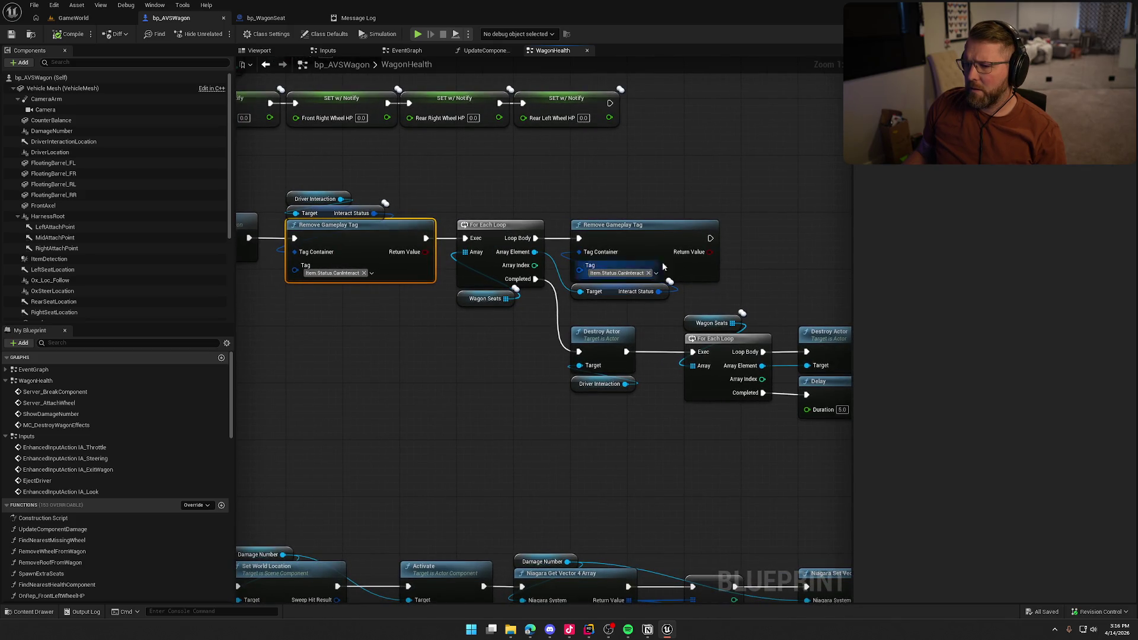
{"action": "mouse_move", "coordinate": [643, 313]}
{"action": "left_mouse_down"}
{"action": "mouse_move", "coordinate": [335, 191]}
{"action": "mouse_move", "coordinate": [350, 181]}
{"action": "left_mouse_up"}
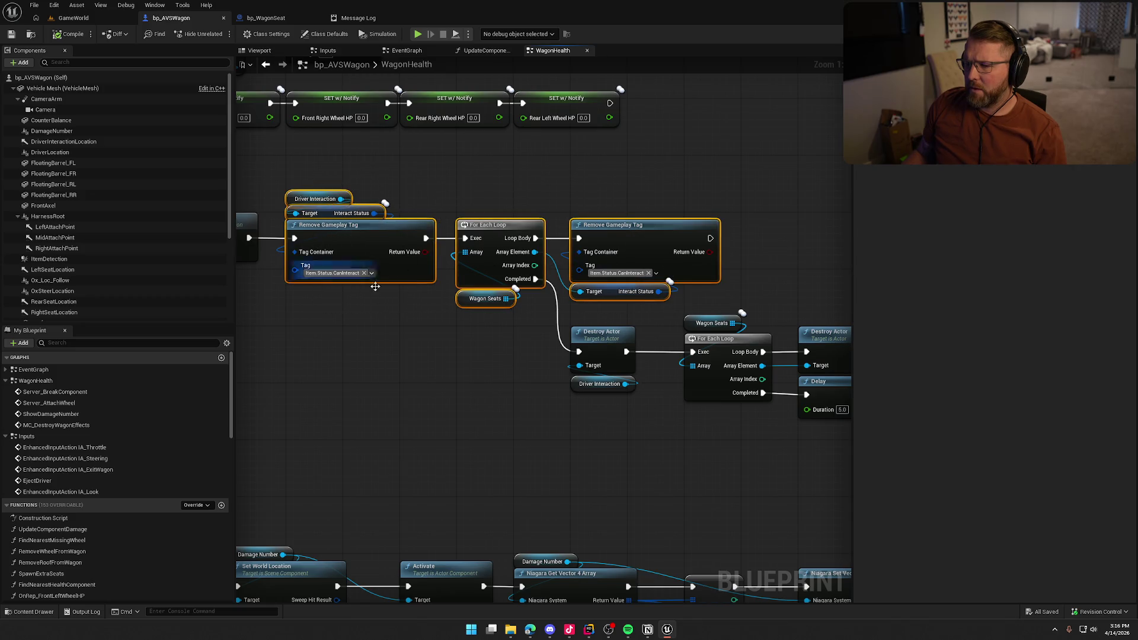
{"action": "left_click_drag", "start_coordinate": [393, 320], "coordinate": [476, 365]}
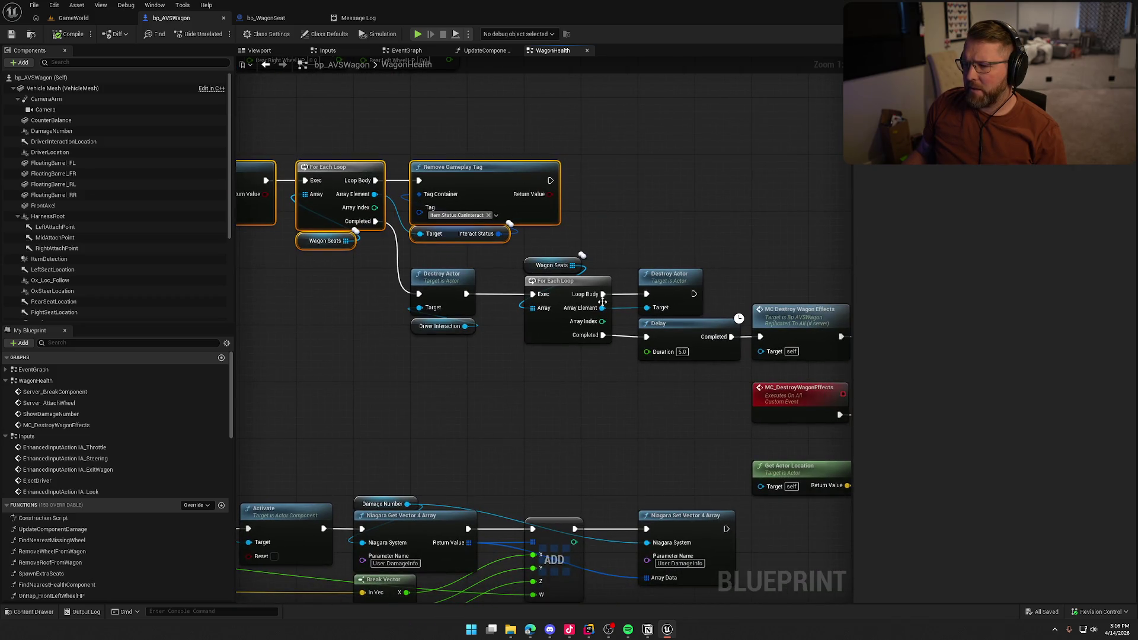
{"action": "left_click_drag", "start_coordinate": [353, 423], "coordinate": [486, 462]}
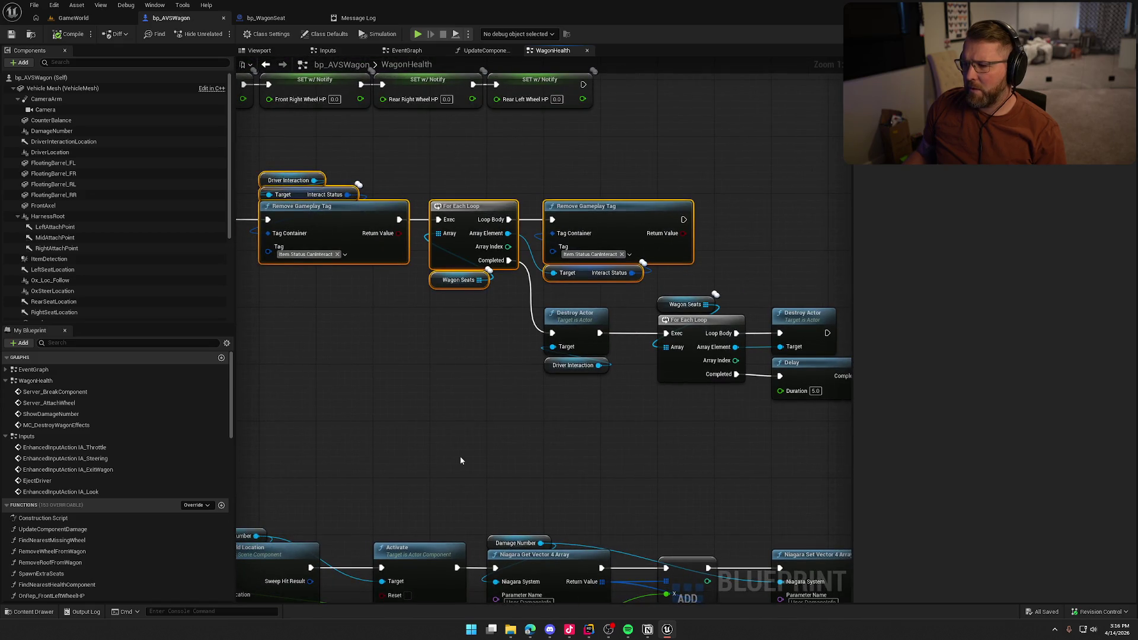
{"action": "mouse_move", "coordinate": [445, 457]}
{"action": "left_mouse_down"}
{"action": "mouse_move", "coordinate": [612, 470]}
{"action": "mouse_move", "coordinate": [299, 393]}
{"action": "mouse_move", "coordinate": [552, 460]}
{"action": "mouse_move", "coordinate": [460, 445]}
{"action": "left_mouse_up"}
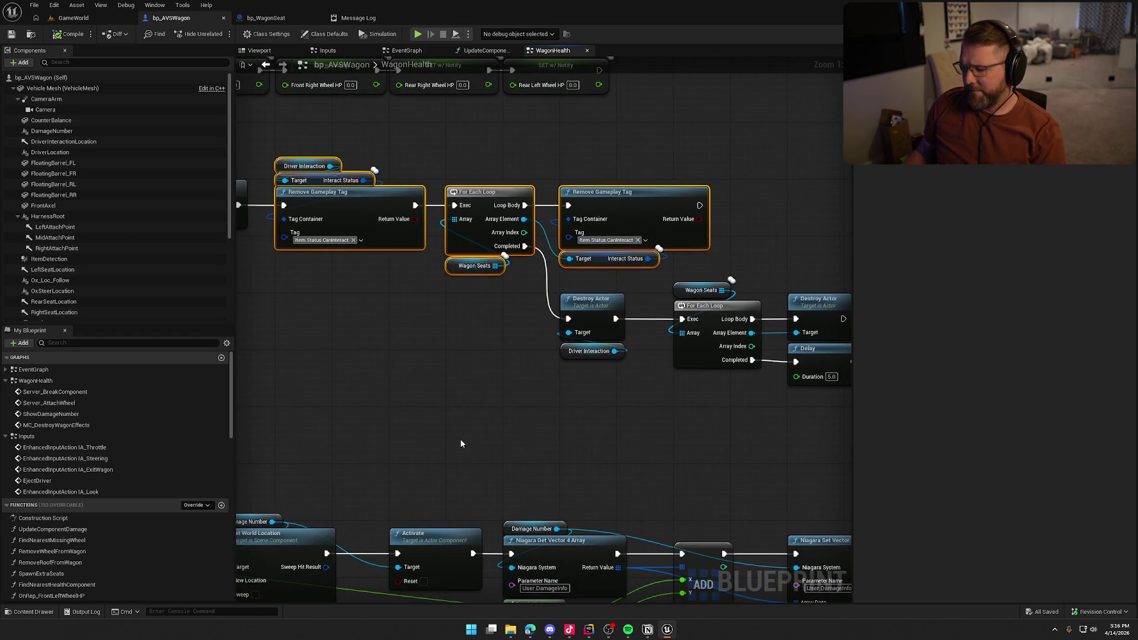
Step: Move the Destroy Actor, loop and Delay group up to follow Eject All Players directly
{"action": "scroll", "coordinate": [554, 432], "scroll_direction": "down", "scroll_amount": 4}
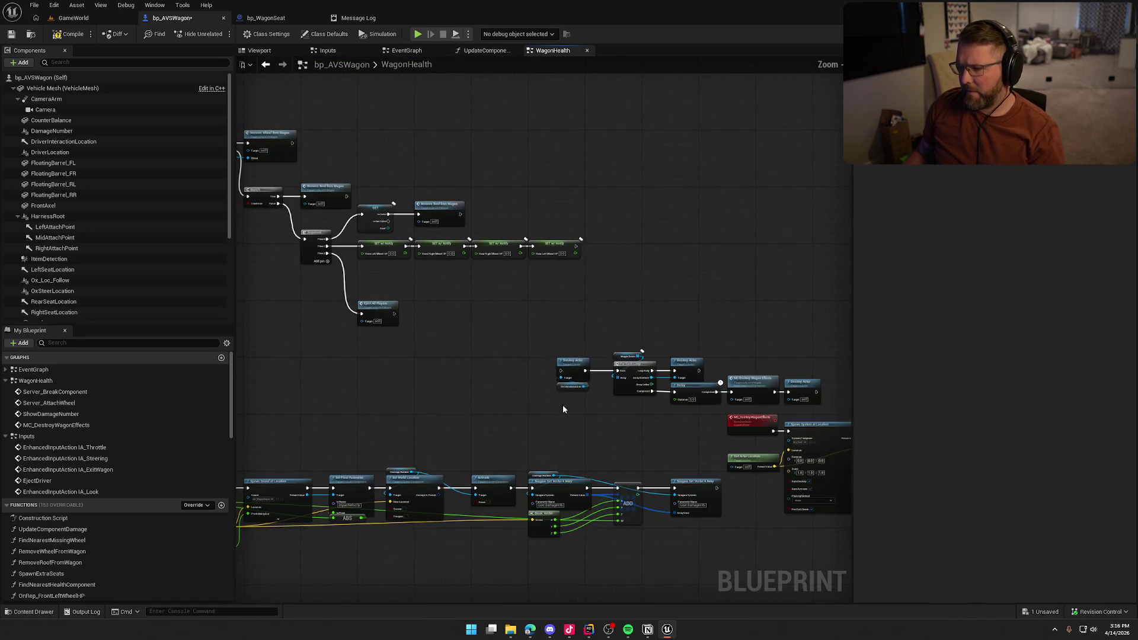
{"action": "left_click_drag", "start_coordinate": [529, 317], "coordinate": [810, 396]}
{"action": "scroll", "coordinate": [622, 385], "scroll_direction": "up", "scroll_amount": 4}
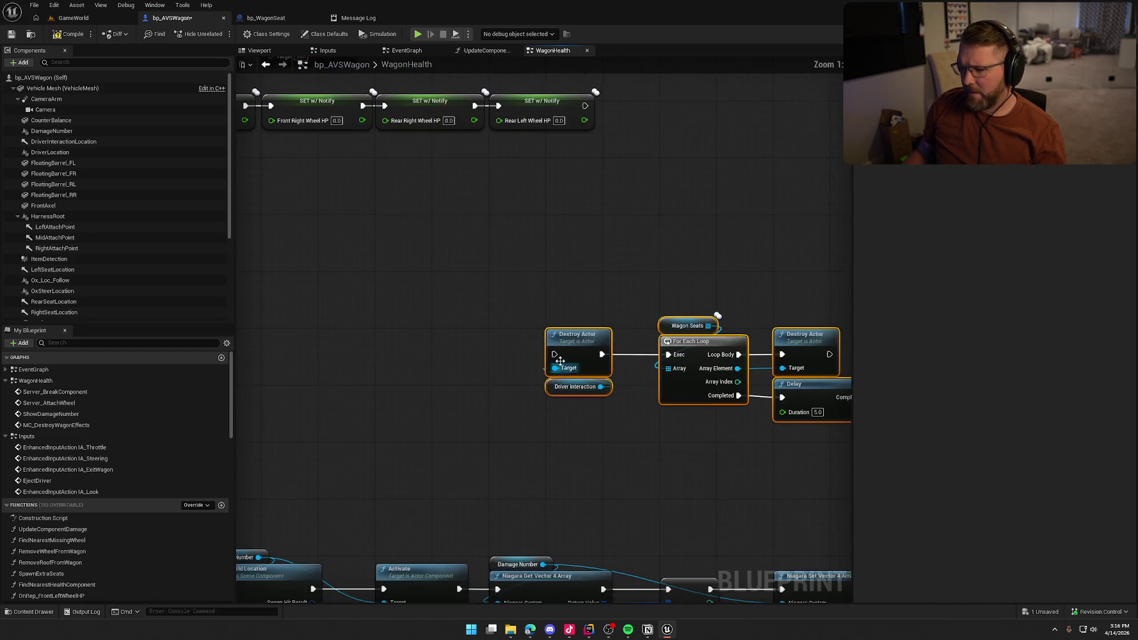
{"action": "left_click_drag", "start_coordinate": [513, 260], "coordinate": [456, 237]}
{"action": "left_click", "coordinate": [524, 347]}
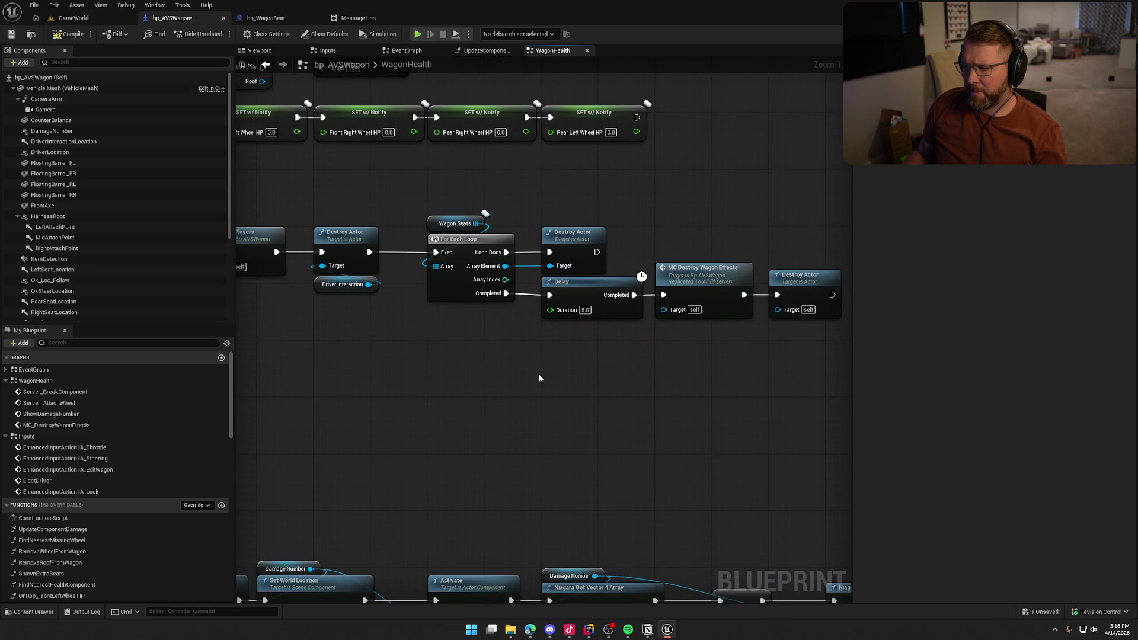
{"action": "left_click_drag", "start_coordinate": [551, 367], "coordinate": [441, 368]}
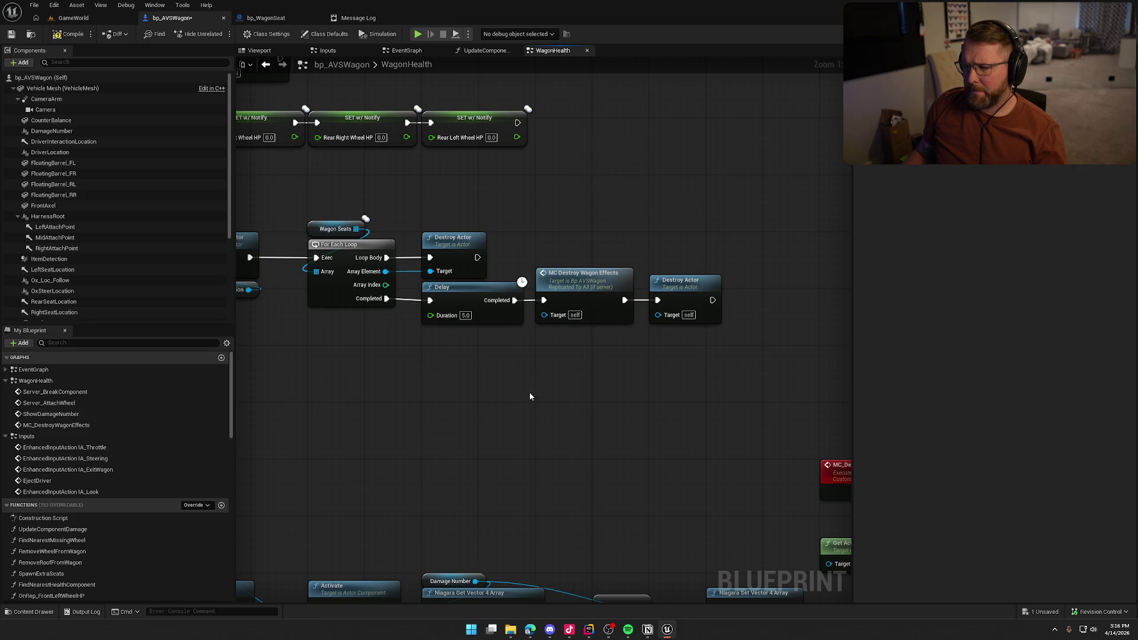
{"action": "mouse_move", "coordinate": [518, 402]}
{"action": "left_mouse_down"}
{"action": "mouse_move", "coordinate": [628, 410]}
{"action": "mouse_move", "coordinate": [337, 289]}
{"action": "left_mouse_up"}
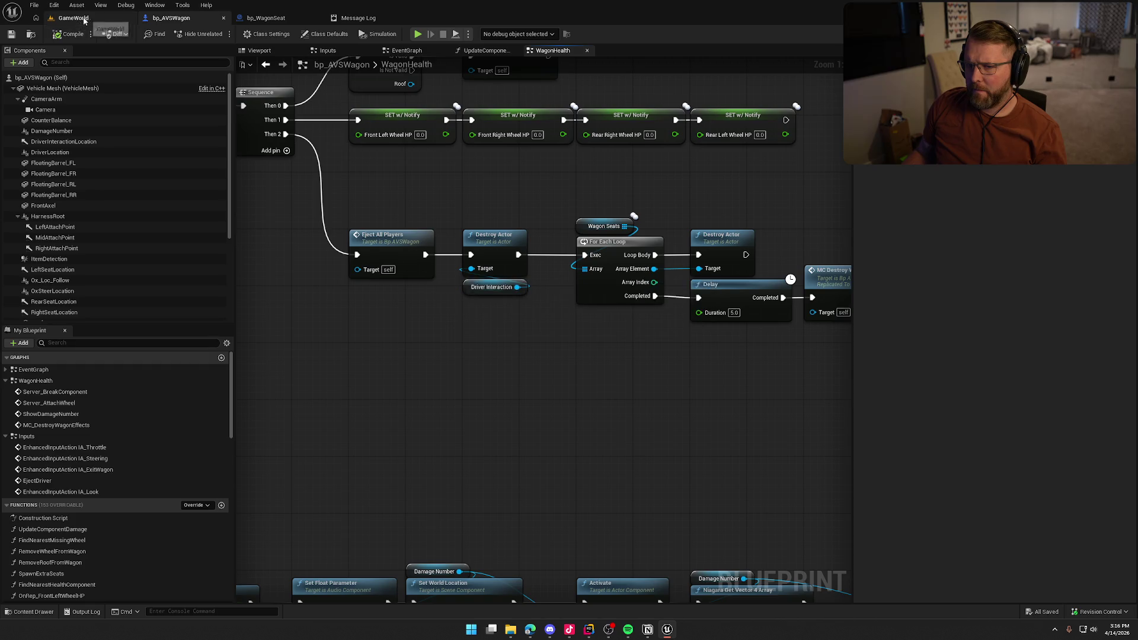
Step: Play-test GameWorld by entering a wagon as its driver, getting back out, and stopping the session
{"action": "left_click", "coordinate": [77, 19]}
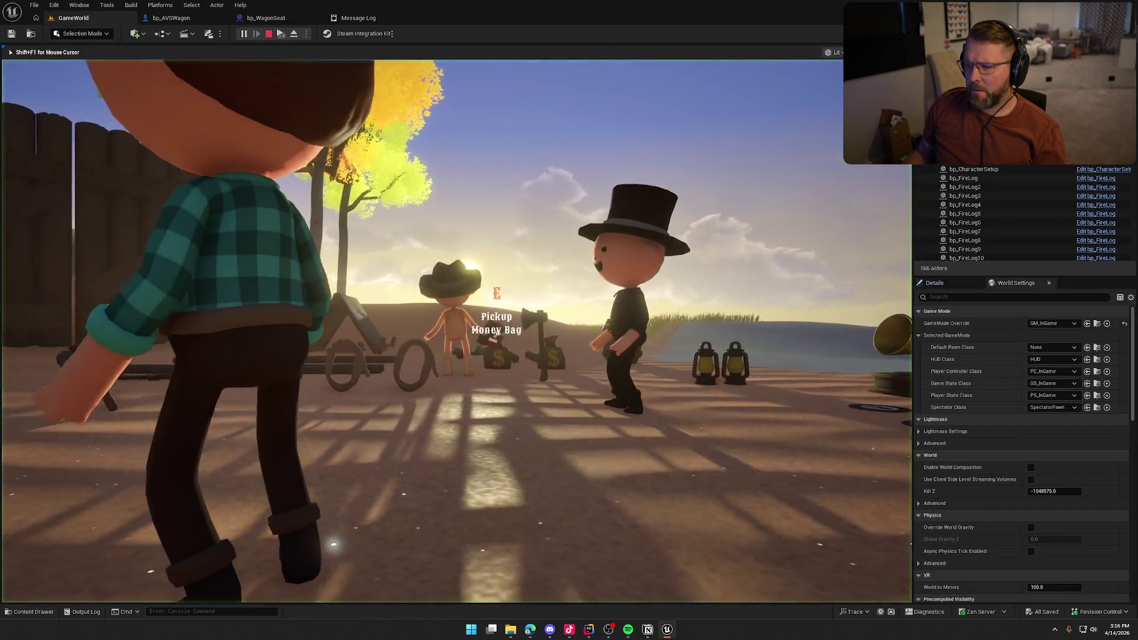
{"action": "key", "text": "super"}
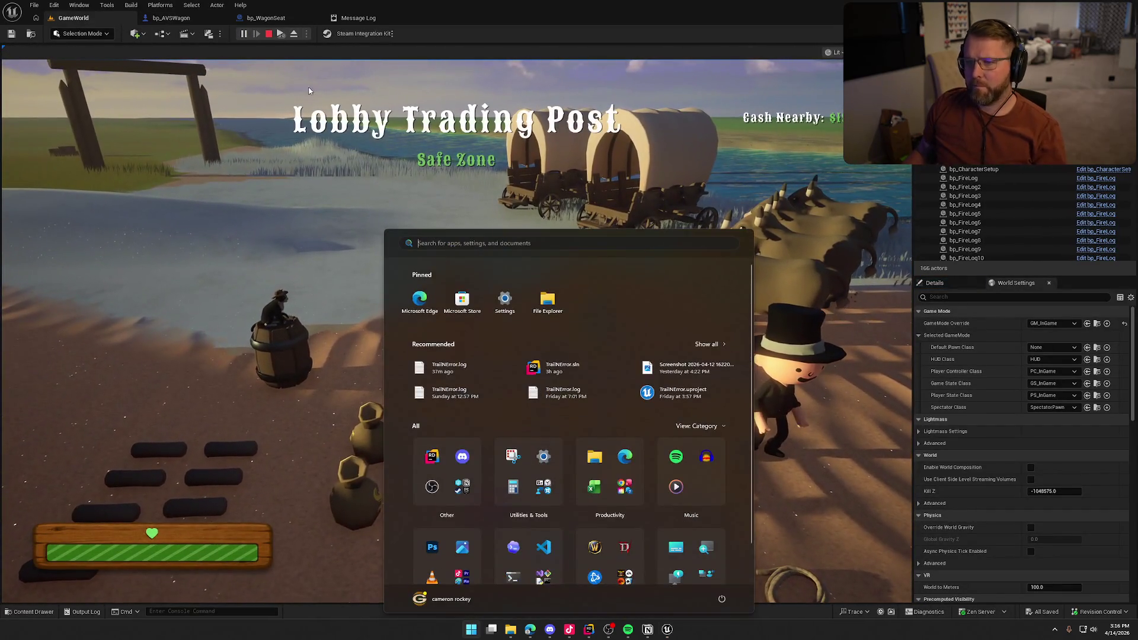
{"action": "key", "text": "super"}
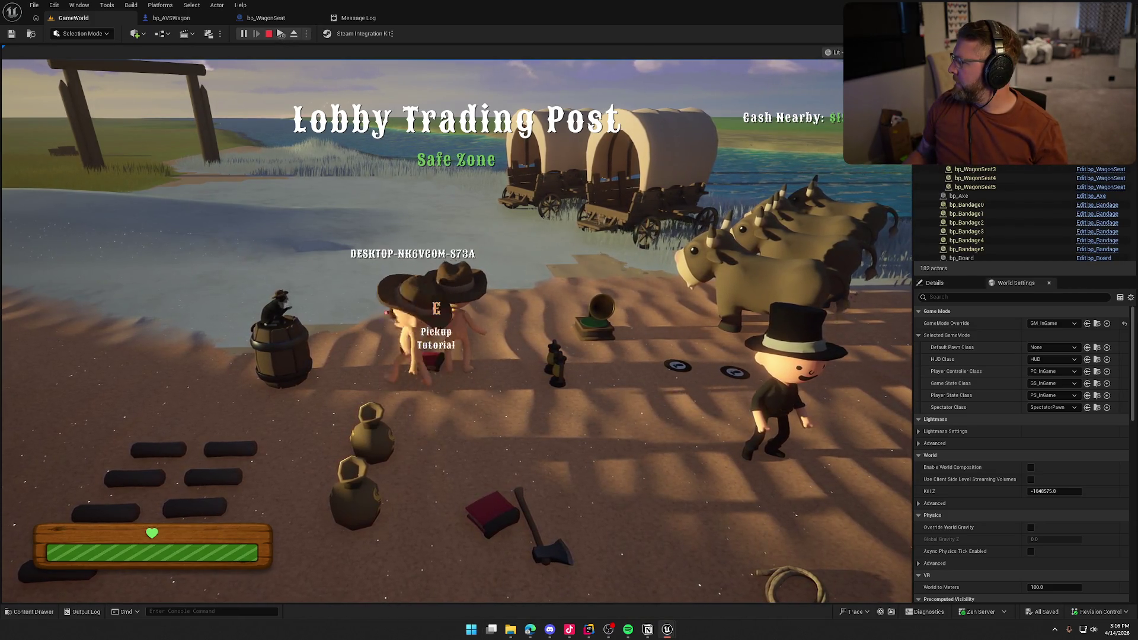
{"action": "key", "text": "super"}
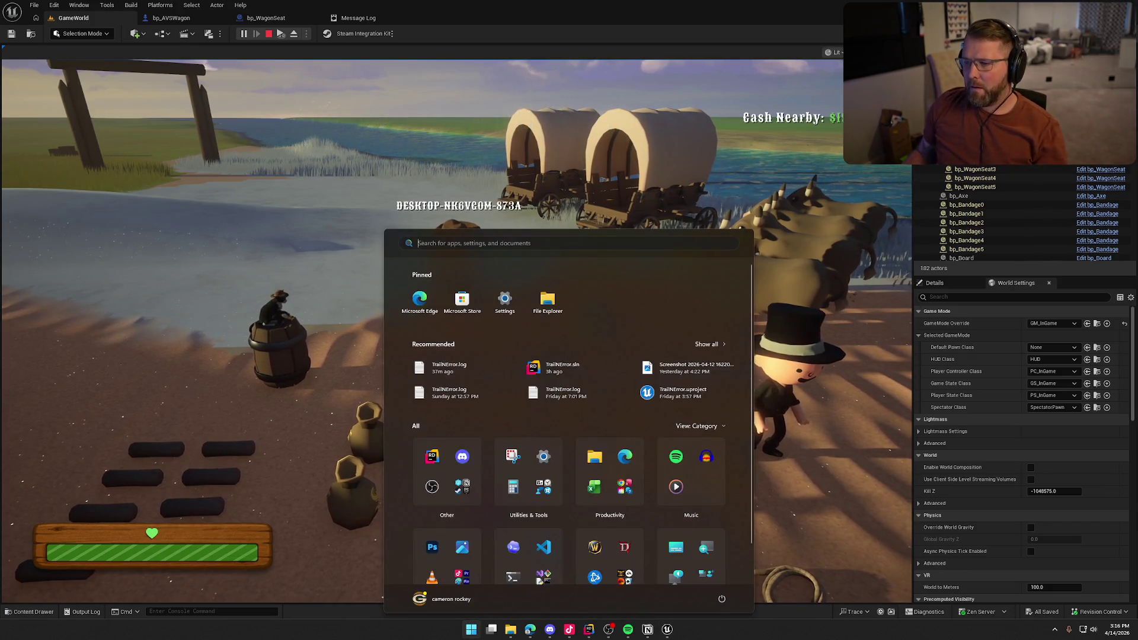
{"action": "left_click", "coordinate": [500, 185]}
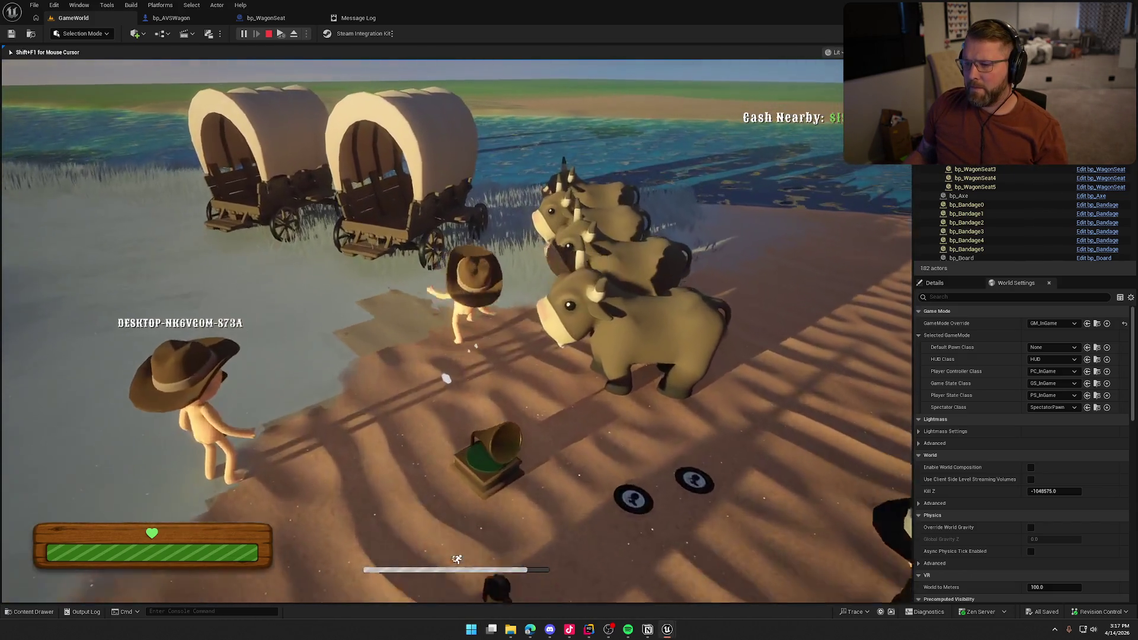
{"action": "key", "text": "e"}
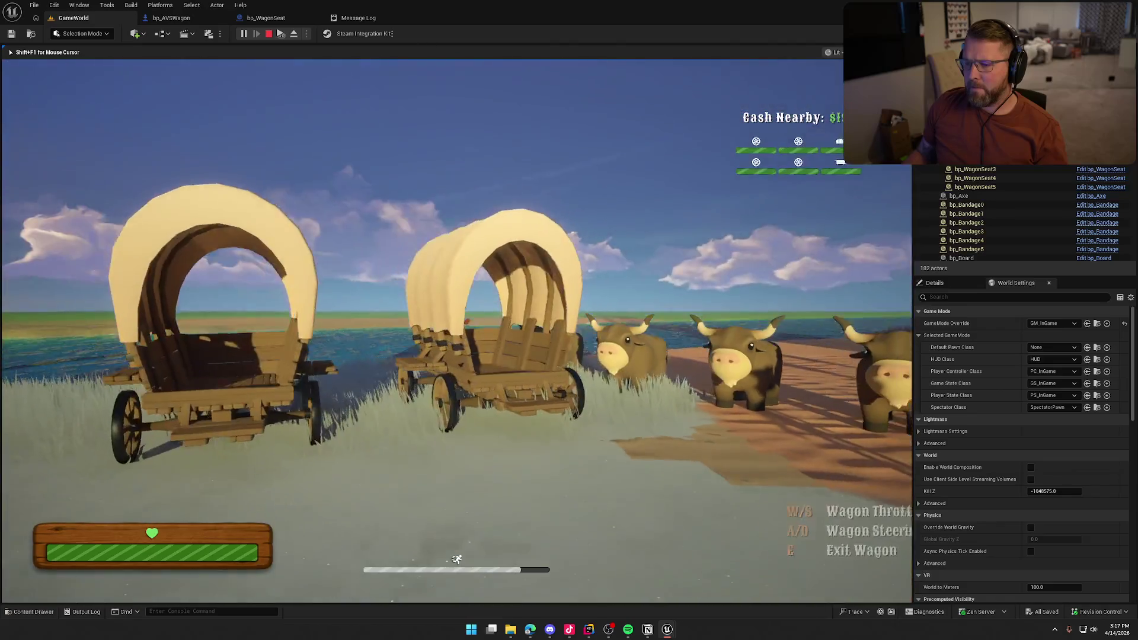
{"action": "key", "text": "super"}
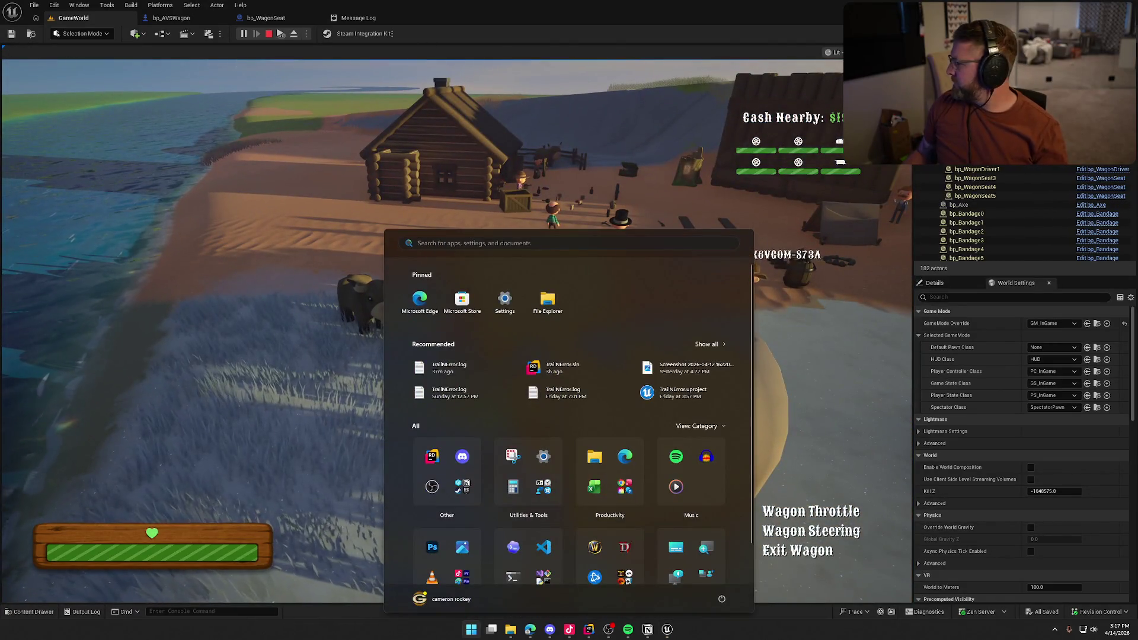
{"action": "key", "text": "Escape"}
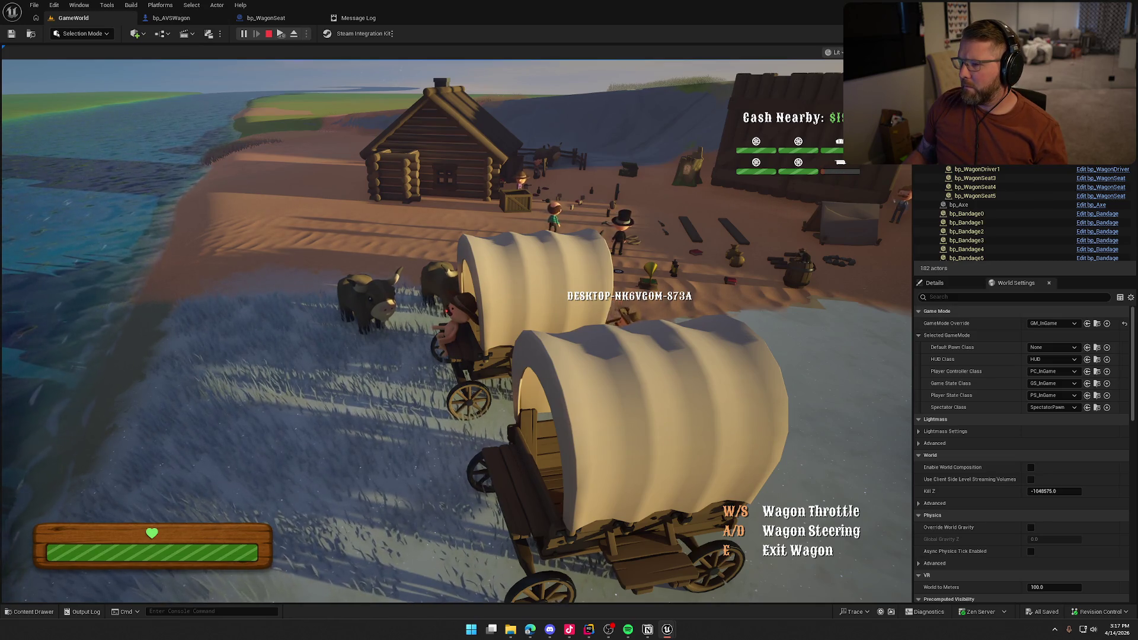
{"action": "key", "text": "e"}
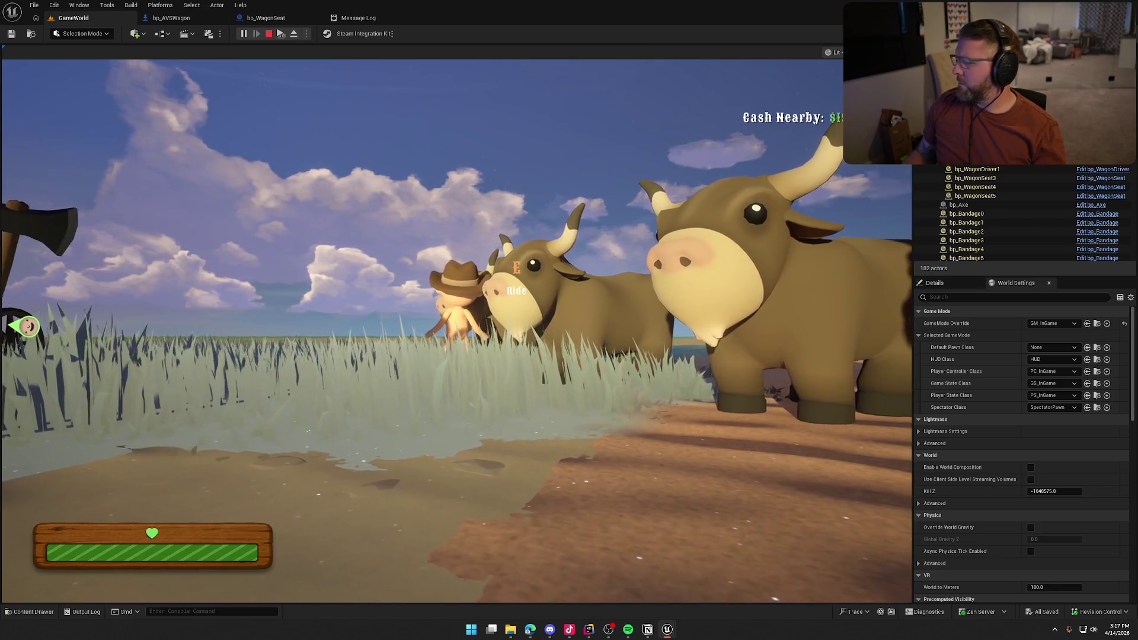
{"action": "key", "text": "Escape"}
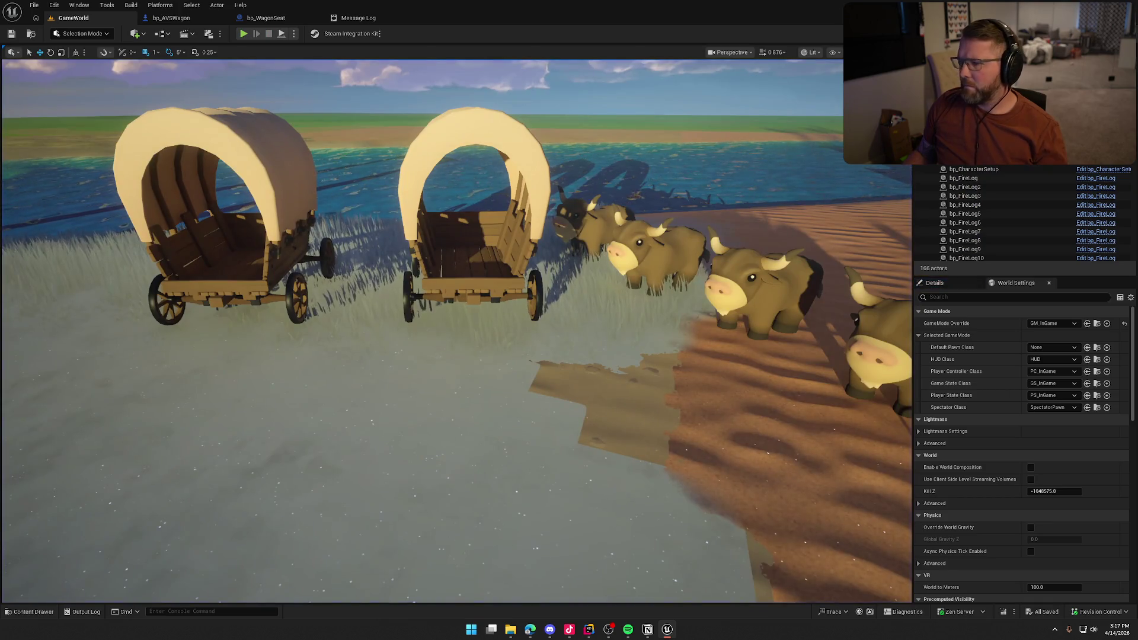
Step: Check the previous log, return to GameWorld, and start a new play-in-editor session
{"action": "left_click", "coordinate": [358, 17]}
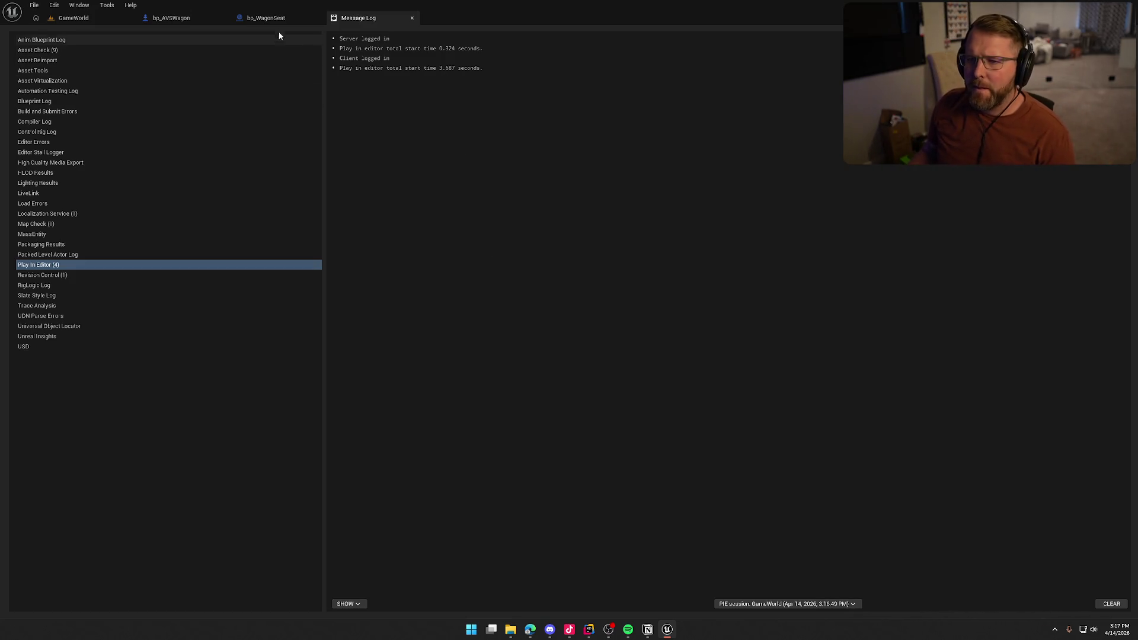
{"action": "left_click", "coordinate": [270, 19]}
{"action": "left_click", "coordinate": [84, 20]}
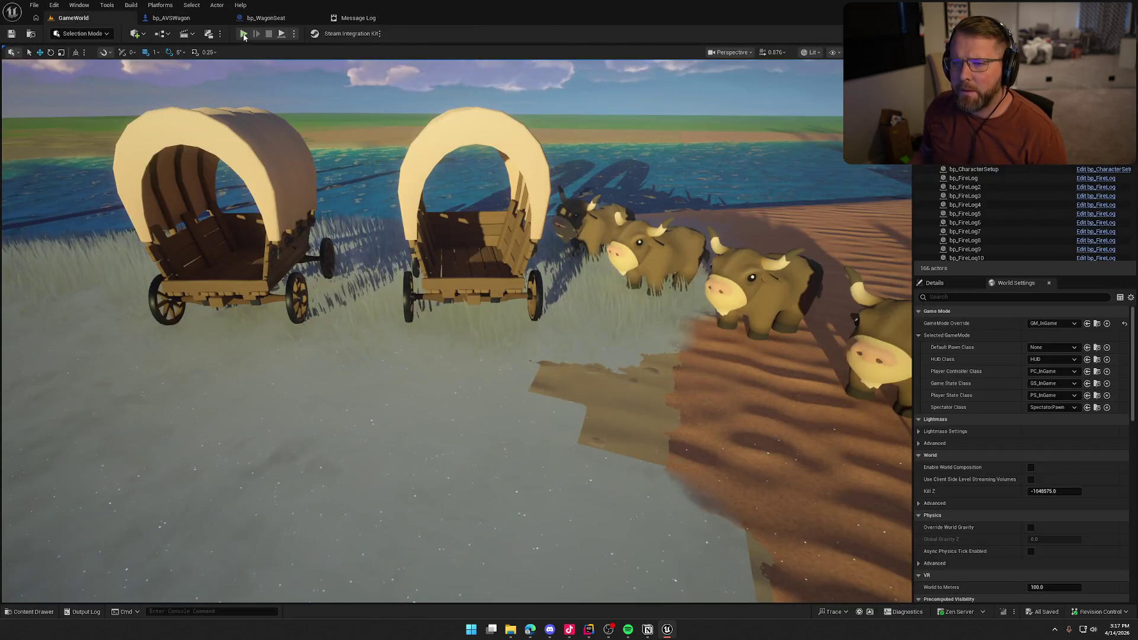
{"action": "left_click", "coordinate": [243, 33]}
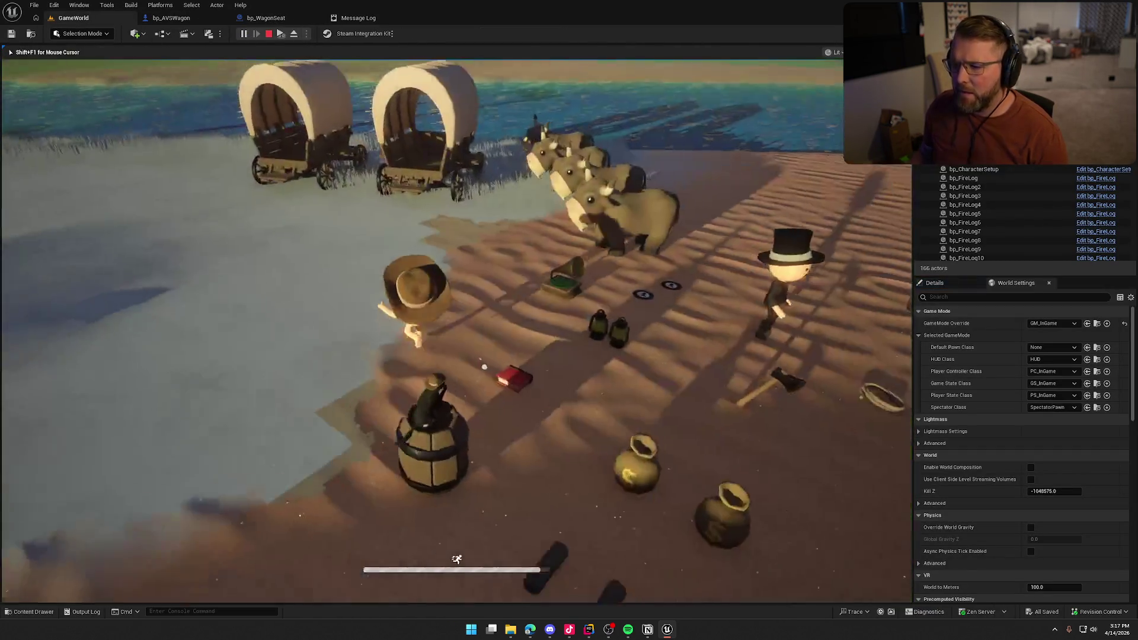
{"action": "key", "text": "super"}
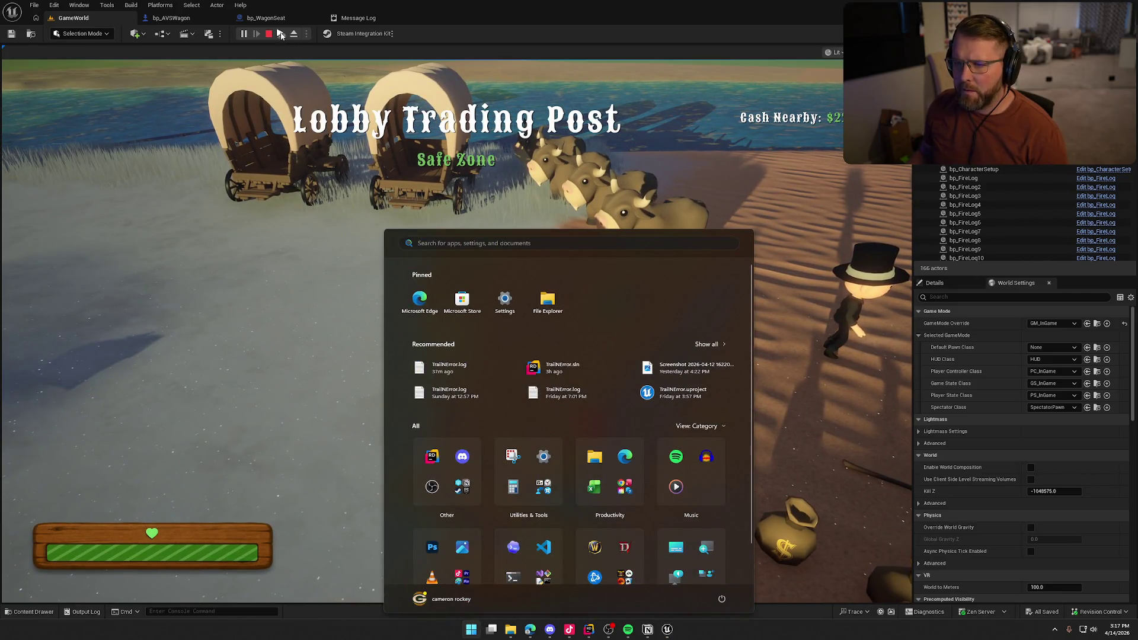
{"action": "key", "text": "super"}
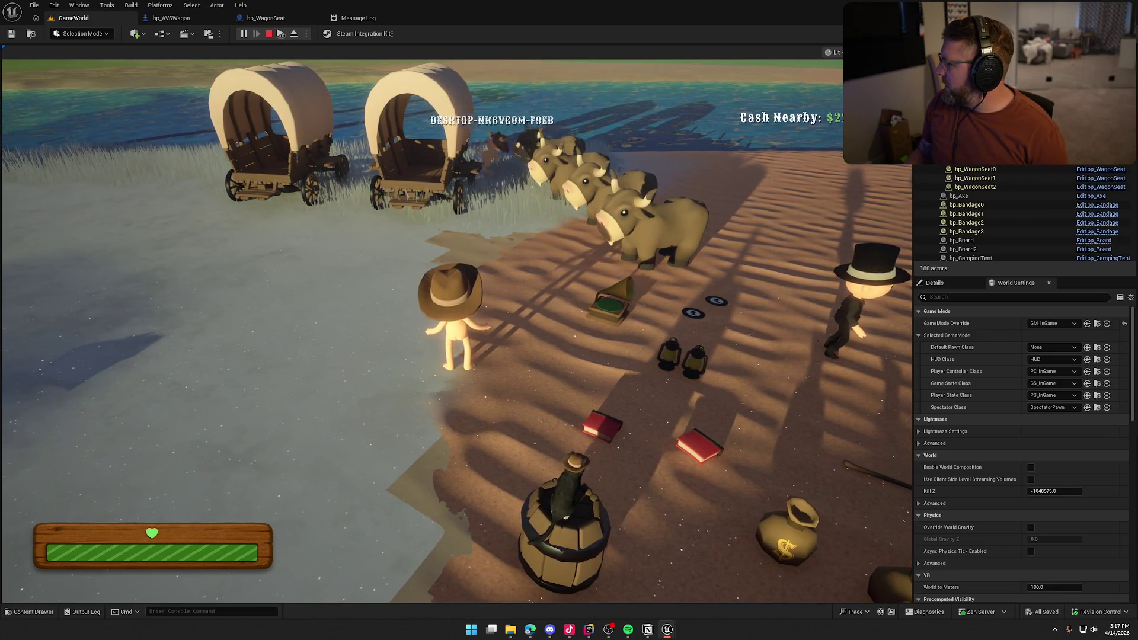
{"action": "key", "text": "super"}
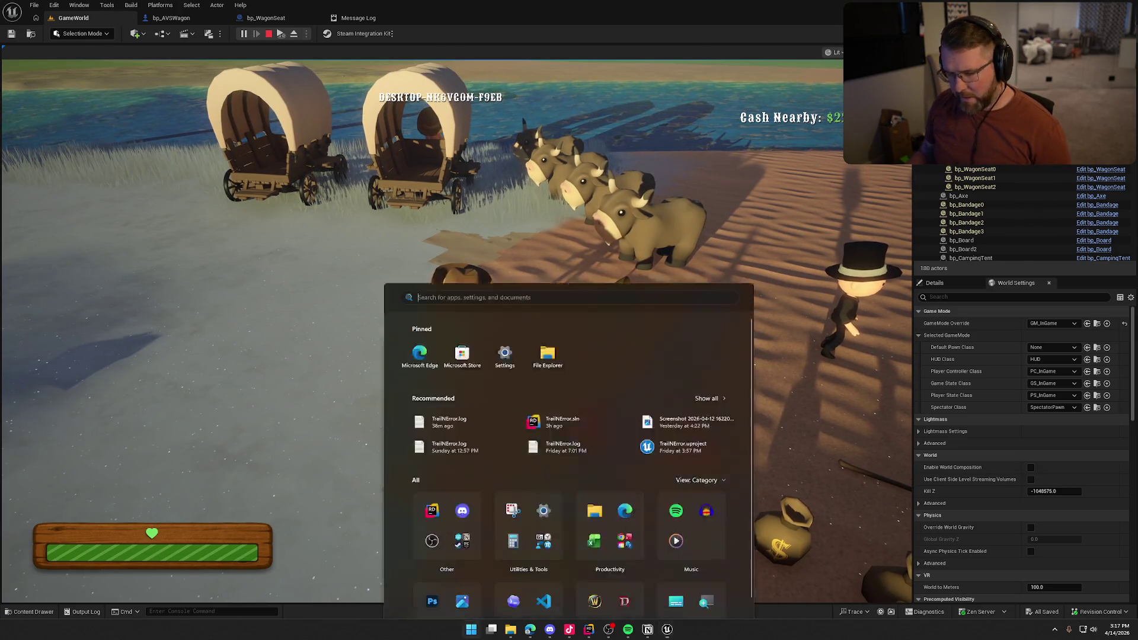
{"action": "key", "text": "super"}
Step: Pick up the axe, chop the wagon until it topples, then end the session
{"action": "key", "text": "e"}
{"action": "key", "text": "shift+w"}
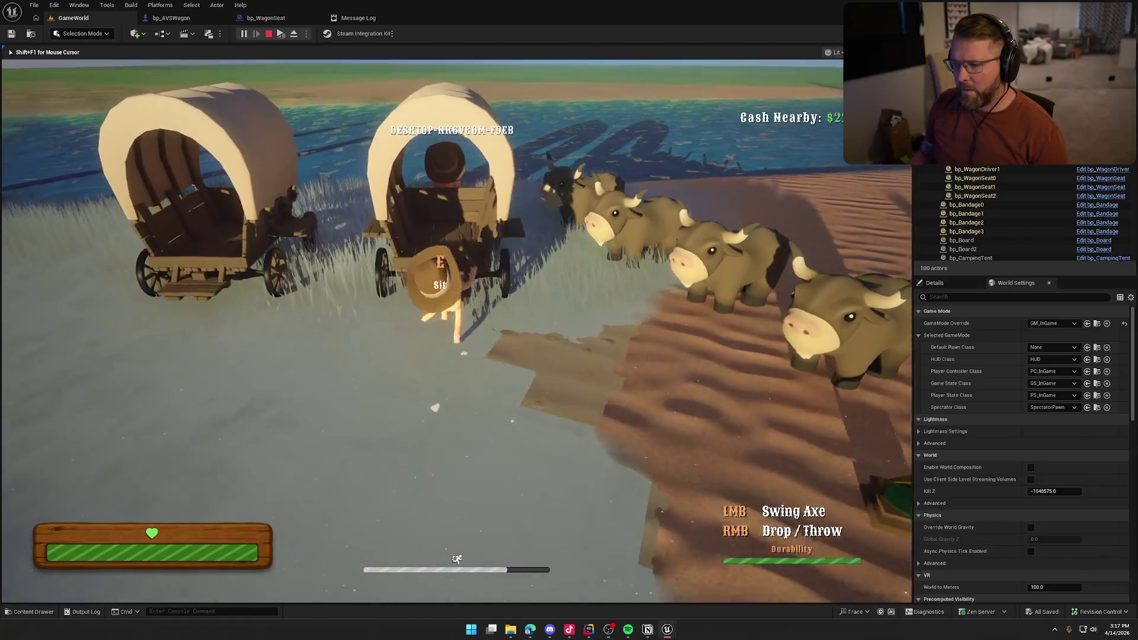
{"action": "key", "text": "w"}
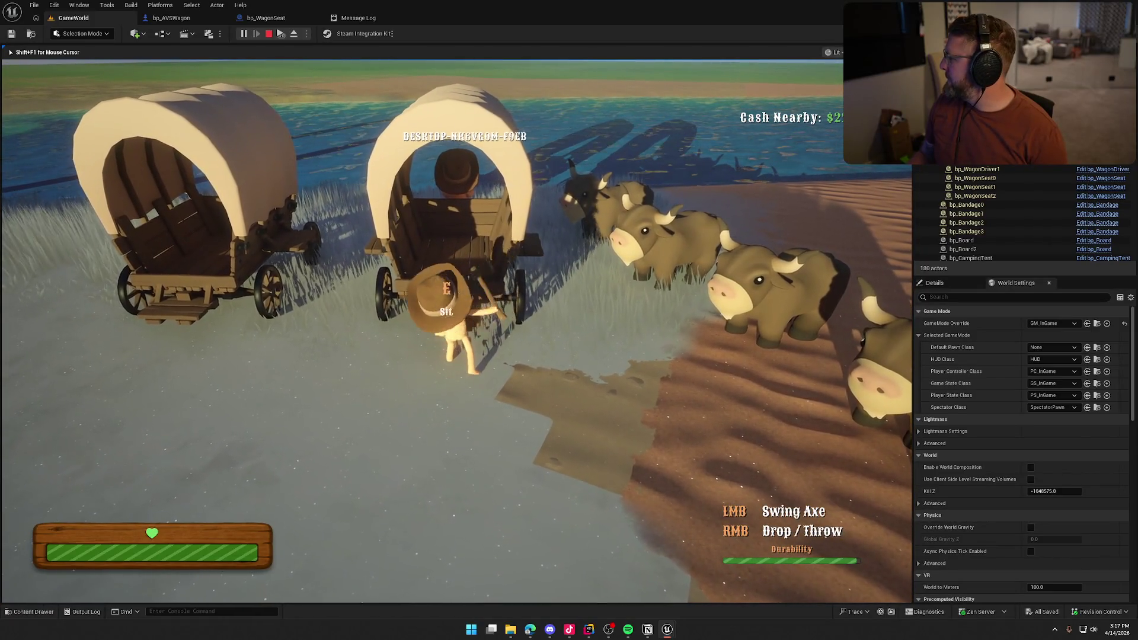
{"action": "left_click", "coordinate": [450, 326]}
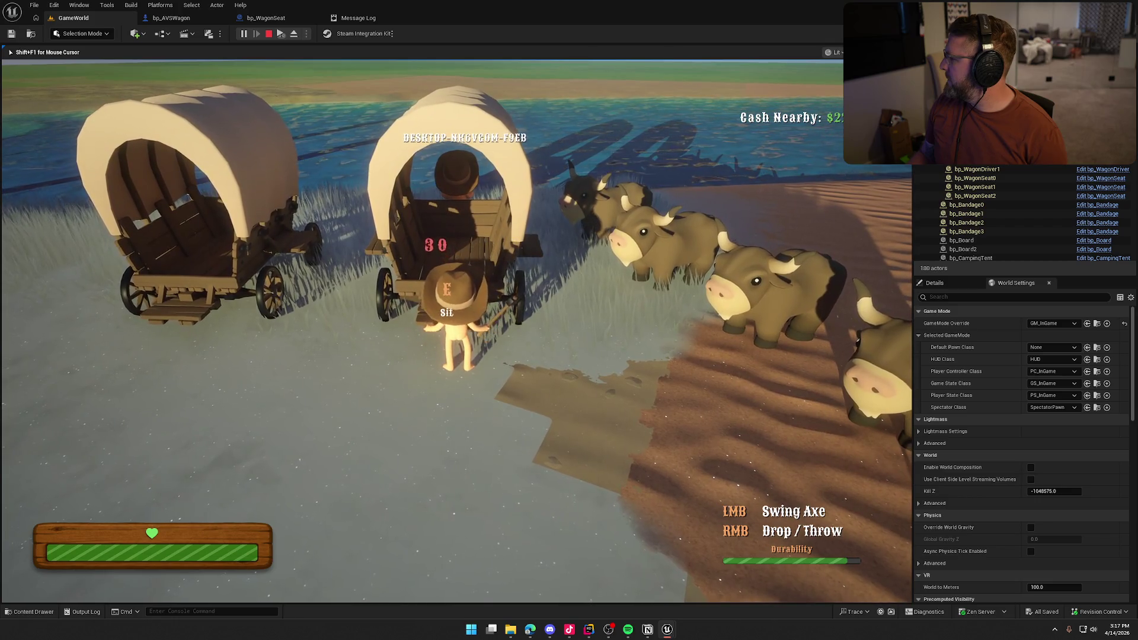
{"action": "left_click", "coordinate": [450, 326]}
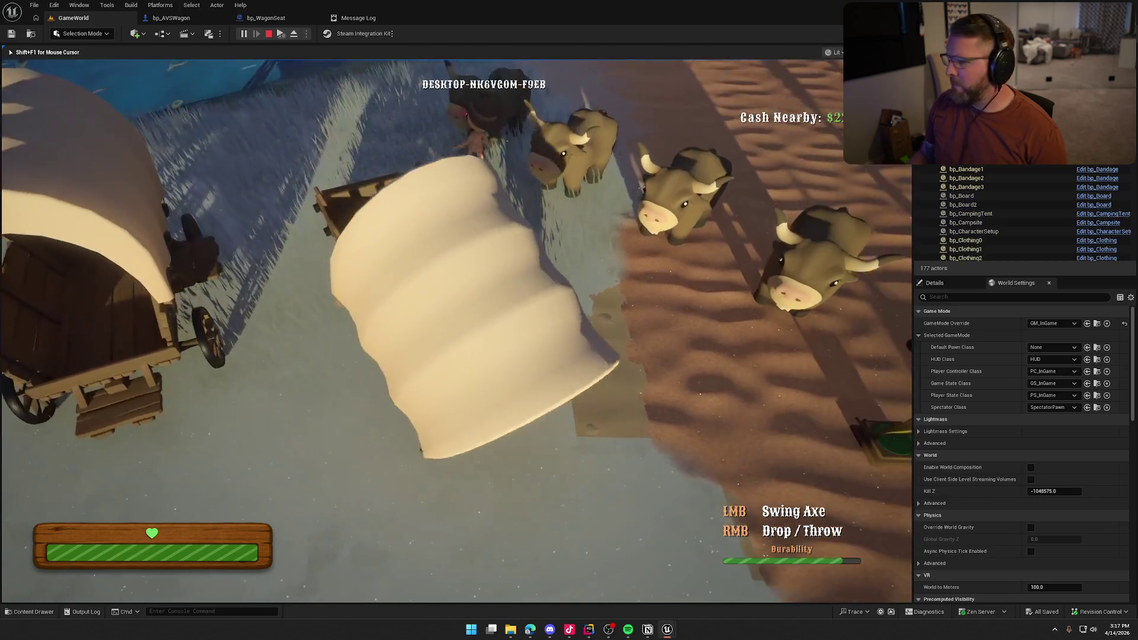
{"action": "key", "text": "shift+w"}
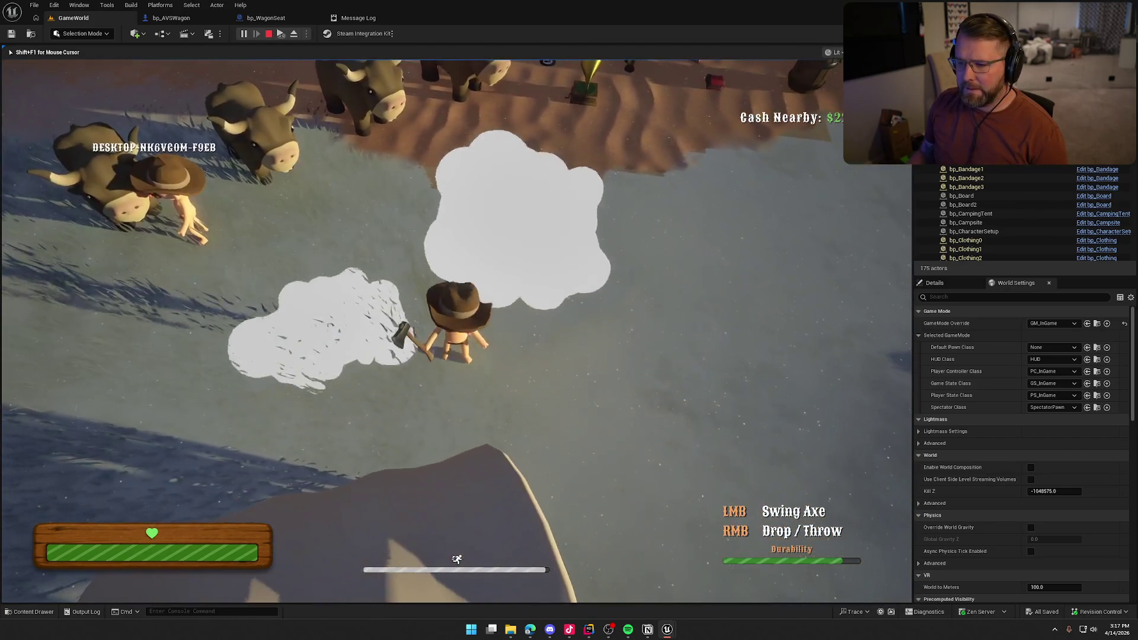
{"action": "key", "text": "w"}
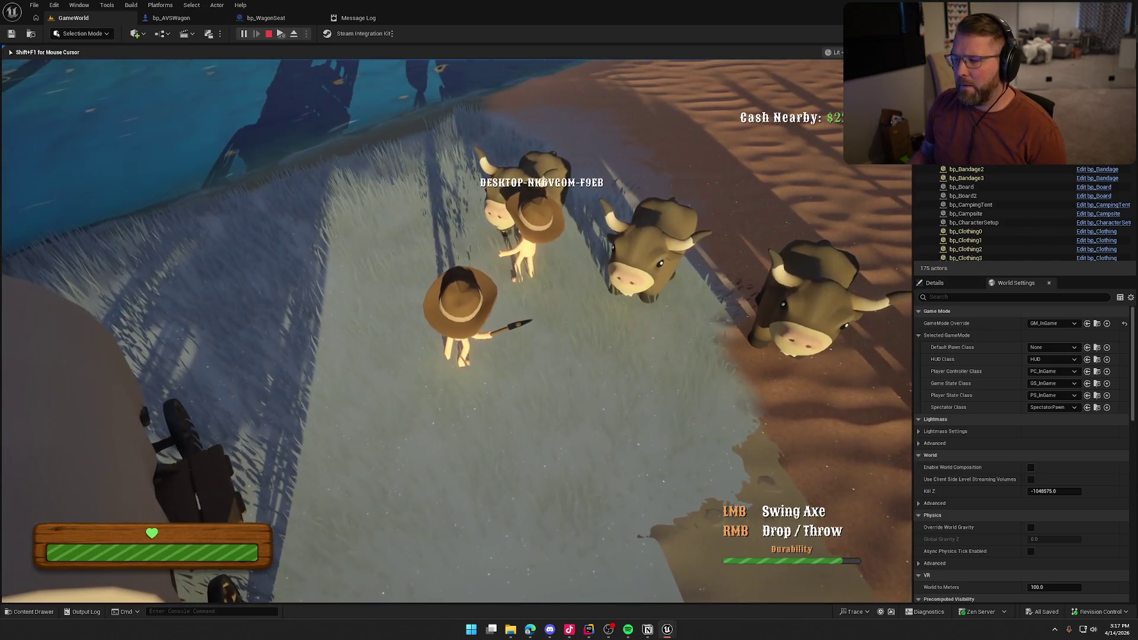
{"action": "key", "text": "Escape"}
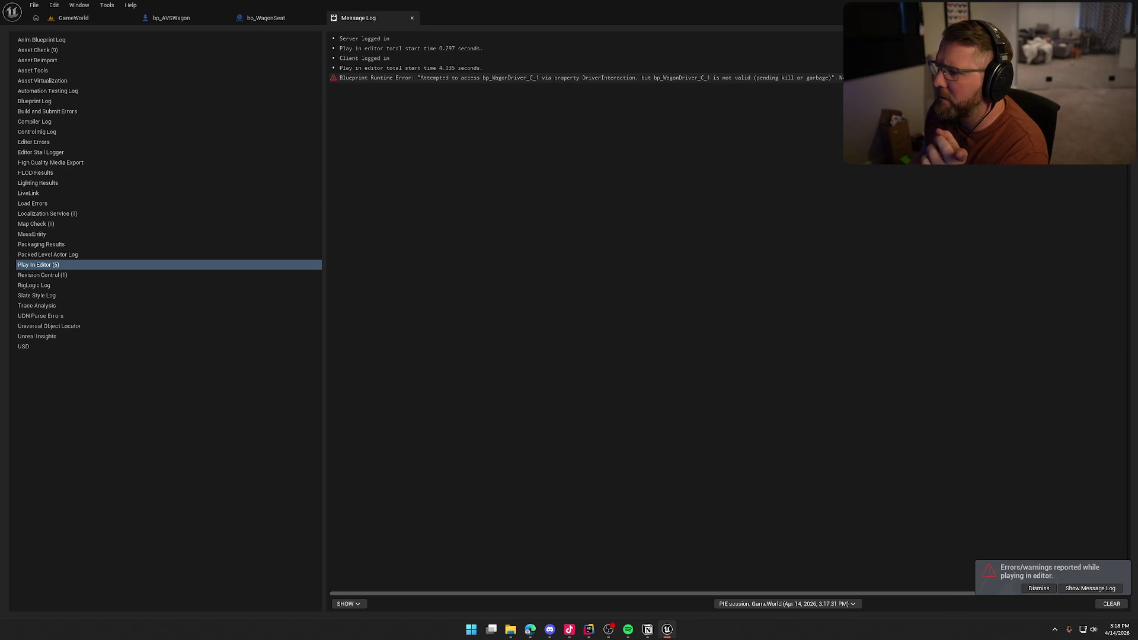
Step: Jump to the failing node and shift the nodes following Exit Wagon right to make room
{"action": "left_click", "coordinate": [509, 77]}
{"action": "mouse_move", "coordinate": [541, 429]}
{"action": "left_mouse_down"}
{"action": "mouse_move", "coordinate": [773, 403]}
{"action": "mouse_move", "coordinate": [696, 486]}
{"action": "mouse_move", "coordinate": [511, 466]}
{"action": "mouse_move", "coordinate": [539, 472]}
{"action": "left_mouse_up"}
{"action": "scroll", "coordinate": [594, 445], "scroll_direction": "down", "scroll_amount": 2}
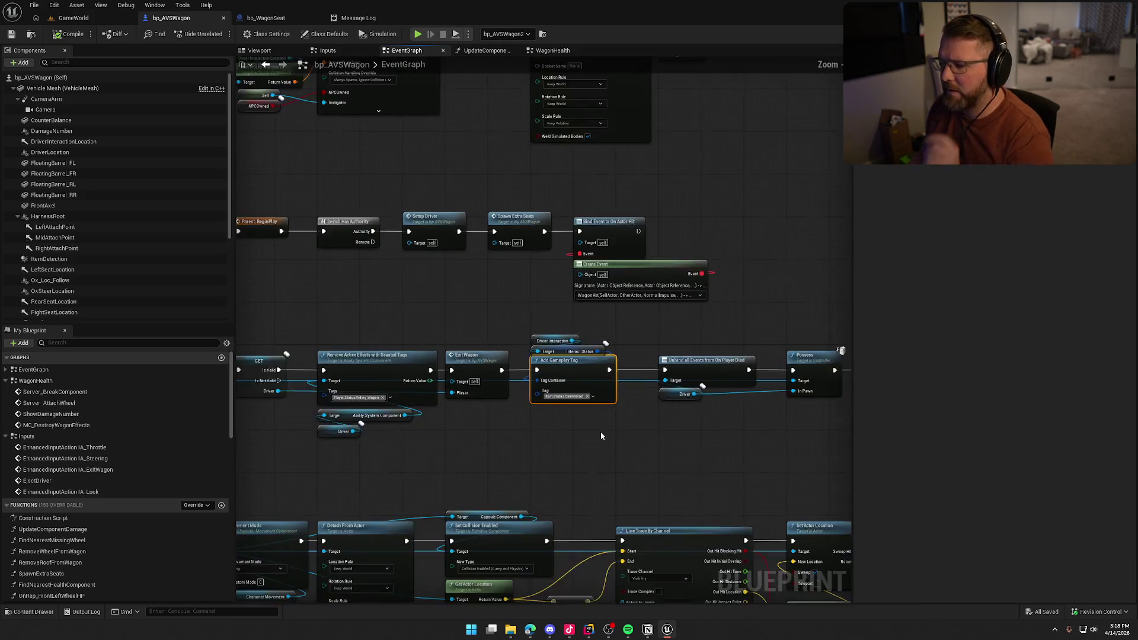
{"action": "left_click_drag", "start_coordinate": [596, 432], "coordinate": [447, 340]}
{"action": "scroll", "coordinate": [610, 333], "scroll_direction": "up", "scroll_amount": 1}
{"action": "left_click_drag", "start_coordinate": [759, 290], "coordinate": [301, 185]}
{"action": "scroll", "coordinate": [347, 248], "scroll_direction": "up", "scroll_amount": 1}
{"action": "left_click_drag", "start_coordinate": [368, 216], "coordinate": [482, 215]}
Step: Convert the Driver Interaction getter to a validated GET and place it after Exit Wagon
{"action": "left_click", "coordinate": [319, 183]}
{"action": "right_click", "coordinate": [319, 183]}
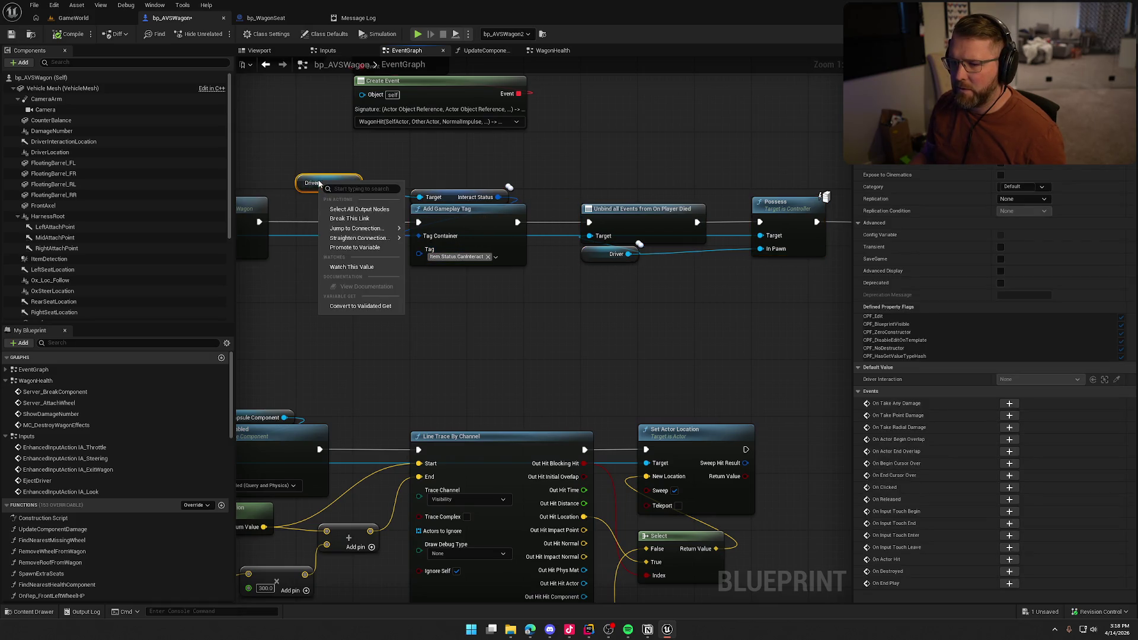
{"action": "left_click", "coordinate": [359, 307]}
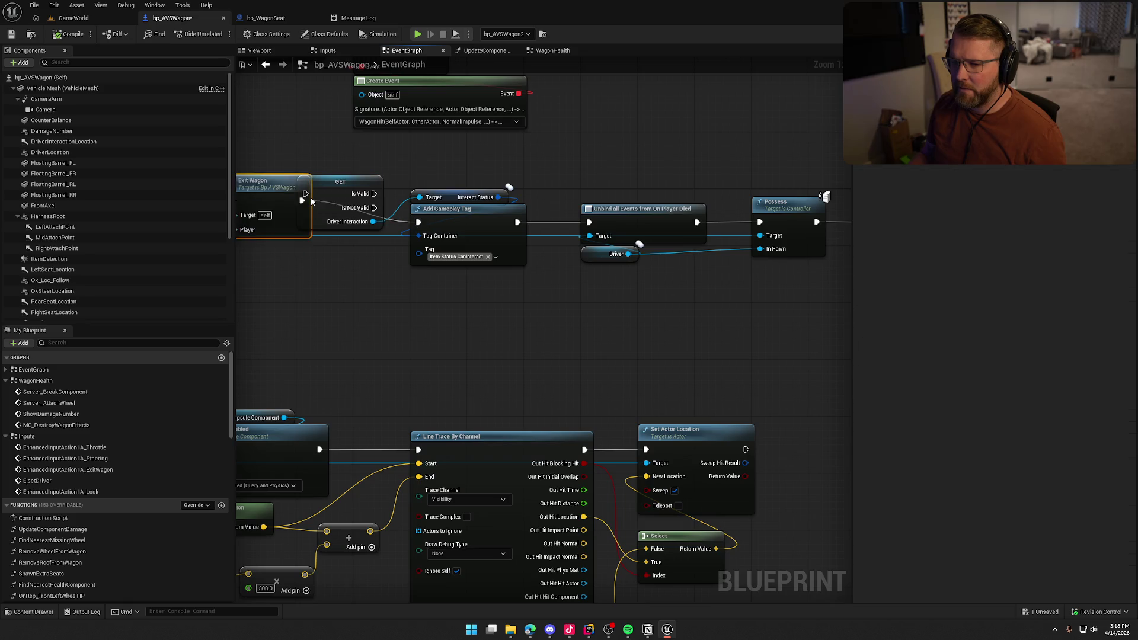
{"action": "mouse_move", "coordinate": [224, 207]}
{"action": "left_mouse_down"}
{"action": "mouse_move", "coordinate": [476, 206]}
{"action": "mouse_move", "coordinate": [455, 213]}
{"action": "left_mouse_up"}
{"action": "left_click_drag", "start_coordinate": [578, 193], "coordinate": [578, 222]}
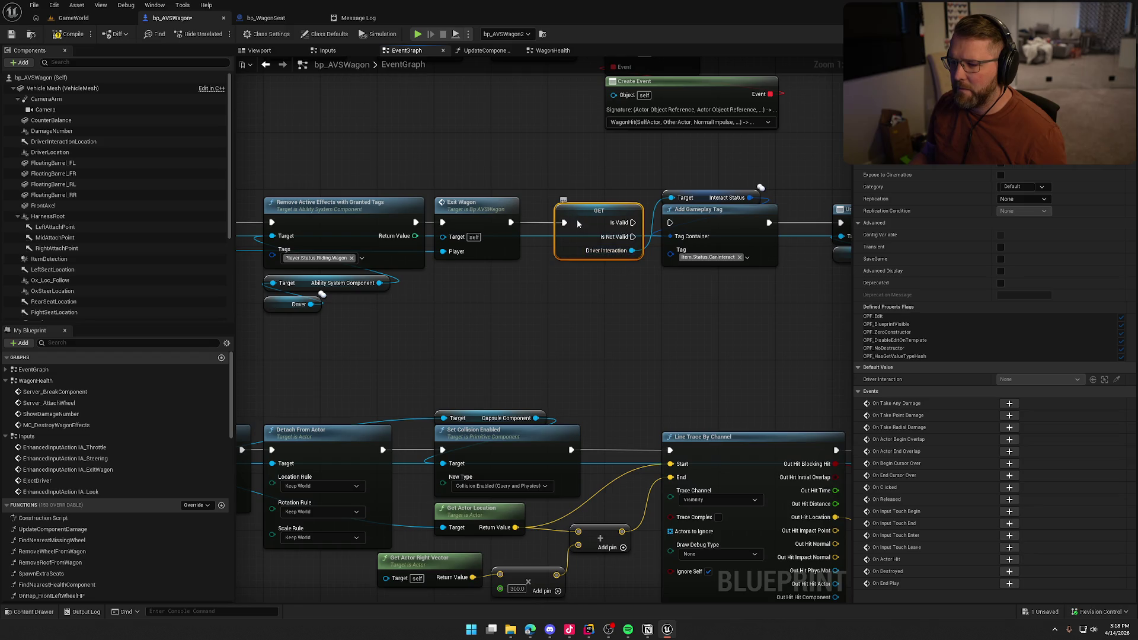
{"action": "left_click_drag", "start_coordinate": [652, 263], "coordinate": [482, 251]}
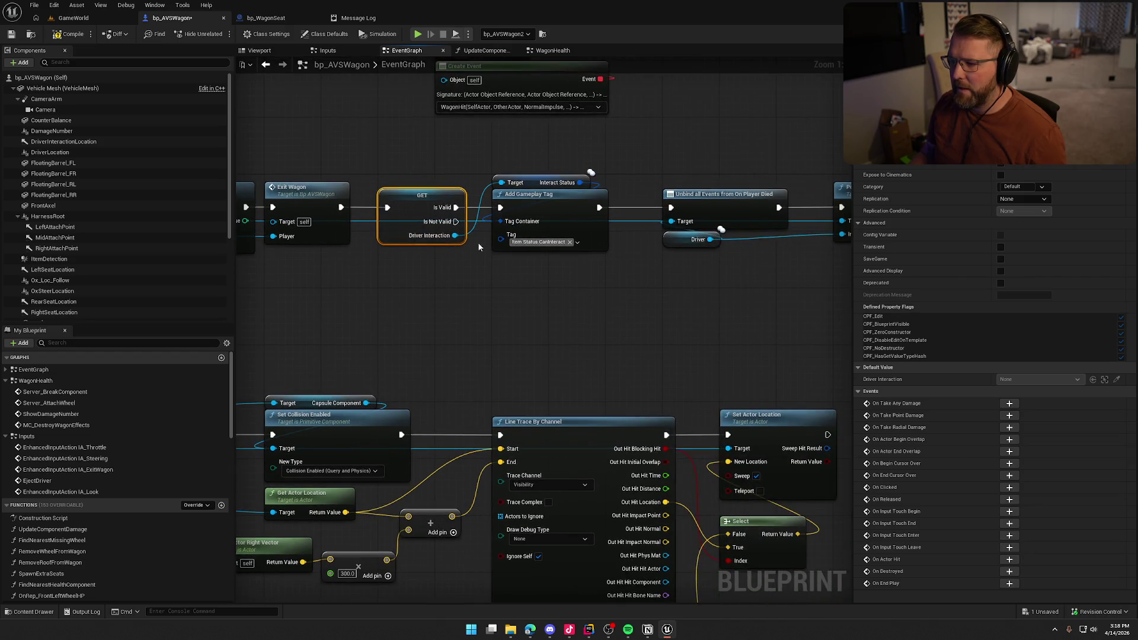
{"action": "left_click_drag", "start_coordinate": [711, 333], "coordinate": [467, 320]}
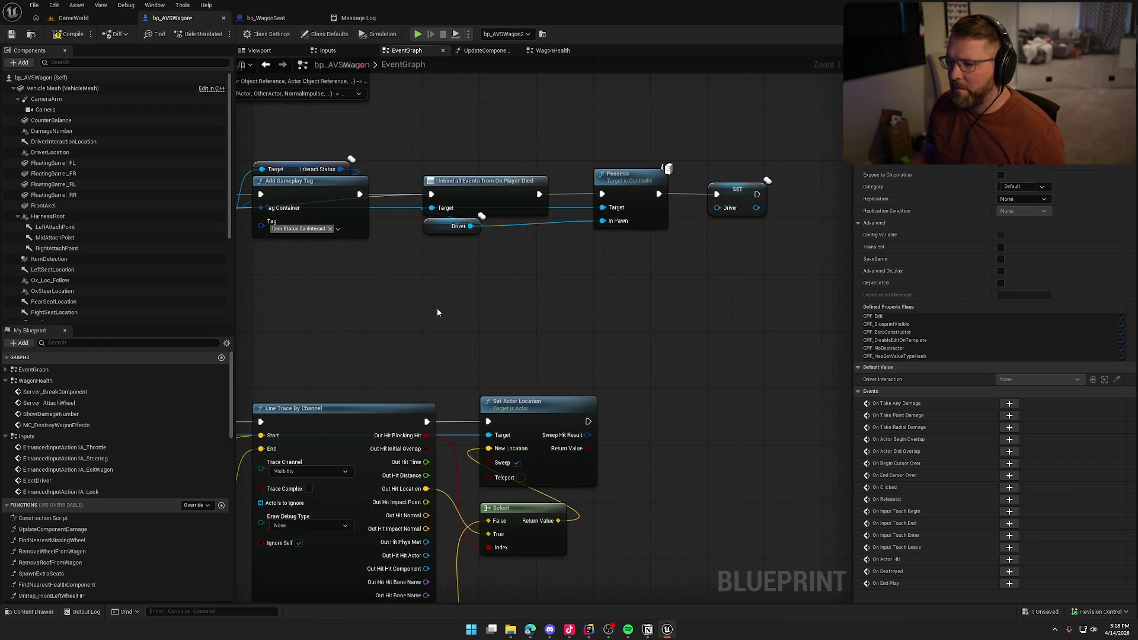
{"action": "mouse_move", "coordinate": [538, 312]}
{"action": "left_mouse_down"}
{"action": "mouse_move", "coordinate": [554, 355]}
{"action": "mouse_move", "coordinate": [482, 381]}
{"action": "mouse_move", "coordinate": [778, 434]}
{"action": "left_mouse_up"}
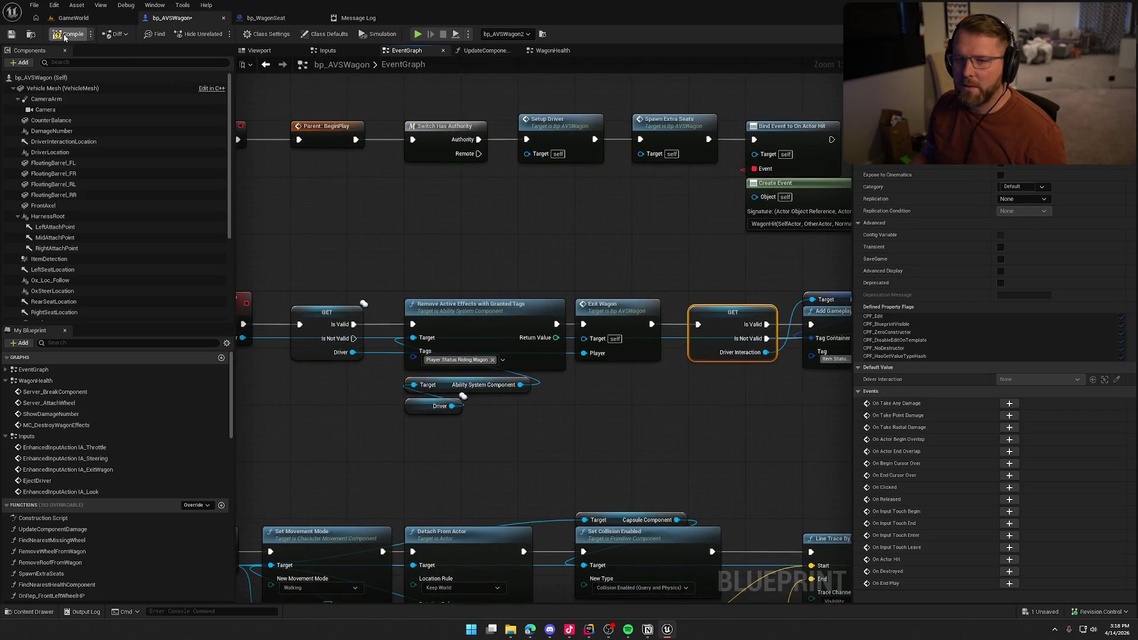
Step: Start a new Play In Editor session in the GameWorld level
{"action": "left_click", "coordinate": [73, 19]}
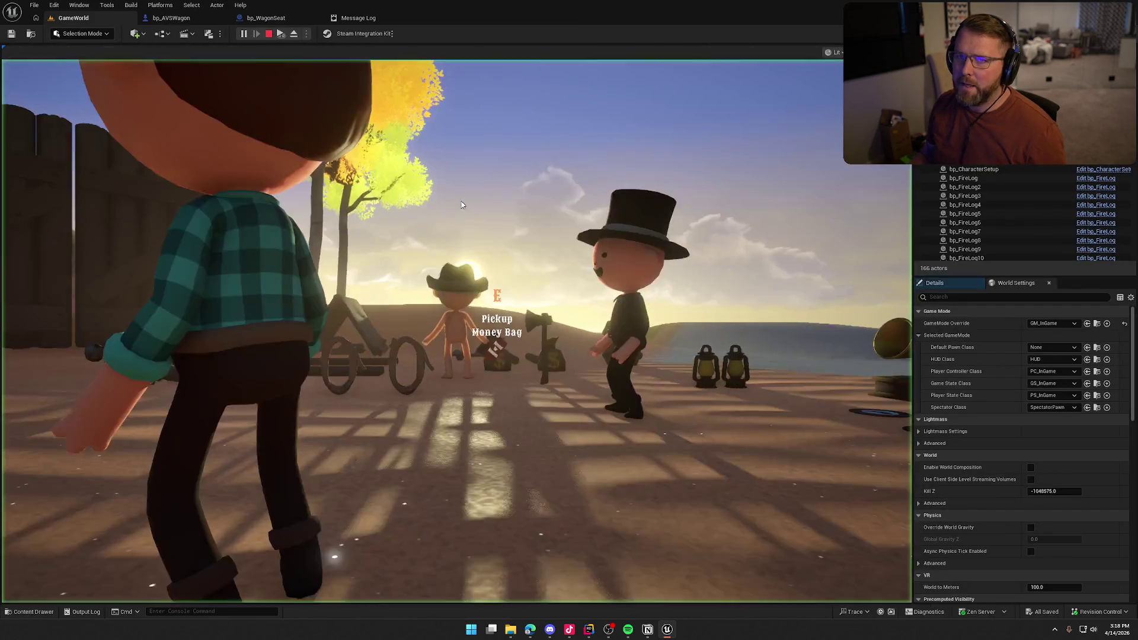
{"action": "left_click", "coordinate": [461, 204]}
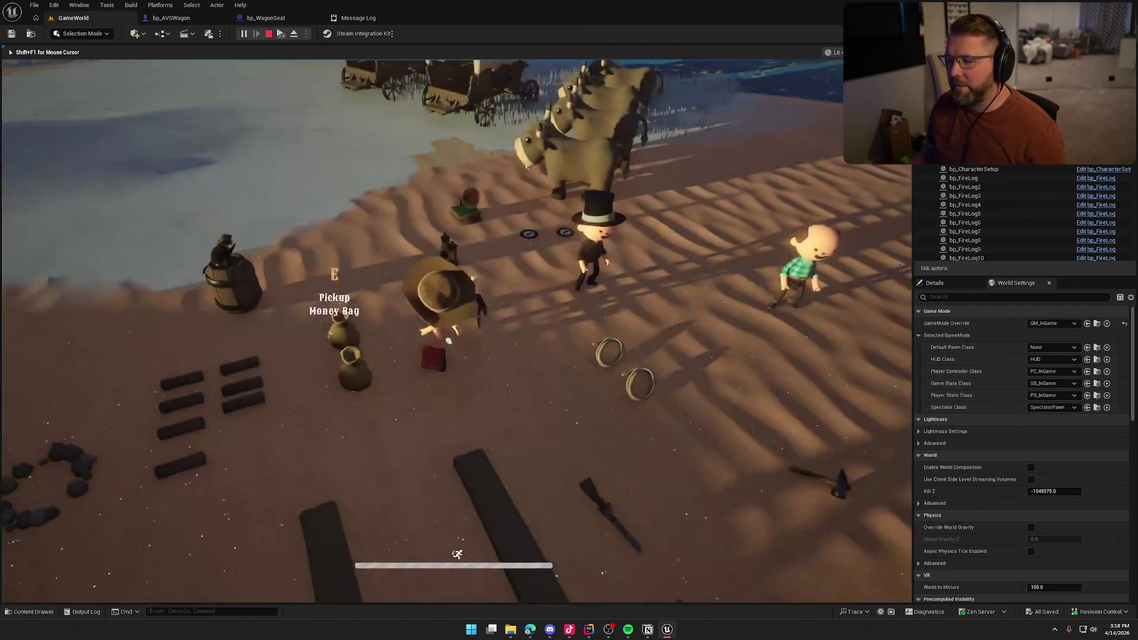
{"action": "key", "text": "super"}
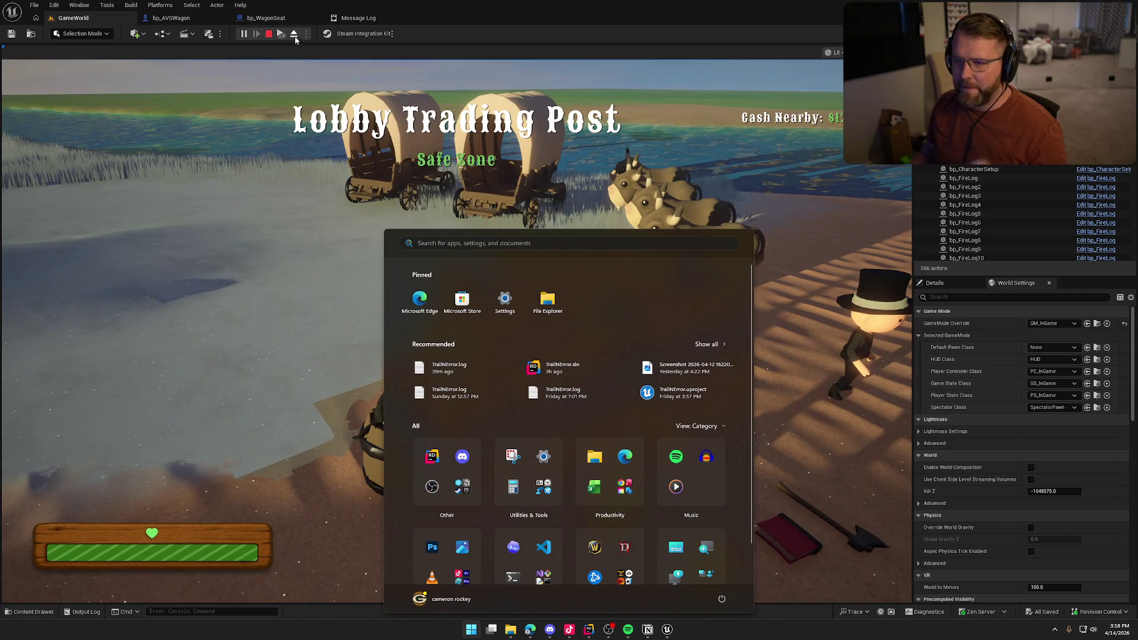
{"action": "key", "text": "super"}
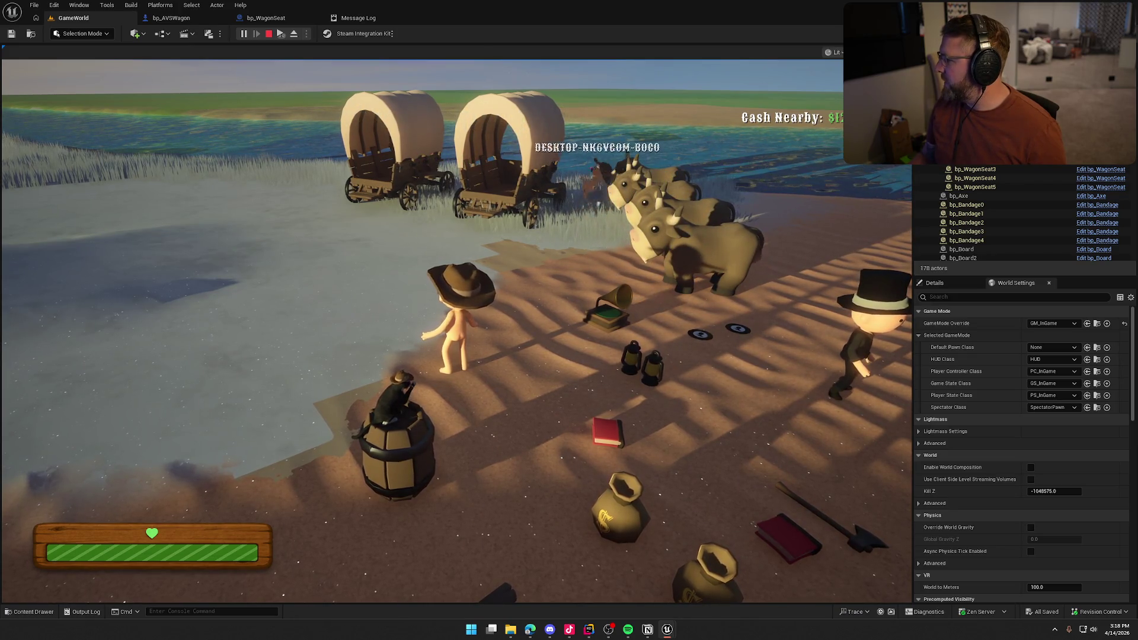
{"action": "key", "text": "super"}
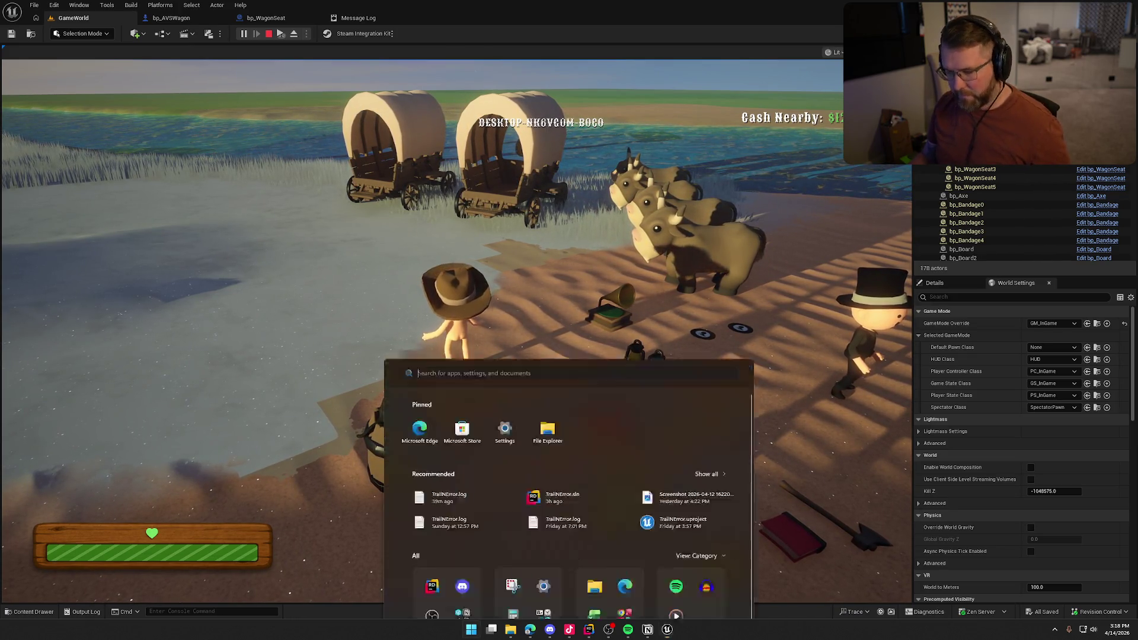
{"action": "key", "text": "Escape"}
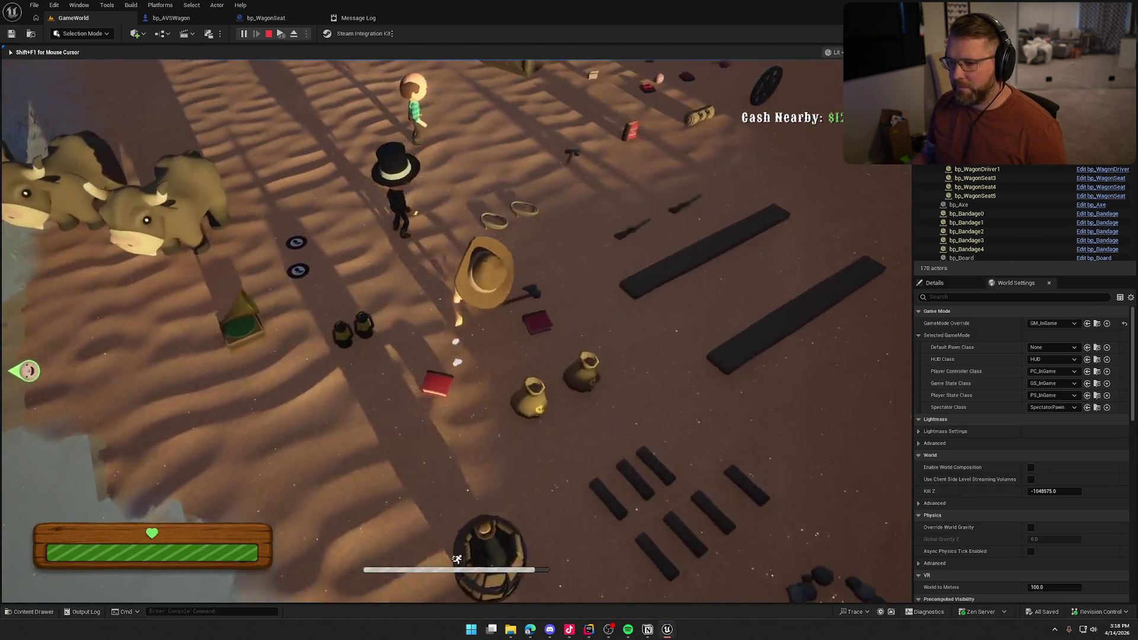
Step: Pick up the axe, run to the occupied wagon and swing at it
{"action": "key", "text": "e"}
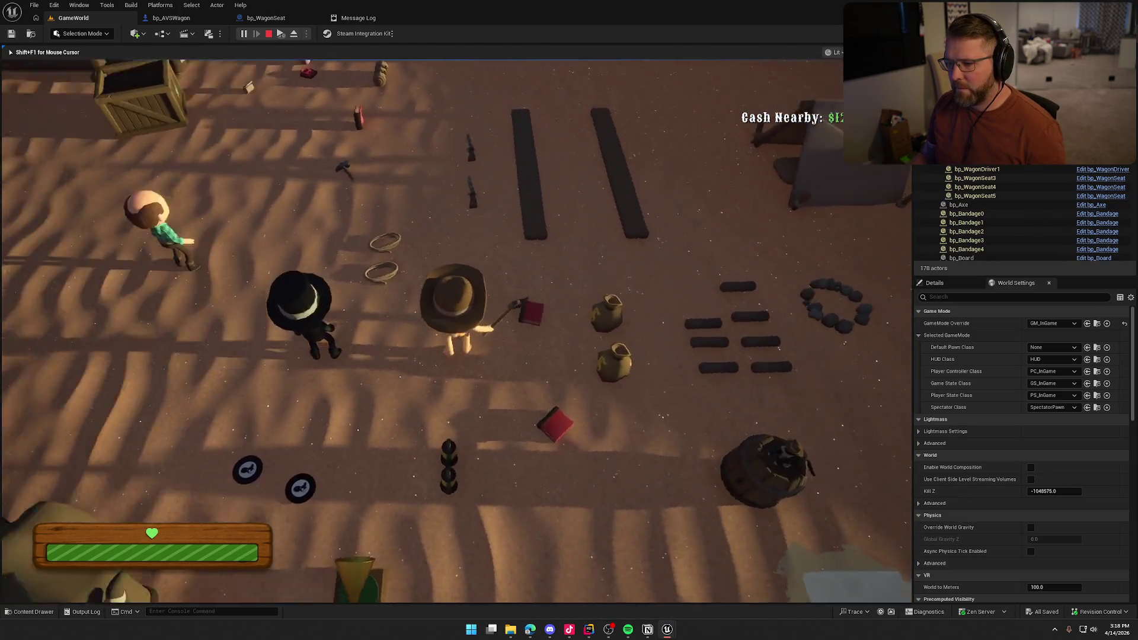
{"action": "key", "text": "w"}
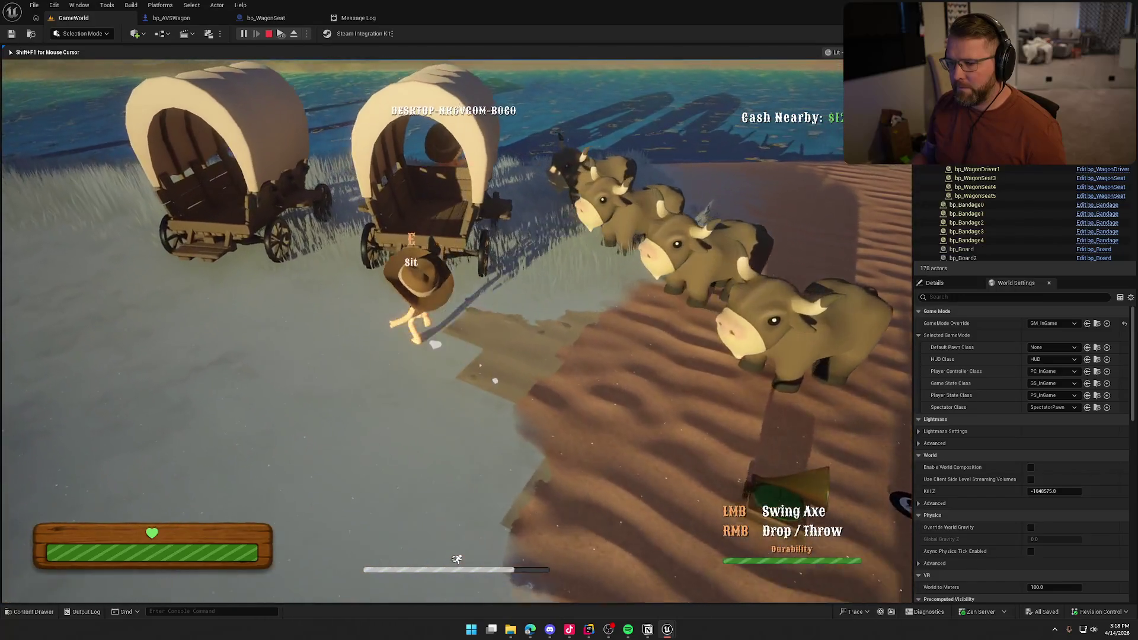
{"action": "left_click", "coordinate": [422, 330]}
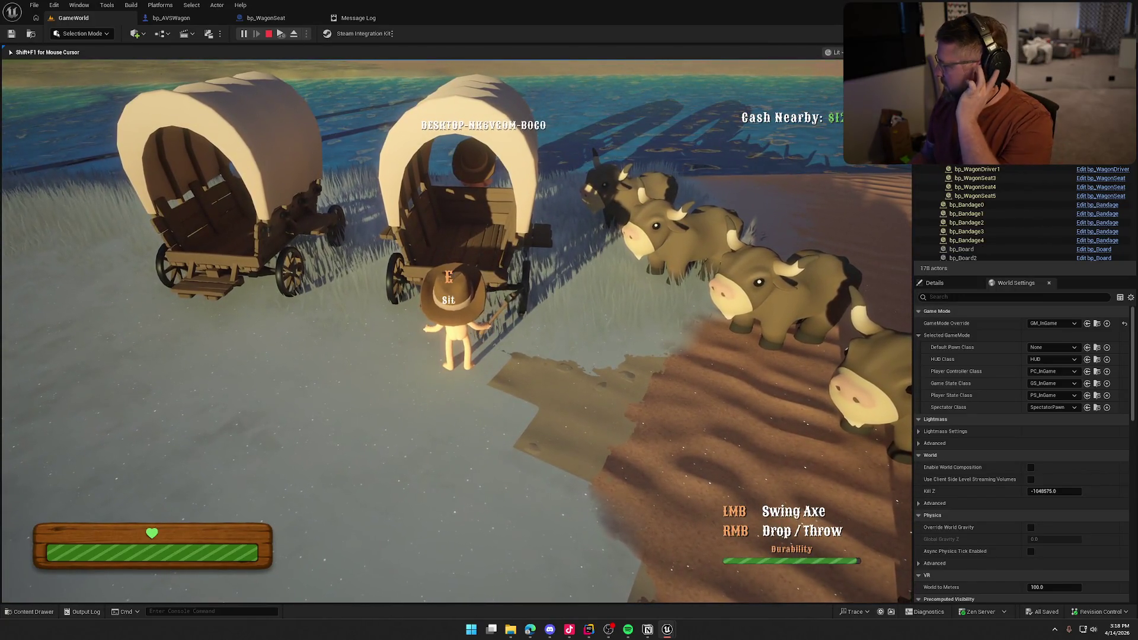
Step: Strike the wagon until it breaks apart, walk up to it, then stop the play session
{"action": "left_click", "coordinate": [422, 331]}
{"action": "left_click", "coordinate": [422, 330]}
{"action": "left_click", "coordinate": [421, 330]}
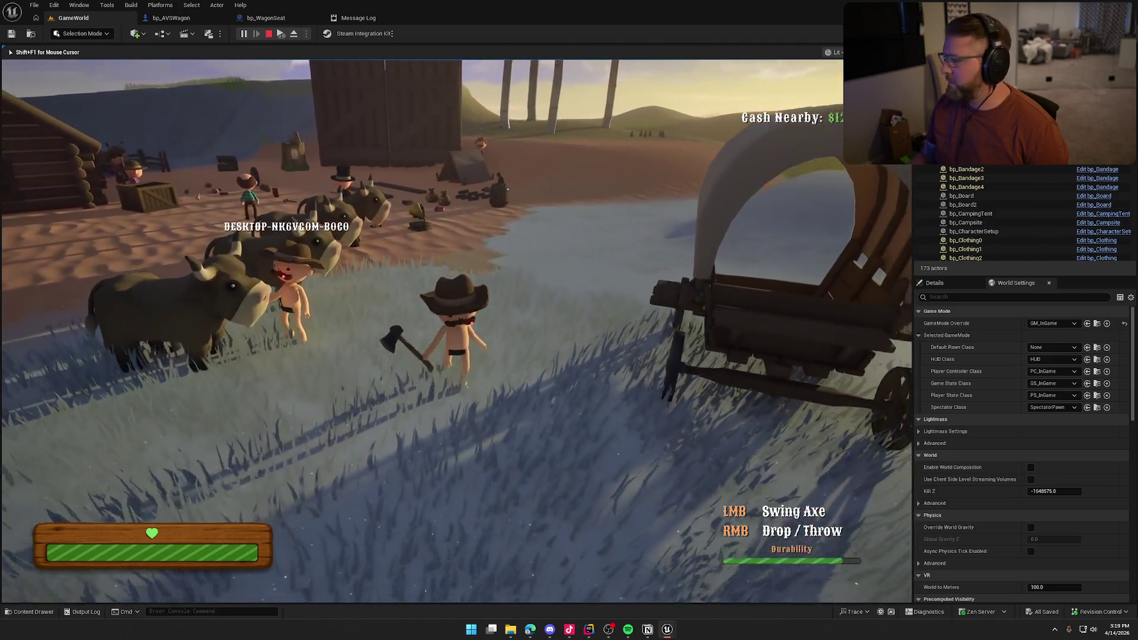
{"action": "key", "text": "w"}
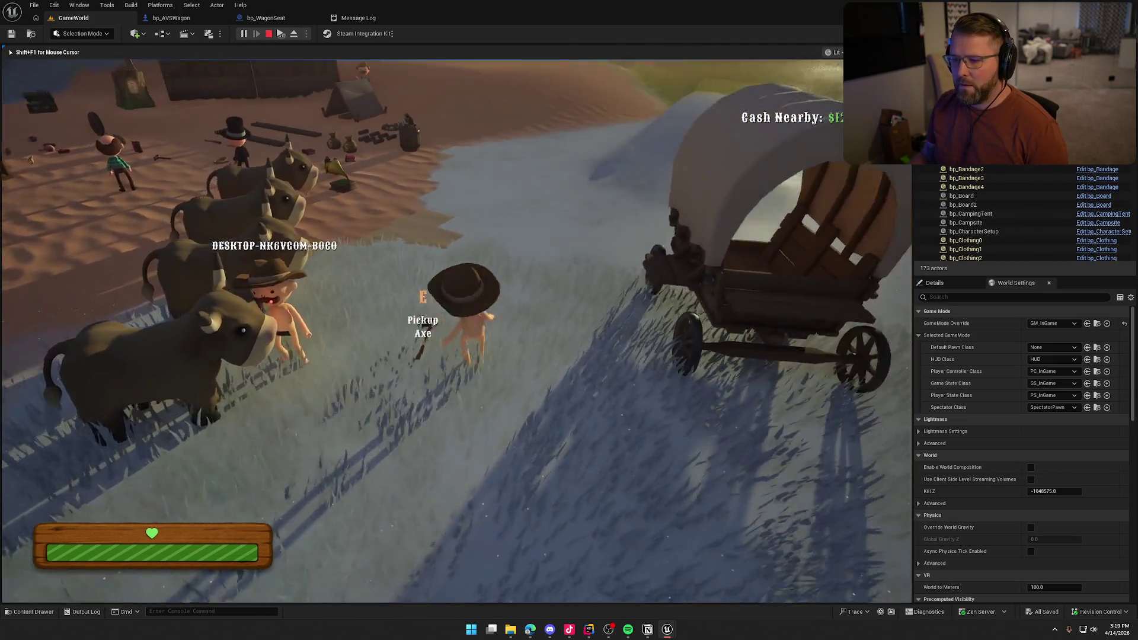
{"action": "key", "text": "Escape"}
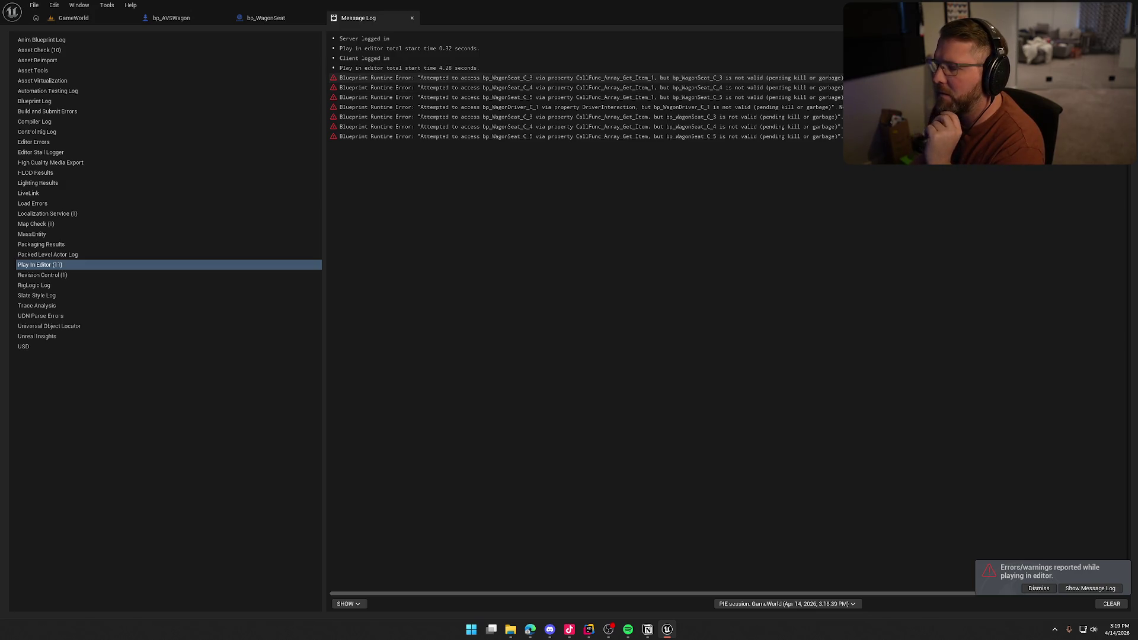
Step: Follow the error to Eject Player, inspect bp_WagonSeat's EjectPlayer event, then return to bp_AVSWagon
{"action": "left_click", "coordinate": [877, 77]}
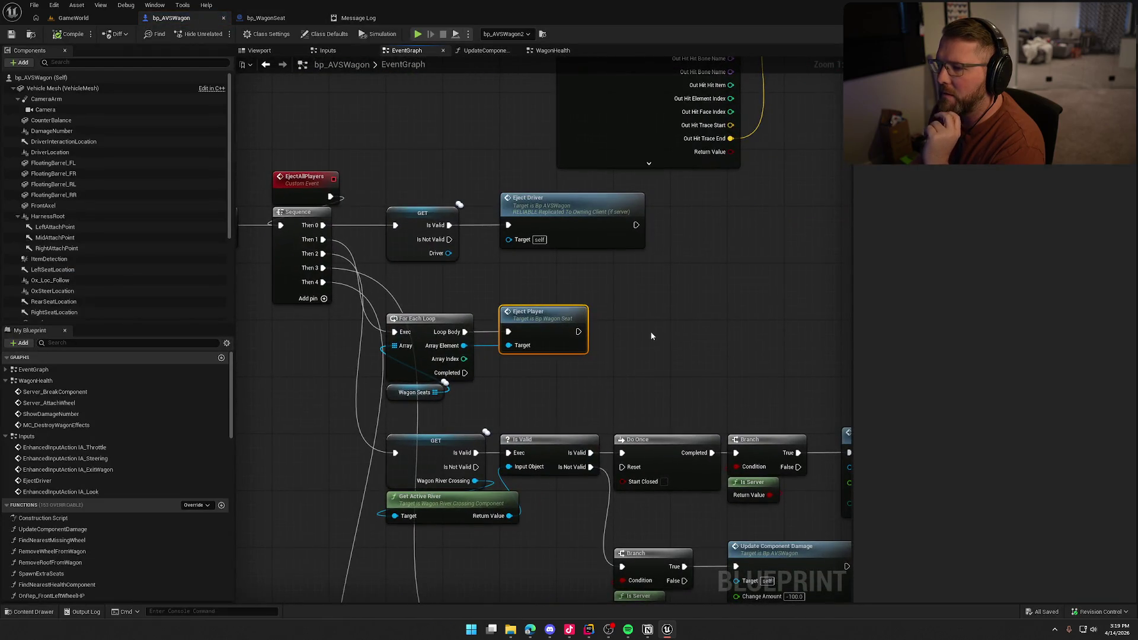
{"action": "left_click_drag", "start_coordinate": [649, 332], "coordinate": [733, 279]}
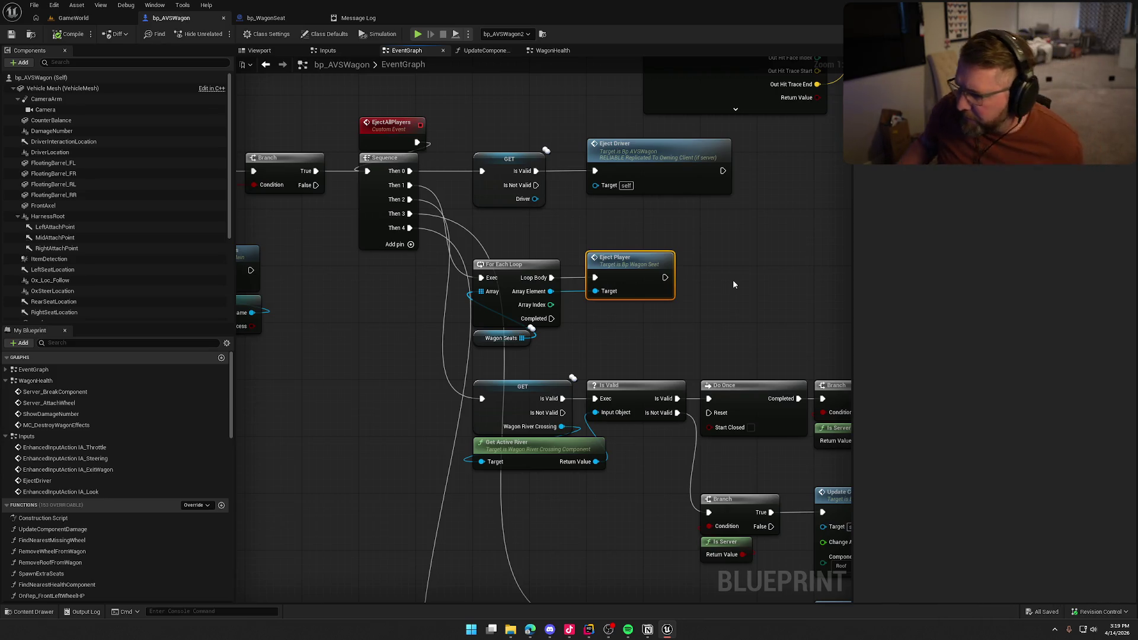
{"action": "double_click", "coordinate": [651, 262]}
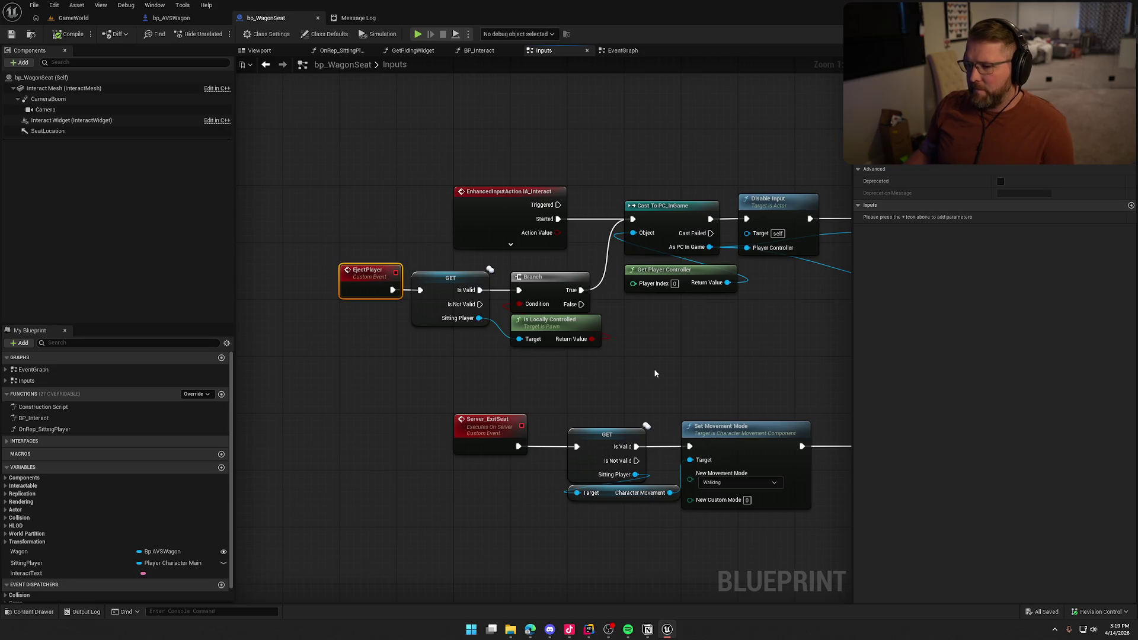
{"action": "left_click_drag", "start_coordinate": [654, 373], "coordinate": [525, 368]}
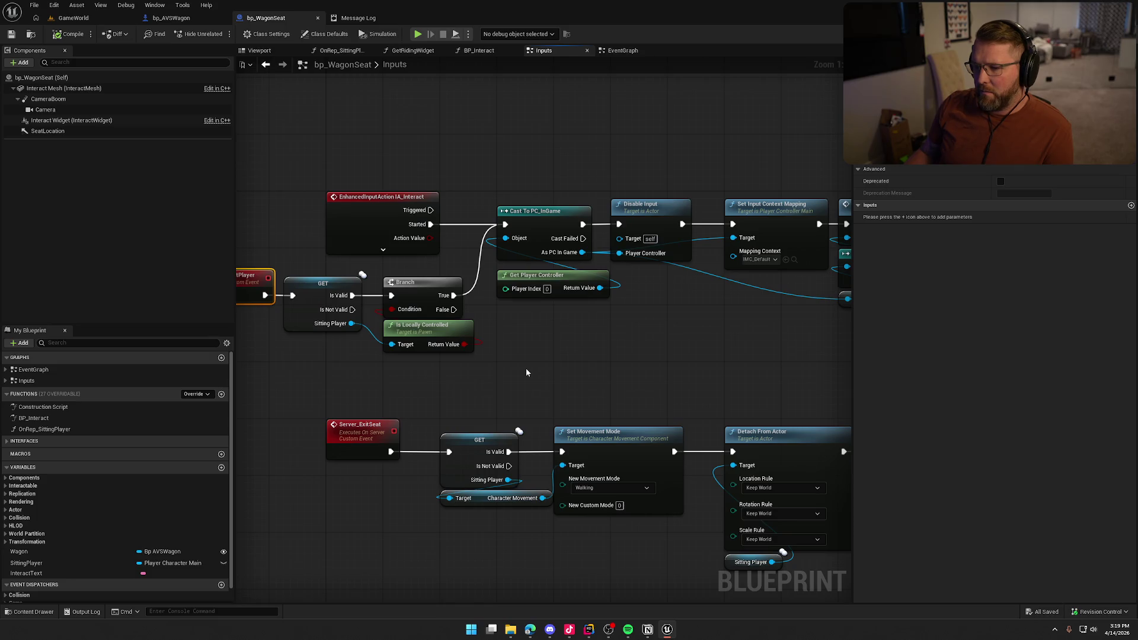
{"action": "mouse_move", "coordinate": [591, 357]}
{"action": "left_mouse_down"}
{"action": "mouse_move", "coordinate": [432, 338]}
{"action": "mouse_move", "coordinate": [696, 339]}
{"action": "left_mouse_up"}
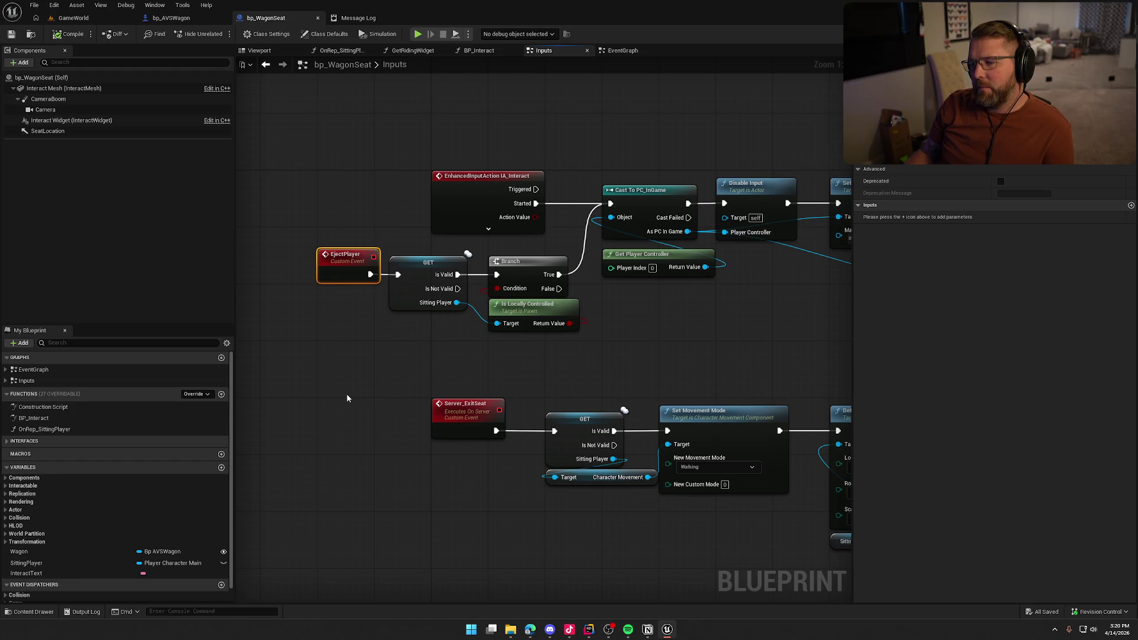
{"action": "left_click", "coordinate": [171, 18]}
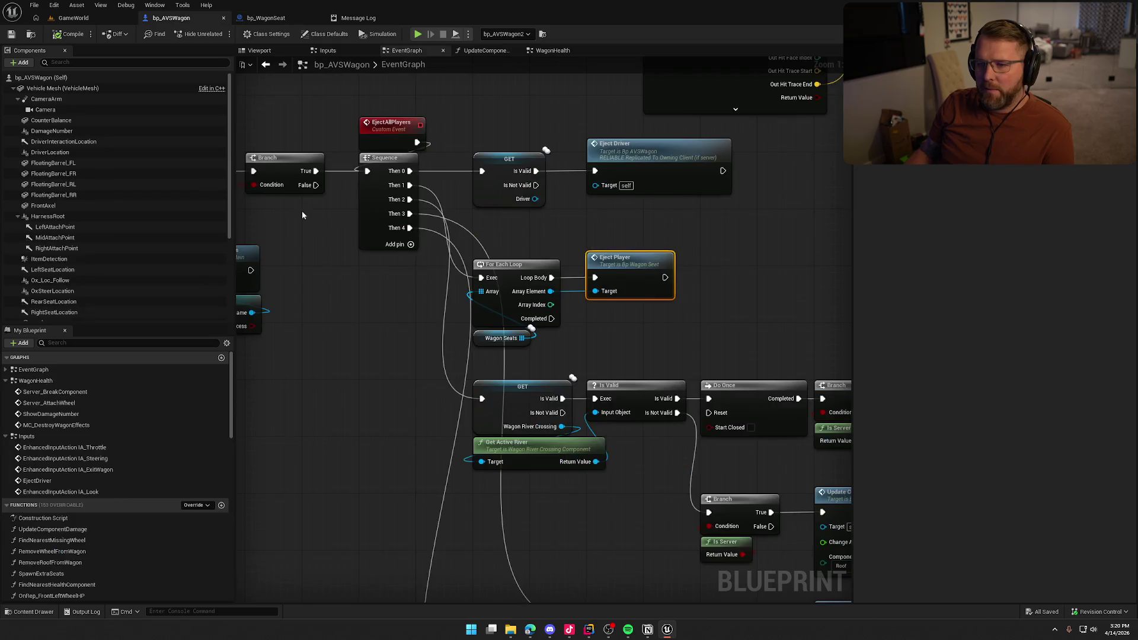
Step: Shift the GET and Eject Driver nodes right to make room after the Sequence
{"action": "left_click_drag", "start_coordinate": [699, 330], "coordinate": [484, 317]}
{"action": "scroll", "coordinate": [483, 317], "scroll_direction": "down", "scroll_amount": 1}
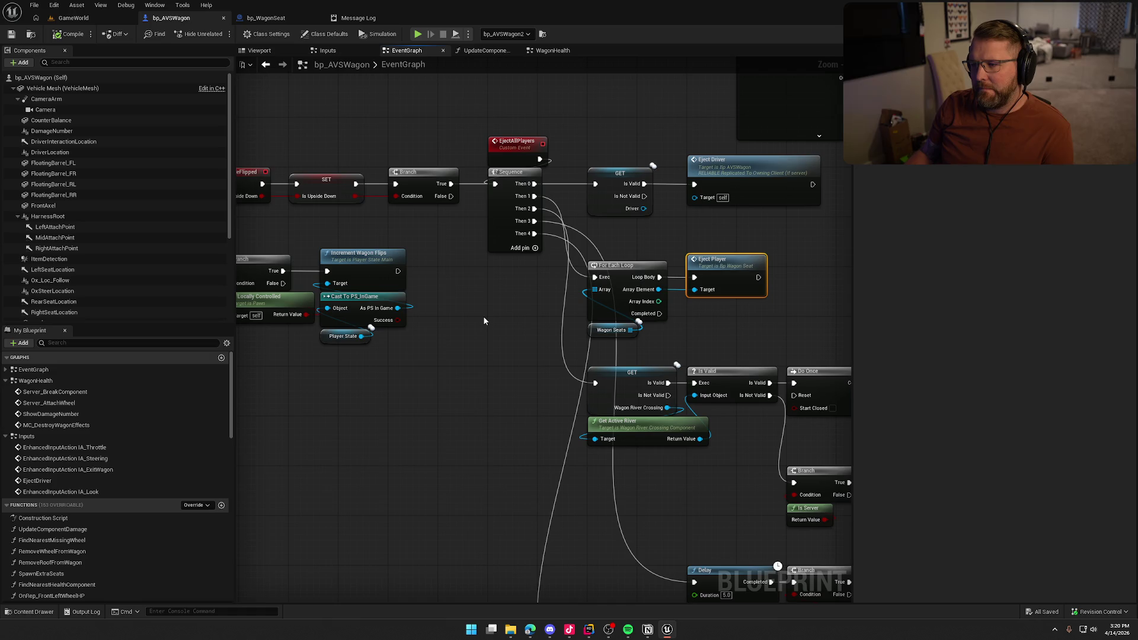
{"action": "mouse_move", "coordinate": [484, 321]}
{"action": "left_mouse_down"}
{"action": "mouse_move", "coordinate": [571, 318]}
{"action": "mouse_move", "coordinate": [551, 319]}
{"action": "left_mouse_up"}
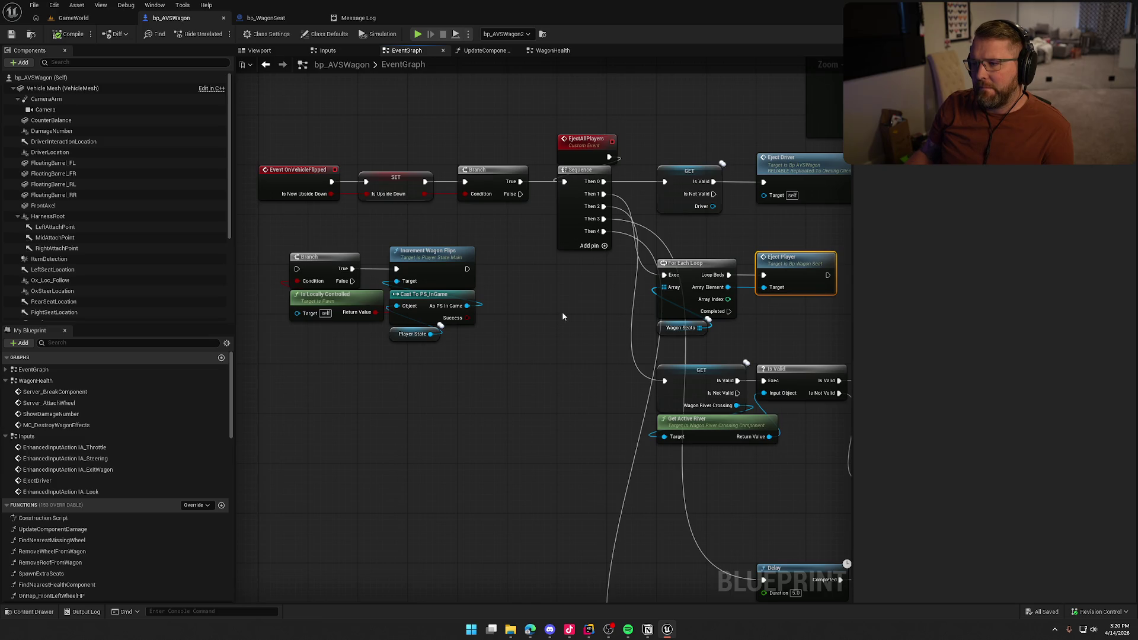
{"action": "left_click_drag", "start_coordinate": [567, 308], "coordinate": [429, 318]}
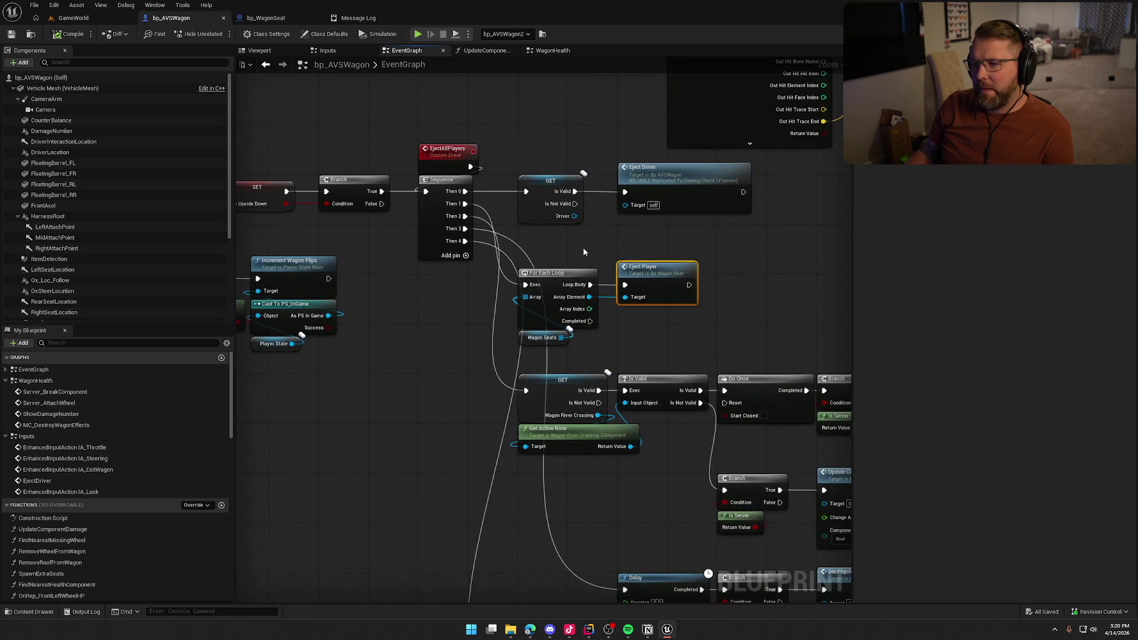
{"action": "mouse_move", "coordinate": [524, 163]}
{"action": "left_mouse_down"}
{"action": "mouse_move", "coordinate": [593, 219]}
{"action": "mouse_move", "coordinate": [632, 228]}
{"action": "left_mouse_up"}
{"action": "left_click_drag", "start_coordinate": [543, 185], "coordinate": [643, 186]}
Step: Add a Switch Has Authority node ('switch has') from the Sequence's Then 0 output
{"action": "left_click_drag", "start_coordinate": [465, 190], "coordinate": [559, 198]}
{"action": "type", "text": "switch has"}
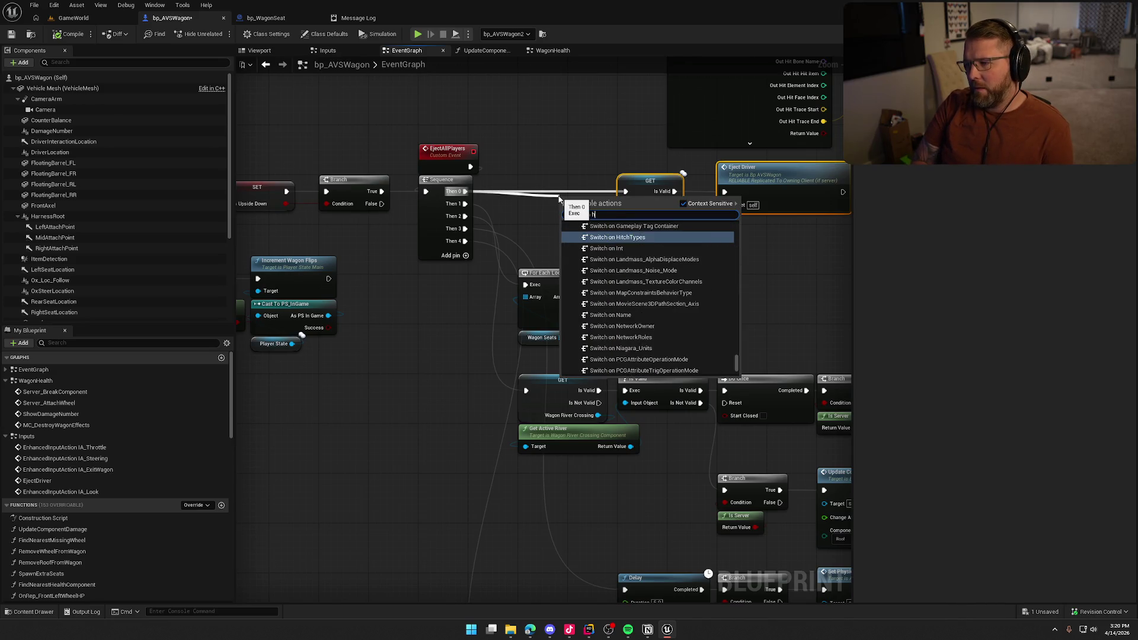
{"action": "left_click", "coordinate": [602, 233]}
{"action": "left_click_drag", "start_coordinate": [593, 219], "coordinate": [539, 183]}
{"action": "left_click", "coordinate": [556, 219]}
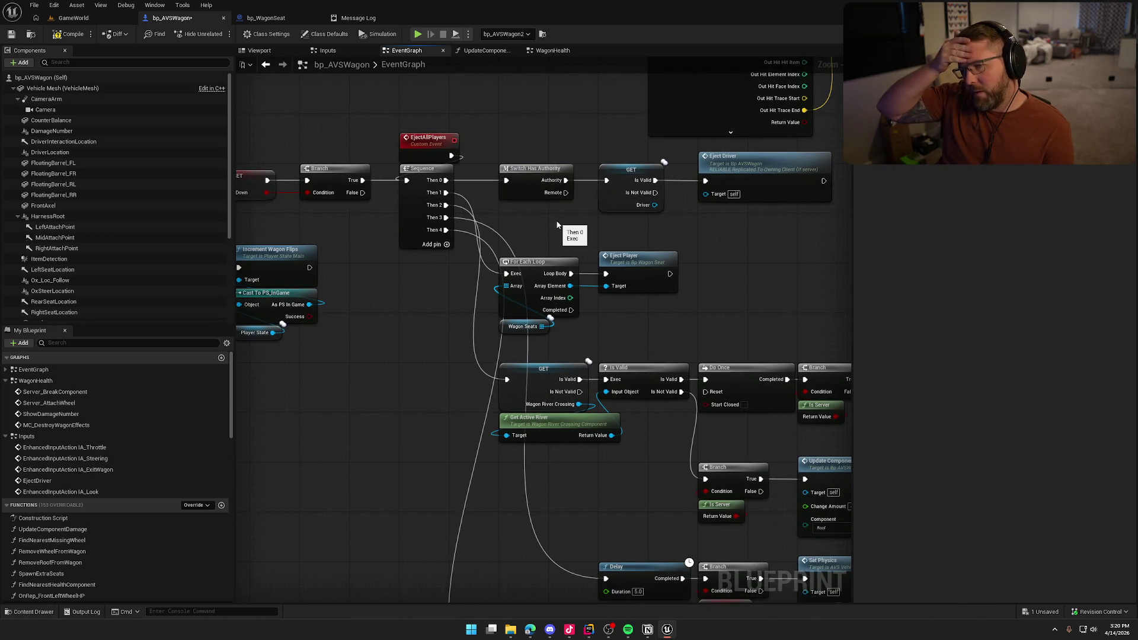
Step: Move the Wagon Seats loop nodes up closer to the Sequence and recentre on the eject logic
{"action": "left_click_drag", "start_coordinate": [573, 286], "coordinate": [698, 262]}
{"action": "mouse_move", "coordinate": [539, 338]}
{"action": "left_mouse_down"}
{"action": "mouse_move", "coordinate": [438, 322]}
{"action": "mouse_move", "coordinate": [498, 328]}
{"action": "mouse_move", "coordinate": [434, 341]}
{"action": "mouse_move", "coordinate": [339, 331]}
{"action": "left_mouse_up"}
{"action": "mouse_move", "coordinate": [650, 303]}
{"action": "left_mouse_down"}
{"action": "mouse_move", "coordinate": [474, 205]}
{"action": "mouse_move", "coordinate": [526, 193]}
{"action": "left_mouse_up"}
{"action": "left_click", "coordinate": [469, 118]}
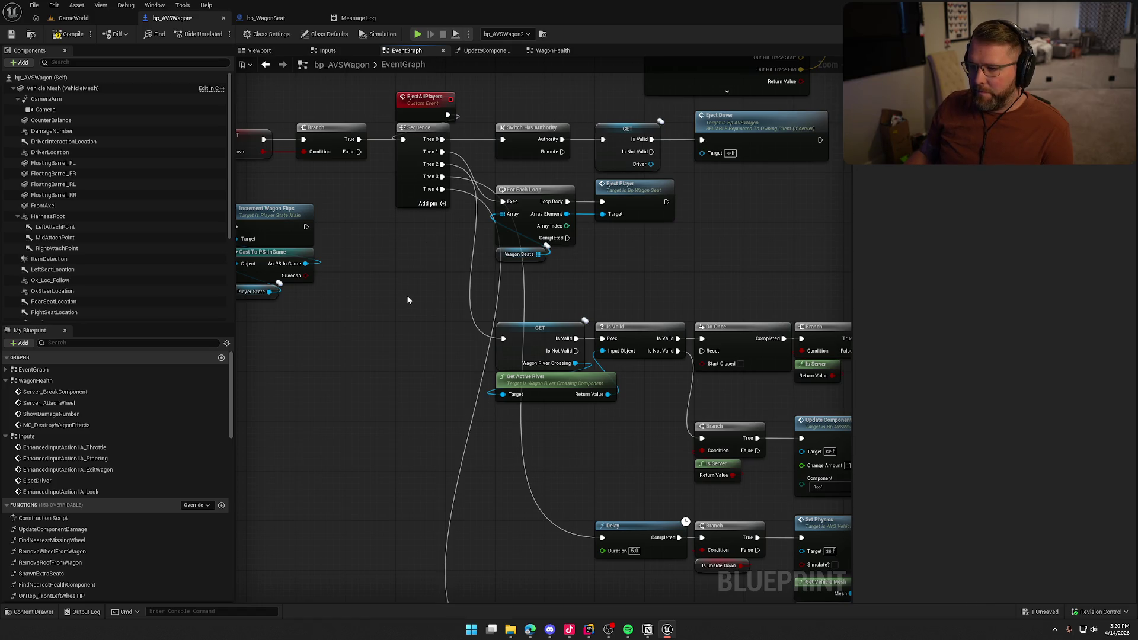
{"action": "left_click_drag", "start_coordinate": [261, 142], "coordinate": [325, 137]}
{"action": "left_click_drag", "start_coordinate": [241, 92], "coordinate": [373, 178]}
{"action": "left_click_drag", "start_coordinate": [443, 176], "coordinate": [296, 181]}
{"action": "left_click", "coordinate": [418, 104]}
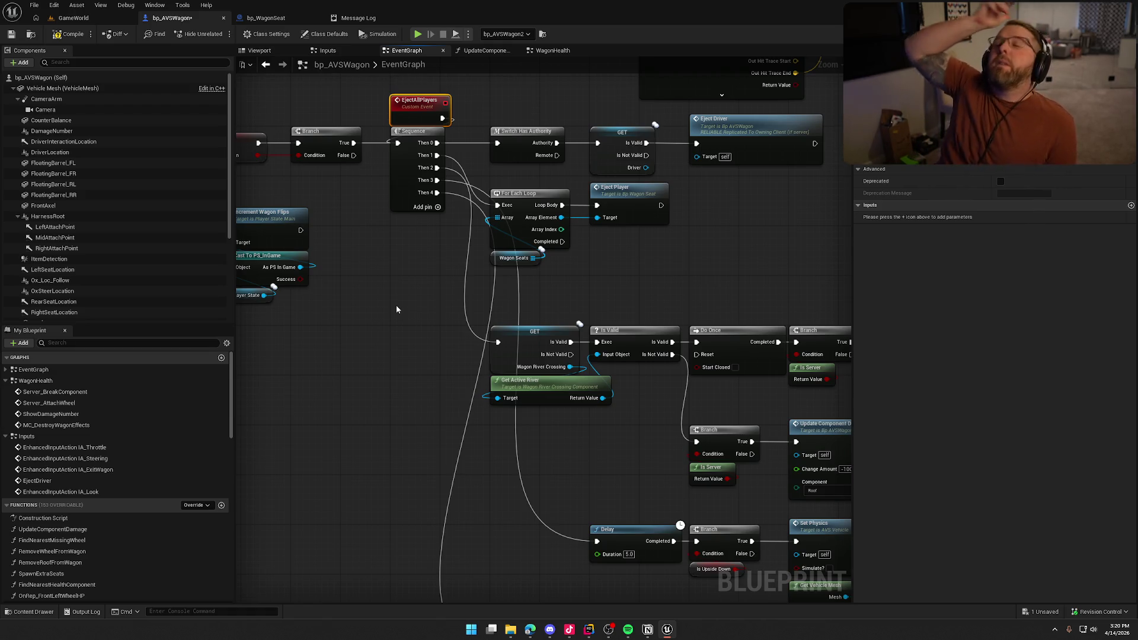
{"action": "left_click_drag", "start_coordinate": [444, 301], "coordinate": [458, 326]}
{"action": "left_click", "coordinate": [609, 298]}
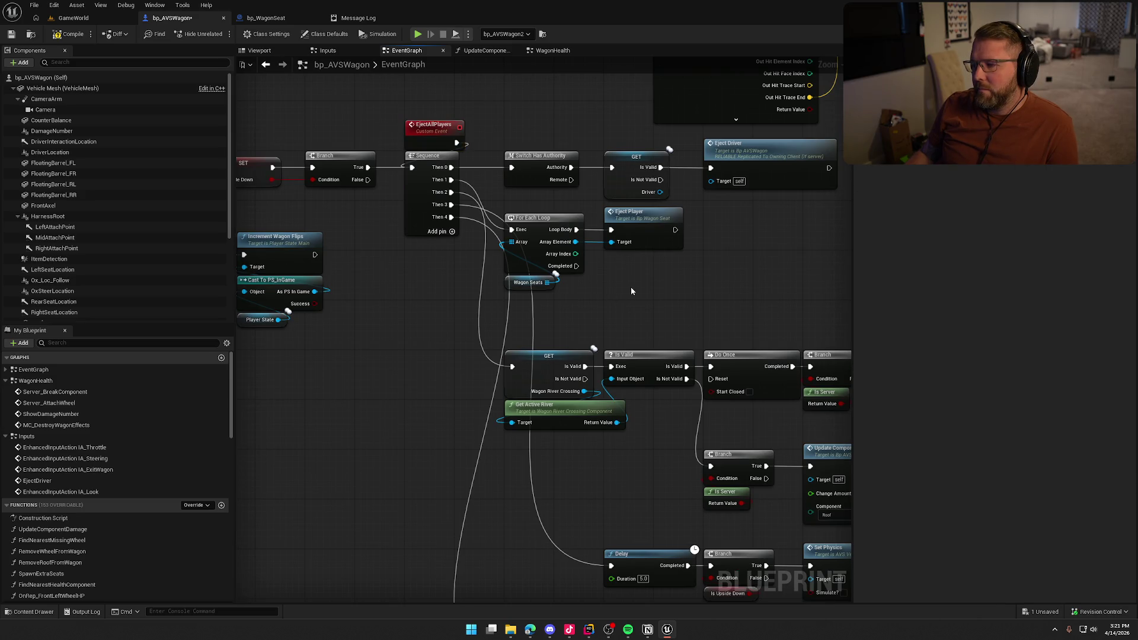
{"action": "scroll", "coordinate": [634, 286], "scroll_direction": "up", "scroll_amount": 1}
{"action": "left_click_drag", "start_coordinate": [634, 286], "coordinate": [523, 386]}
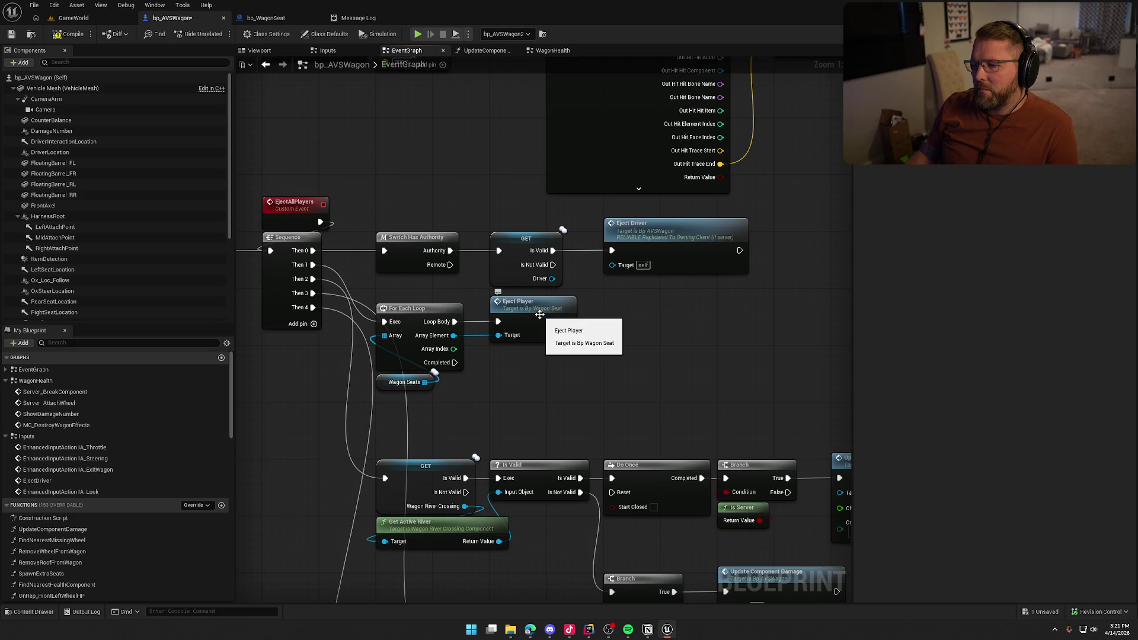
Step: Inspect bp_WagonSeat's EjectPlayer event and its GET node, then return to bp_AVSWagon
{"action": "double_click", "coordinate": [539, 314]}
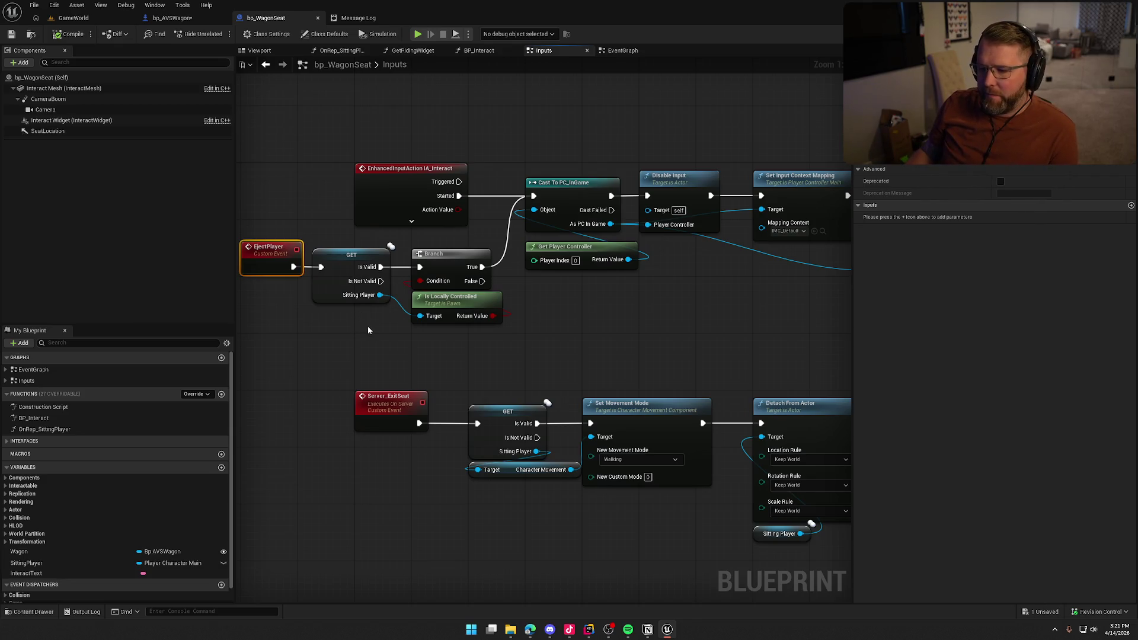
{"action": "left_click_drag", "start_coordinate": [421, 328], "coordinate": [306, 257]}
{"action": "left_click_drag", "start_coordinate": [418, 328], "coordinate": [299, 245]}
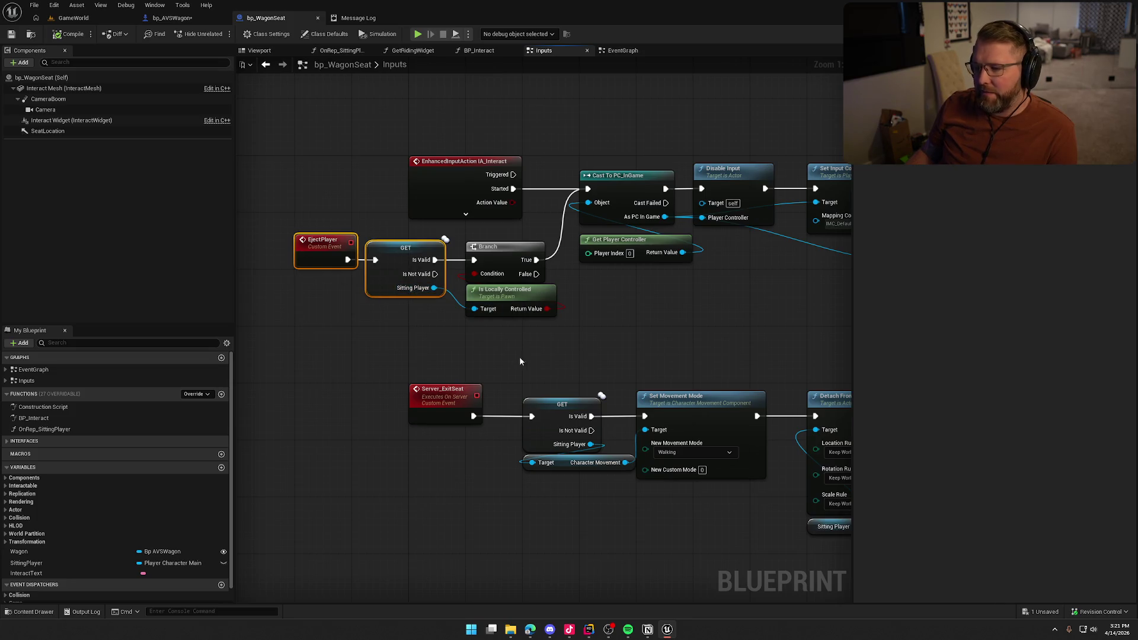
{"action": "left_click", "coordinate": [172, 18]}
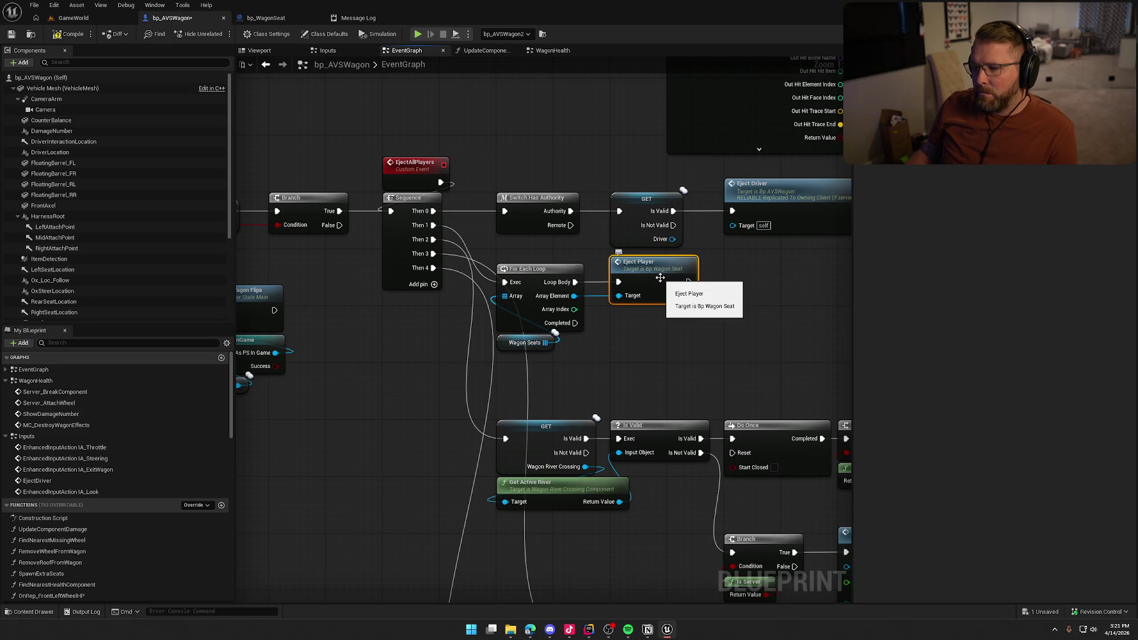
Step: Select the EjectAllPlayers and seat loop nodes, then open the Eject Player definition again
{"action": "mouse_move", "coordinate": [660, 277]}
{"action": "left_mouse_down"}
{"action": "mouse_move", "coordinate": [717, 283]}
{"action": "mouse_move", "coordinate": [595, 235]}
{"action": "left_mouse_up"}
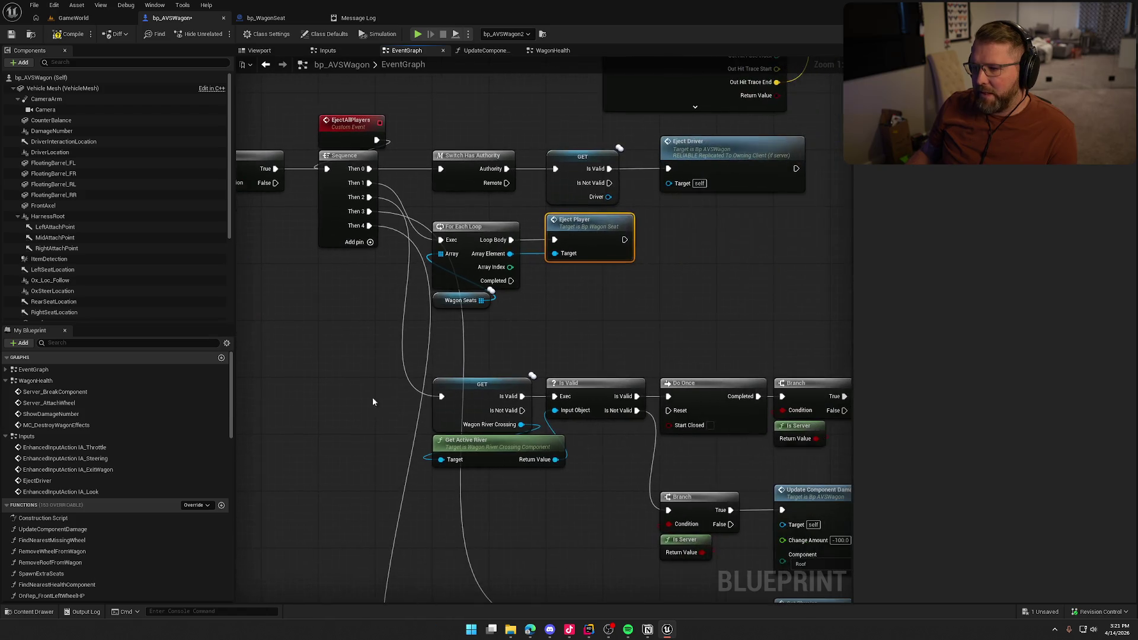
{"action": "left_click", "coordinate": [345, 122]}
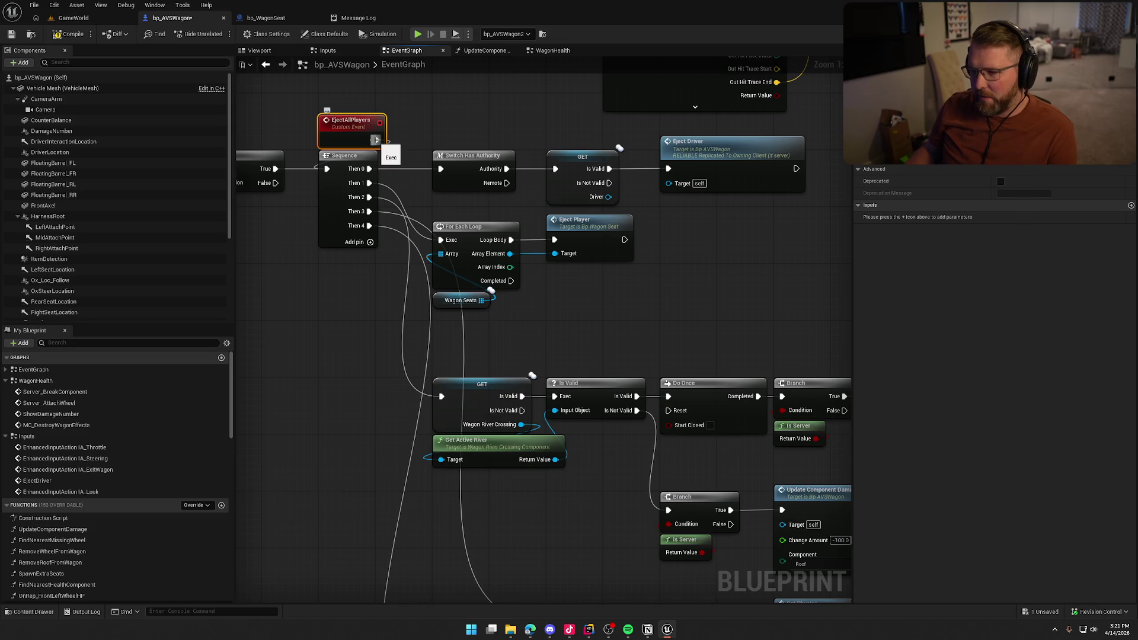
{"action": "left_click_drag", "start_coordinate": [297, 95], "coordinate": [423, 146]}
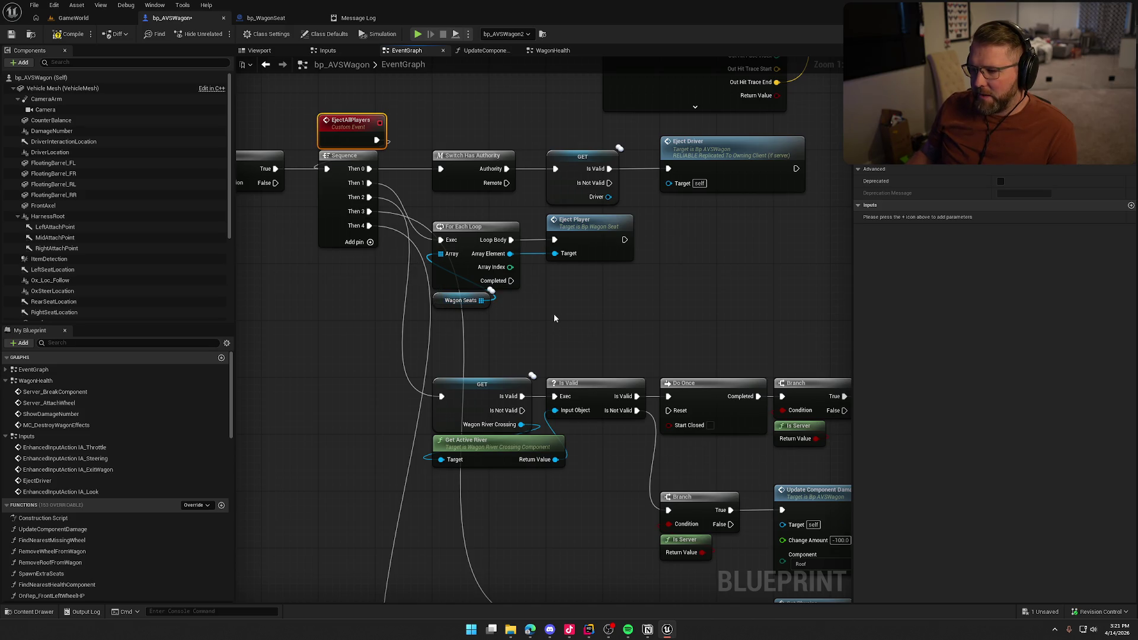
{"action": "left_click_drag", "start_coordinate": [602, 317], "coordinate": [419, 230]}
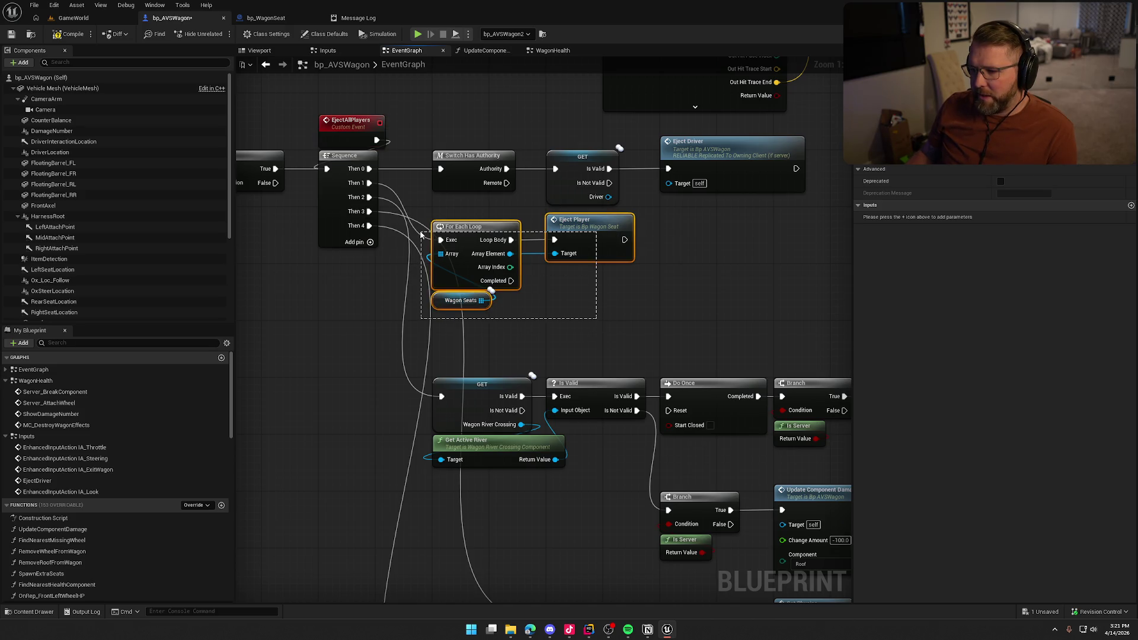
{"action": "double_click", "coordinate": [597, 232]}
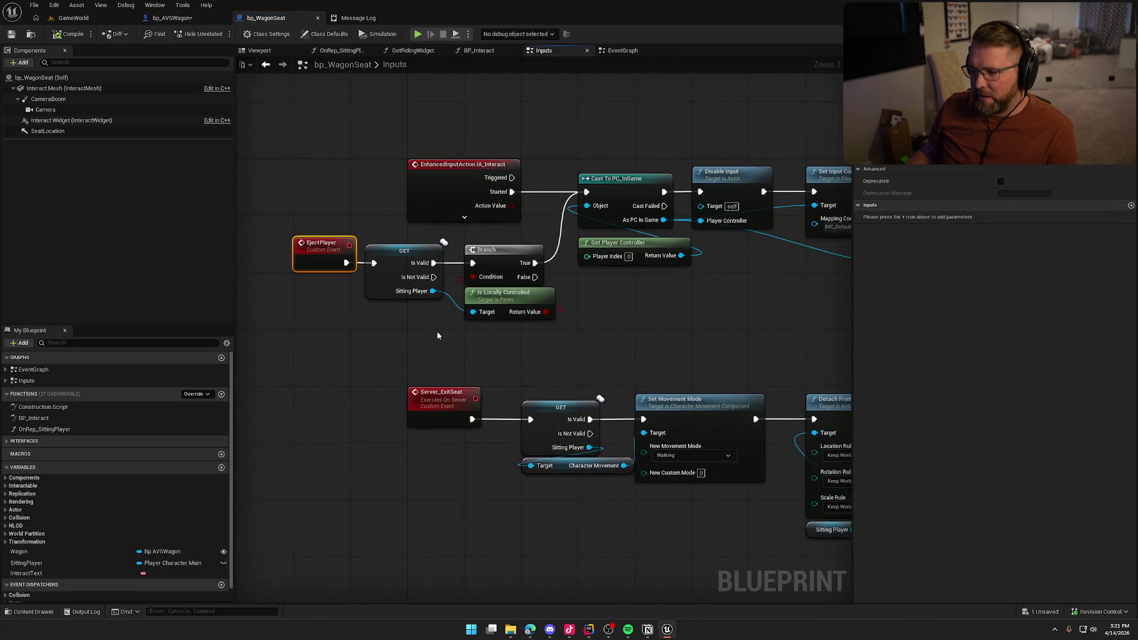
Step: Review EjectPlayer's Sitting Player check chain and its collision and launch nodes
{"action": "left_click", "coordinate": [384, 249]}
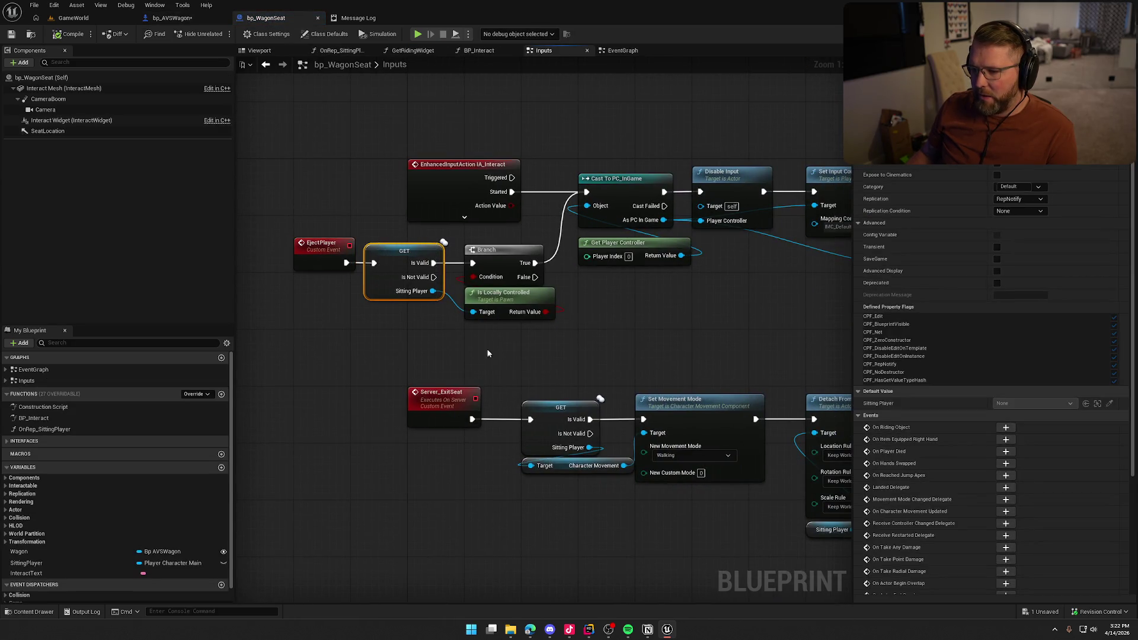
{"action": "left_click", "coordinate": [438, 336]}
{"action": "left_click_drag", "start_coordinate": [484, 329], "coordinate": [278, 249]}
{"action": "left_click", "coordinate": [384, 343]}
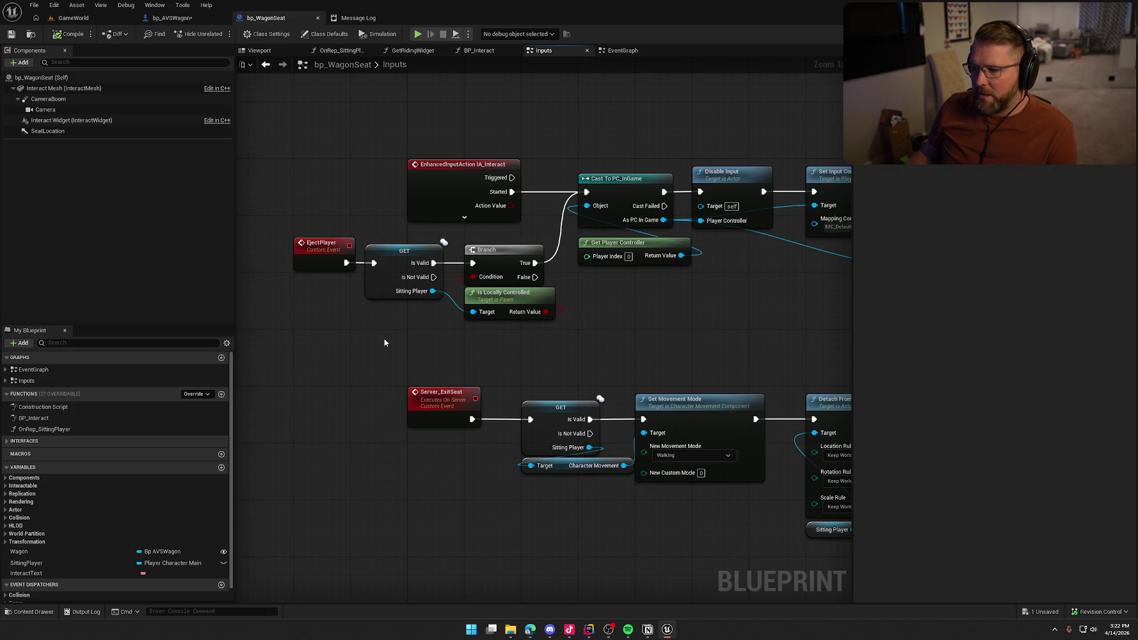
{"action": "mouse_move", "coordinate": [378, 338]}
{"action": "left_mouse_down"}
{"action": "mouse_move", "coordinate": [330, 338]}
{"action": "mouse_move", "coordinate": [357, 315]}
{"action": "mouse_move", "coordinate": [405, 312]}
{"action": "left_mouse_up"}
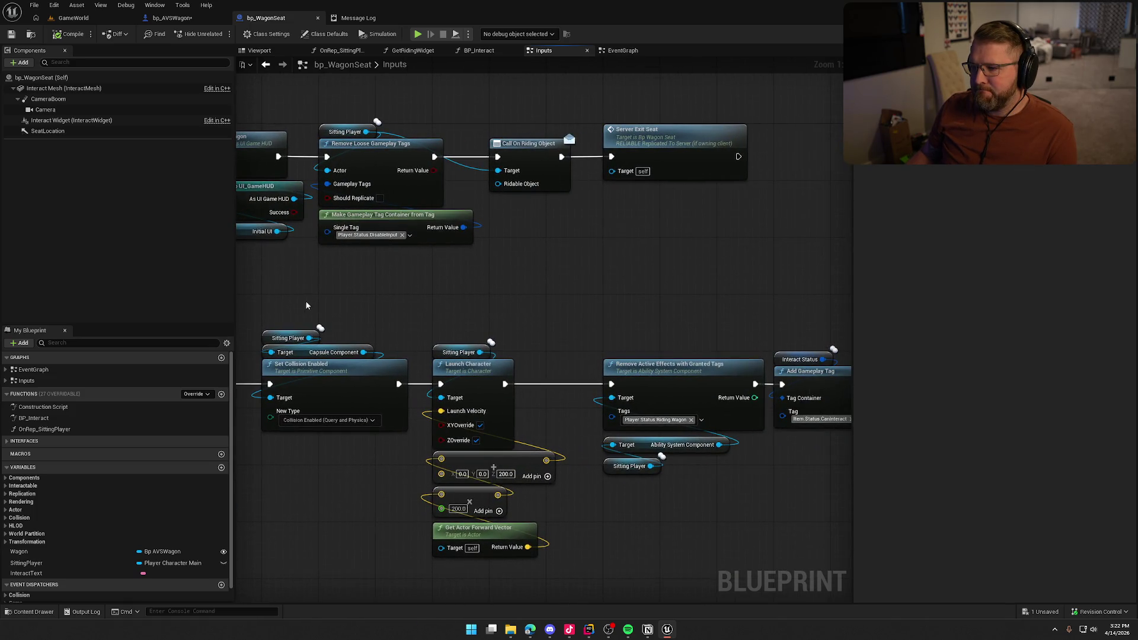
{"action": "left_click_drag", "start_coordinate": [304, 301], "coordinate": [634, 310]}
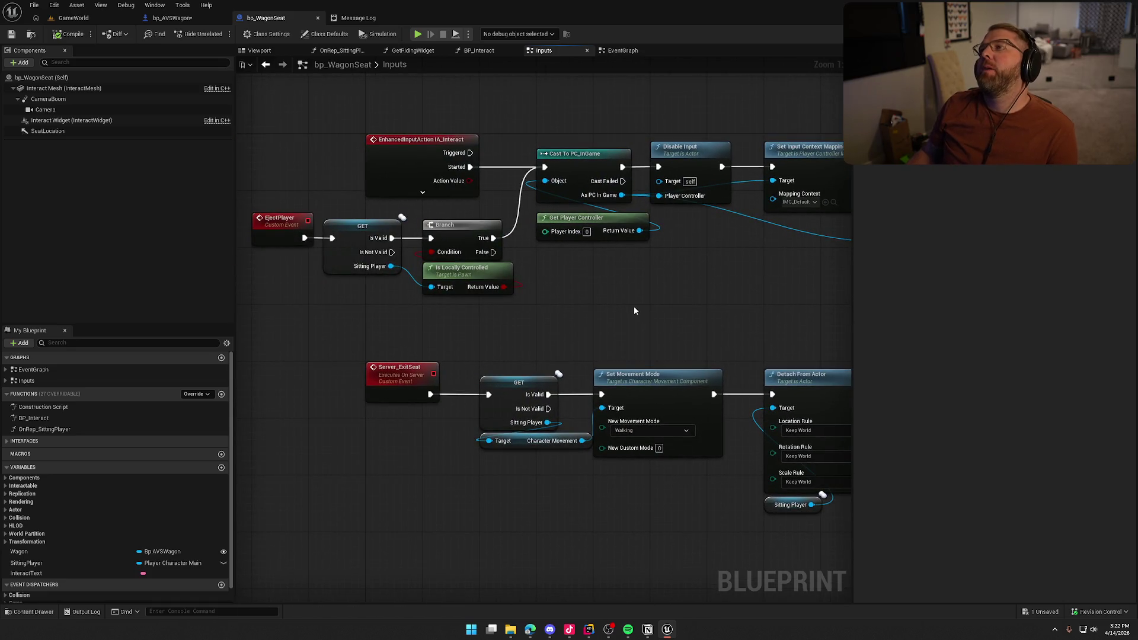
Step: Look through the BP_Interact function graph, including Remove Gameplay Tag and Set Owner
{"action": "left_click", "coordinate": [477, 50]}
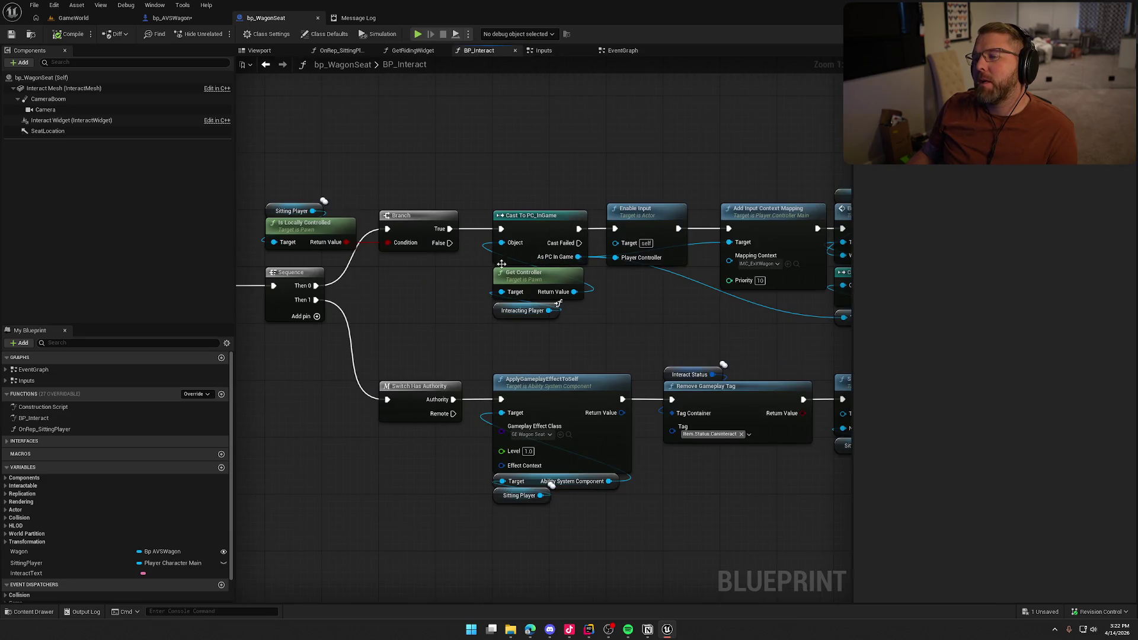
{"action": "mouse_move", "coordinate": [436, 336]}
{"action": "left_mouse_down"}
{"action": "mouse_move", "coordinate": [457, 235]}
{"action": "mouse_move", "coordinate": [671, 221]}
{"action": "mouse_move", "coordinate": [300, 185]}
{"action": "mouse_move", "coordinate": [599, 216]}
{"action": "left_mouse_up"}
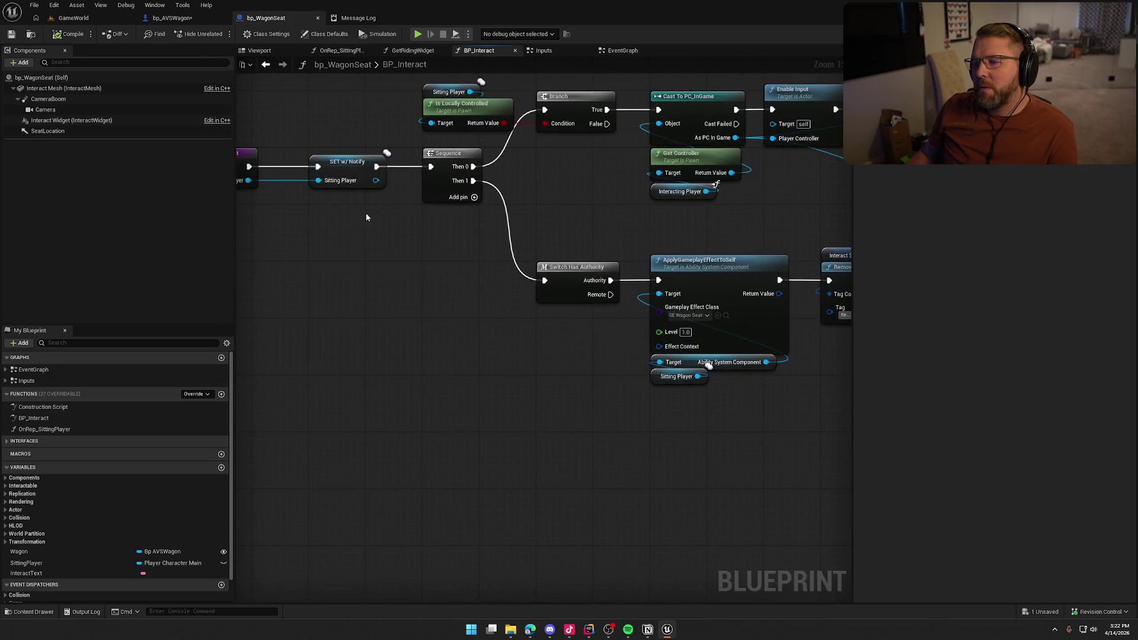
{"action": "left_click_drag", "start_coordinate": [349, 201], "coordinate": [396, 399]}
{"action": "mouse_move", "coordinate": [575, 418]}
{"action": "left_mouse_down"}
{"action": "mouse_move", "coordinate": [509, 407]}
{"action": "mouse_move", "coordinate": [580, 327]}
{"action": "mouse_move", "coordinate": [517, 216]}
{"action": "left_mouse_up"}
{"action": "left_click", "coordinate": [599, 402]}
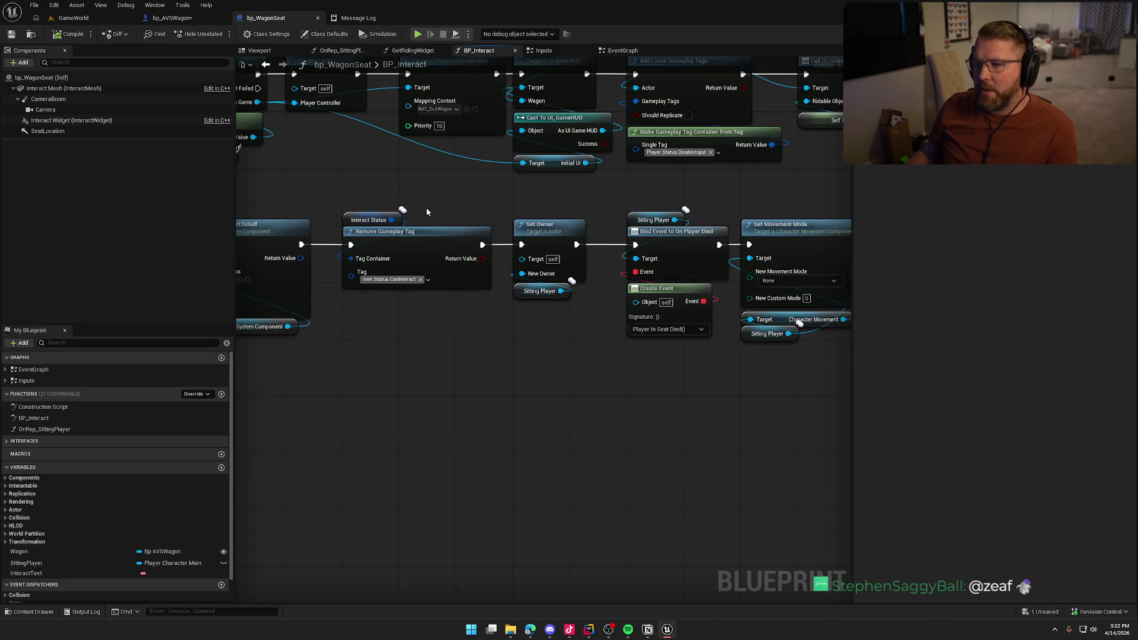
Step: Briefly open and close the Message Log, then return to bp_AVSWagon's EventGraph
{"action": "left_click", "coordinate": [171, 17]}
{"action": "left_click", "coordinate": [275, 19]}
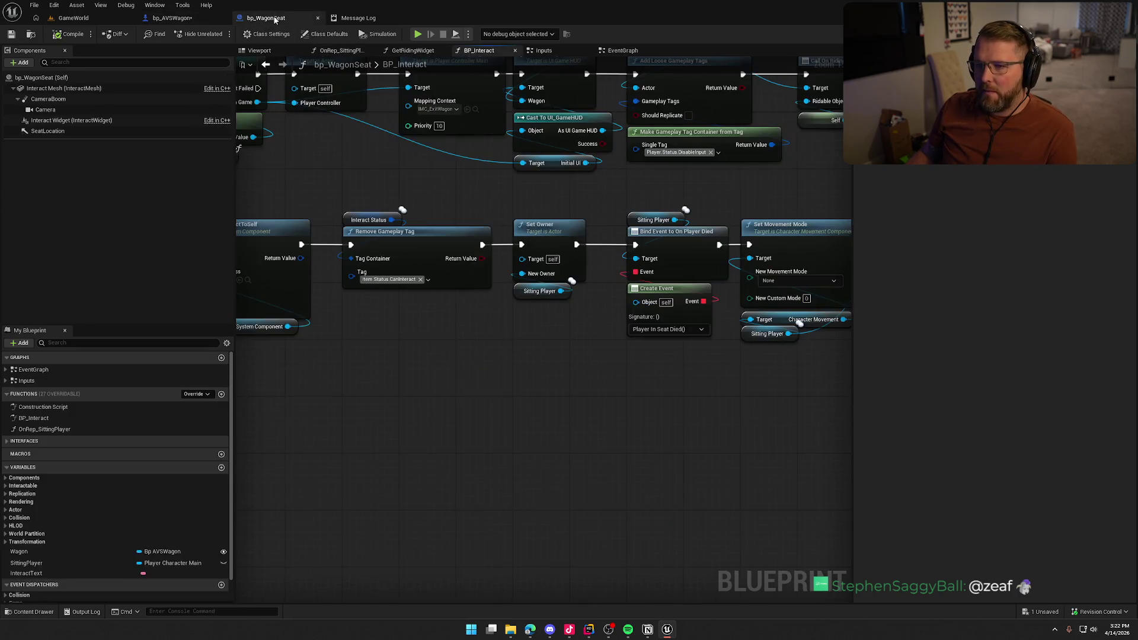
{"action": "left_click", "coordinate": [355, 17]}
{"action": "left_click", "coordinate": [409, 18]}
{"action": "left_click", "coordinate": [183, 21]}
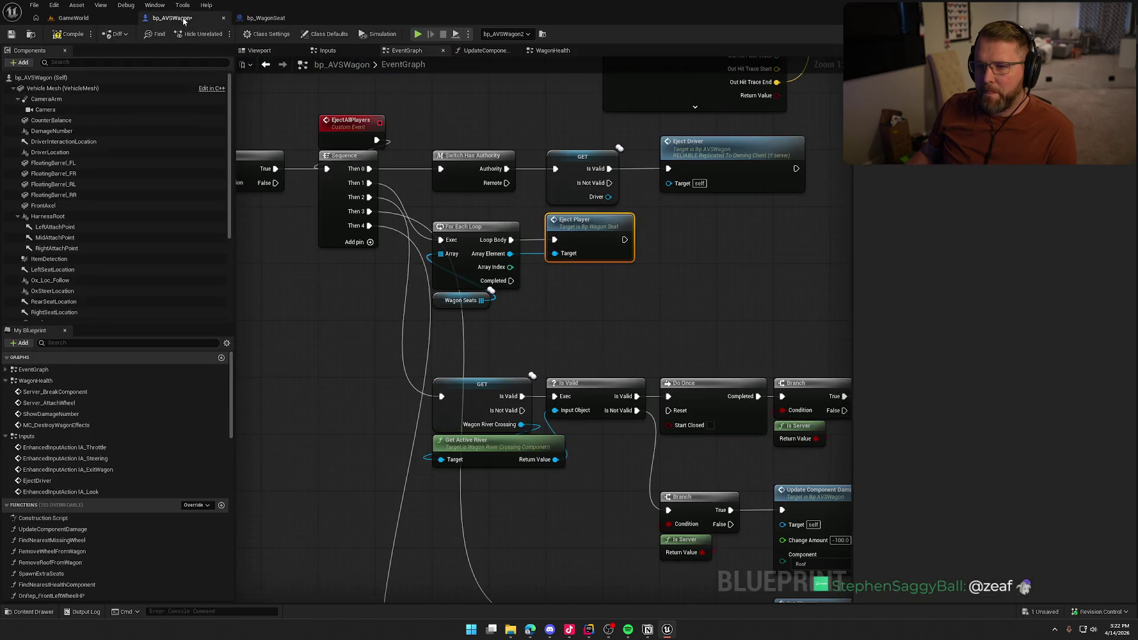
Step: Move the seat loop and Eject Player nodes further right of the Sequence
{"action": "mouse_move", "coordinate": [350, 360]}
{"action": "left_mouse_down"}
{"action": "mouse_move", "coordinate": [409, 385]}
{"action": "mouse_move", "coordinate": [536, 388]}
{"action": "left_mouse_up"}
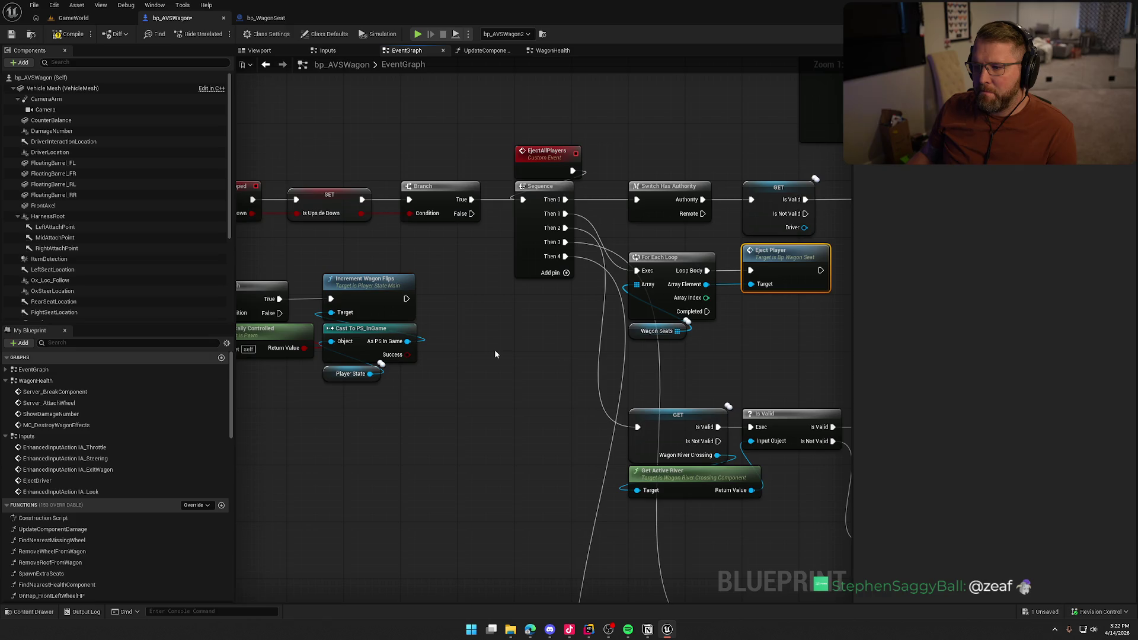
{"action": "mouse_move", "coordinate": [490, 348]}
{"action": "left_mouse_down"}
{"action": "mouse_move", "coordinate": [676, 349]}
{"action": "mouse_move", "coordinate": [538, 334]}
{"action": "left_mouse_up"}
{"action": "mouse_move", "coordinate": [619, 308]}
{"action": "left_mouse_down"}
{"action": "mouse_move", "coordinate": [432, 211]}
{"action": "mouse_move", "coordinate": [602, 235]}
{"action": "mouse_move", "coordinate": [594, 220]}
{"action": "left_mouse_up"}
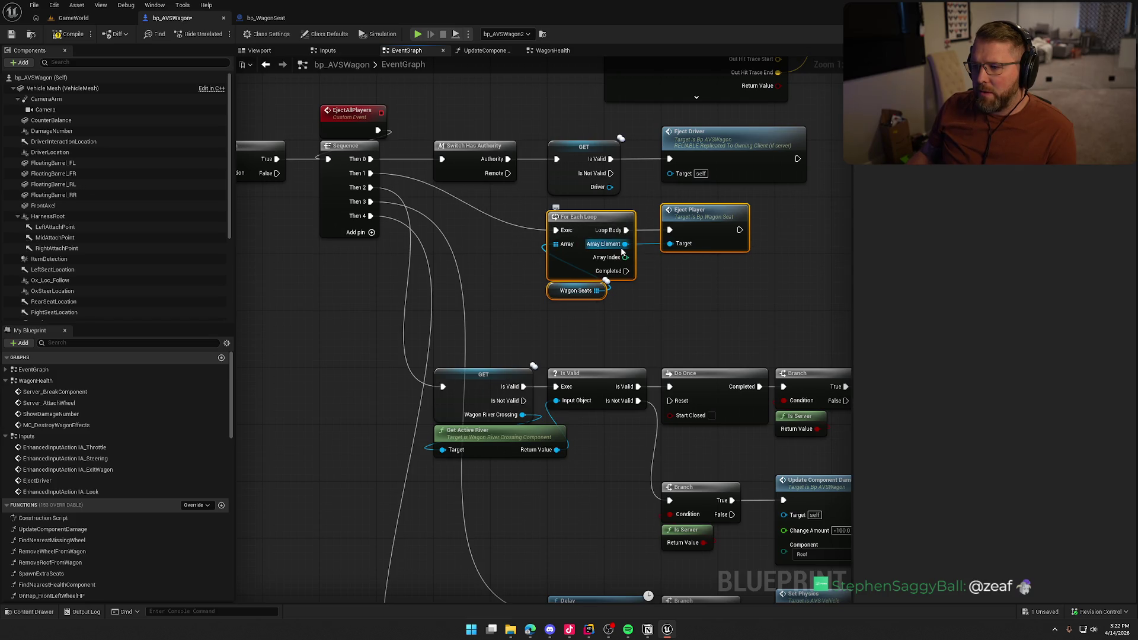
{"action": "left_click_drag", "start_coordinate": [679, 298], "coordinate": [555, 342]}
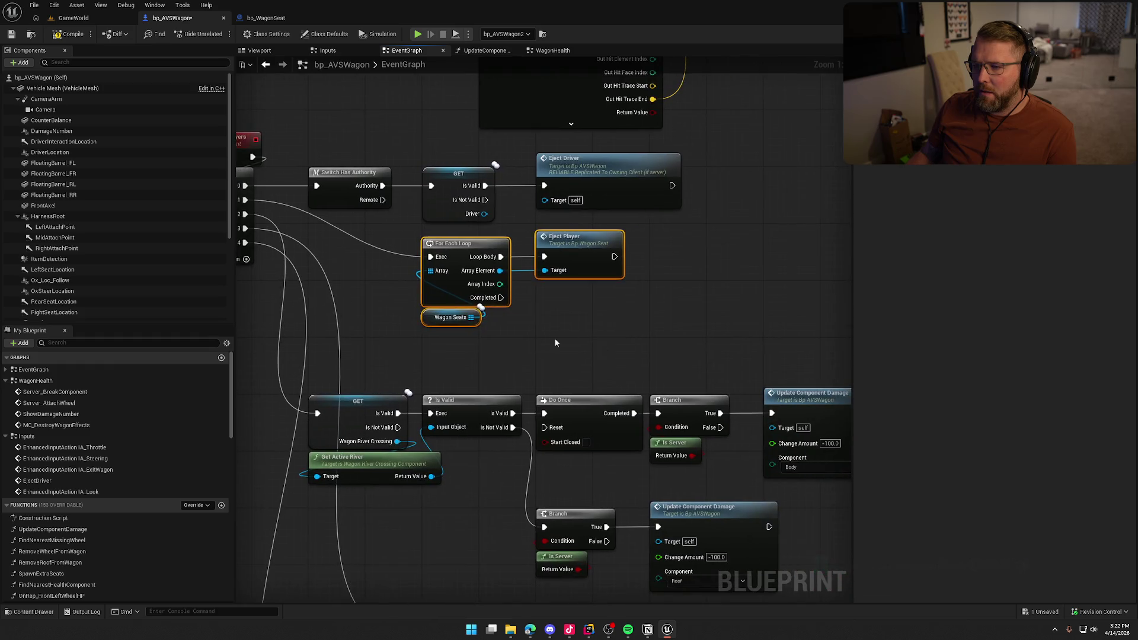
{"action": "left_click_drag", "start_coordinate": [434, 289], "coordinate": [518, 297]}
Step: Duplicate Switch Has Authority onto Then 1, wire Authority into the seat loop, and open Eject Player
{"action": "left_click", "coordinate": [501, 155]}
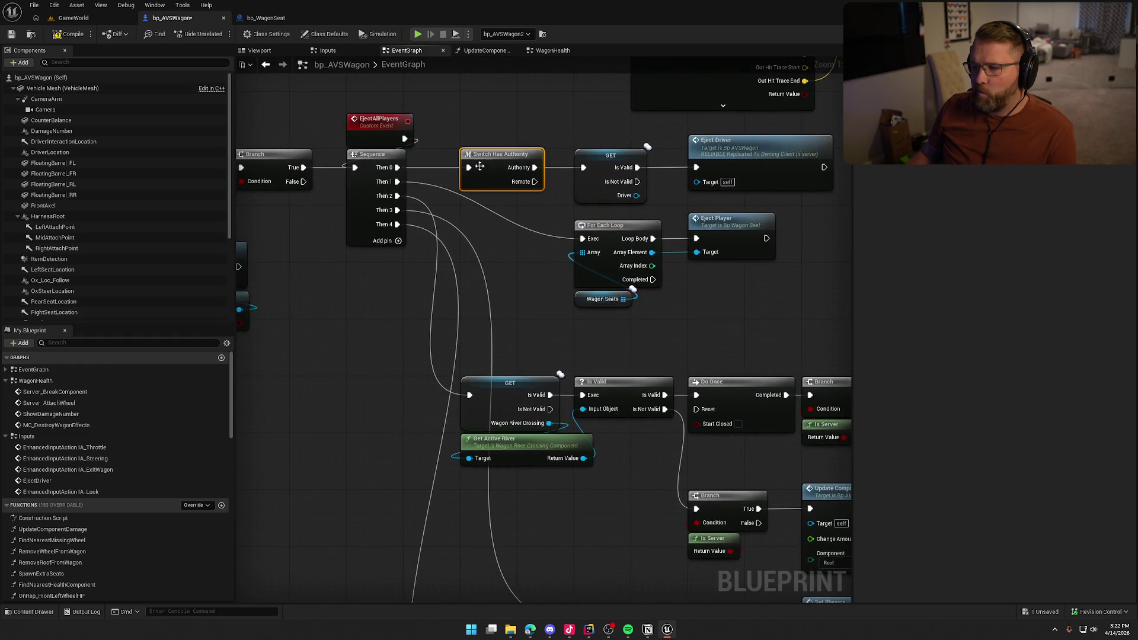
{"action": "key", "text": "ctrl+d"}
{"action": "mouse_move", "coordinate": [397, 181]}
{"action": "left_mouse_down"}
{"action": "mouse_move", "coordinate": [468, 217]}
{"action": "mouse_move", "coordinate": [582, 239]}
{"action": "left_mouse_up"}
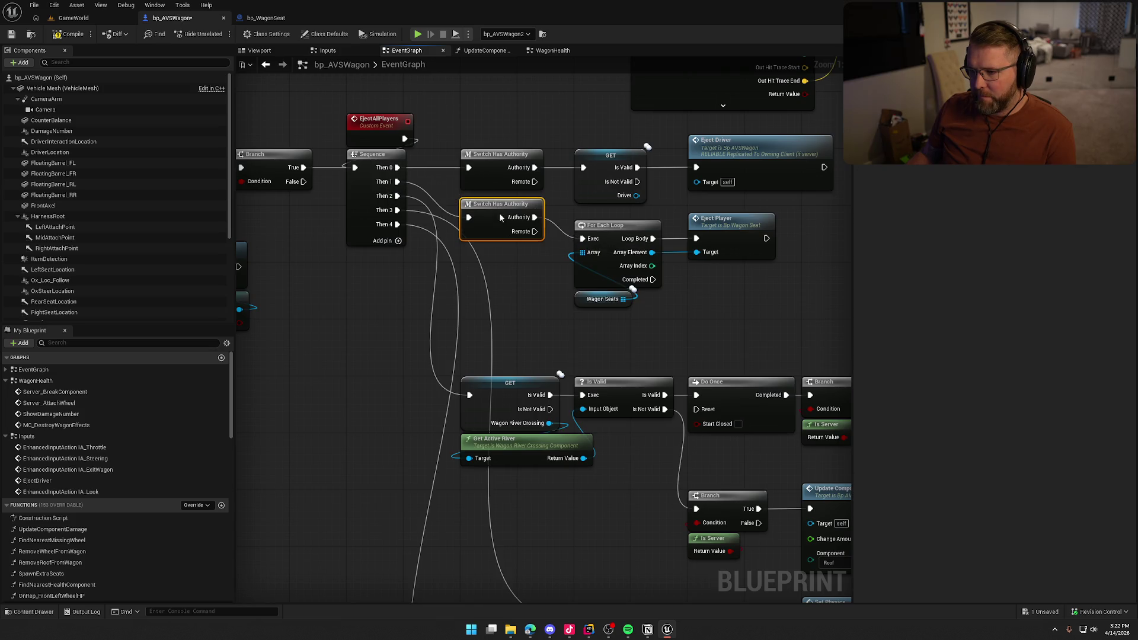
{"action": "left_click_drag", "start_coordinate": [499, 211], "coordinate": [500, 240]}
{"action": "double_click", "coordinate": [738, 228]}
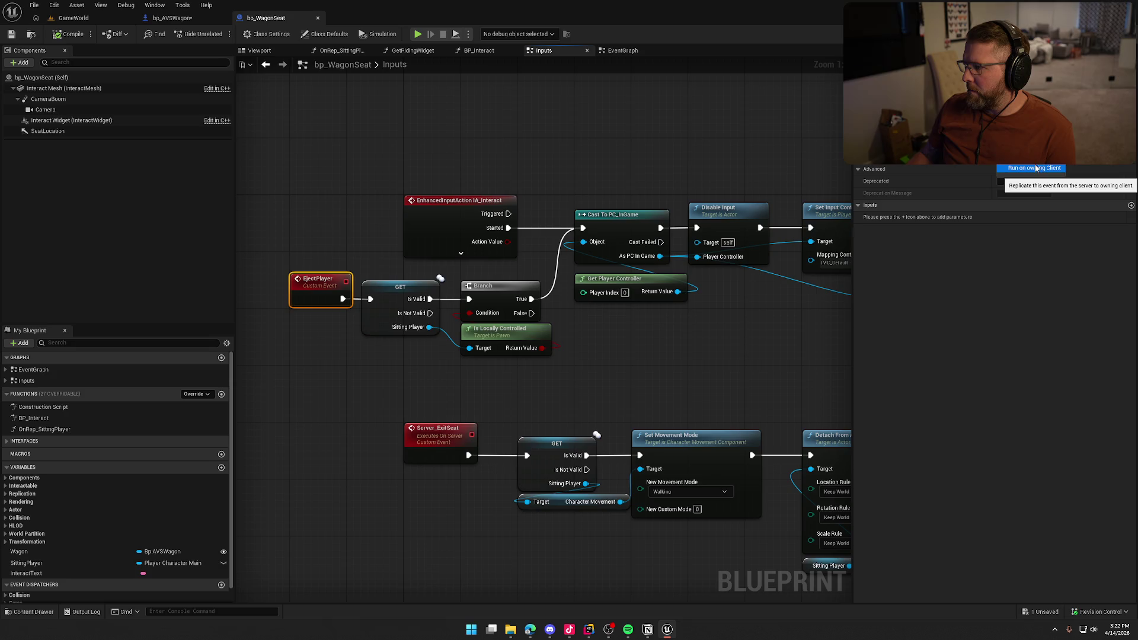
Step: Set EjectPlayer to Run on owning Client and delete the GET, Branch and Is Locally Controlled nodes
{"action": "left_click", "coordinate": [1034, 172]}
{"action": "left_click_drag", "start_coordinate": [329, 296], "coordinate": [299, 289]}
{"action": "left_click", "coordinate": [331, 356]}
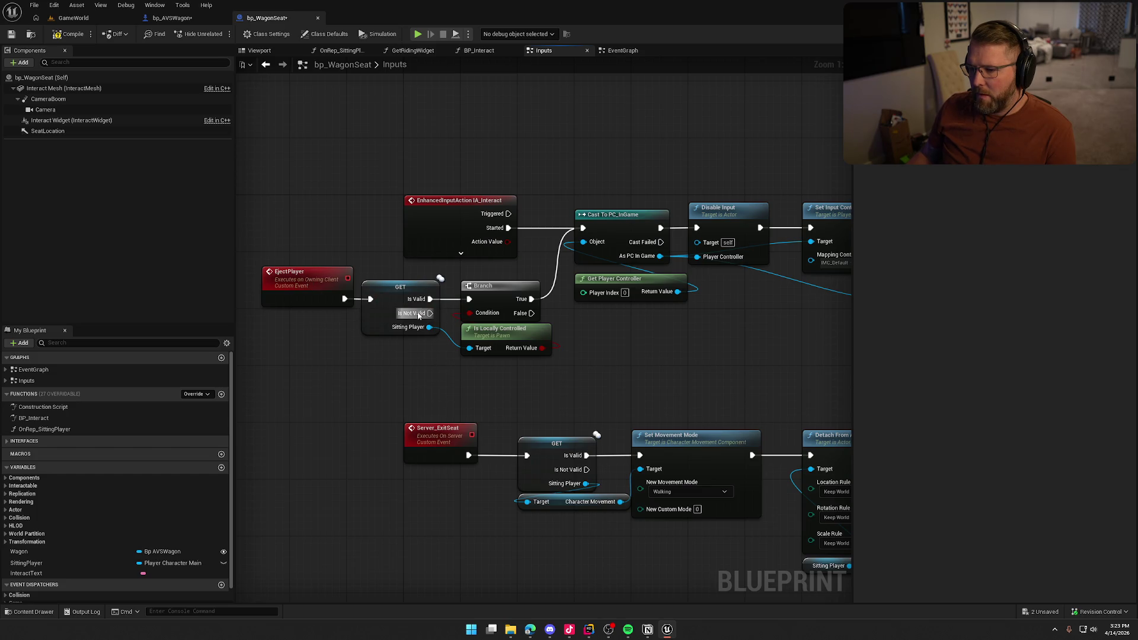
{"action": "mouse_move", "coordinate": [423, 377]}
{"action": "left_mouse_down"}
{"action": "mouse_move", "coordinate": [533, 285]}
{"action": "mouse_move", "coordinate": [423, 376]}
{"action": "mouse_move", "coordinate": [356, 306]}
{"action": "left_mouse_up"}
{"action": "left_click_drag", "start_coordinate": [504, 375], "coordinate": [470, 357]}
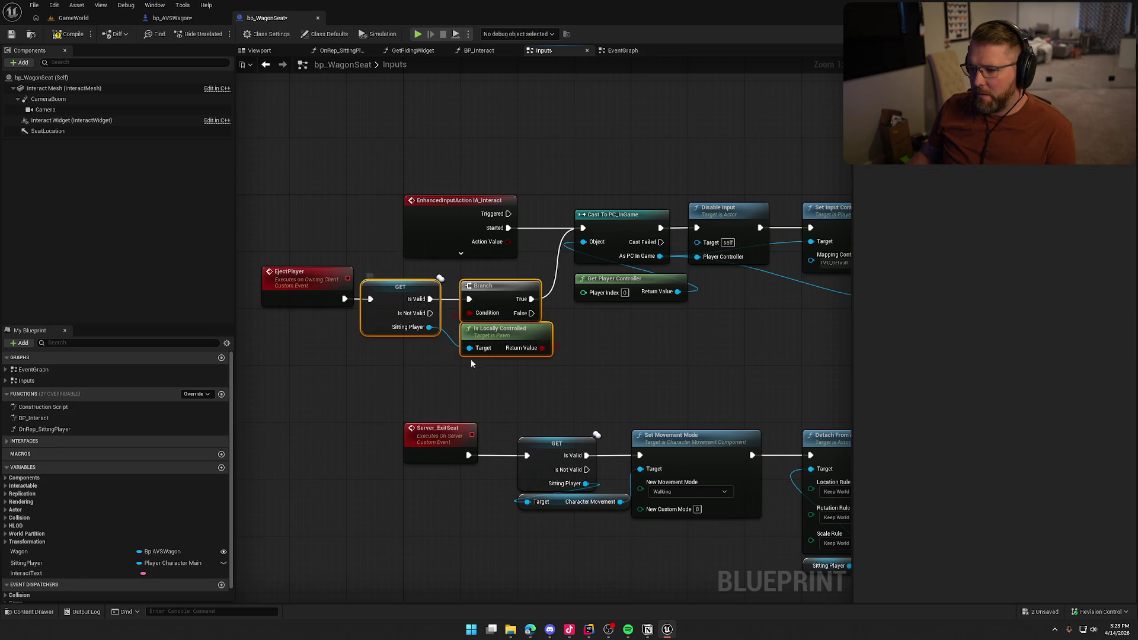
{"action": "key", "text": "Delete"}
Step: Wire EjectPlayer straight into Cast To PC_InGame, then compile and save both blueprints
{"action": "mouse_move", "coordinate": [300, 281]}
{"action": "left_mouse_down"}
{"action": "mouse_move", "coordinate": [448, 281]}
{"action": "mouse_move", "coordinate": [606, 250]}
{"action": "mouse_move", "coordinate": [583, 227]}
{"action": "left_mouse_up"}
{"action": "left_click", "coordinate": [545, 369]}
{"action": "key", "text": "ctrl+shift+s"}
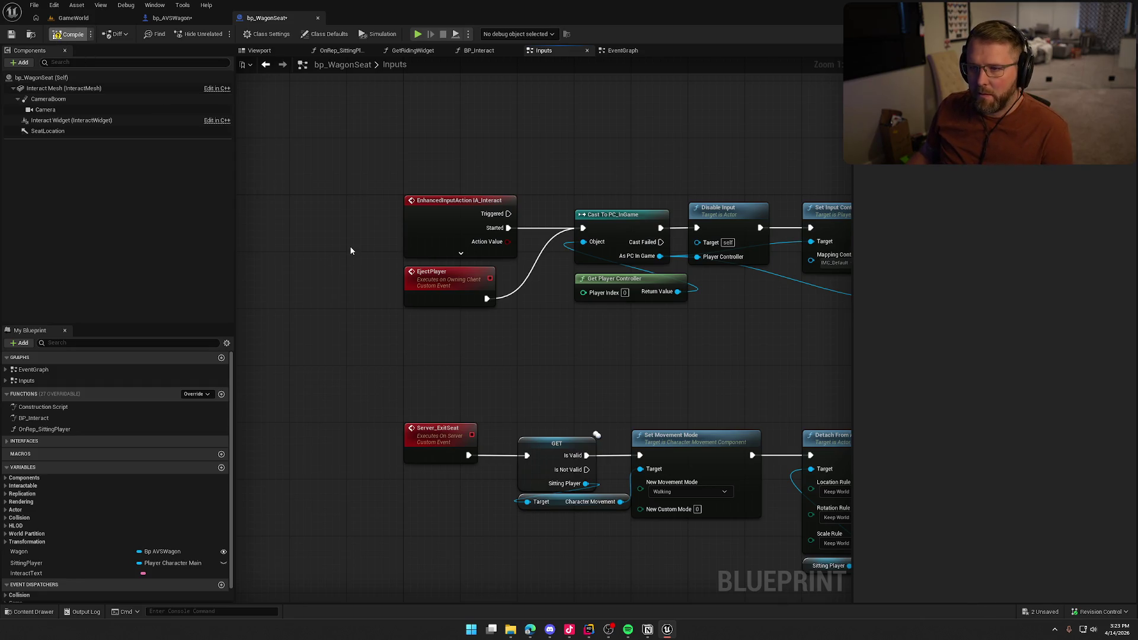
{"action": "left_click", "coordinate": [74, 18]}
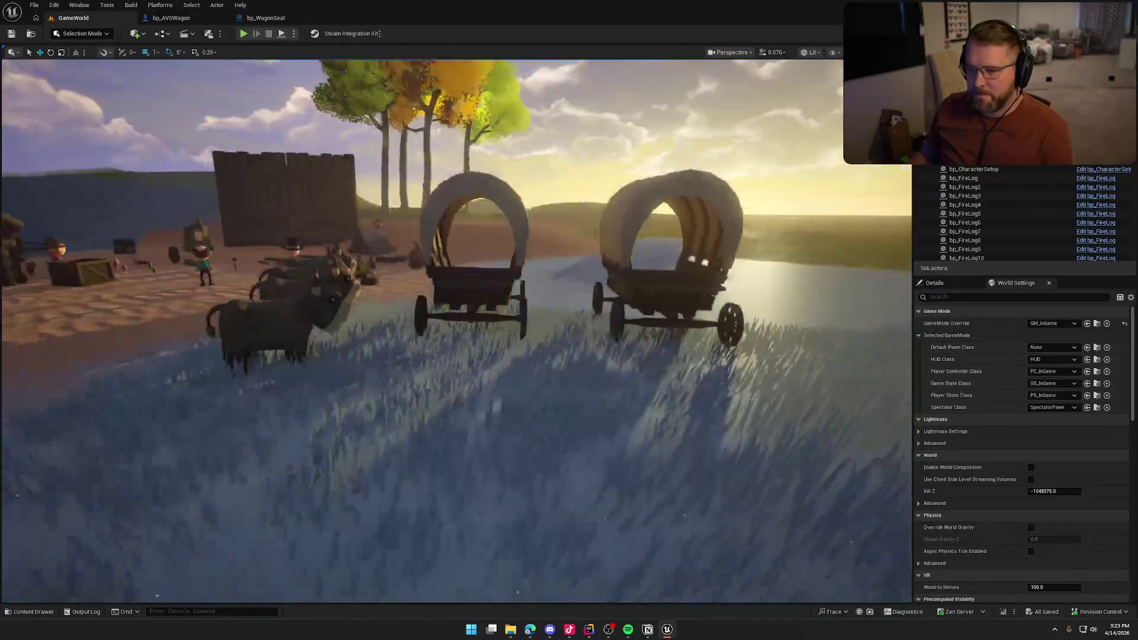
Step: Orbit the level view around the wagons and oxen, then return to bp_AVSWagon's EventGraph
{"action": "mouse_move", "coordinate": [429, 233]}
{"action": "left_mouse_down"}
{"action": "mouse_move", "coordinate": [417, 235]}
{"action": "mouse_move", "coordinate": [429, 233]}
{"action": "left_mouse_up"}
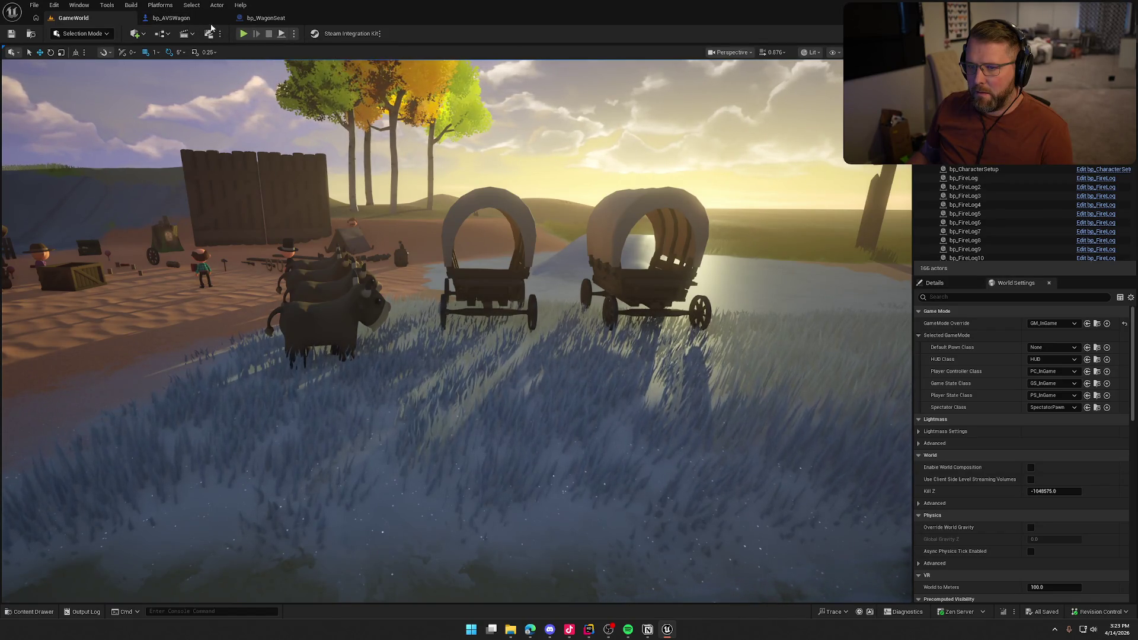
{"action": "left_click", "coordinate": [194, 20]}
{"action": "scroll", "coordinate": [431, 308], "scroll_direction": "up", "scroll_amount": 3}
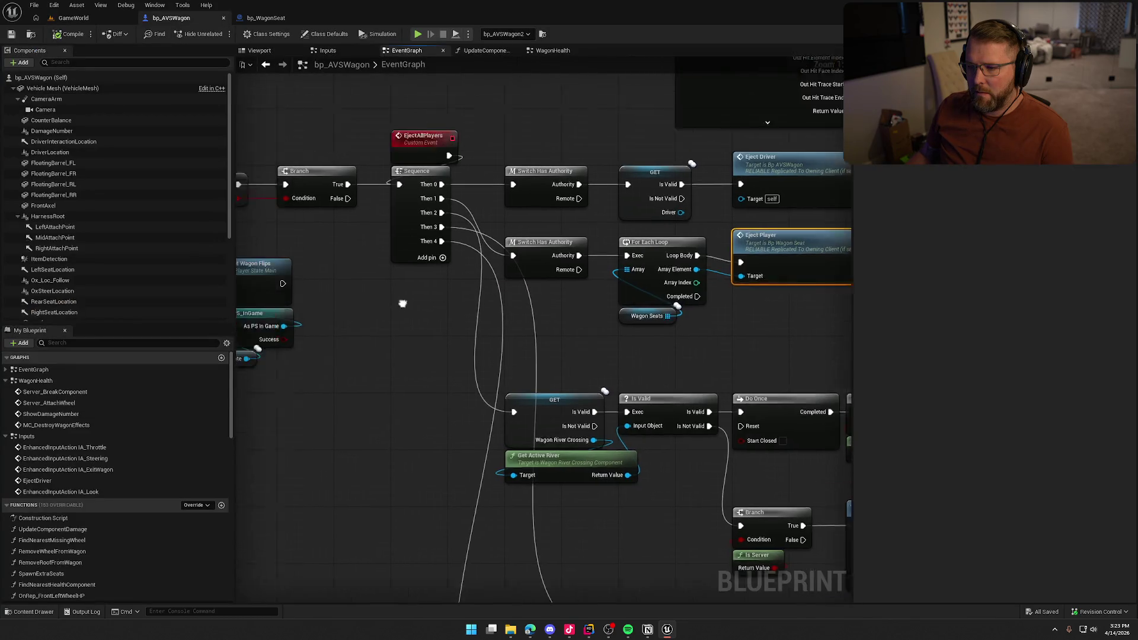
{"action": "mouse_move", "coordinate": [431, 308]}
{"action": "left_mouse_down"}
{"action": "mouse_move", "coordinate": [236, 163]}
{"action": "mouse_move", "coordinate": [376, 183]}
{"action": "mouse_move", "coordinate": [606, 312]}
{"action": "mouse_move", "coordinate": [614, 357]}
{"action": "left_mouse_up"}
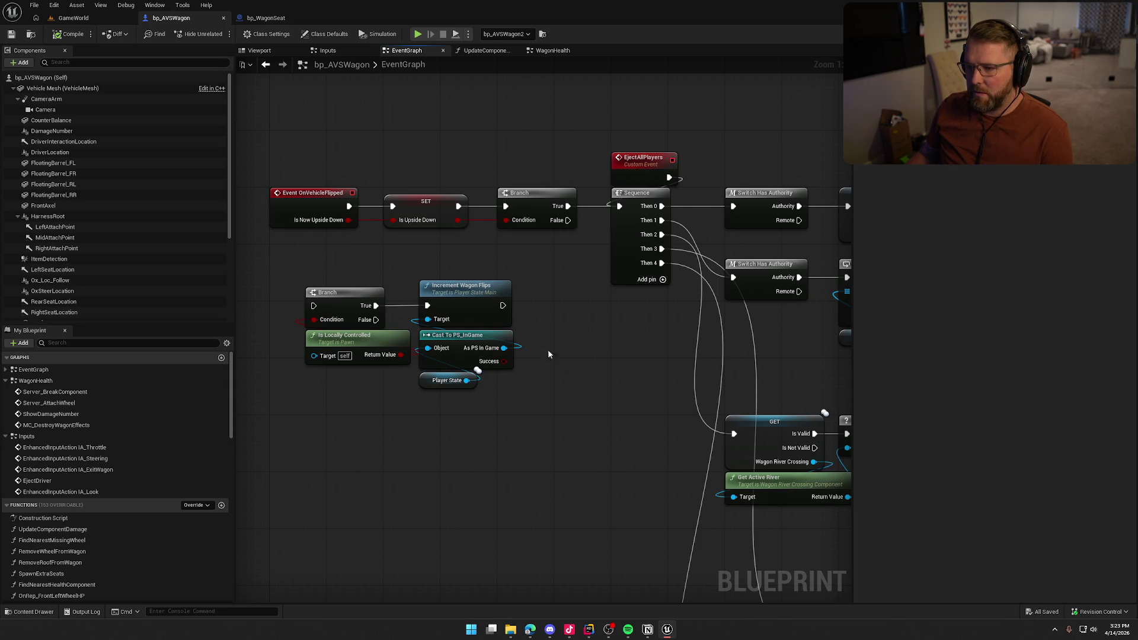
{"action": "left_click_drag", "start_coordinate": [635, 424], "coordinate": [415, 376]}
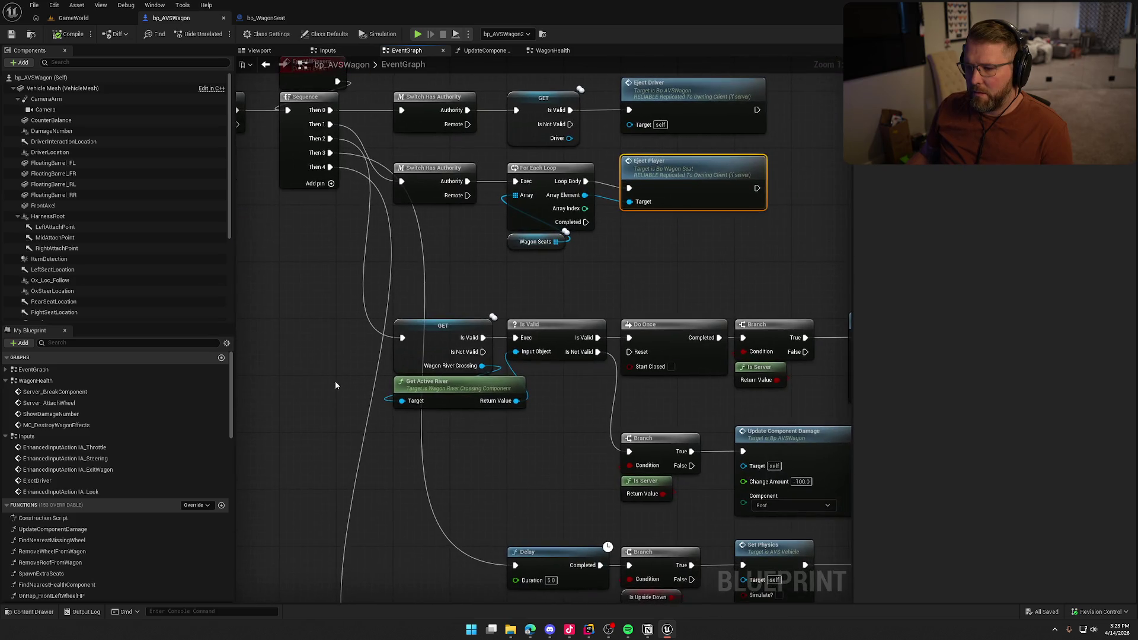
{"action": "left_click_drag", "start_coordinate": [335, 381], "coordinate": [288, 367]}
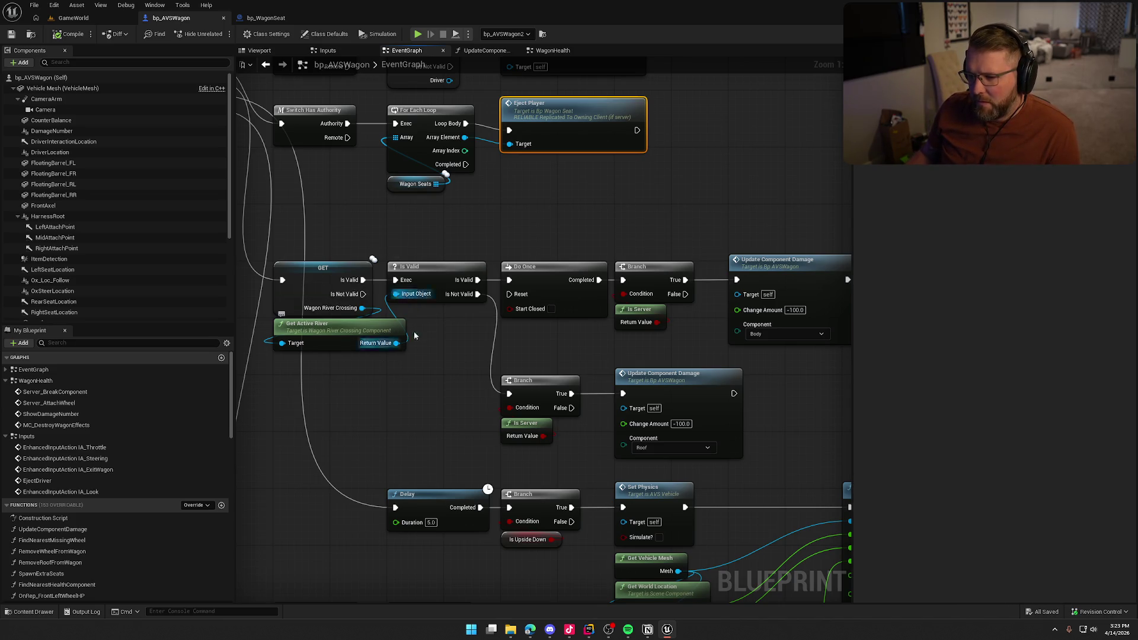
{"action": "left_click_drag", "start_coordinate": [558, 353], "coordinate": [367, 309]}
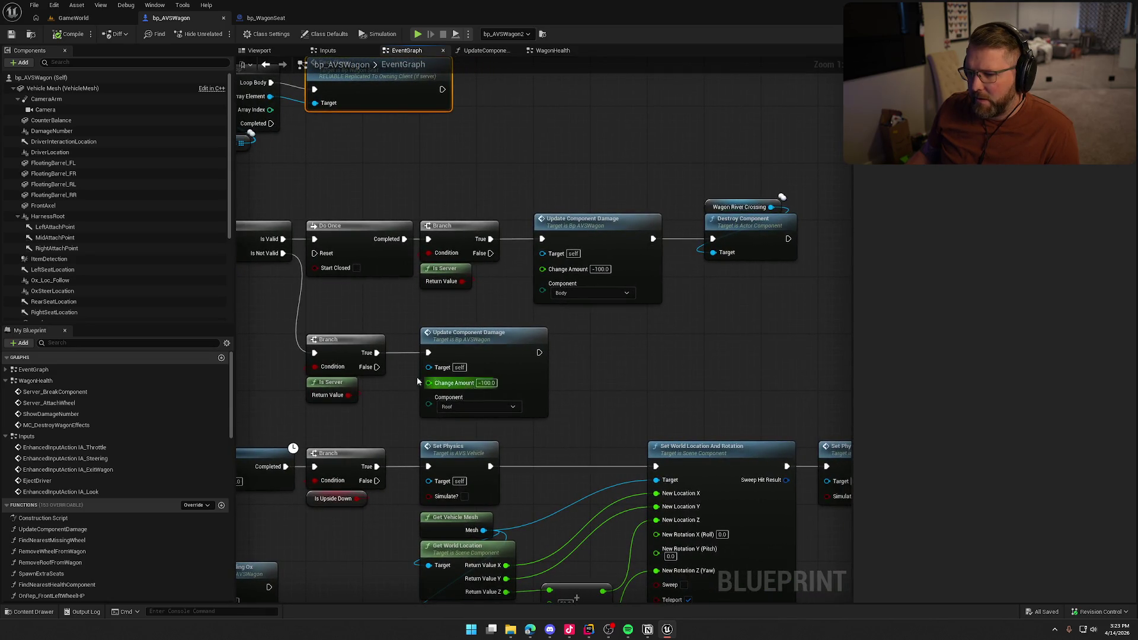
{"action": "left_click_drag", "start_coordinate": [613, 404], "coordinate": [833, 161]}
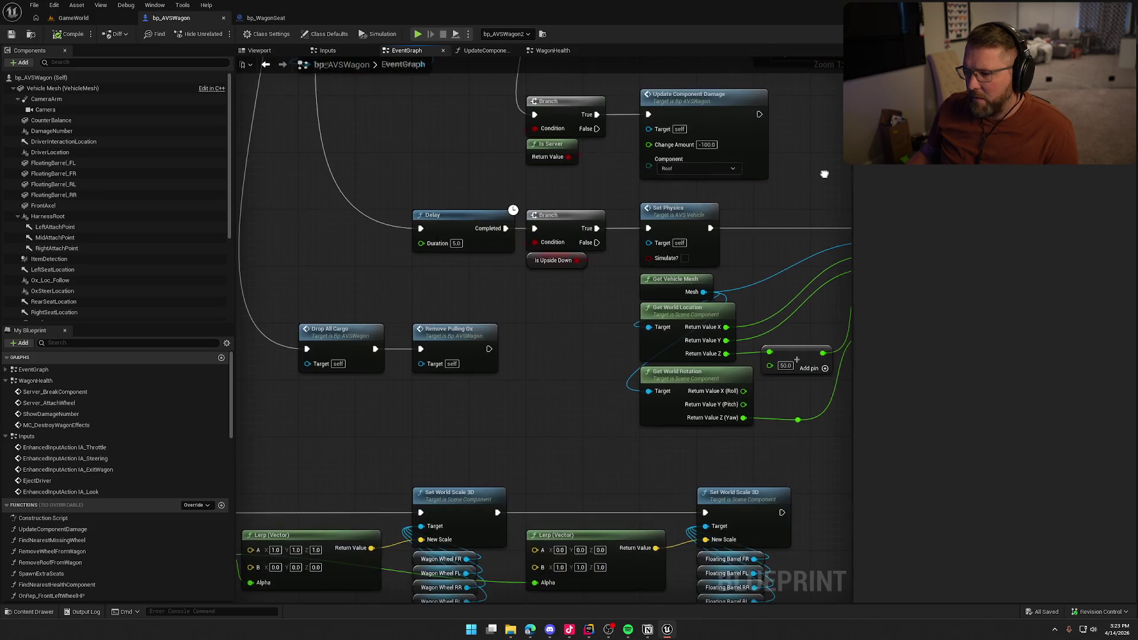
{"action": "mouse_move", "coordinate": [560, 308]}
{"action": "left_mouse_down"}
{"action": "mouse_move", "coordinate": [250, 302]}
{"action": "mouse_move", "coordinate": [462, 305]}
{"action": "mouse_move", "coordinate": [290, 295]}
{"action": "left_mouse_up"}
{"action": "scroll", "coordinate": [330, 295], "scroll_direction": "down", "scroll_amount": 2}
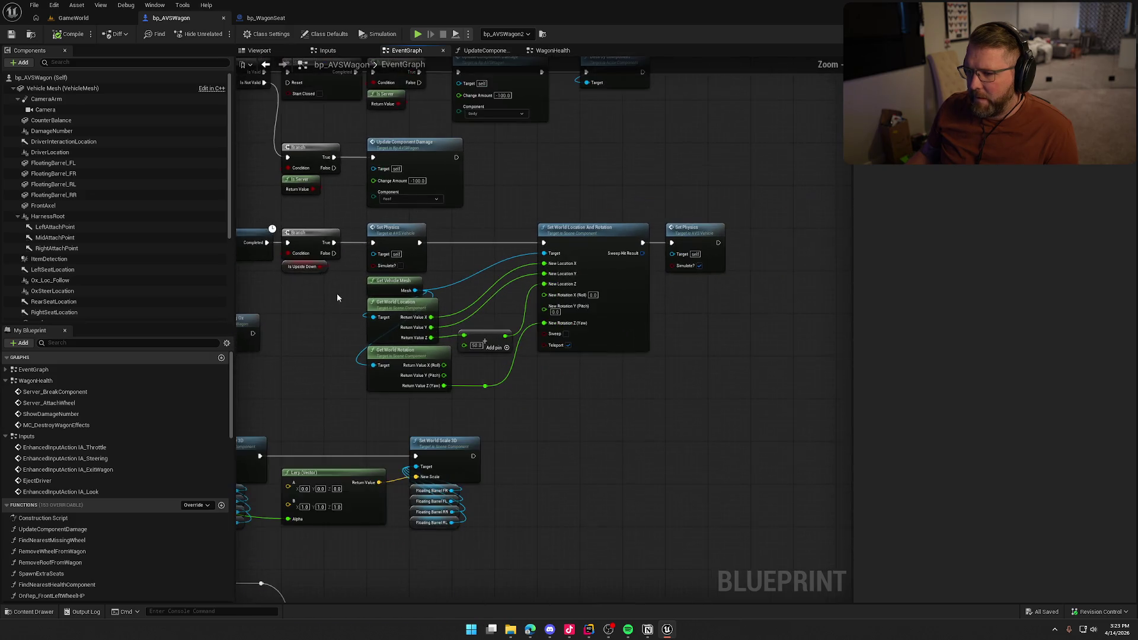
{"action": "left_click_drag", "start_coordinate": [692, 401], "coordinate": [285, 224]}
{"action": "left_click", "coordinate": [317, 320]}
{"action": "left_click_drag", "start_coordinate": [317, 319], "coordinate": [545, 296]}
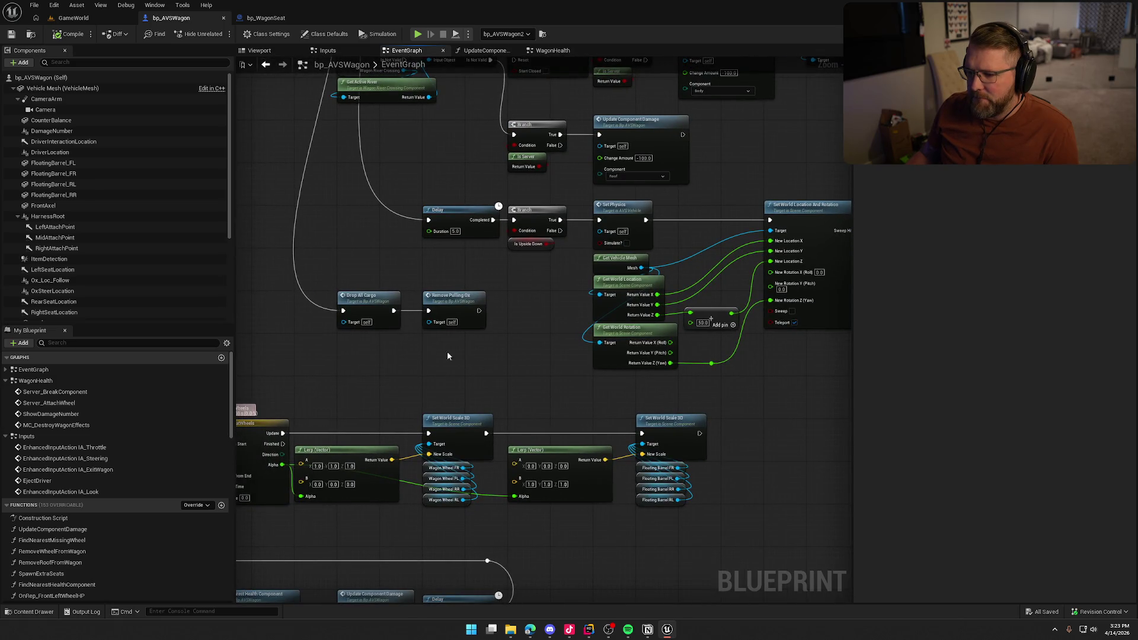
{"action": "left_click", "coordinate": [357, 302]}
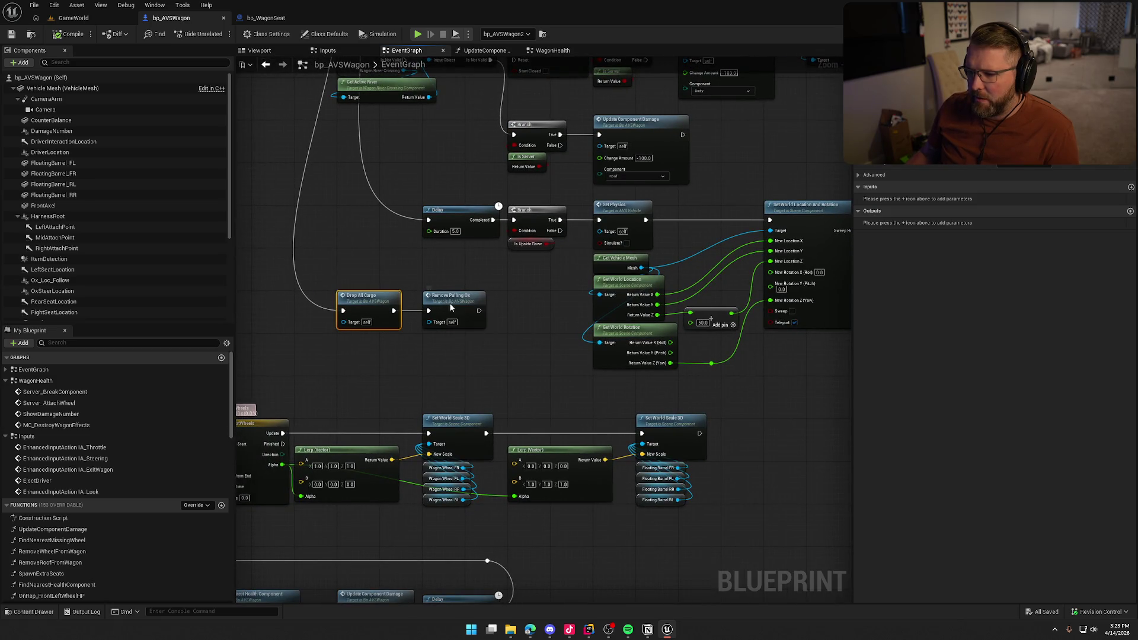
{"action": "scroll", "coordinate": [430, 351], "scroll_direction": "up", "scroll_amount": 1}
{"action": "double_click", "coordinate": [411, 277]}
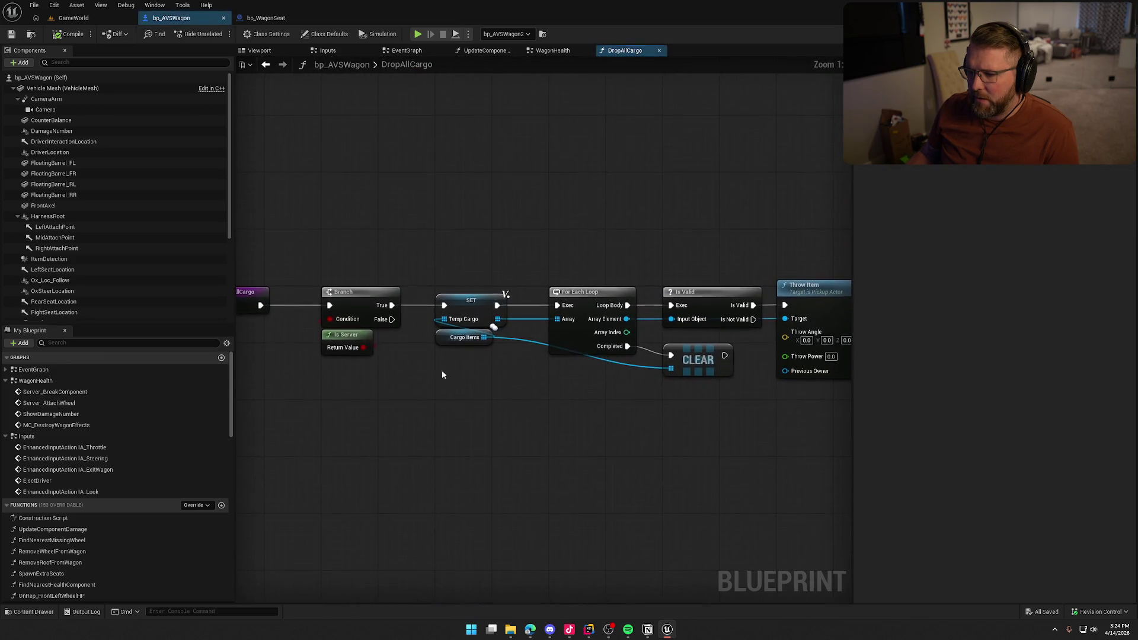
{"action": "left_click", "coordinate": [266, 64]}
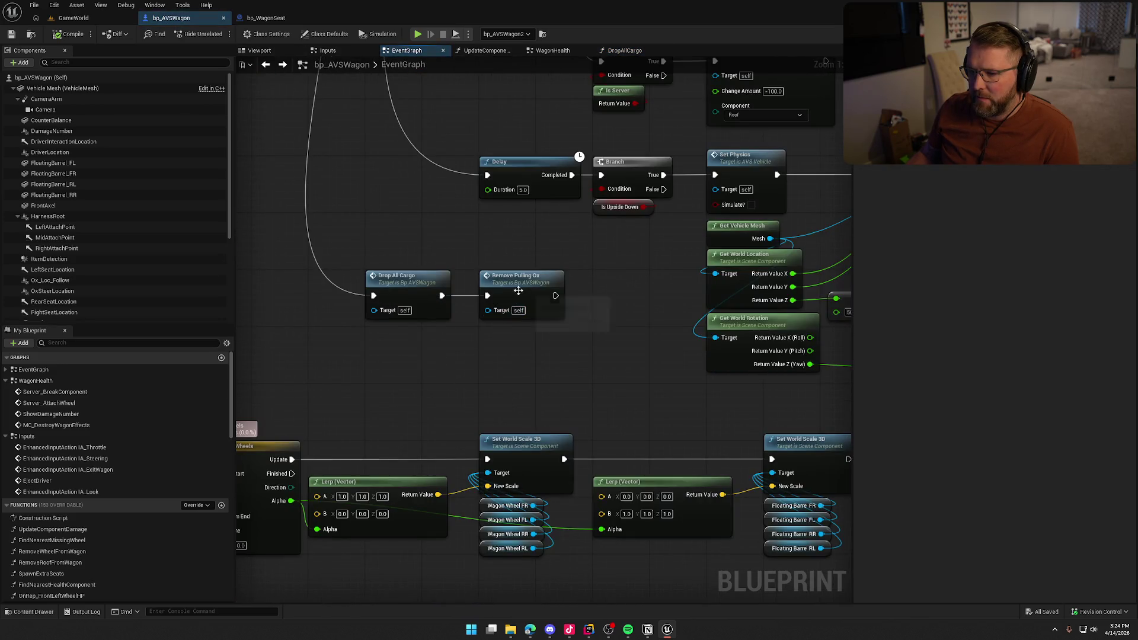
{"action": "double_click", "coordinate": [516, 289]}
{"action": "left_click", "coordinate": [264, 65]}
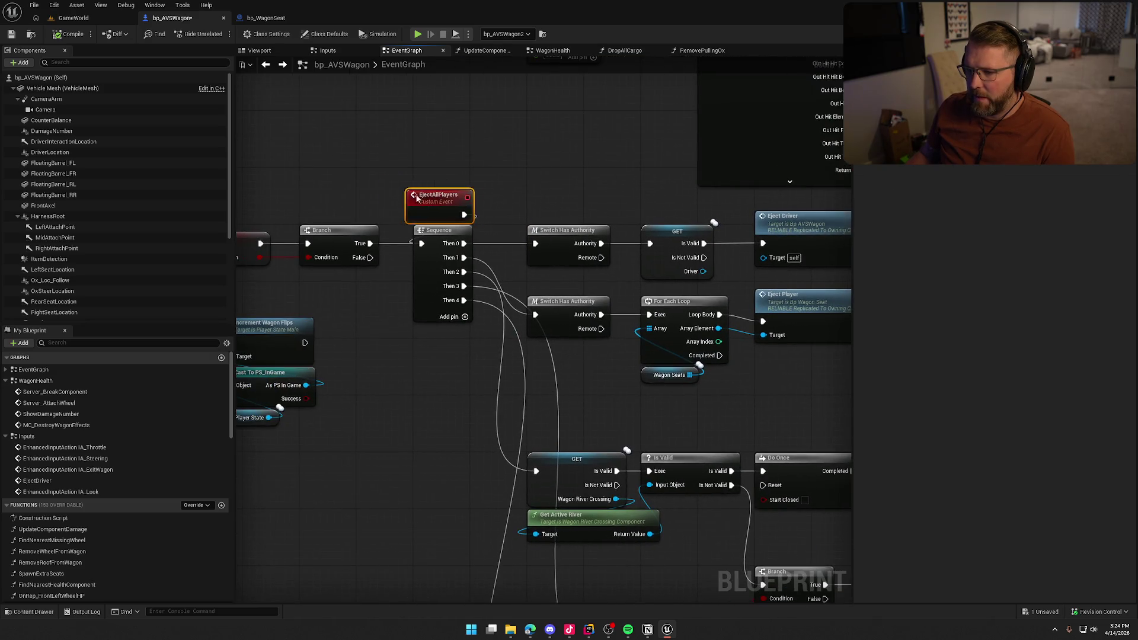
{"action": "left_click_drag", "start_coordinate": [443, 203], "coordinate": [315, 203]}
{"action": "left_click", "coordinate": [409, 425]}
{"action": "mouse_move", "coordinate": [408, 425]}
{"action": "left_mouse_down"}
{"action": "mouse_move", "coordinate": [627, 419]}
{"action": "mouse_move", "coordinate": [597, 419]}
{"action": "left_mouse_up"}
{"action": "scroll", "coordinate": [487, 411], "scroll_direction": "down", "scroll_amount": 3}
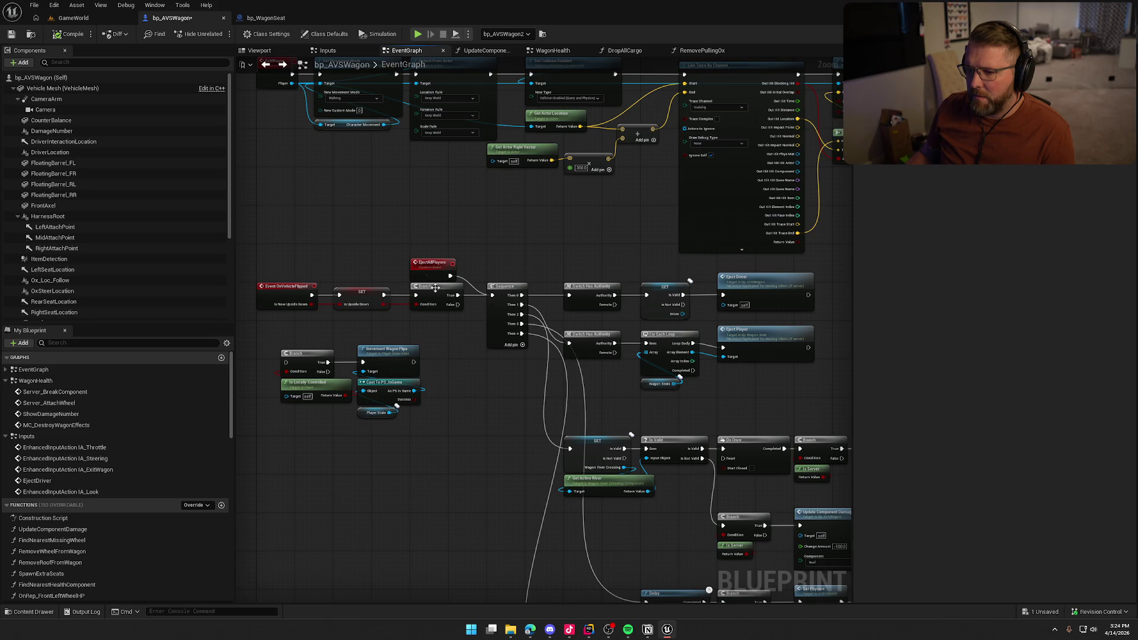
{"action": "left_click_drag", "start_coordinate": [426, 268], "coordinate": [426, 258]}
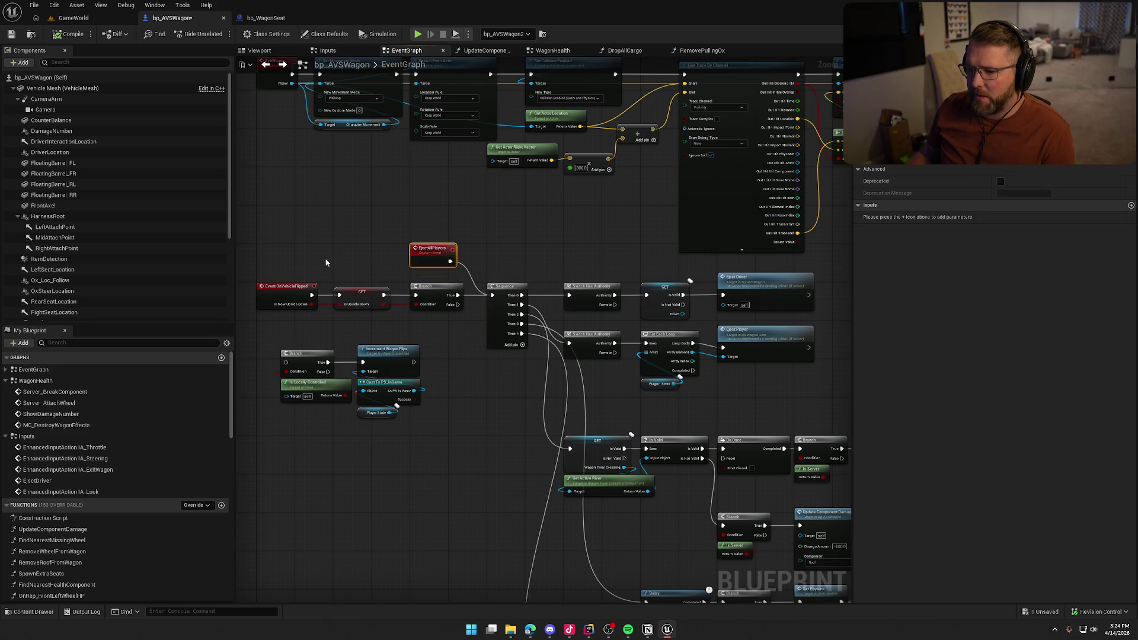
{"action": "scroll", "coordinate": [328, 261], "scroll_direction": "up", "scroll_amount": 2}
{"action": "left_click_drag", "start_coordinate": [380, 310], "coordinate": [429, 243]}
{"action": "left_click_drag", "start_coordinate": [330, 300], "coordinate": [551, 489]}
{"action": "left_click_drag", "start_coordinate": [350, 332], "coordinate": [357, 473]}
{"action": "left_click", "coordinate": [415, 297]}
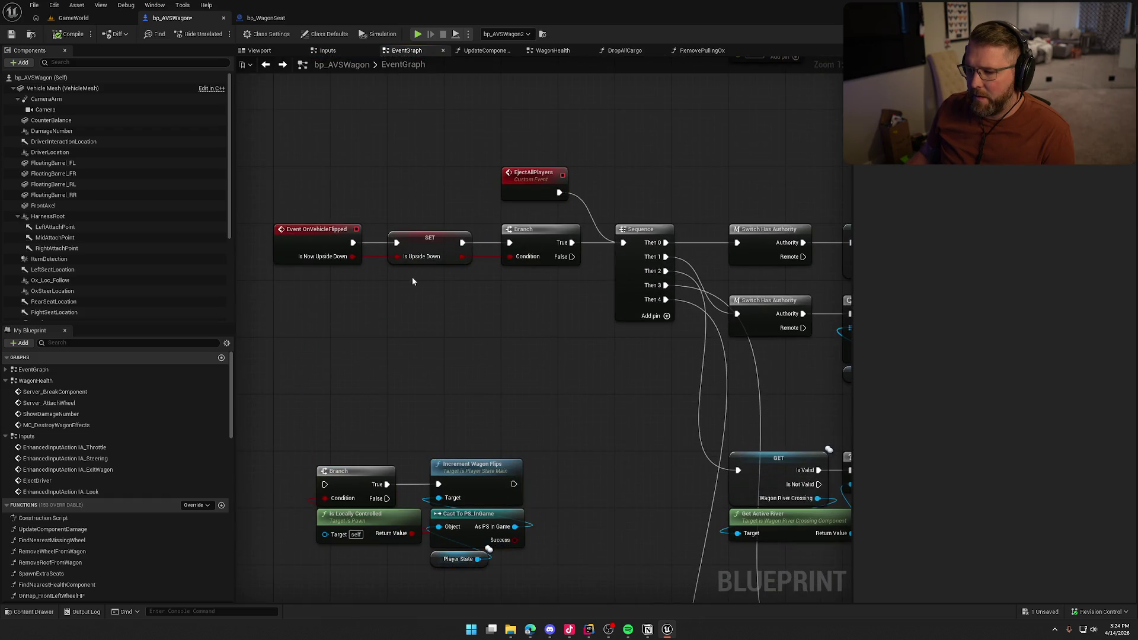
{"action": "scroll", "coordinate": [438, 272], "scroll_direction": "down", "scroll_amount": 2}
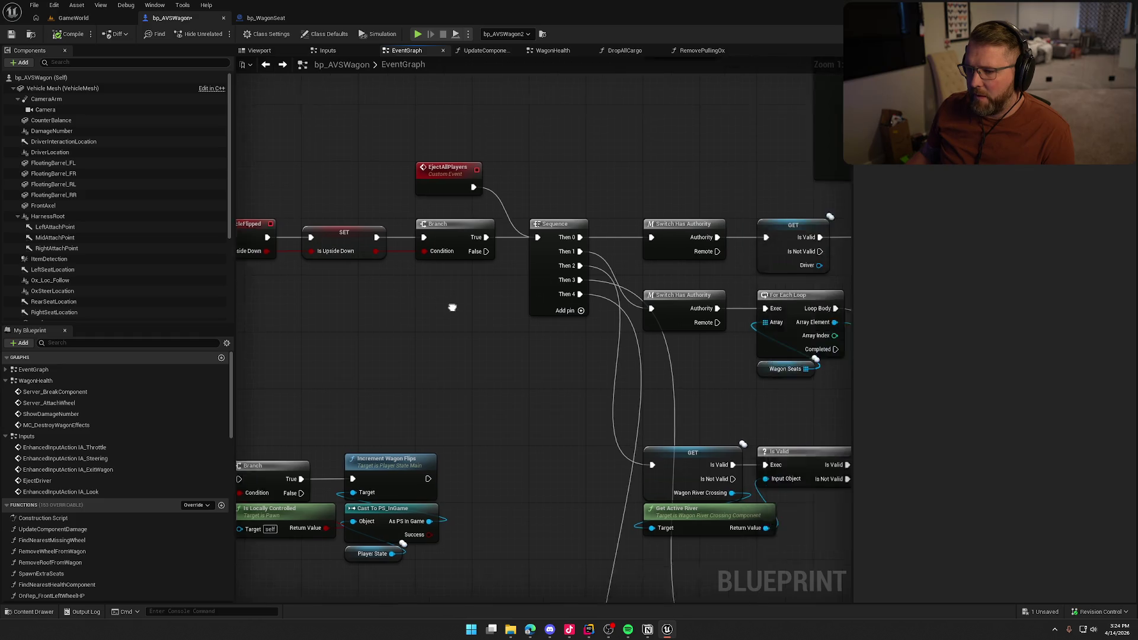
{"action": "scroll", "coordinate": [375, 271], "scroll_direction": "up", "scroll_amount": 2}
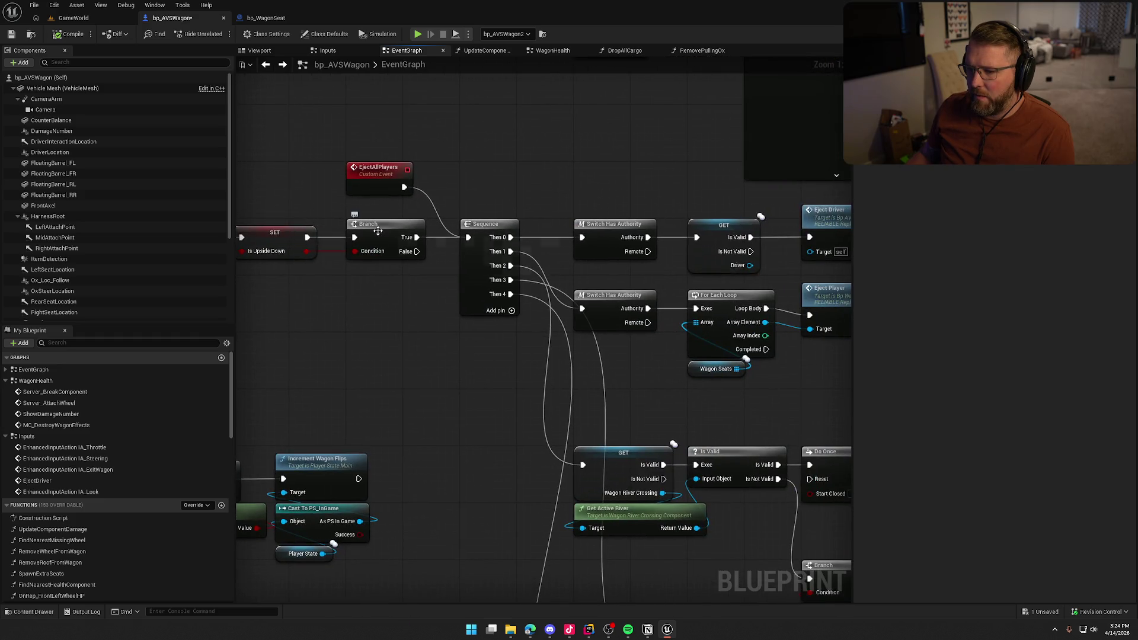
{"action": "scroll", "coordinate": [428, 297], "scroll_direction": "down", "scroll_amount": 3}
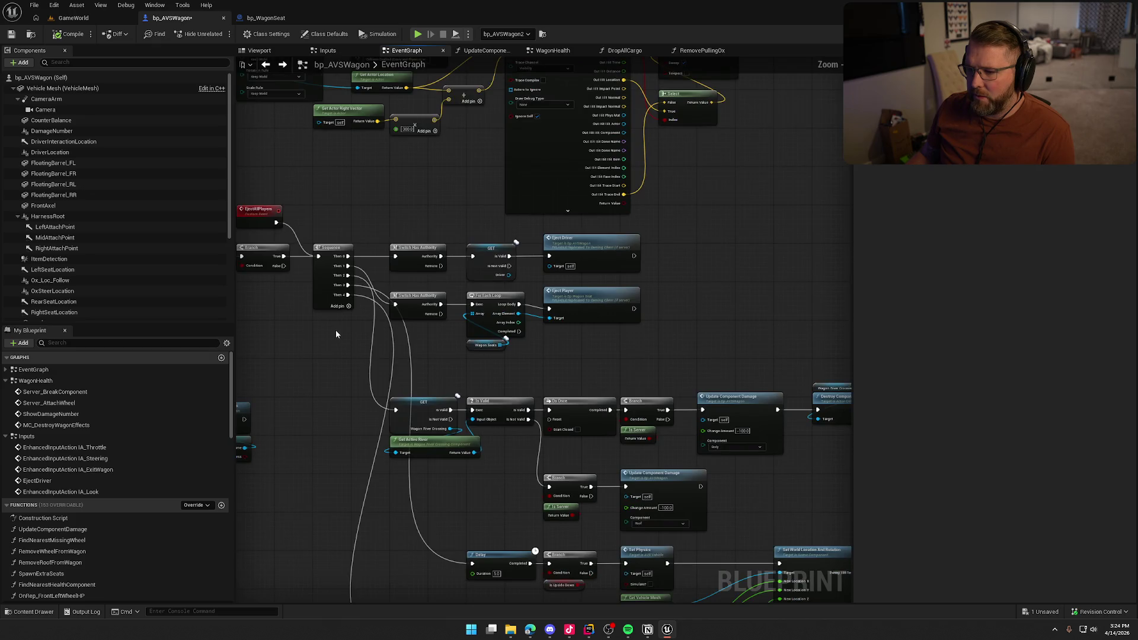
{"action": "left_click", "coordinate": [419, 251]}
{"action": "scroll", "coordinate": [474, 320], "scroll_direction": "up", "scroll_amount": 2}
{"action": "scroll", "coordinate": [534, 375], "scroll_direction": "down", "scroll_amount": 2}
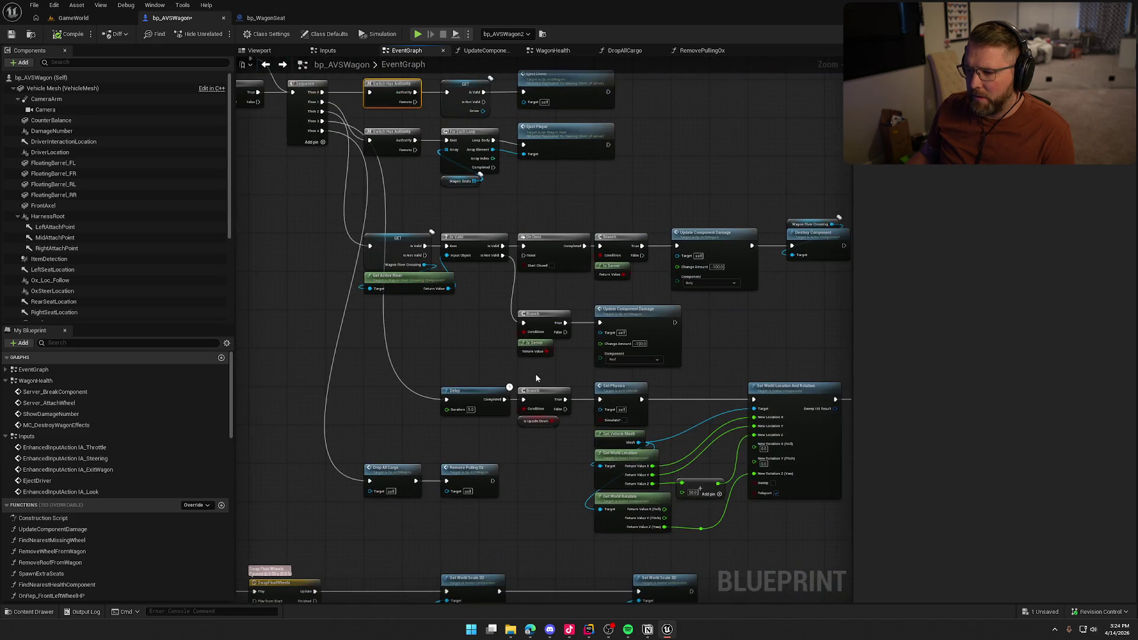
{"action": "scroll", "coordinate": [414, 342], "scroll_direction": "up", "scroll_amount": 2}
{"action": "scroll", "coordinate": [446, 333], "scroll_direction": "down", "scroll_amount": 2}
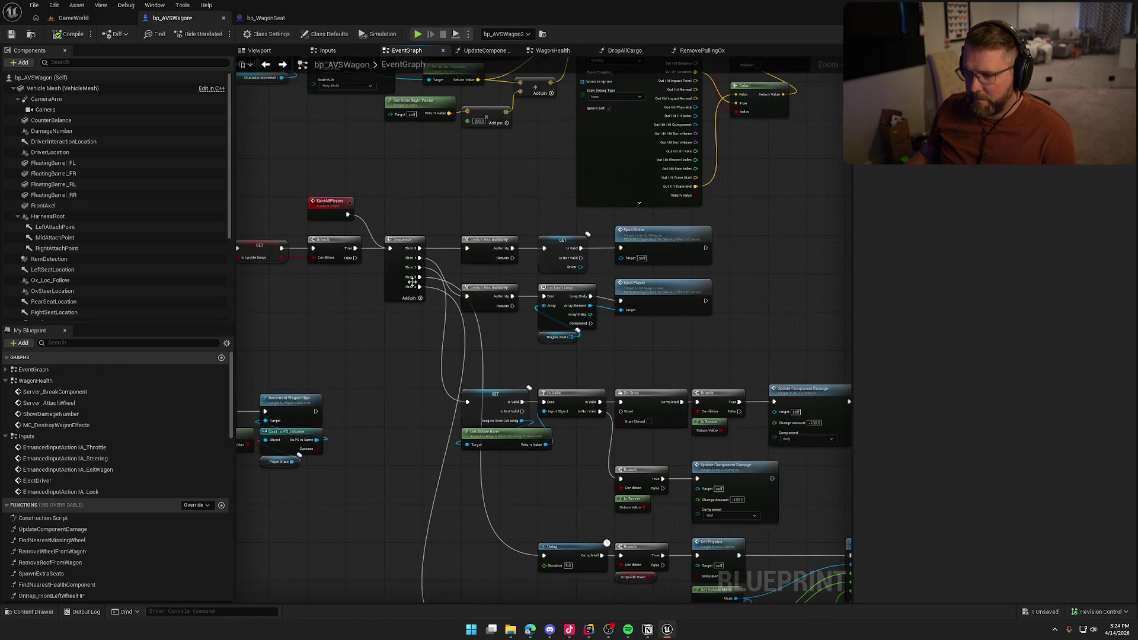
{"action": "mouse_move", "coordinate": [428, 292]}
{"action": "left_mouse_down"}
{"action": "mouse_move", "coordinate": [795, 606]}
{"action": "mouse_move", "coordinate": [858, 471]}
{"action": "mouse_move", "coordinate": [771, 428]}
{"action": "mouse_move", "coordinate": [760, 434]}
{"action": "left_mouse_up"}
{"action": "scroll", "coordinate": [496, 407], "scroll_direction": "up", "scroll_amount": 5}
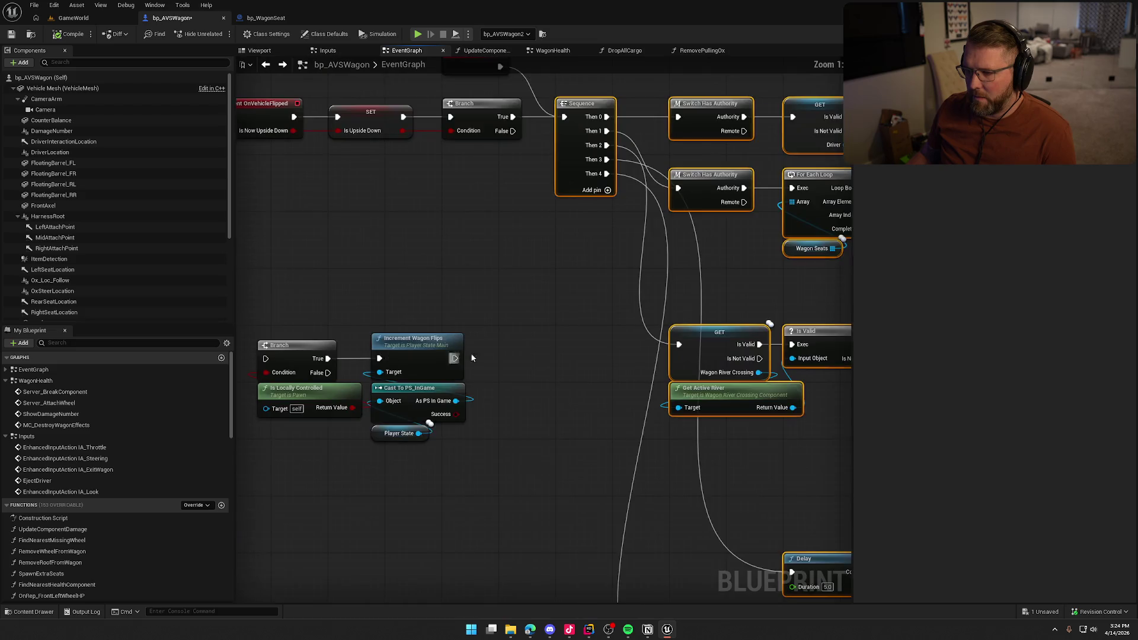
Step: Insert an Is Server Branch between the first Branch's True and the eject Sequence
{"action": "left_click_drag", "start_coordinate": [548, 289], "coordinate": [662, 290]}
{"action": "left_click", "coordinate": [527, 269]}
{"action": "key", "text": "ctrl+v"}
{"action": "left_click_drag", "start_coordinate": [519, 270], "coordinate": [468, 270]}
{"action": "mouse_move", "coordinate": [456, 219]}
{"action": "left_mouse_down"}
{"action": "mouse_move", "coordinate": [520, 270]}
{"action": "mouse_move", "coordinate": [634, 269]}
{"action": "left_mouse_up"}
{"action": "left_click", "coordinate": [577, 379]}
Step: Delete both Switch Has Authority nodes and wire Sequence Then 0 and Then 1 directly
{"action": "scroll", "coordinate": [602, 435], "scroll_direction": "down", "scroll_amount": 2}
{"action": "mouse_move", "coordinate": [602, 439]}
{"action": "left_mouse_down"}
{"action": "mouse_move", "coordinate": [471, 350]}
{"action": "mouse_move", "coordinate": [448, 301]}
{"action": "left_mouse_up"}
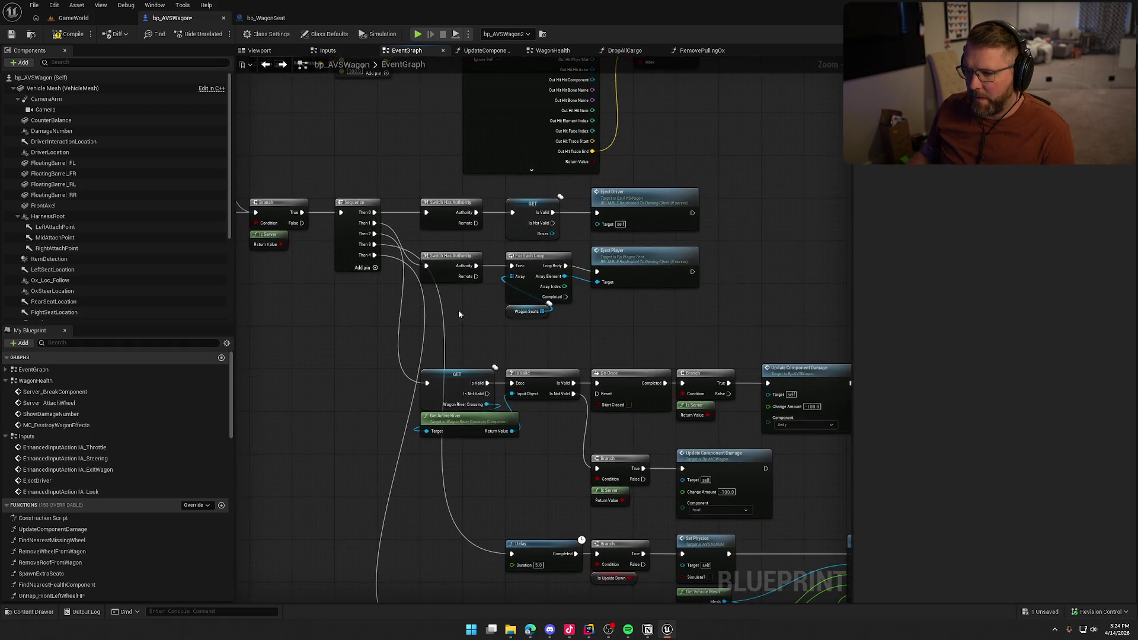
{"action": "left_click_drag", "start_coordinate": [436, 203], "coordinate": [456, 215]}
{"action": "key", "text": "Delete"}
{"action": "left_click_drag", "start_coordinate": [374, 212], "coordinate": [512, 212]}
{"action": "left_click_drag", "start_coordinate": [512, 266], "coordinate": [374, 223]}
{"action": "scroll", "coordinate": [628, 323], "scroll_direction": "up", "scroll_amount": 2}
{"action": "mouse_move", "coordinate": [601, 349]}
{"action": "left_mouse_down"}
{"action": "mouse_move", "coordinate": [525, 260]}
{"action": "mouse_move", "coordinate": [397, 239]}
{"action": "left_mouse_up"}
{"action": "left_click", "coordinate": [443, 376]}
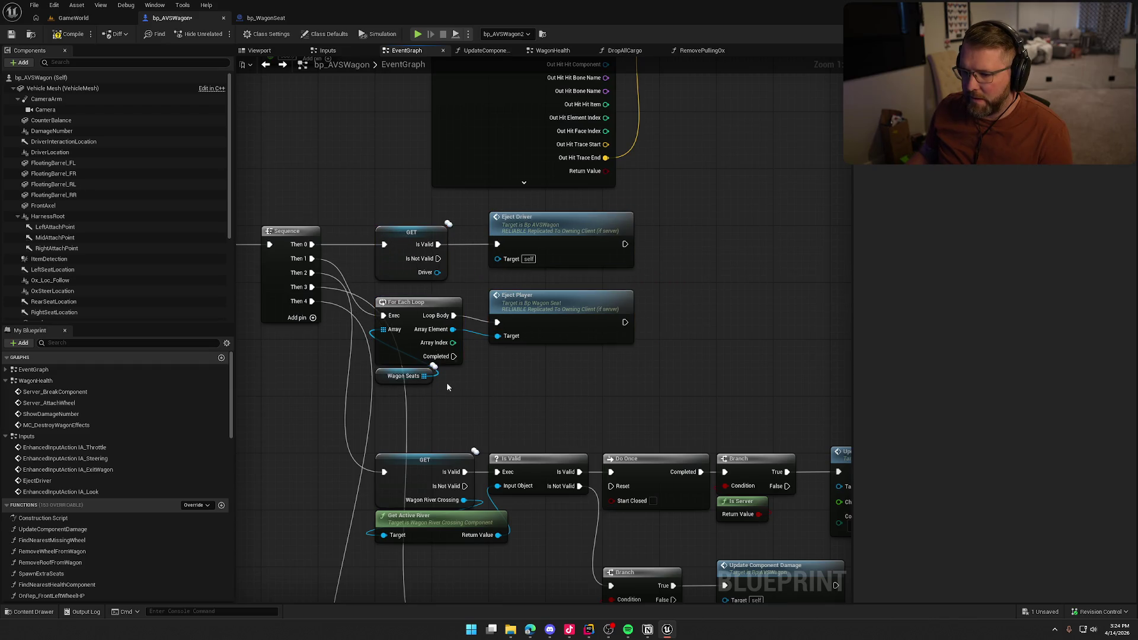
Step: Remove the damage-path Is Server branches, wiring Do Once and Is Not Valid to the damage updates
{"action": "scroll", "coordinate": [477, 254], "scroll_direction": "down", "scroll_amount": 1}
{"action": "scroll", "coordinate": [477, 259], "scroll_direction": "up", "scroll_amount": 1}
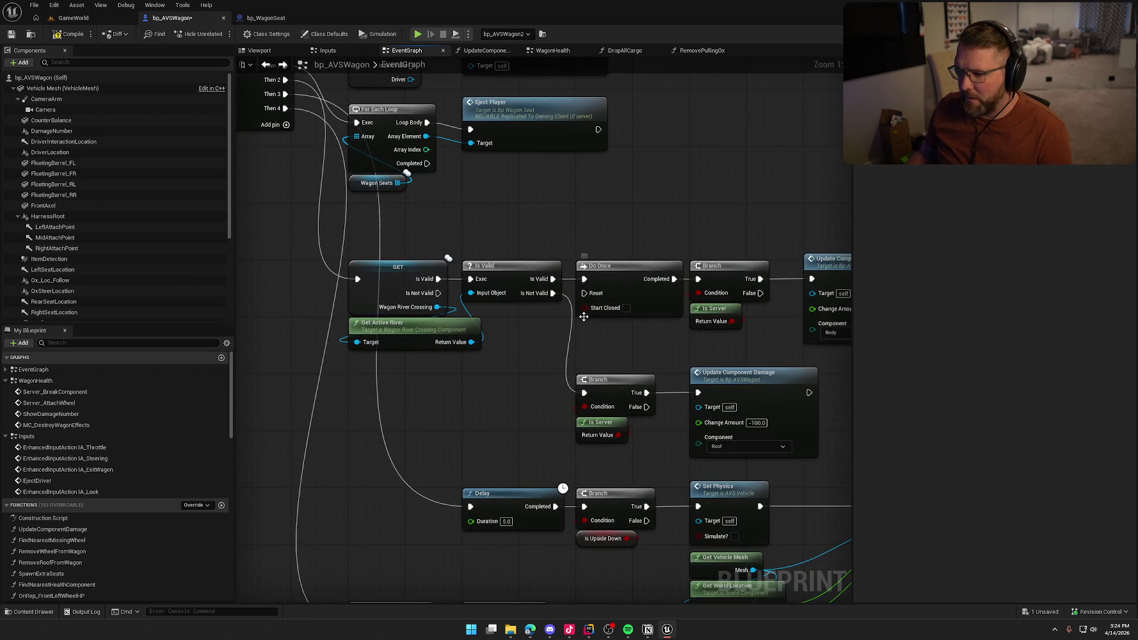
{"action": "left_click_drag", "start_coordinate": [552, 339], "coordinate": [465, 330]}
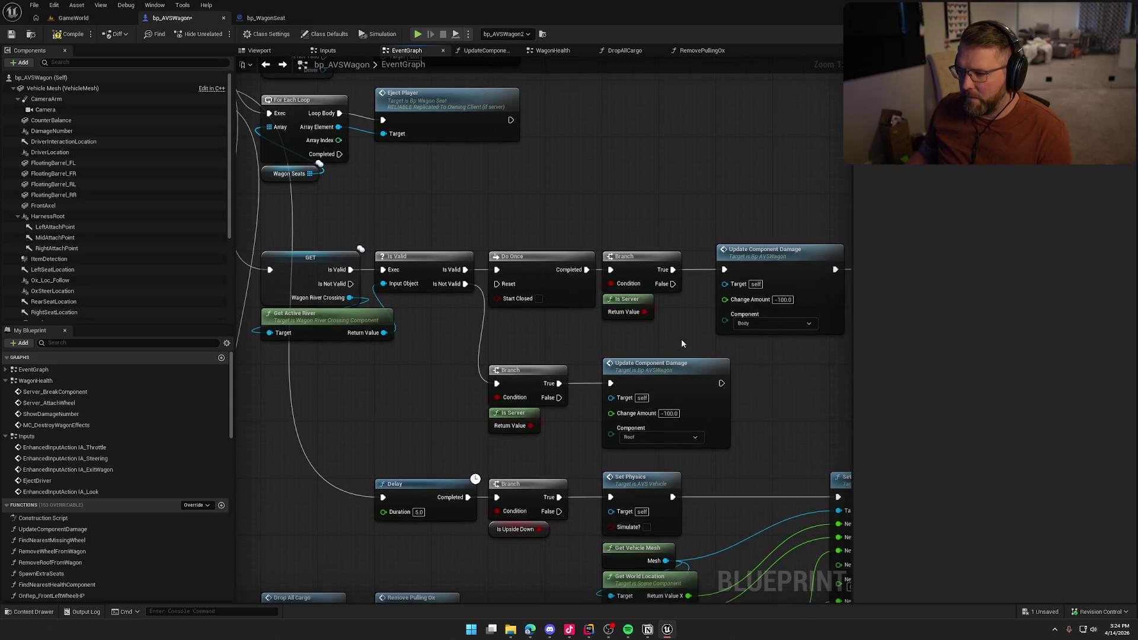
{"action": "key", "text": "Delete"}
{"action": "left_click_drag", "start_coordinate": [587, 269], "coordinate": [724, 269]}
{"action": "mouse_move", "coordinate": [465, 284]}
{"action": "left_mouse_down"}
{"action": "mouse_move", "coordinate": [547, 368]}
{"action": "mouse_move", "coordinate": [610, 383]}
{"action": "left_mouse_up"}
{"action": "left_click_drag", "start_coordinate": [557, 442], "coordinate": [478, 378]}
{"action": "key", "text": "Delete"}
Step: Rearrange the Roof and Body damage nodes beside Do Once to close the gaps
{"action": "mouse_move", "coordinate": [645, 379]}
{"action": "left_mouse_down"}
{"action": "mouse_move", "coordinate": [564, 364]}
{"action": "mouse_move", "coordinate": [541, 352]}
{"action": "mouse_move", "coordinate": [538, 335]}
{"action": "left_mouse_up"}
{"action": "left_click_drag", "start_coordinate": [676, 355], "coordinate": [494, 365]}
{"action": "left_click_drag", "start_coordinate": [520, 195], "coordinate": [711, 249]}
{"action": "mouse_move", "coordinate": [608, 270]}
{"action": "left_mouse_down"}
{"action": "mouse_move", "coordinate": [534, 267]}
{"action": "mouse_move", "coordinate": [554, 270]}
{"action": "left_mouse_up"}
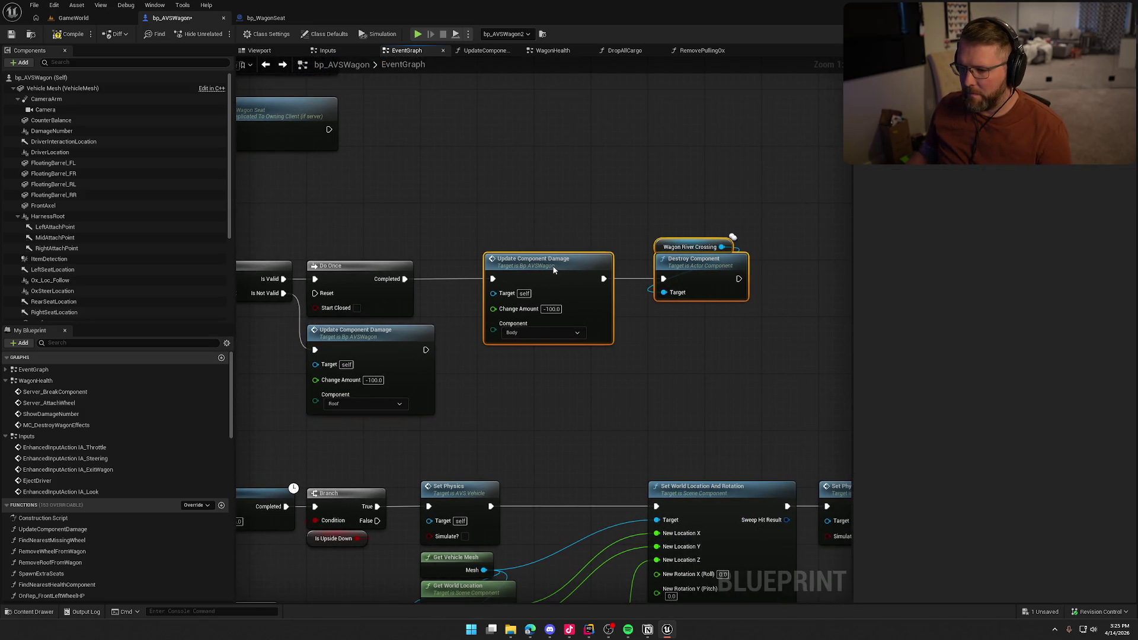
{"action": "left_click", "coordinate": [503, 383]}
Step: Inspect the Delay, Is Upside Down Branch and flip-reset nodes along the graph
{"action": "mouse_move", "coordinate": [504, 383]}
{"action": "left_mouse_down"}
{"action": "mouse_move", "coordinate": [680, 311]}
{"action": "mouse_move", "coordinate": [524, 332]}
{"action": "mouse_move", "coordinate": [442, 191]}
{"action": "left_mouse_up"}
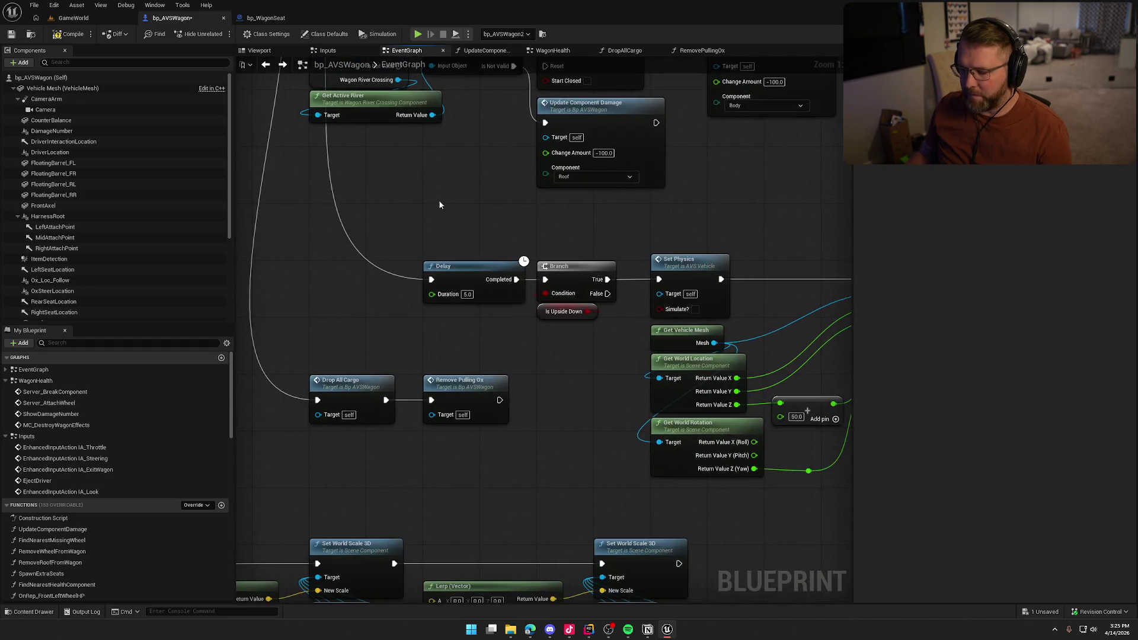
{"action": "left_click_drag", "start_coordinate": [551, 347], "coordinate": [405, 260]}
{"action": "left_click_drag", "start_coordinate": [503, 325], "coordinate": [411, 217]}
{"action": "left_click", "coordinate": [492, 337]}
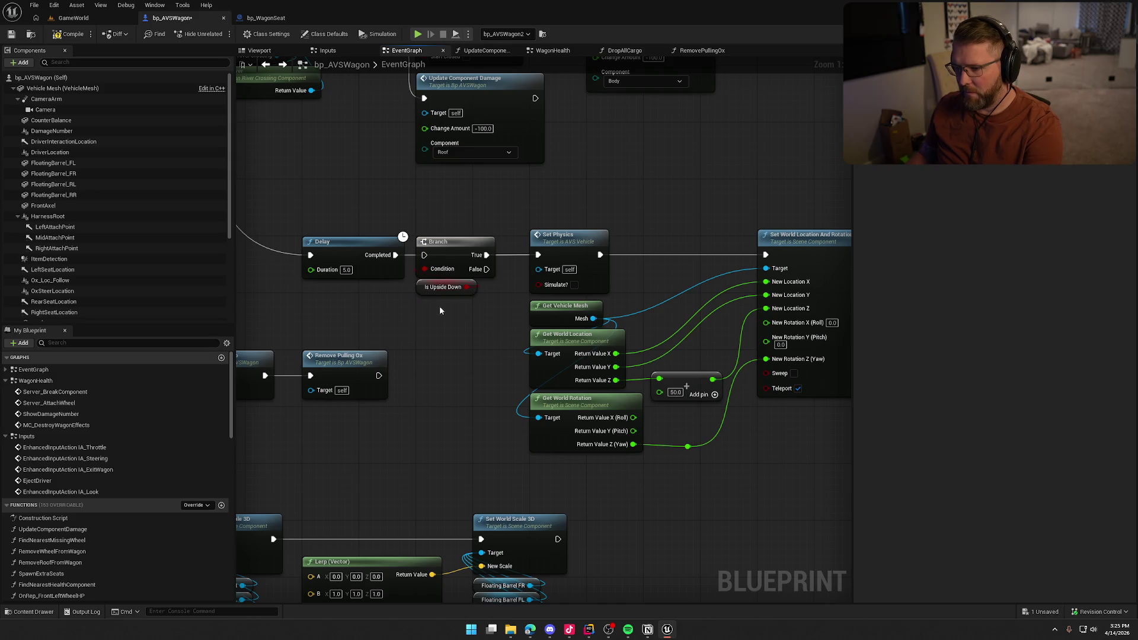
{"action": "left_click_drag", "start_coordinate": [451, 326], "coordinate": [368, 315]}
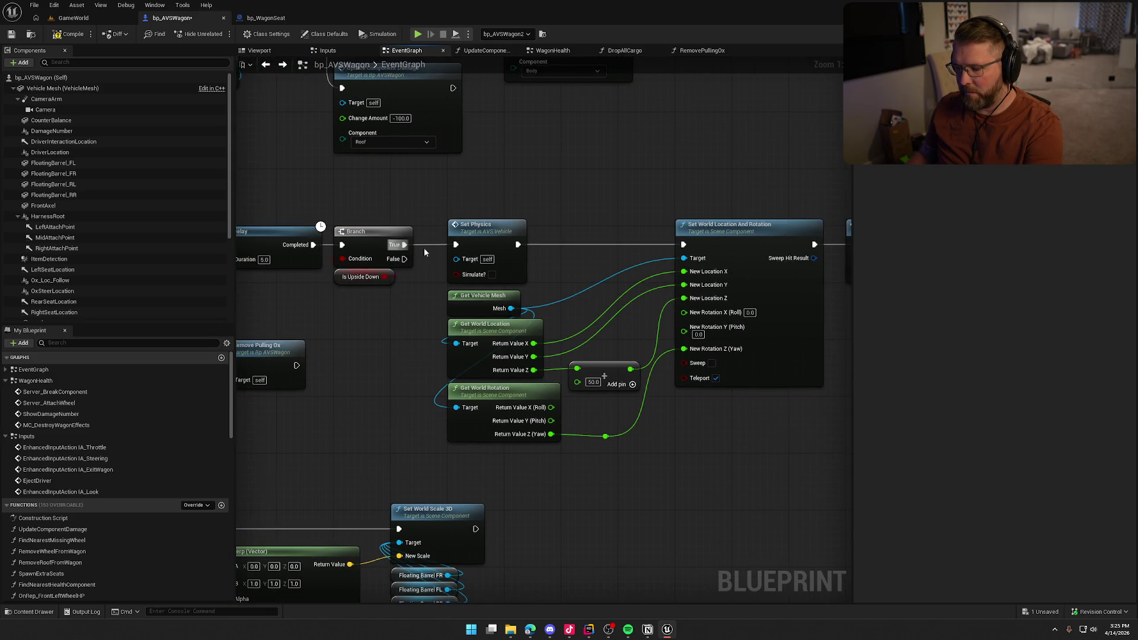
{"action": "mouse_move", "coordinate": [559, 282]}
{"action": "left_mouse_down"}
{"action": "mouse_move", "coordinate": [473, 260]}
{"action": "mouse_move", "coordinate": [637, 255]}
{"action": "left_mouse_up"}
{"action": "left_click_drag", "start_coordinate": [474, 267], "coordinate": [607, 261]}
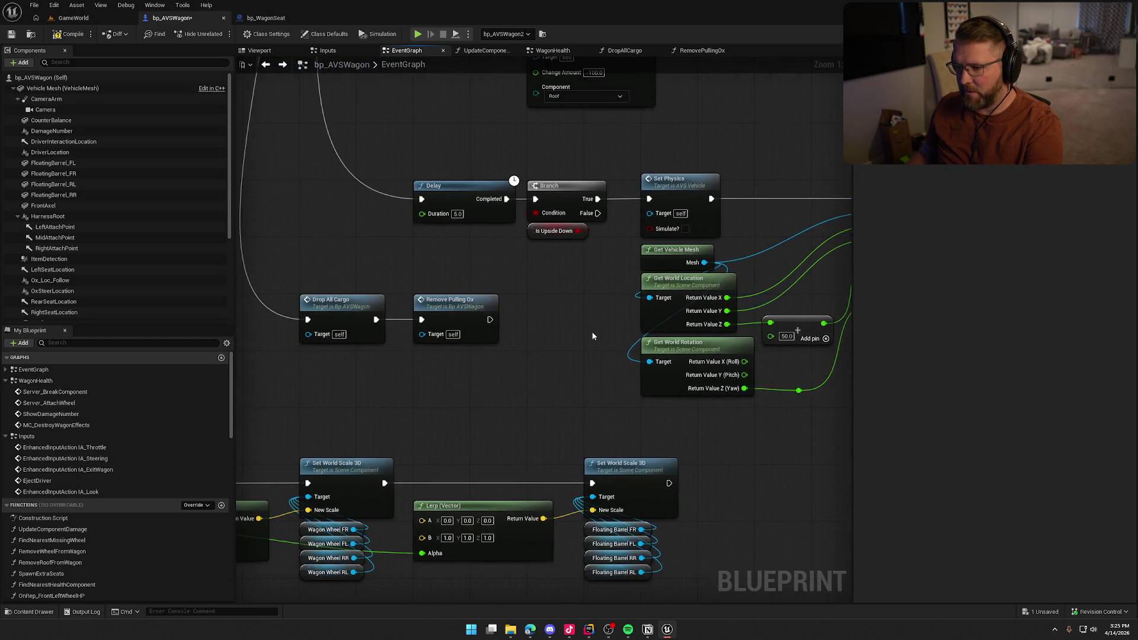
{"action": "left_click_drag", "start_coordinate": [314, 332], "coordinate": [460, 324]}
Step: Inspect the DropAllCargo function, then review the eject nodes in the EventGraph
{"action": "double_click", "coordinate": [463, 305]}
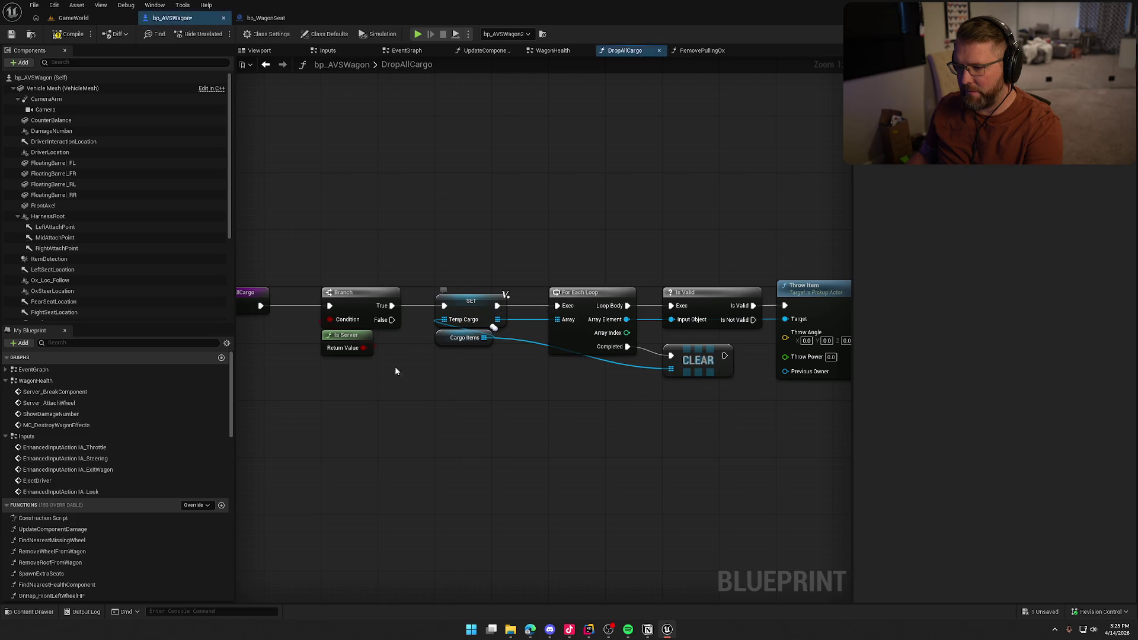
{"action": "left_click", "coordinate": [272, 69]}
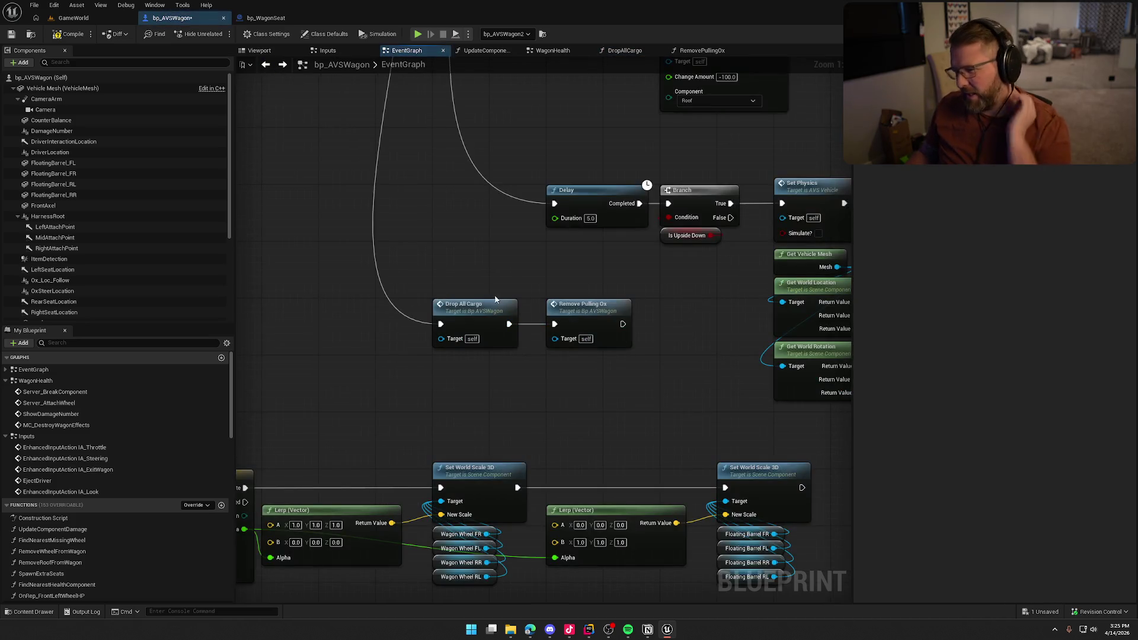
{"action": "left_click_drag", "start_coordinate": [463, 412], "coordinate": [450, 457]}
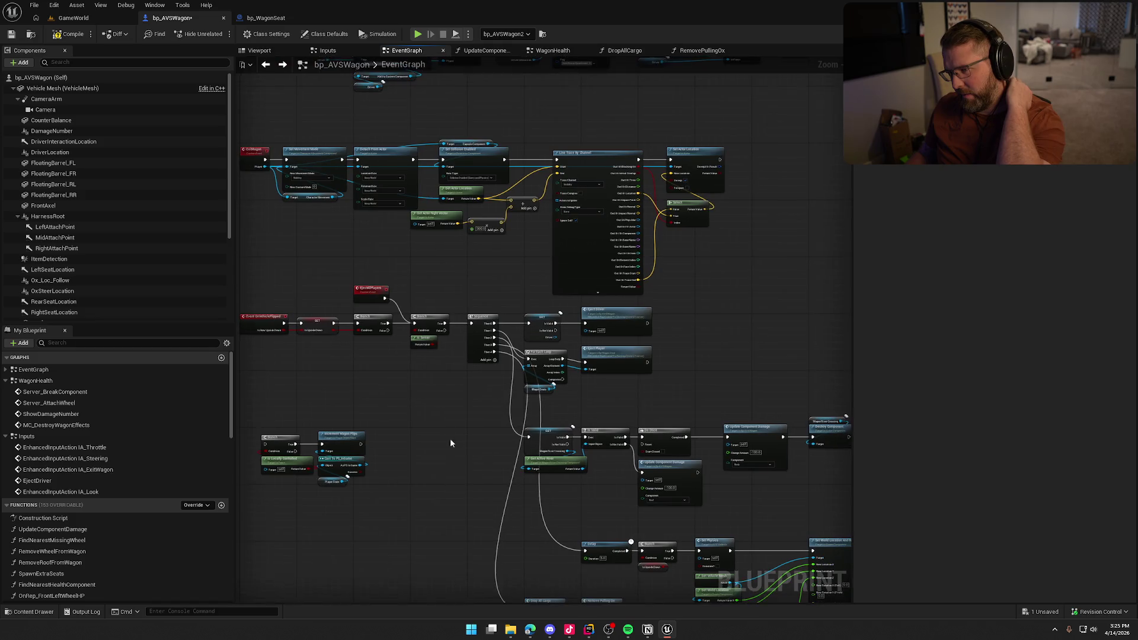
{"action": "scroll", "coordinate": [447, 412], "scroll_direction": "up", "scroll_amount": 3}
{"action": "mouse_move", "coordinate": [453, 410]}
{"action": "left_mouse_down"}
{"action": "mouse_move", "coordinate": [287, 139]}
{"action": "mouse_move", "coordinate": [372, 397]}
{"action": "left_mouse_up"}
{"action": "mouse_move", "coordinate": [452, 470]}
{"action": "left_mouse_down"}
{"action": "mouse_move", "coordinate": [391, 521]}
{"action": "mouse_move", "coordinate": [406, 548]}
{"action": "mouse_move", "coordinate": [435, 386]}
{"action": "left_mouse_up"}
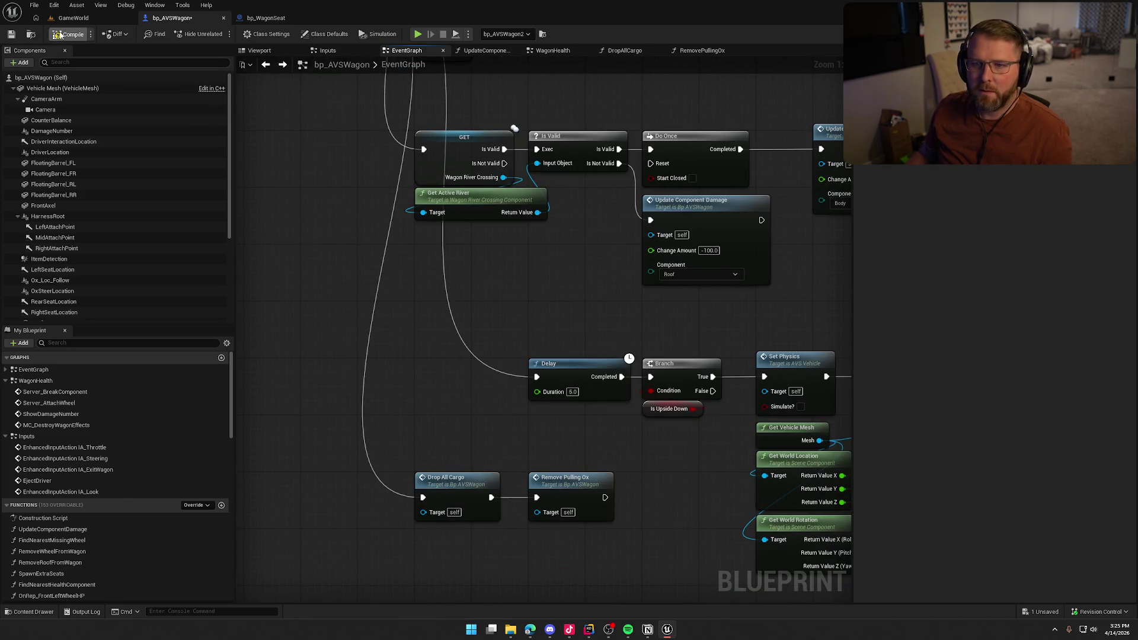
Step: Compile and save bp_AVSWagon with Ctrl+S and return to the running GameWorld level
{"action": "key", "text": "ctrl+s"}
{"action": "left_click_drag", "start_coordinate": [329, 162], "coordinate": [351, 204]}
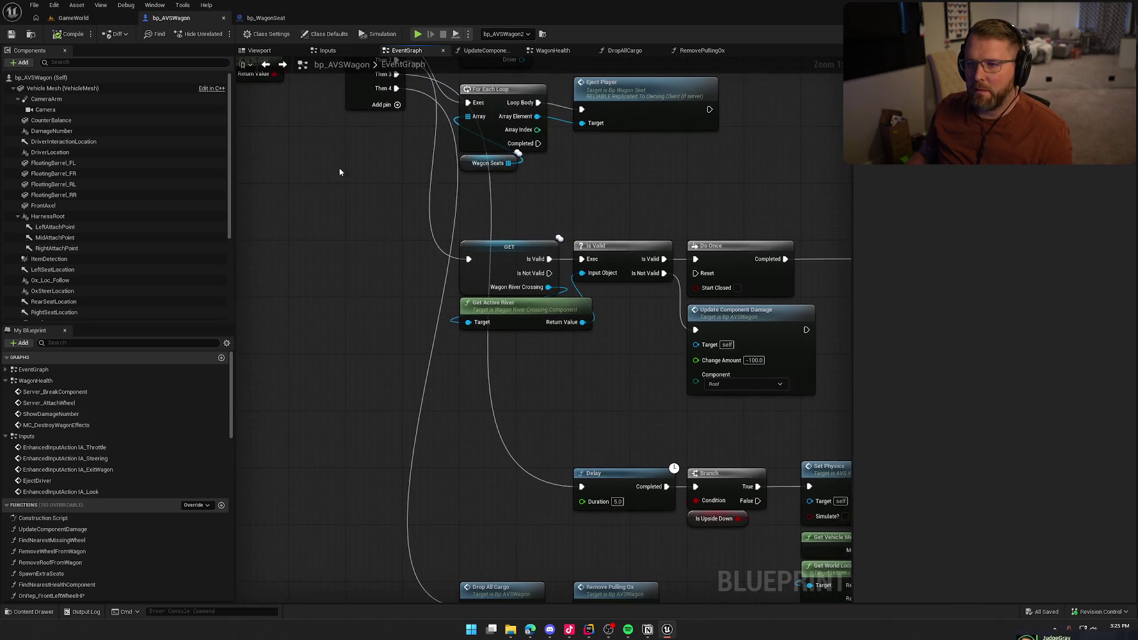
{"action": "left_click", "coordinate": [269, 19]}
{"action": "left_click", "coordinate": [74, 18]}
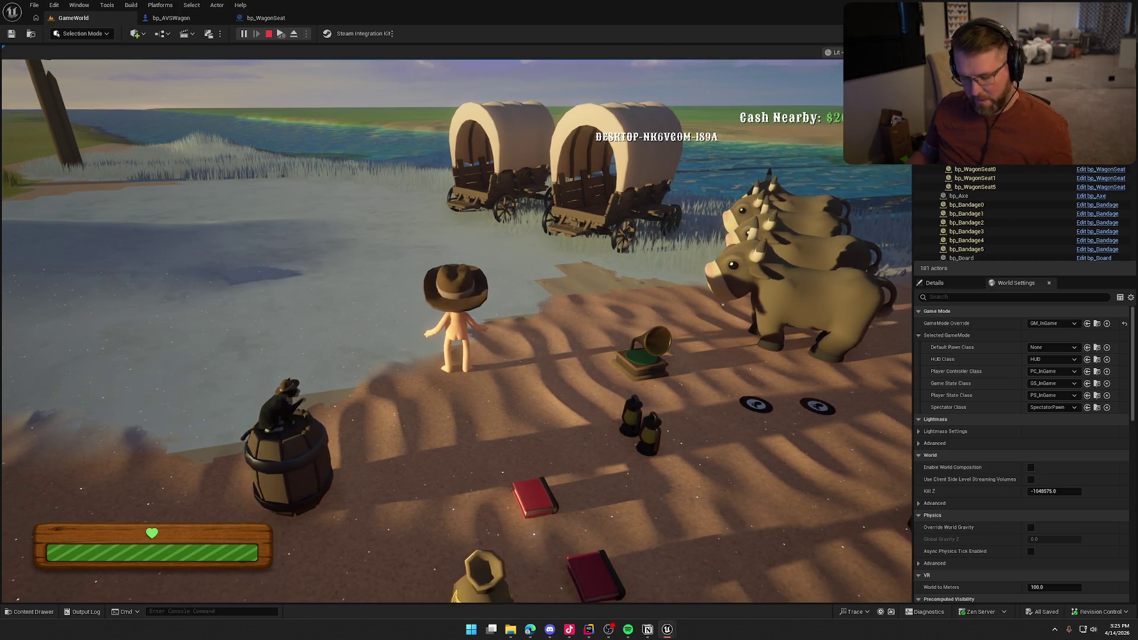
Step: Walk the character to the second wagon and strike it with the axe until it breaks
{"action": "key", "text": "super"}
{"action": "key", "text": "super"}
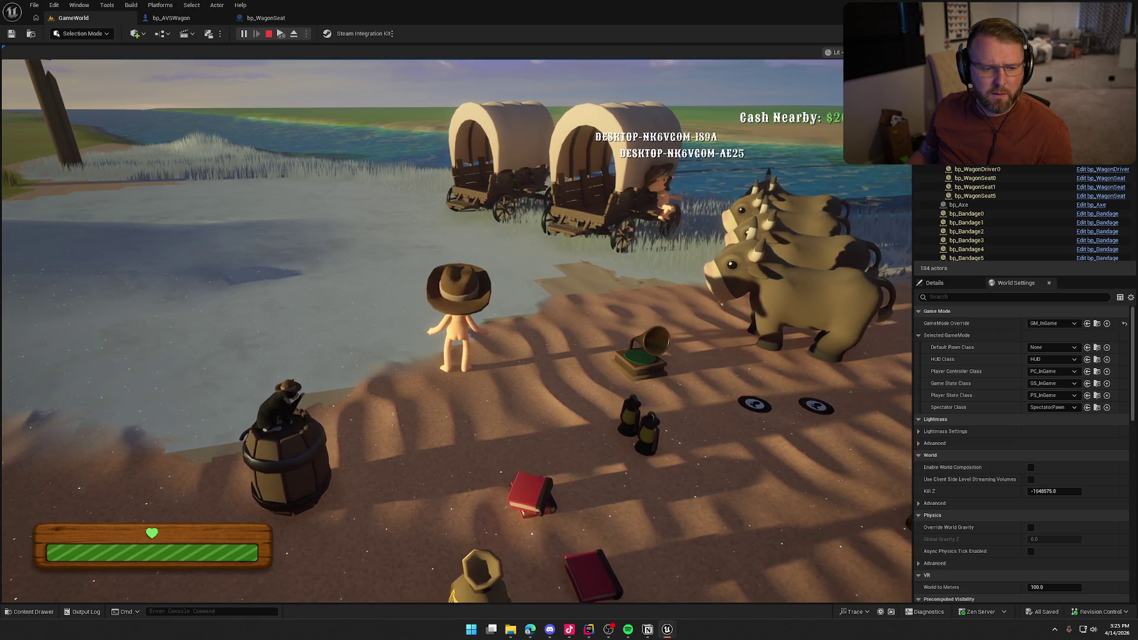
{"action": "key", "text": "super"}
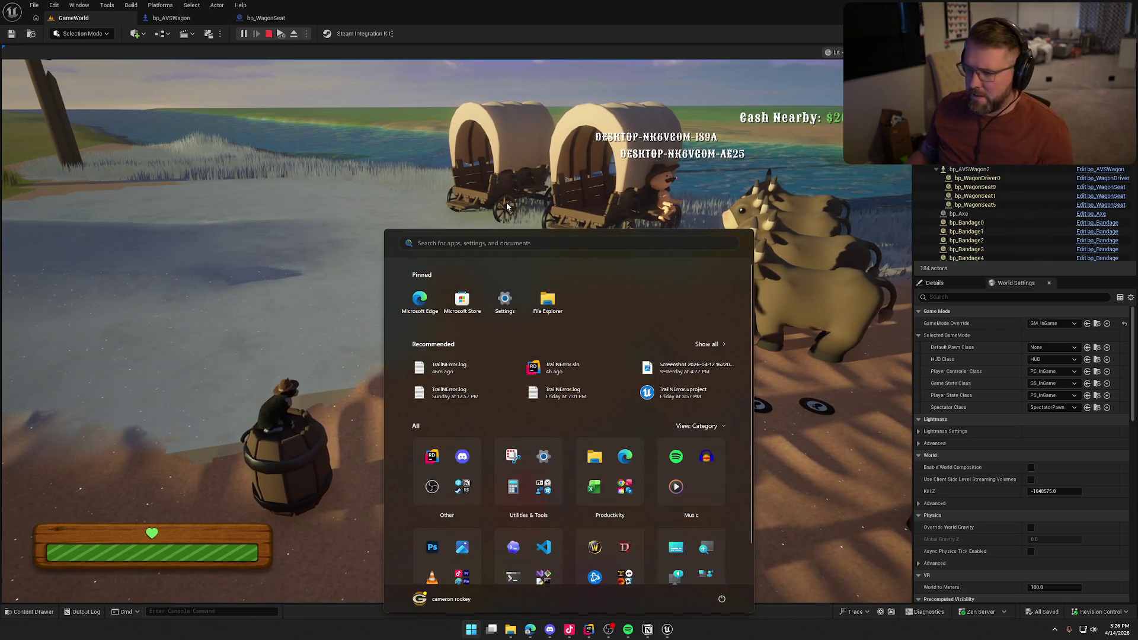
{"action": "key", "text": "super"}
{"action": "key", "text": "shift+w"}
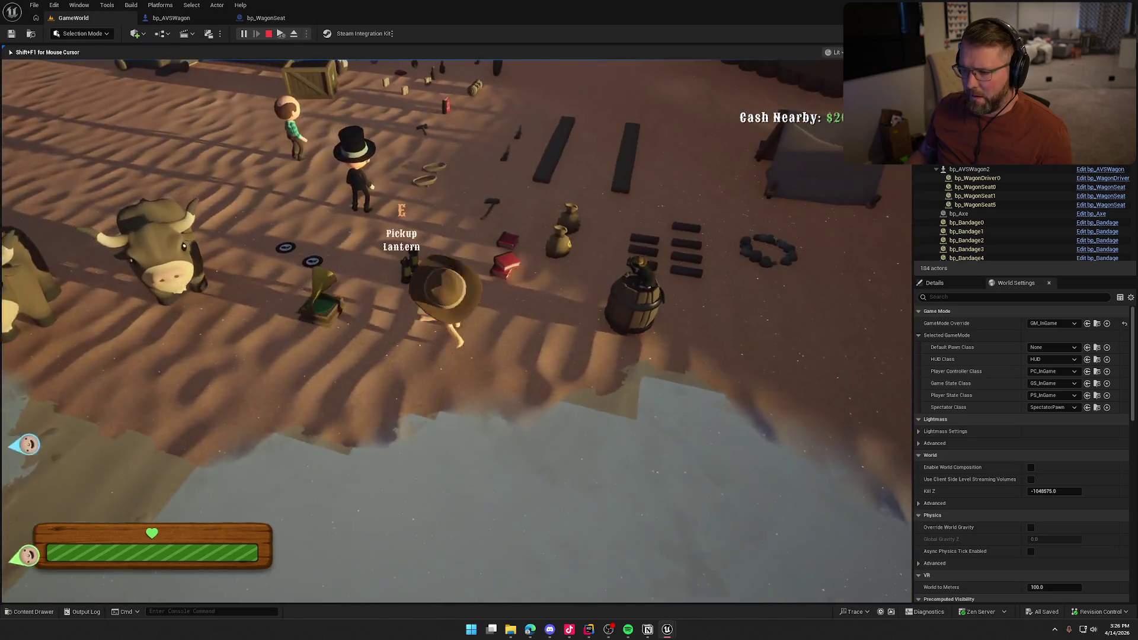
{"action": "key", "text": "e"}
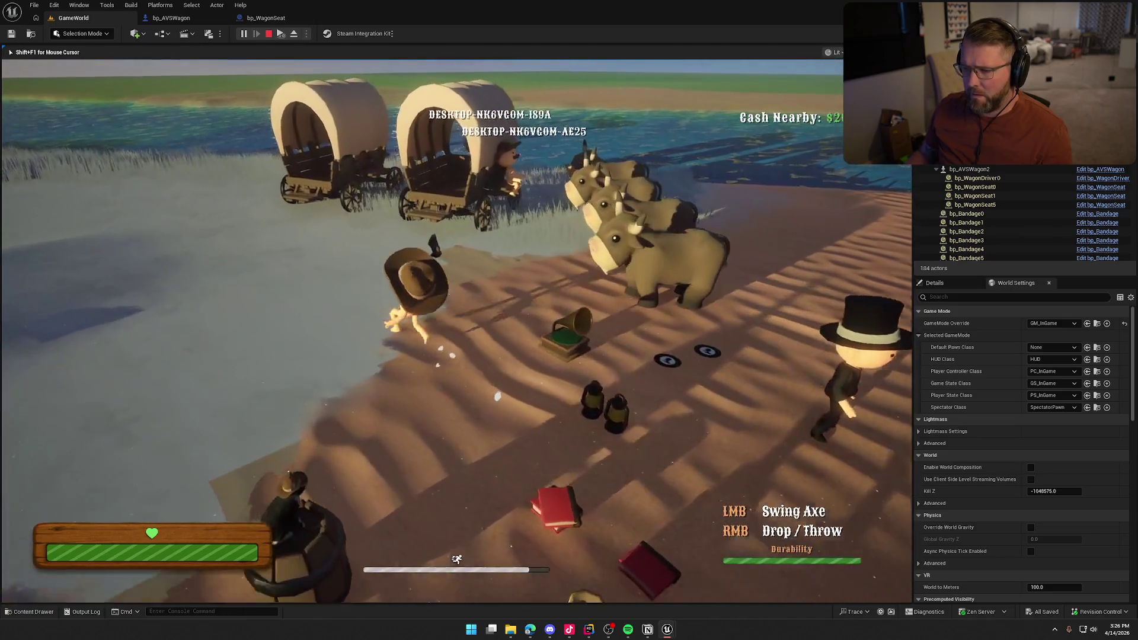
{"action": "key", "text": "w"}
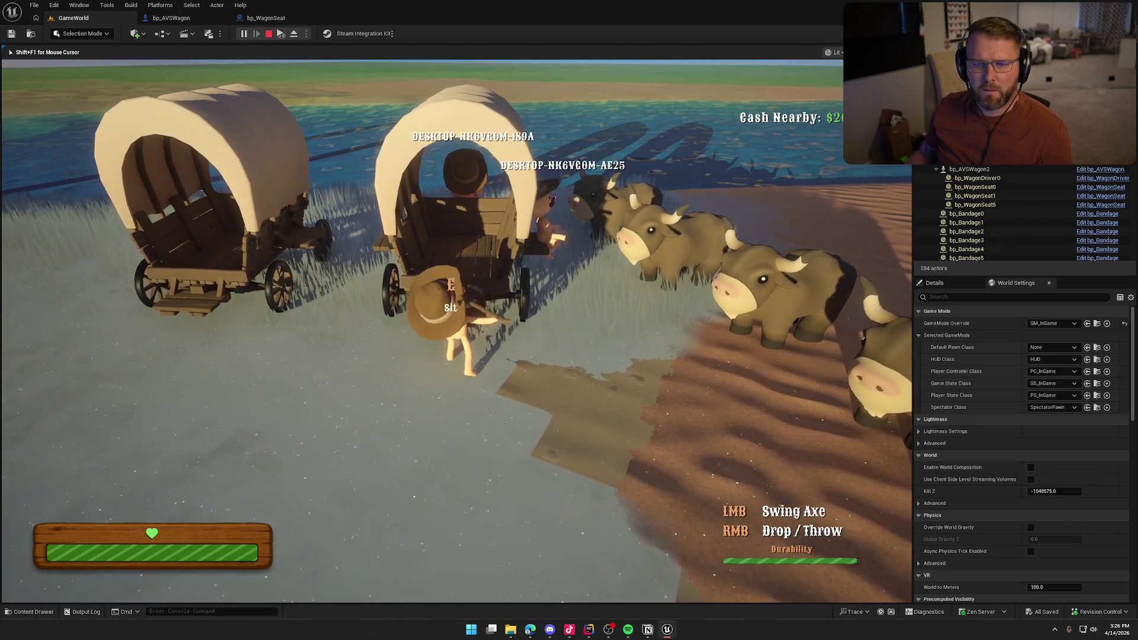
{"action": "left_click", "coordinate": [457, 330]}
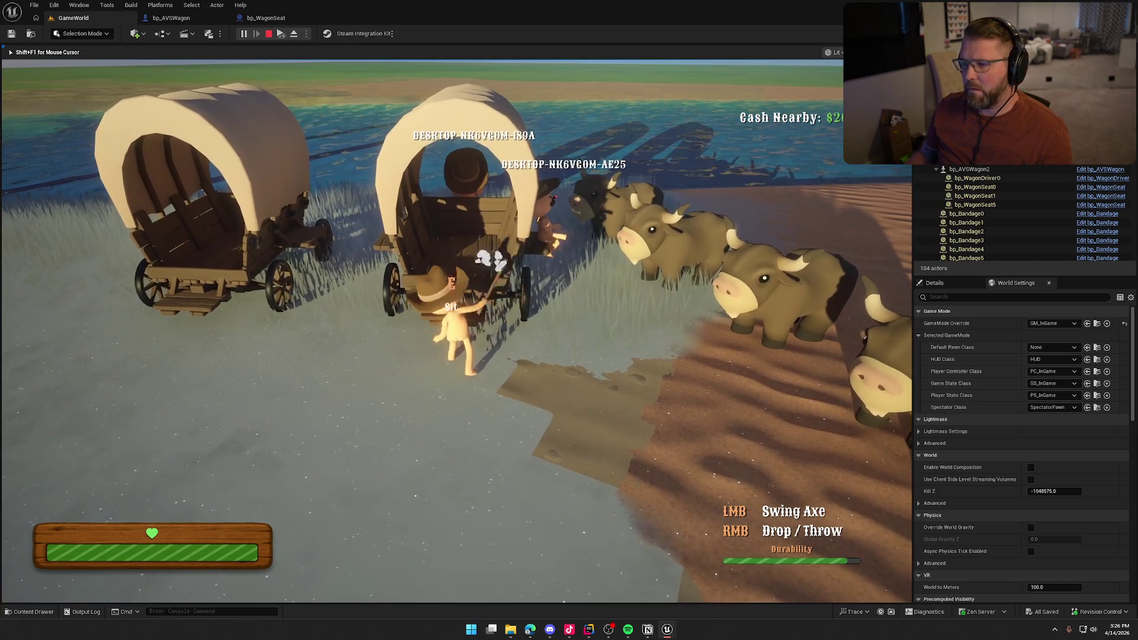
{"action": "left_click", "coordinate": [456, 330]}
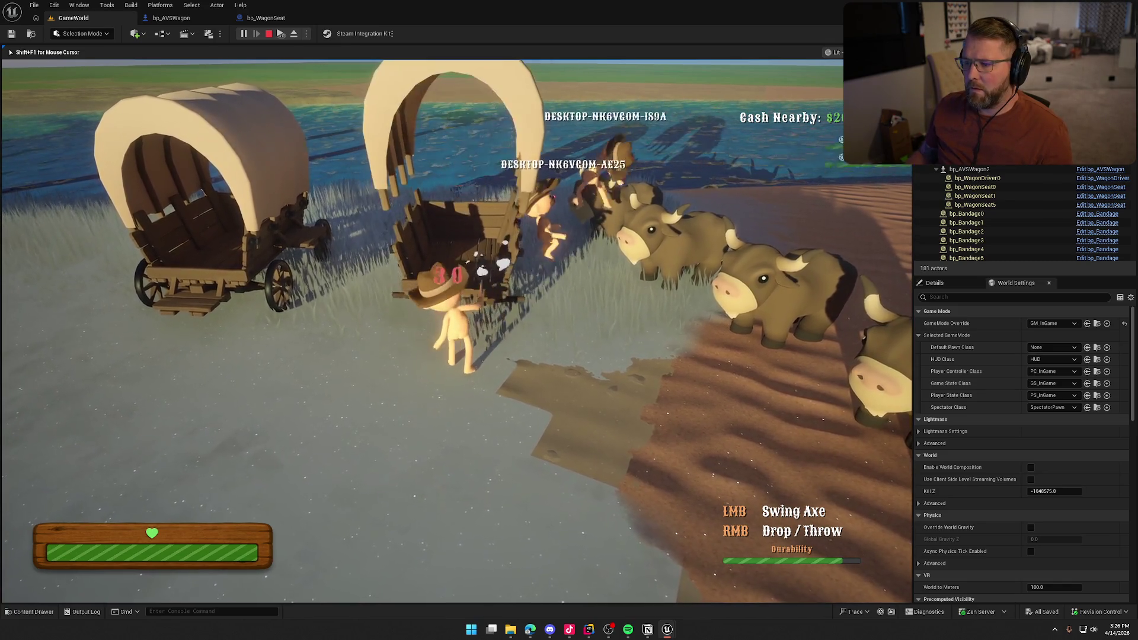
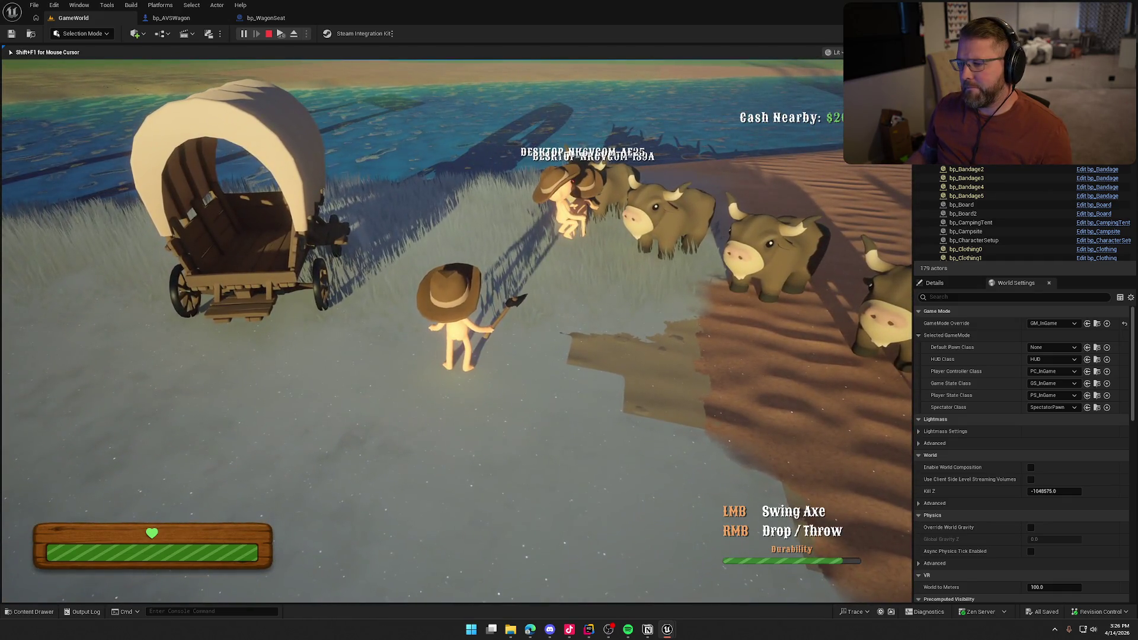
Step: Stop the play session and follow the Accessed None error to Call On Riding Object in bp_WagonSeat
{"action": "key", "text": "Escape"}
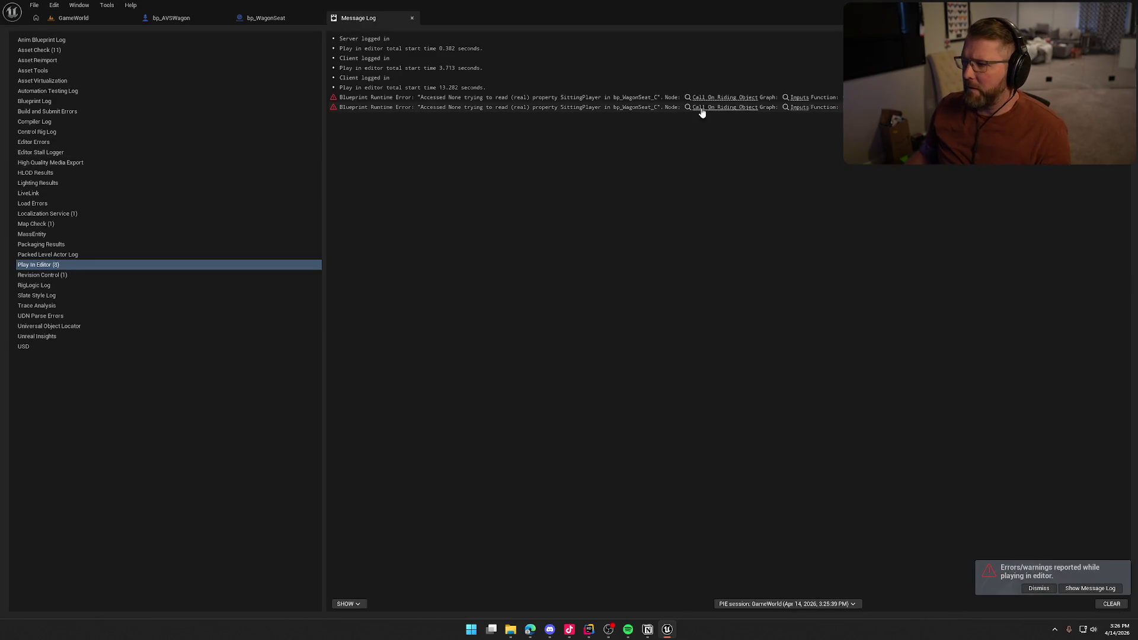
{"action": "left_click", "coordinate": [715, 101]}
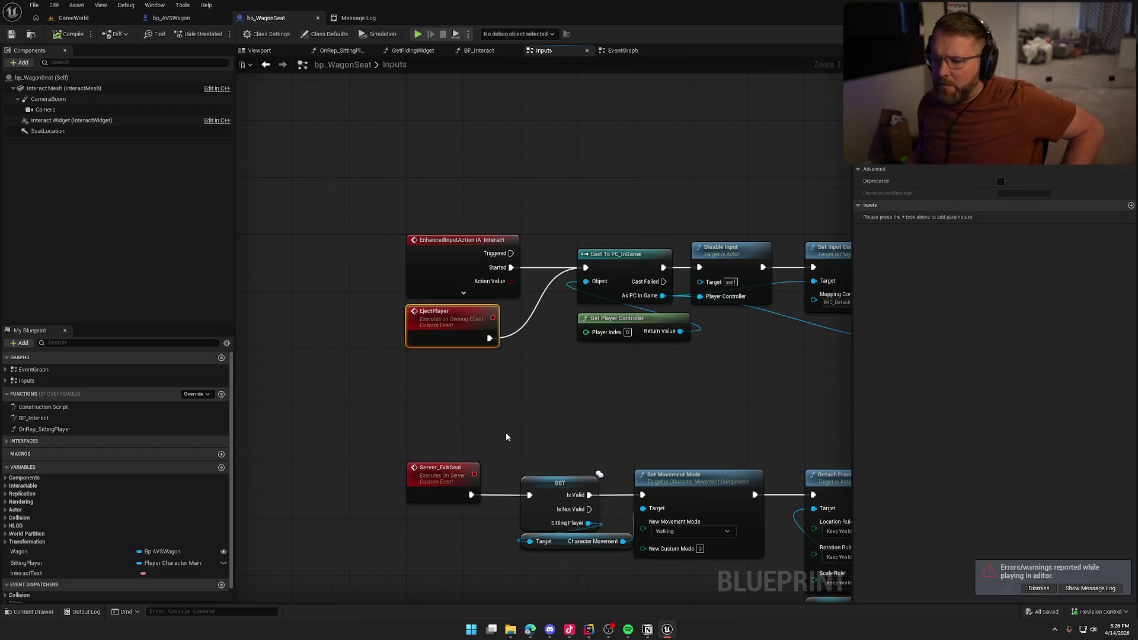
Step: Review the Inputs graph around the failing Call On Riding Object and the EjectPlayer and Server_ExitSeat events
{"action": "left_click_drag", "start_coordinate": [503, 426], "coordinate": [334, 347]}
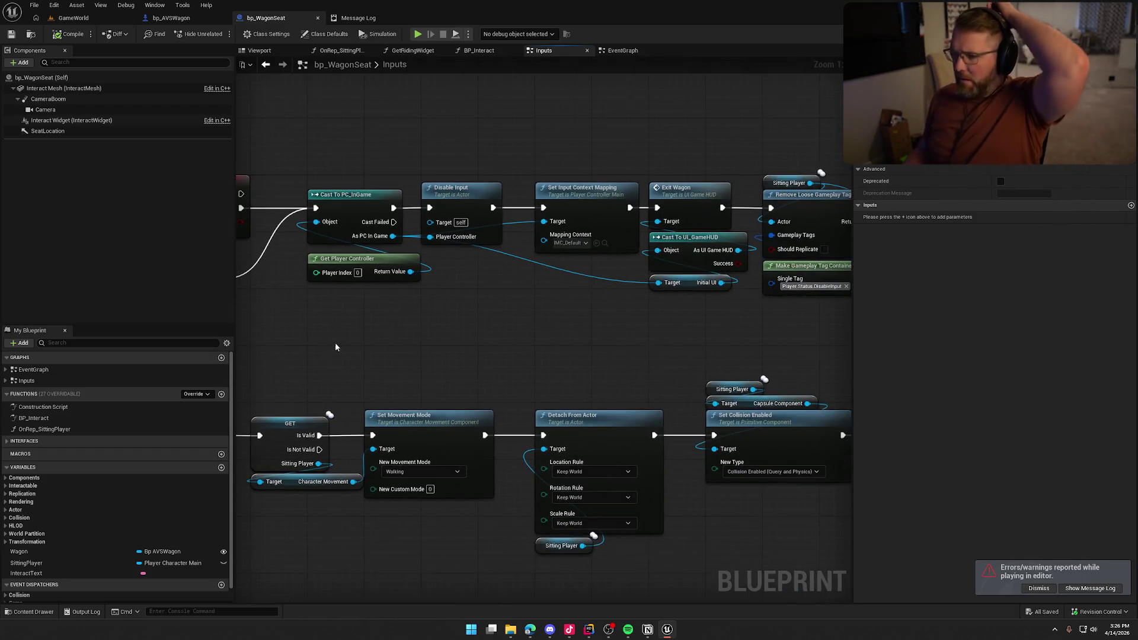
{"action": "mouse_move", "coordinate": [591, 341]}
{"action": "left_mouse_down"}
{"action": "mouse_move", "coordinate": [407, 311]}
{"action": "mouse_move", "coordinate": [421, 326]}
{"action": "mouse_move", "coordinate": [411, 326]}
{"action": "left_mouse_up"}
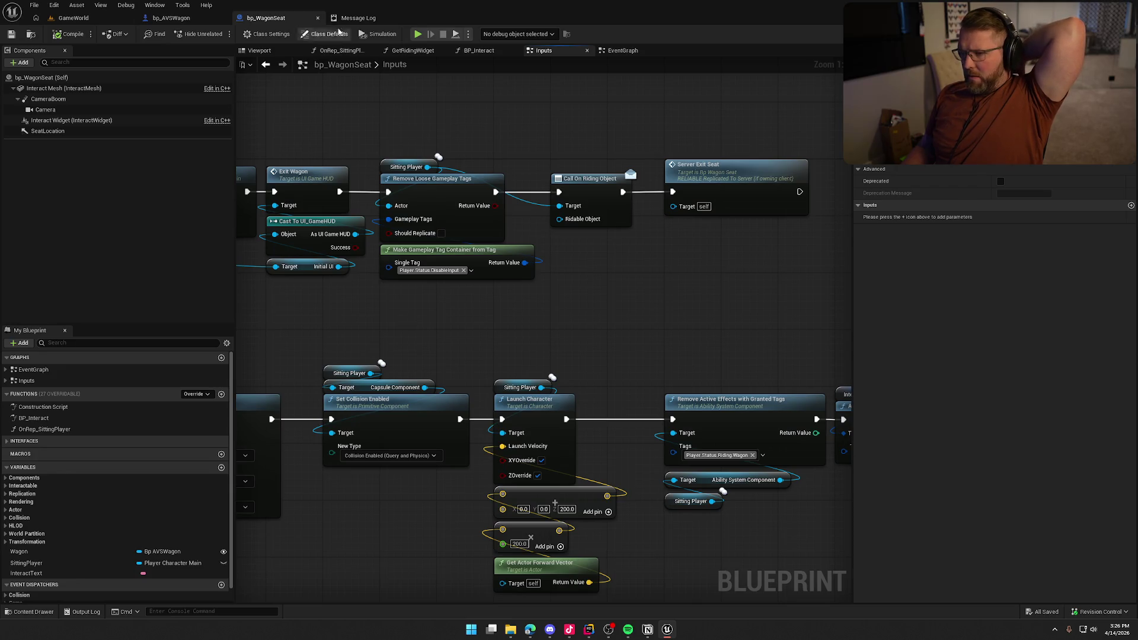
{"action": "left_click", "coordinate": [355, 17]}
{"action": "left_click", "coordinate": [705, 102]}
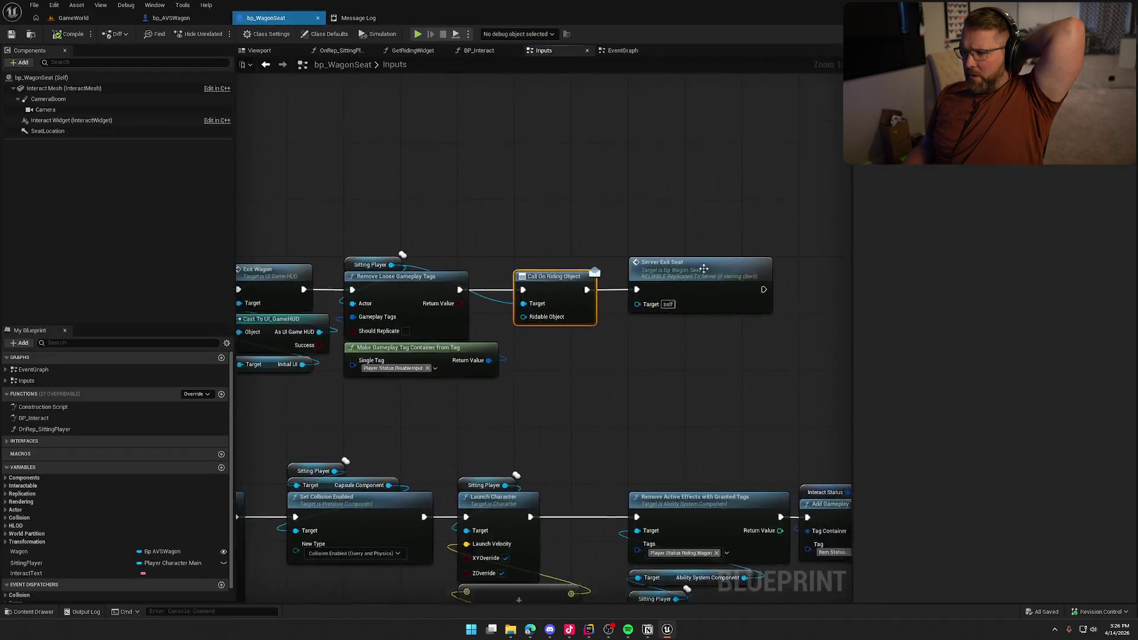
{"action": "mouse_move", "coordinate": [570, 350]}
{"action": "left_mouse_down"}
{"action": "mouse_move", "coordinate": [616, 351]}
{"action": "mouse_move", "coordinate": [888, 284]}
{"action": "mouse_move", "coordinate": [1125, 255]}
{"action": "left_mouse_up"}
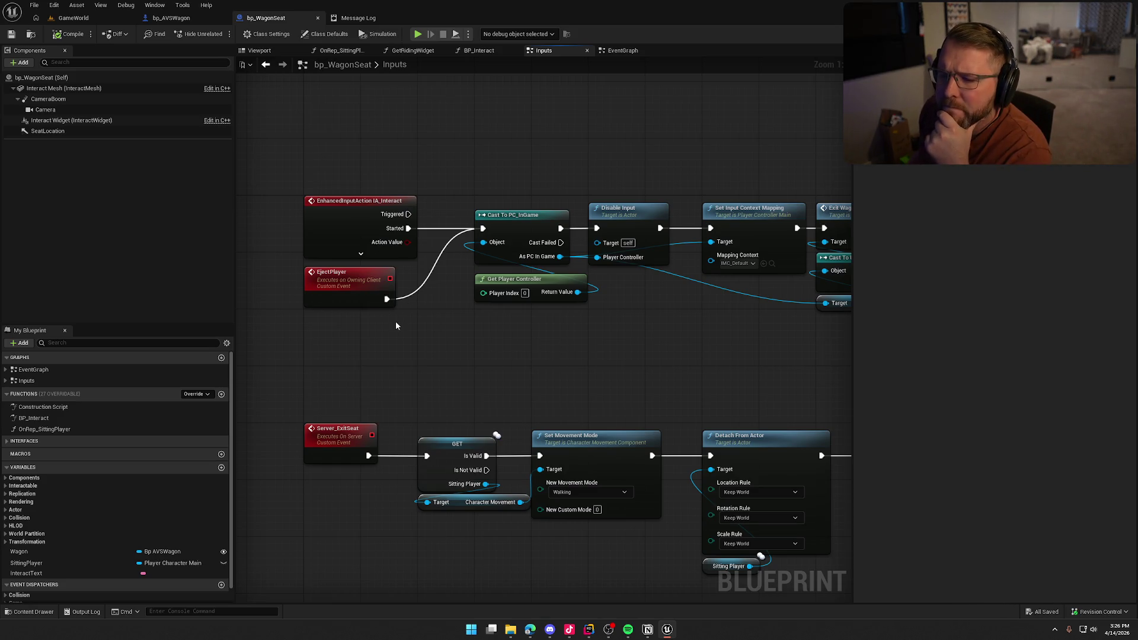
Step: Trace the BP_Interact chain from Set Owner's Sitting Player input through Attach Actor To Component
{"action": "left_click", "coordinate": [474, 52]}
{"action": "left_click_drag", "start_coordinate": [566, 354], "coordinate": [516, 207]}
{"action": "mouse_move", "coordinate": [602, 386]}
{"action": "left_mouse_down"}
{"action": "mouse_move", "coordinate": [711, 332]}
{"action": "mouse_move", "coordinate": [585, 336]}
{"action": "mouse_move", "coordinate": [788, 329]}
{"action": "left_mouse_up"}
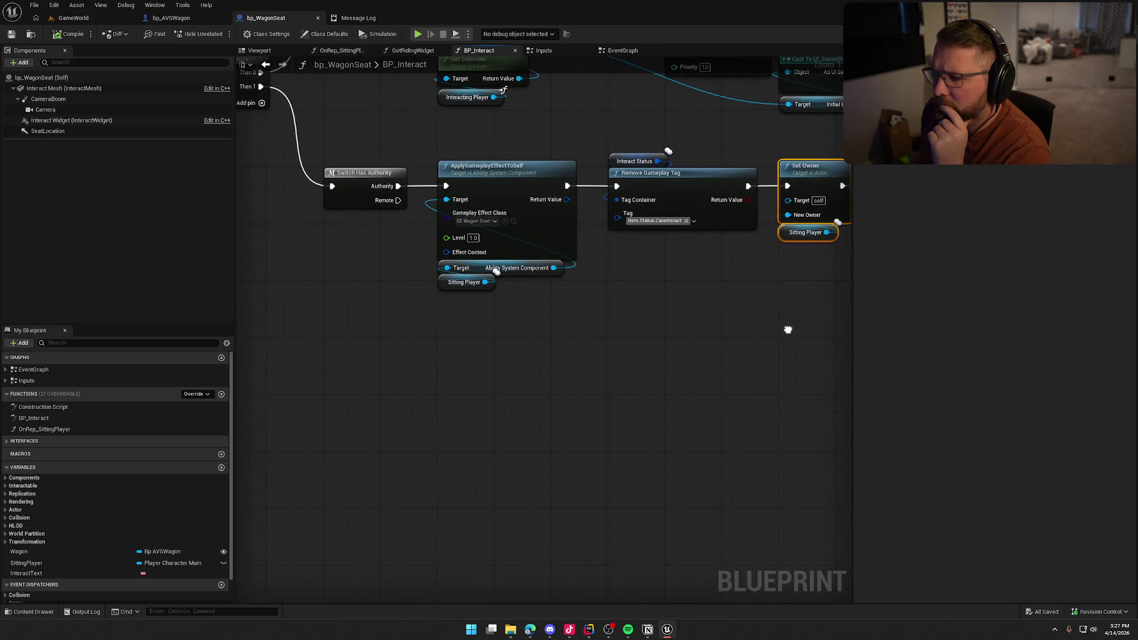
{"action": "left_click_drag", "start_coordinate": [787, 329], "coordinate": [528, 347]}
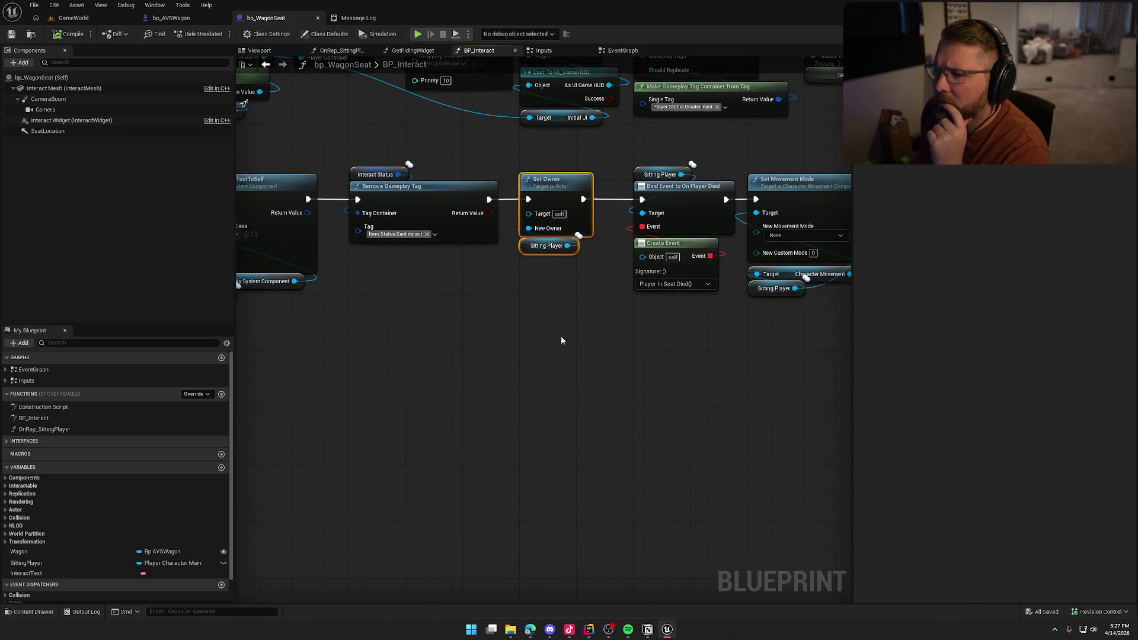
{"action": "left_click_drag", "start_coordinate": [612, 307], "coordinate": [484, 317]}
{"action": "left_click_drag", "start_coordinate": [377, 161], "coordinate": [479, 290]}
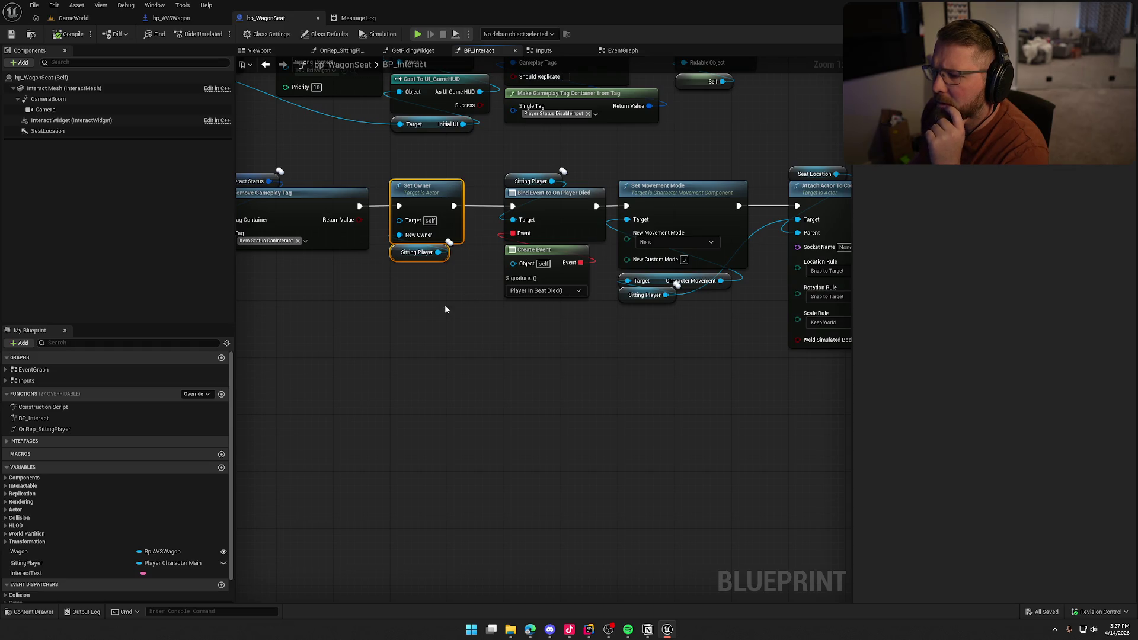
{"action": "left_click_drag", "start_coordinate": [483, 320], "coordinate": [10, 308]}
{"action": "mouse_move", "coordinate": [547, 314]}
{"action": "left_mouse_down"}
{"action": "mouse_move", "coordinate": [579, 345]}
{"action": "mouse_move", "coordinate": [748, 362]}
{"action": "left_mouse_up"}
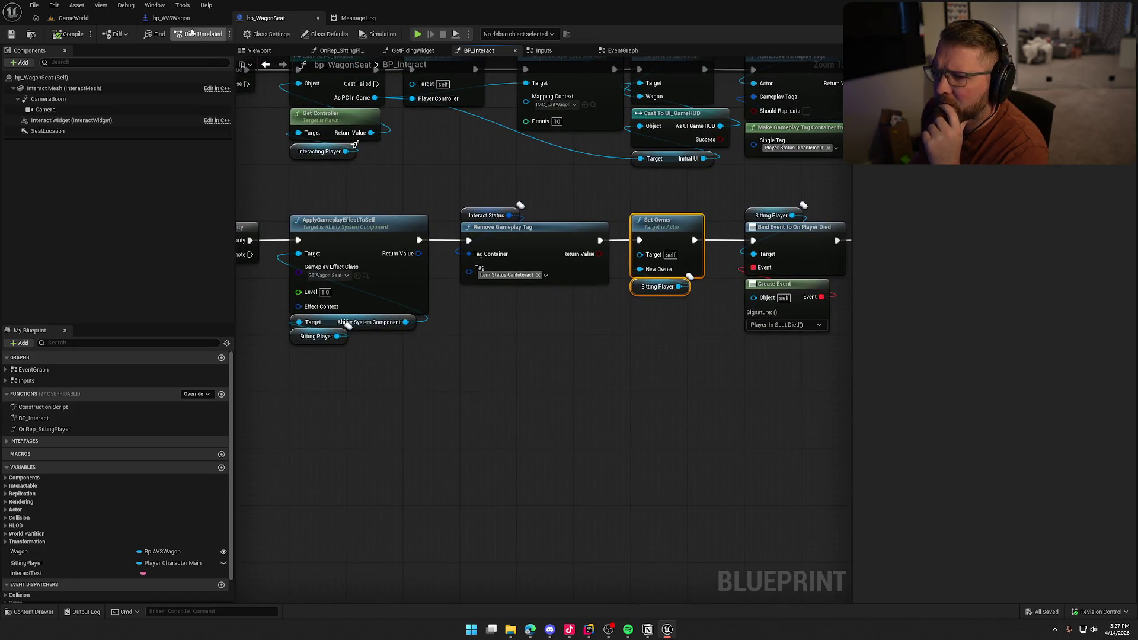
Step: In bp_AVSWagon, nudge Eject Player up to straighten its wires, then jump to bp_WagonSeat's EjectPlayer event
{"action": "left_click", "coordinate": [172, 17]}
{"action": "mouse_move", "coordinate": [575, 225]}
{"action": "left_mouse_down"}
{"action": "mouse_move", "coordinate": [596, 383]}
{"action": "mouse_move", "coordinate": [574, 354]}
{"action": "left_mouse_up"}
{"action": "left_click", "coordinate": [610, 265]}
{"action": "left_click_drag", "start_coordinate": [611, 265], "coordinate": [610, 257]}
{"action": "left_click", "coordinate": [633, 331]}
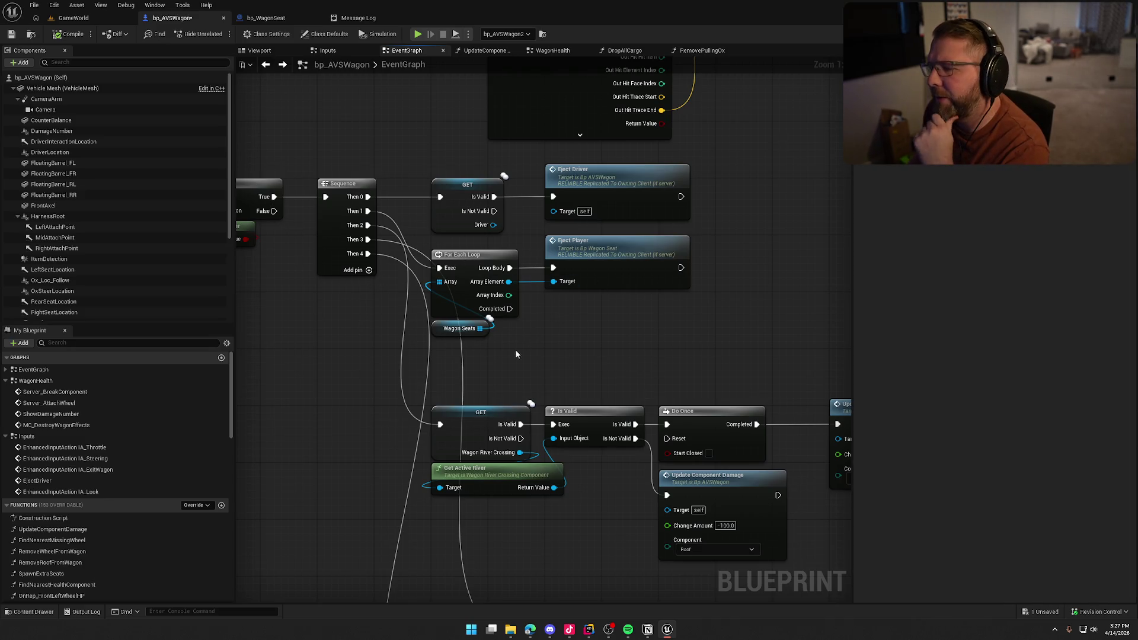
{"action": "double_click", "coordinate": [601, 254]}
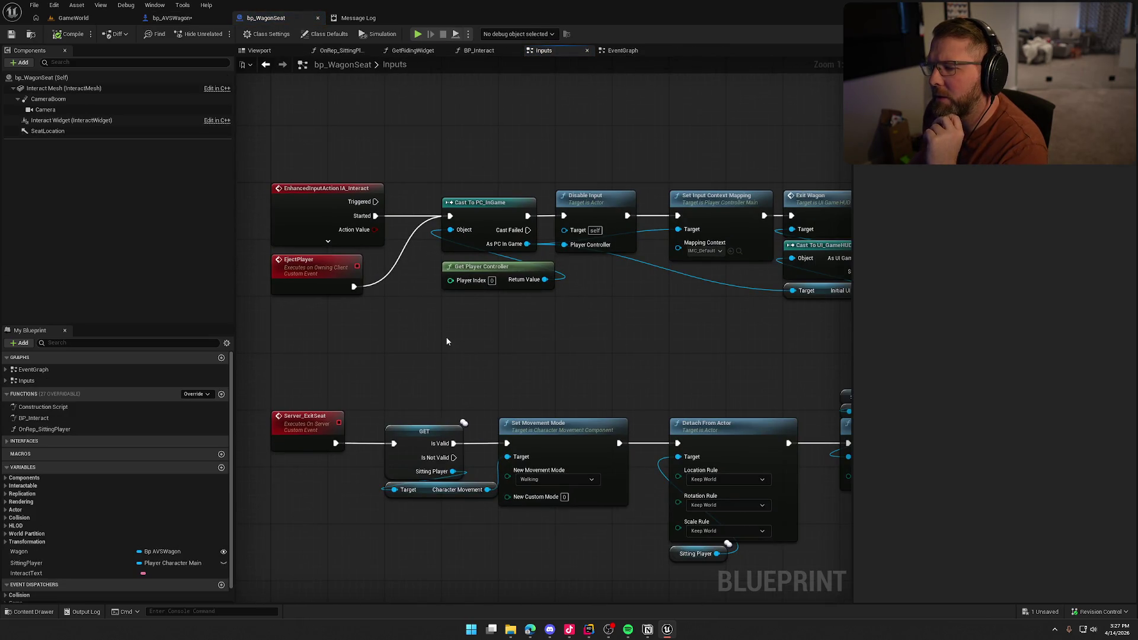
Step: Add SittingPlayer as a validated get and place it after the EjectPlayer event
{"action": "mouse_move", "coordinate": [26, 563]}
{"action": "left_mouse_down"}
{"action": "mouse_move", "coordinate": [381, 336]}
{"action": "mouse_move", "coordinate": [450, 215]}
{"action": "left_mouse_up"}
{"action": "right_click", "coordinate": [386, 313]}
{"action": "left_click", "coordinate": [426, 405]}
{"action": "left_click_drag", "start_coordinate": [420, 317], "coordinate": [418, 278]}
{"action": "mouse_move", "coordinate": [414, 362]}
{"action": "left_mouse_down"}
{"action": "mouse_move", "coordinate": [307, 274]}
{"action": "mouse_move", "coordinate": [304, 321]}
{"action": "left_mouse_up"}
{"action": "left_click", "coordinate": [315, 277]}
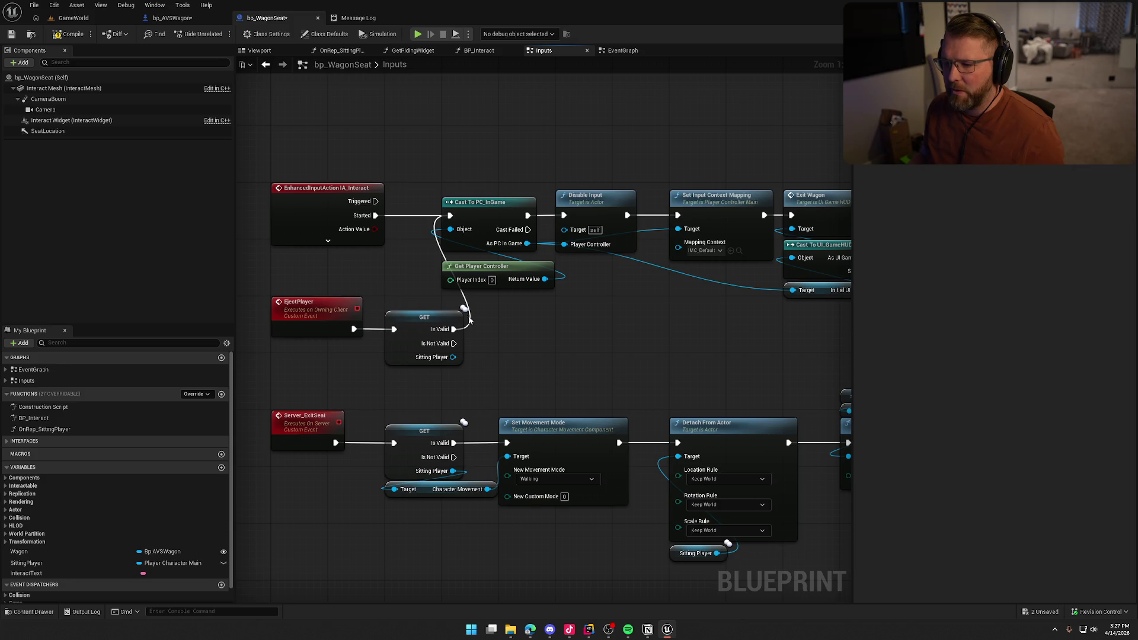
Step: Move Get Player Controller beside IA_Interact to tidy the graph
{"action": "left_click_drag", "start_coordinate": [492, 267], "coordinate": [319, 253]}
{"action": "left_click", "coordinate": [438, 276]}
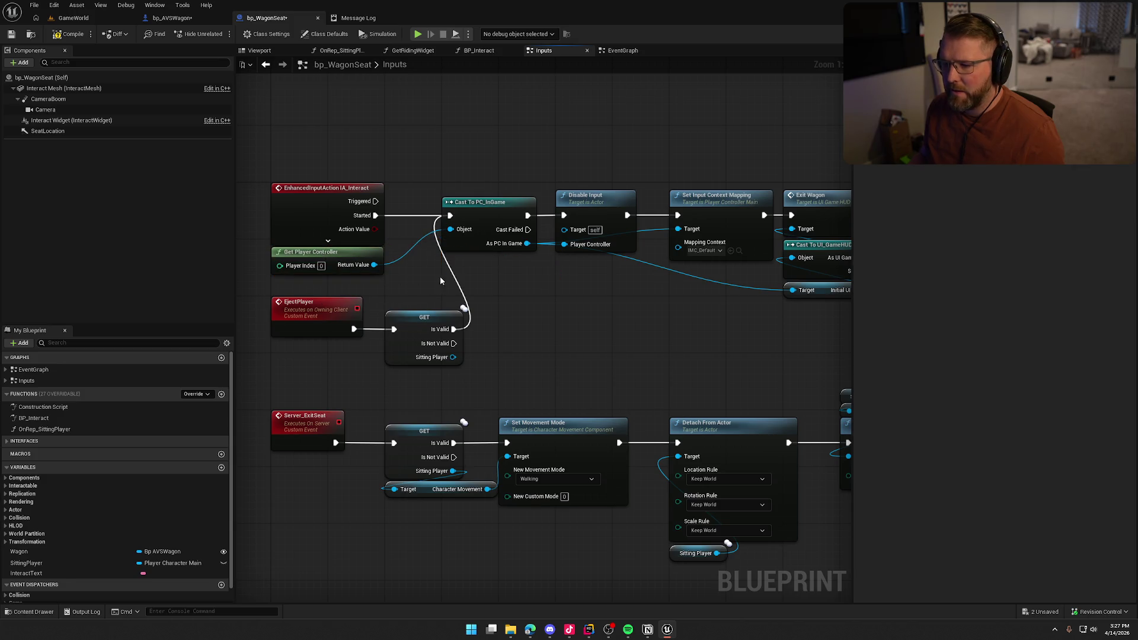
{"action": "left_click_drag", "start_coordinate": [564, 294], "coordinate": [573, 252]}
{"action": "left_click_drag", "start_coordinate": [478, 342], "coordinate": [278, 252]}
{"action": "left_click", "coordinate": [477, 332]}
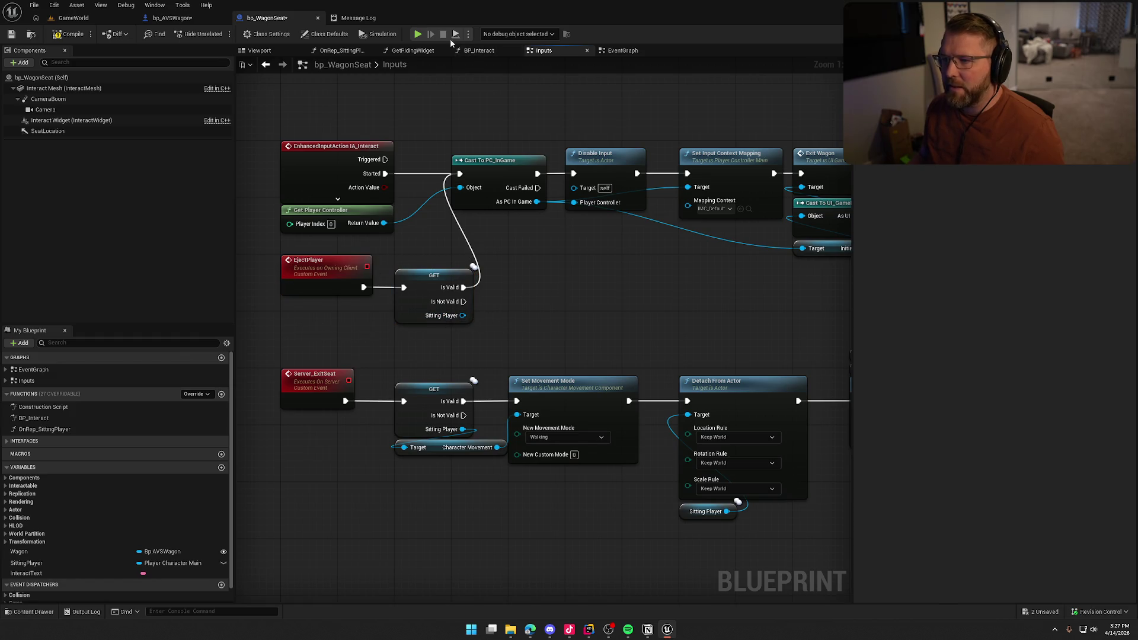
Step: Close the Message Log, compile bp_WagonSeat, and return to the running game viewport
{"action": "left_click", "coordinate": [379, 18]}
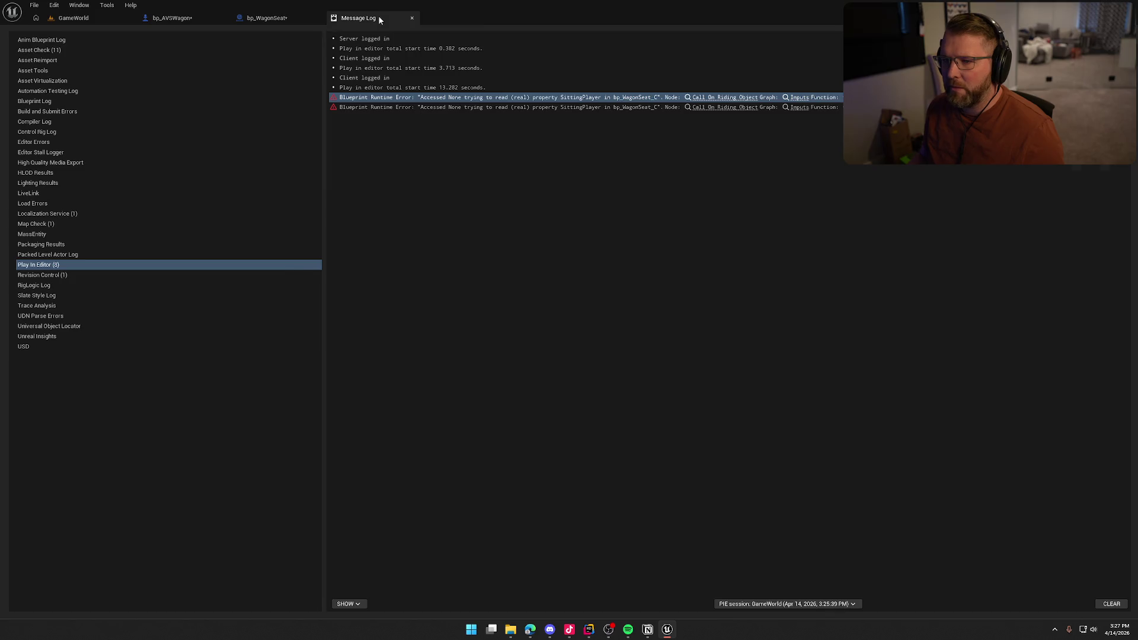
{"action": "middle_click", "coordinate": [377, 16]}
{"action": "key", "text": "F7"}
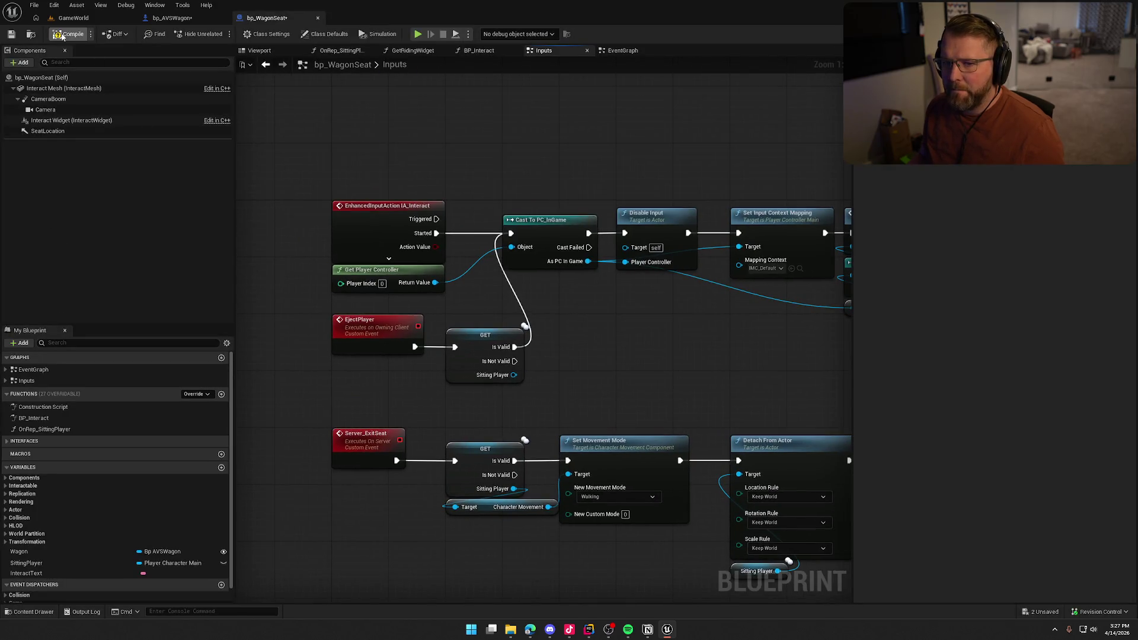
{"action": "mouse_move", "coordinate": [685, 373]}
{"action": "left_mouse_down"}
{"action": "mouse_move", "coordinate": [700, 206]}
{"action": "mouse_move", "coordinate": [279, 337]}
{"action": "mouse_move", "coordinate": [143, 311]}
{"action": "mouse_move", "coordinate": [470, 284]}
{"action": "mouse_move", "coordinate": [701, 291]}
{"action": "mouse_move", "coordinate": [478, 299]}
{"action": "mouse_move", "coordinate": [481, 307]}
{"action": "mouse_move", "coordinate": [728, 261]}
{"action": "mouse_move", "coordinate": [496, 330]}
{"action": "left_mouse_up"}
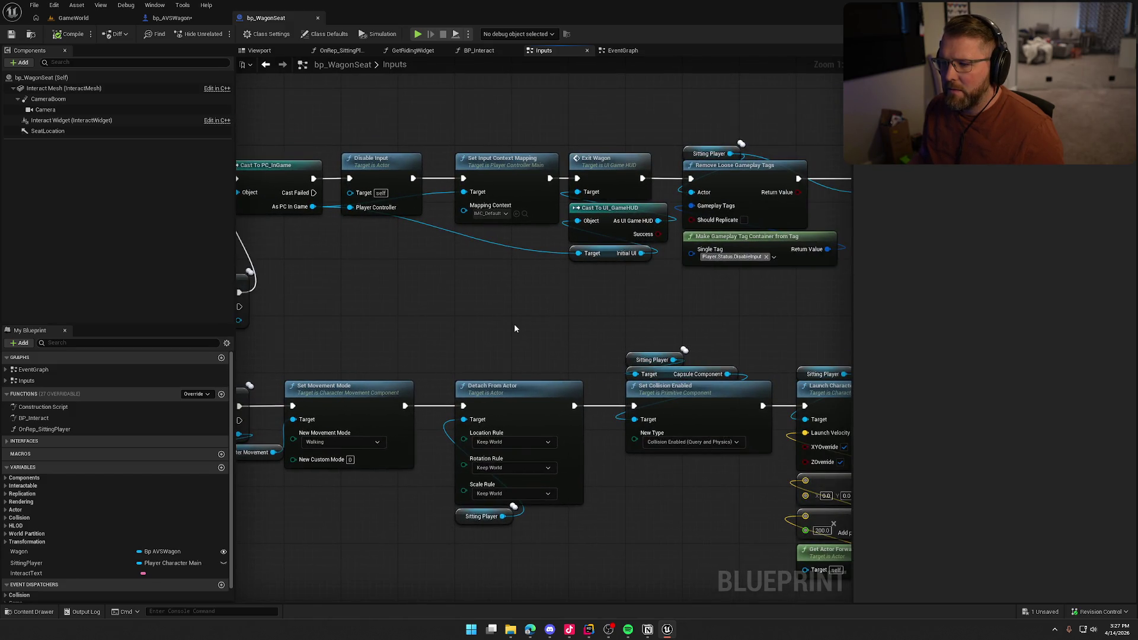
{"action": "left_click", "coordinate": [73, 18]}
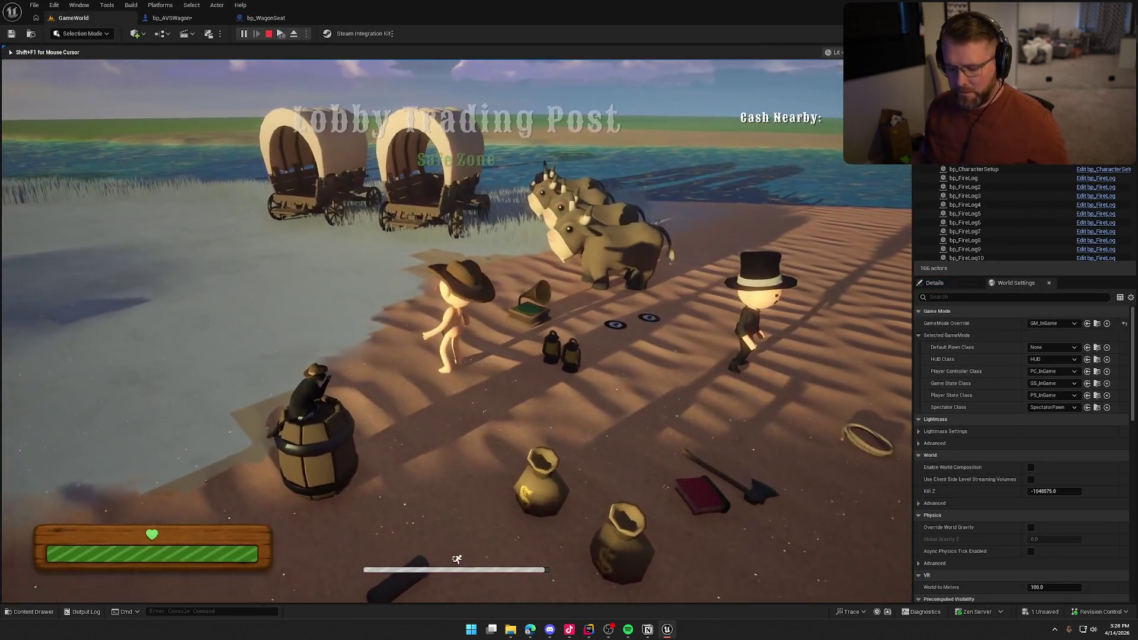
Step: Walk the character to a wagon, chop it with the axe, then stop the play session
{"action": "key", "text": "super"}
{"action": "left_click", "coordinate": [405, 186]}
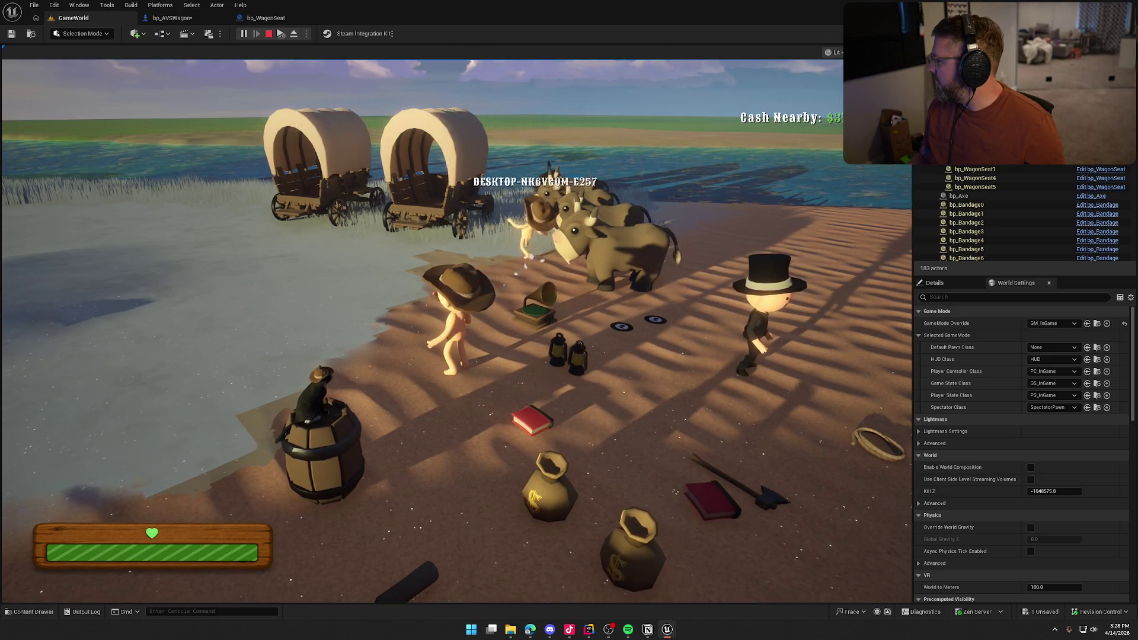
{"action": "key", "text": "super"}
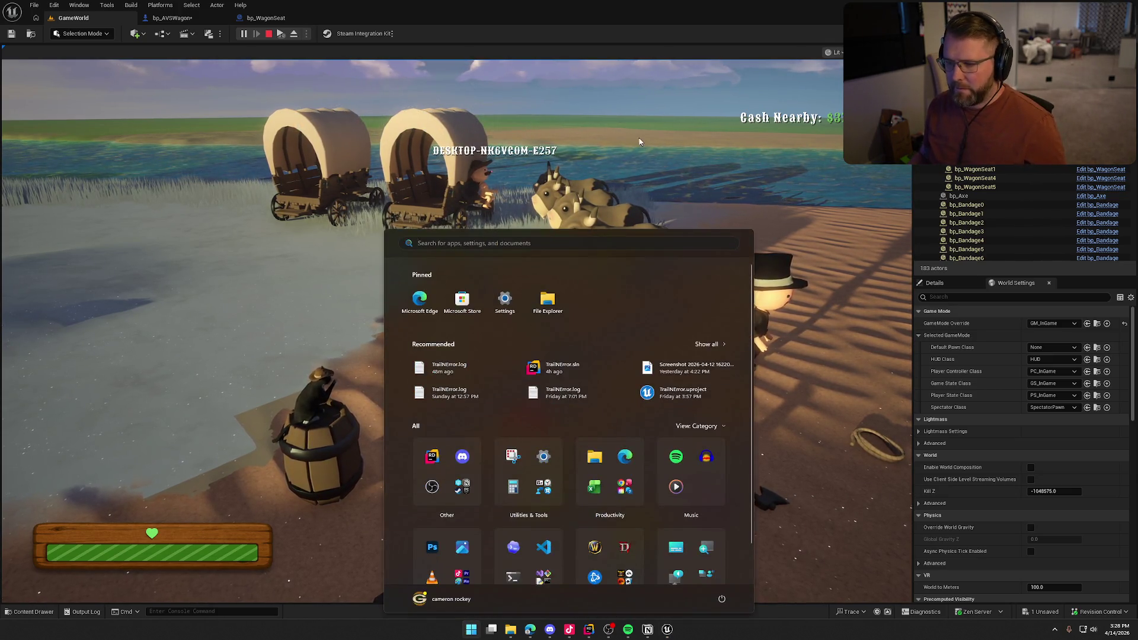
{"action": "left_click", "coordinate": [655, 140]}
{"action": "key", "text": "e"}
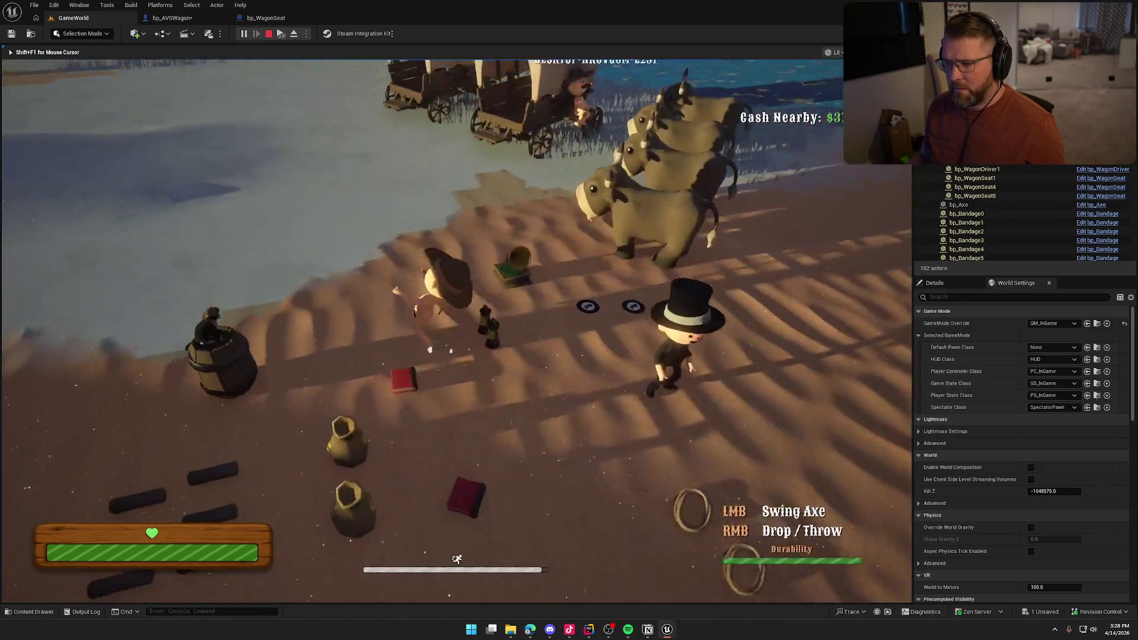
{"action": "key", "text": "w"}
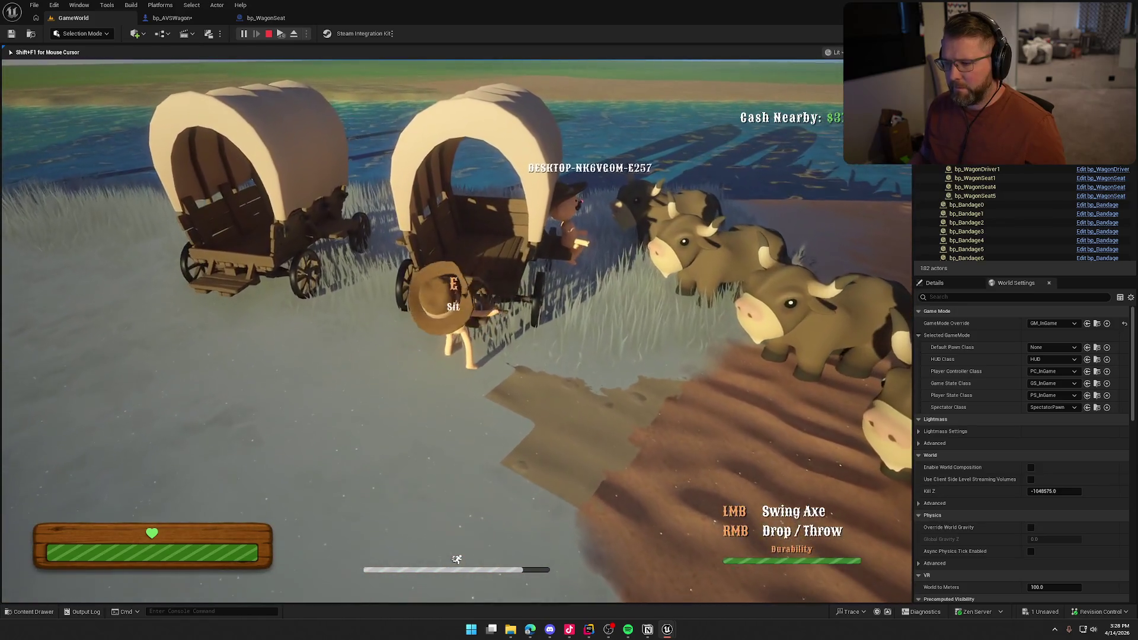
{"action": "key", "text": "a"}
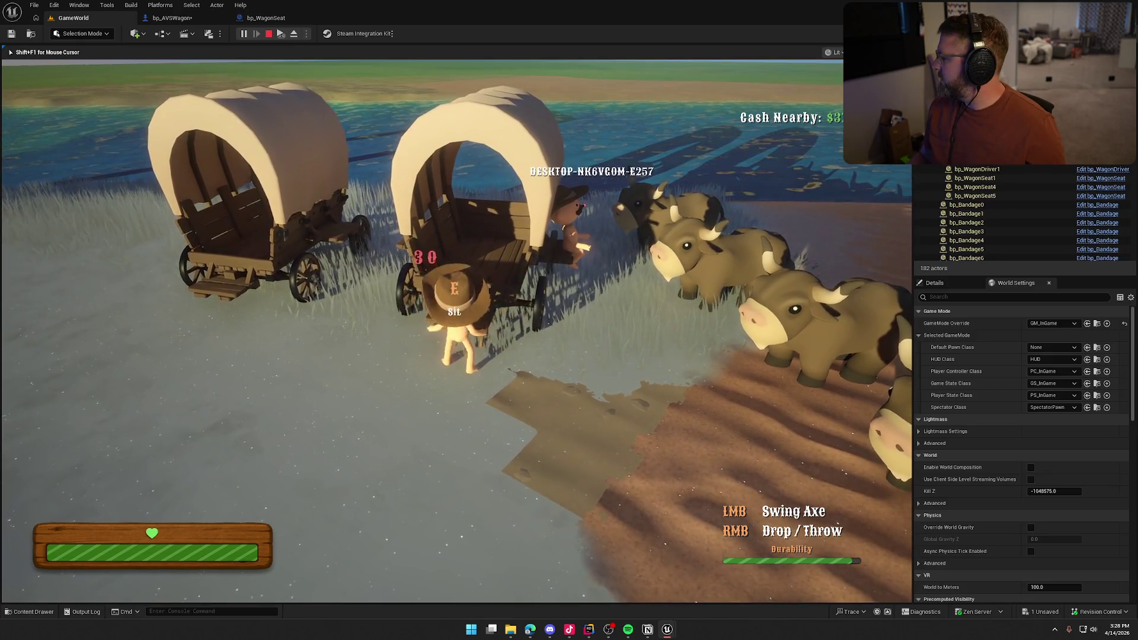
{"action": "left_click", "coordinate": [456, 332]}
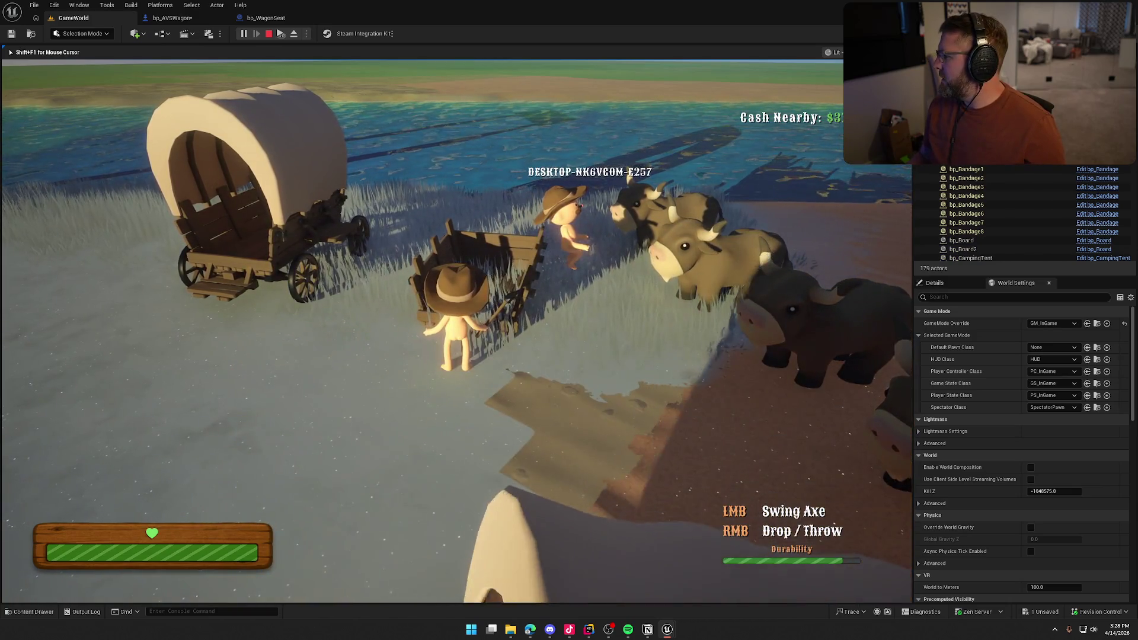
{"action": "key", "text": "Escape"}
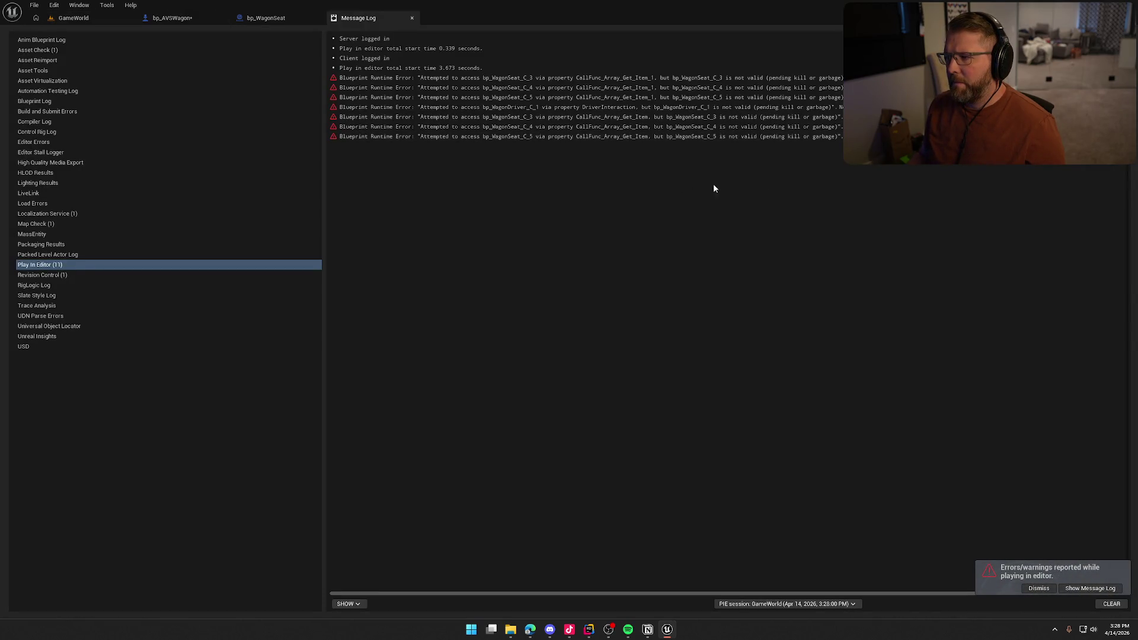
{"action": "left_click", "coordinate": [889, 78]}
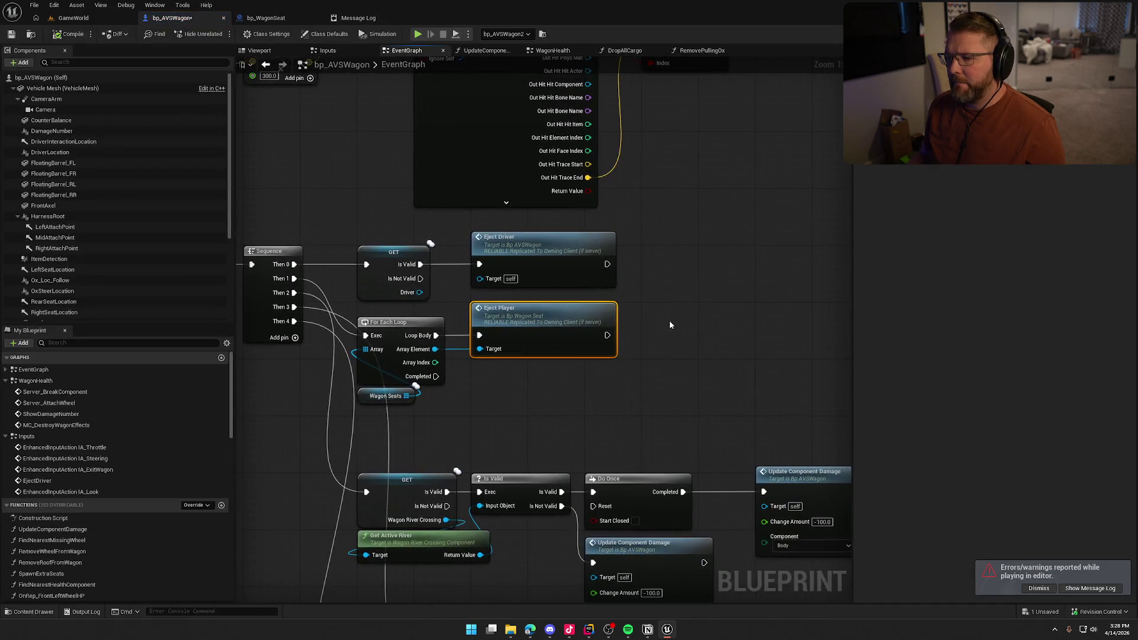
{"action": "left_click_drag", "start_coordinate": [658, 329], "coordinate": [796, 276]}
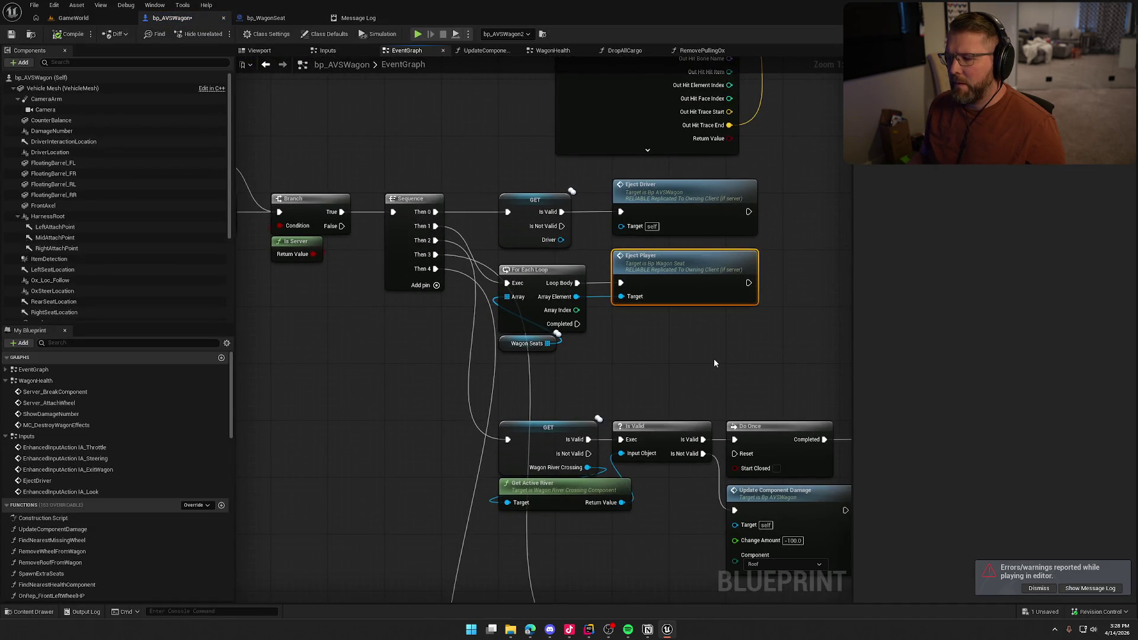
{"action": "double_click", "coordinate": [699, 273]}
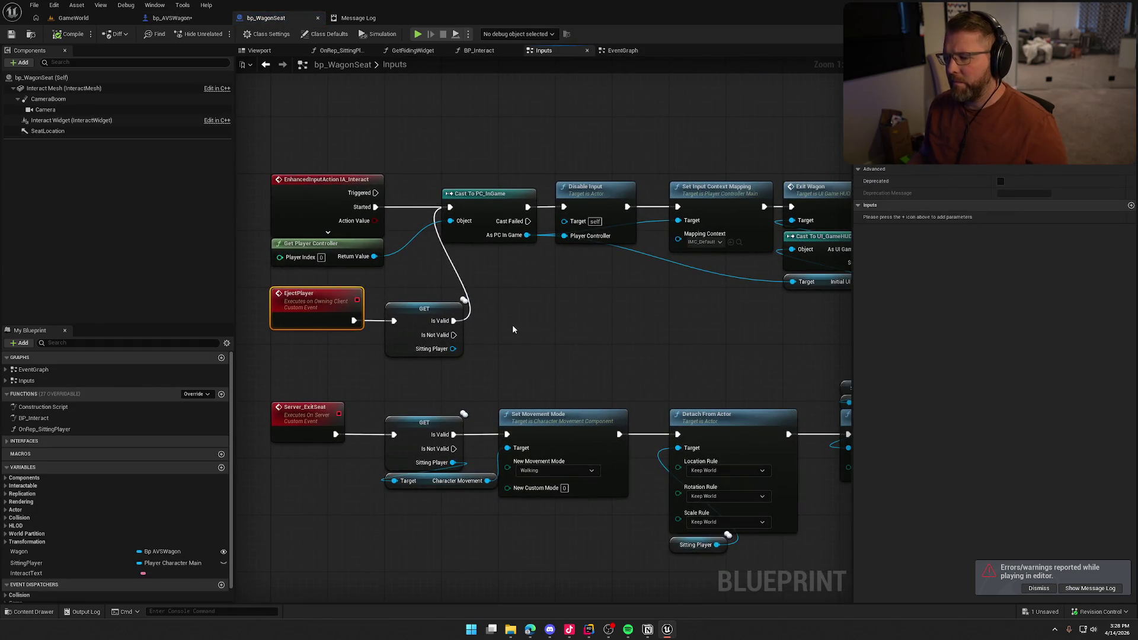
{"action": "left_click", "coordinate": [358, 18]}
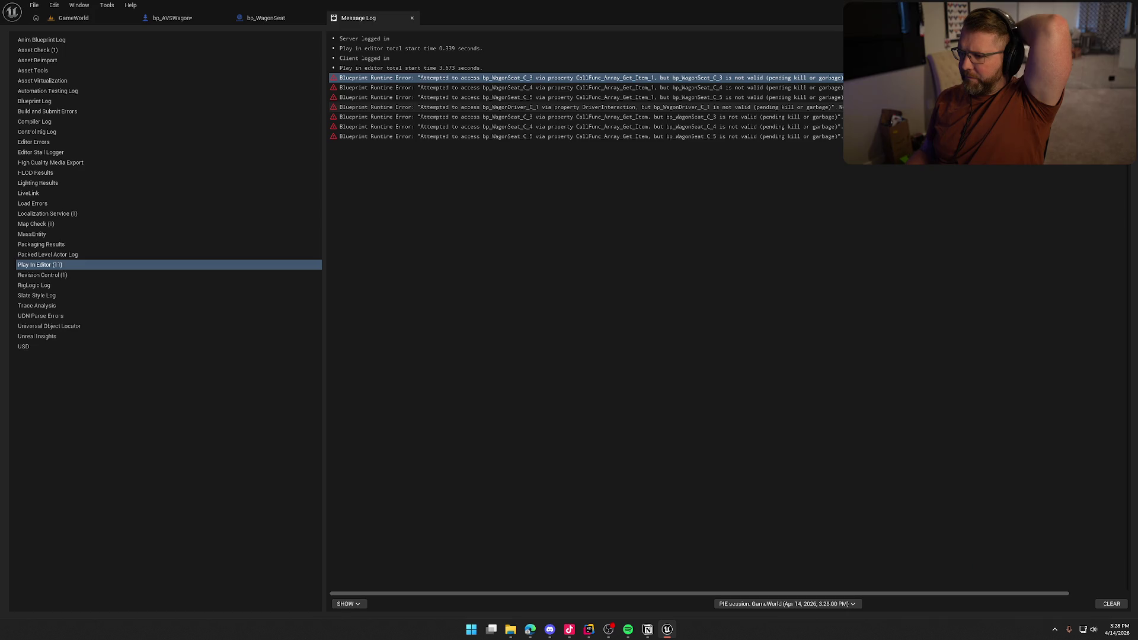
{"action": "left_click", "coordinate": [877, 108]}
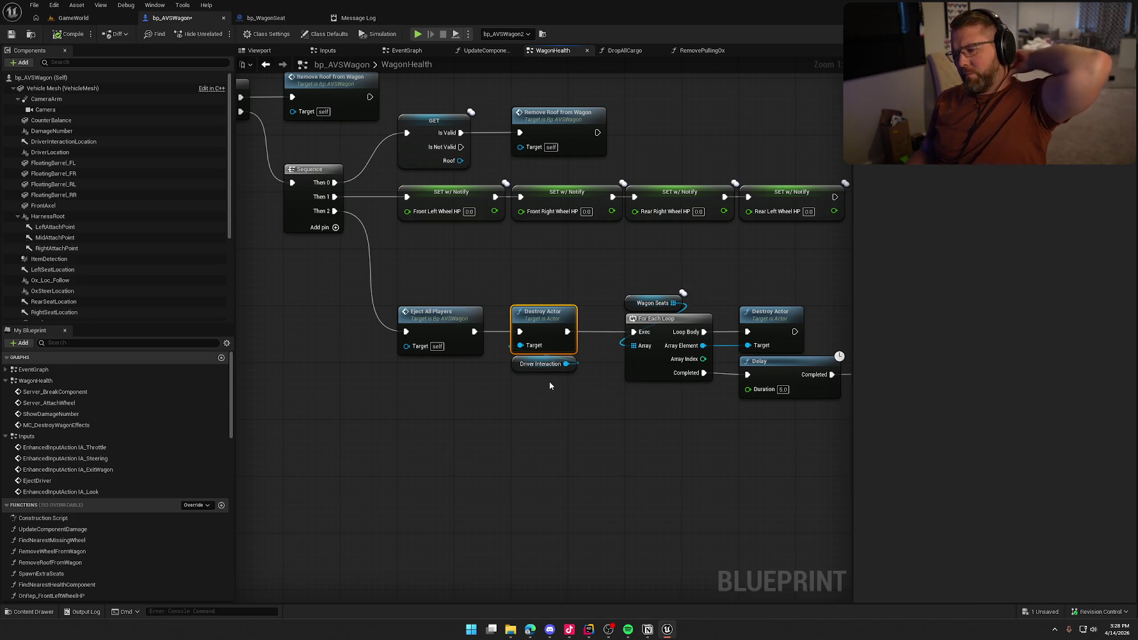
{"action": "mouse_move", "coordinate": [549, 385]}
{"action": "left_mouse_down"}
{"action": "mouse_move", "coordinate": [593, 468]}
{"action": "mouse_move", "coordinate": [596, 394]}
{"action": "left_mouse_up"}
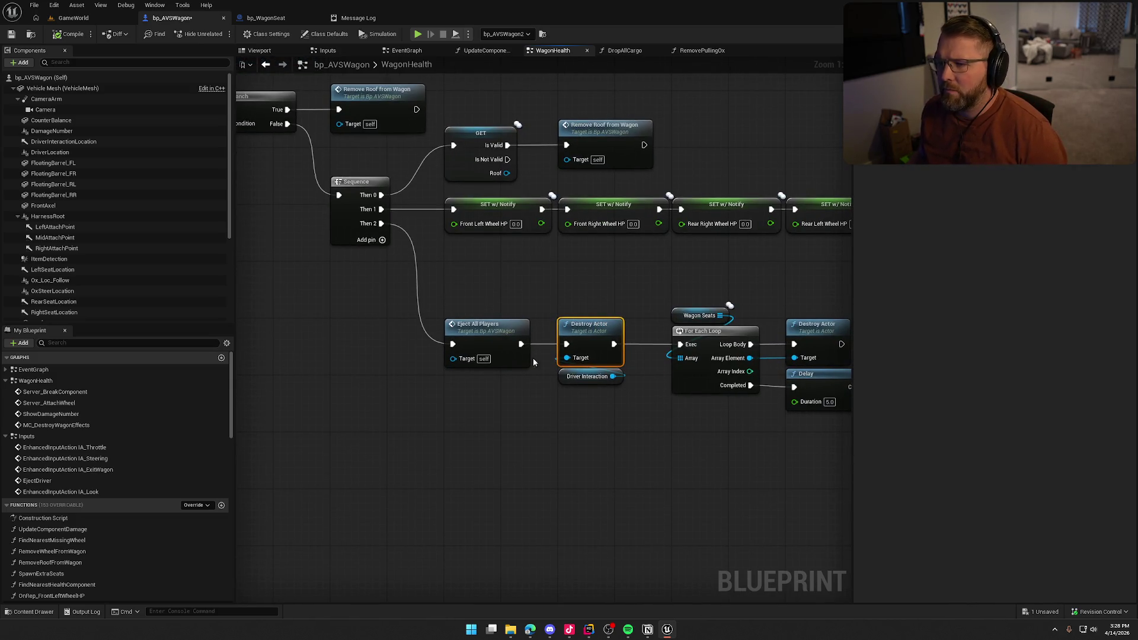
{"action": "left_click", "coordinate": [358, 18]}
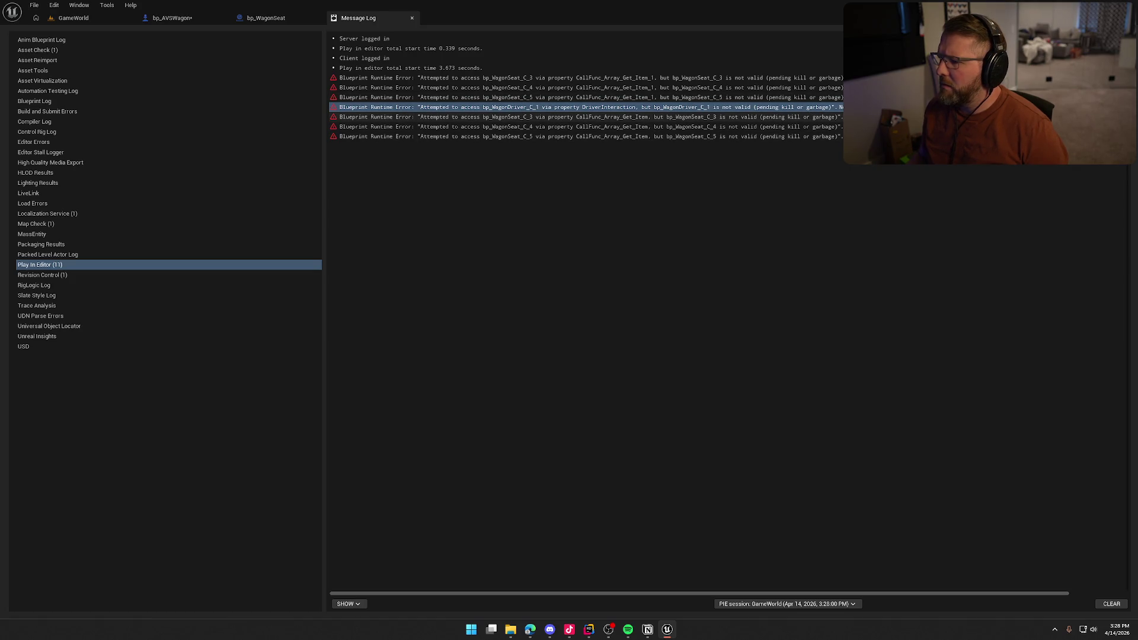
{"action": "left_click", "coordinate": [871, 78]}
{"action": "mouse_move", "coordinate": [602, 409]}
{"action": "left_mouse_down"}
{"action": "mouse_move", "coordinate": [677, 319]}
{"action": "mouse_move", "coordinate": [933, 299]}
{"action": "left_mouse_up"}
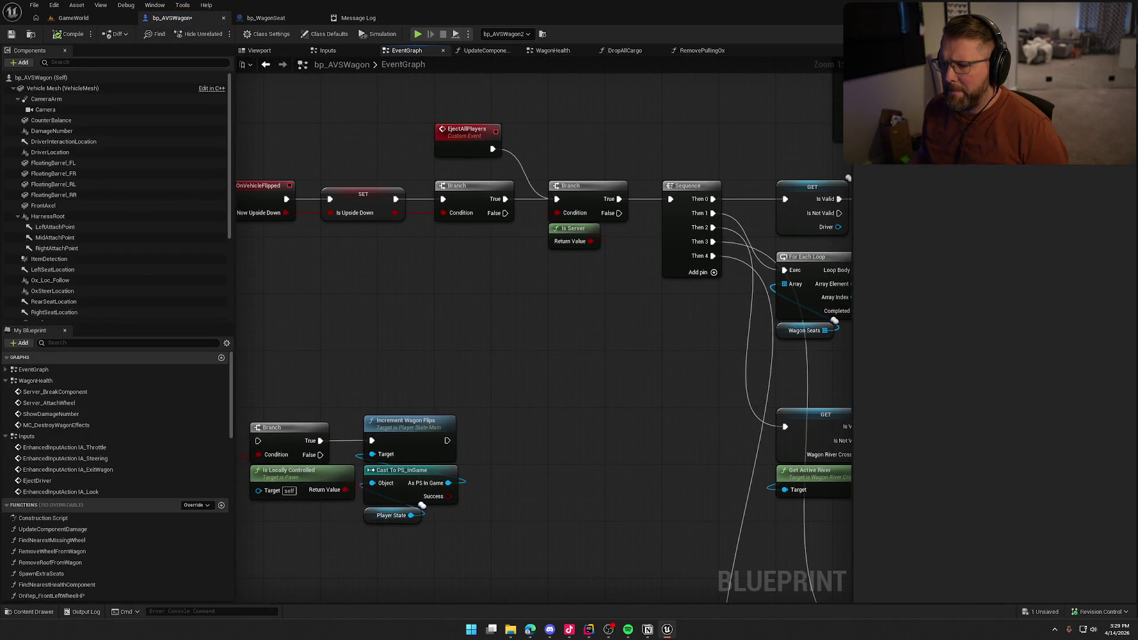
{"action": "left_click_drag", "start_coordinate": [940, 348], "coordinate": [686, 321]}
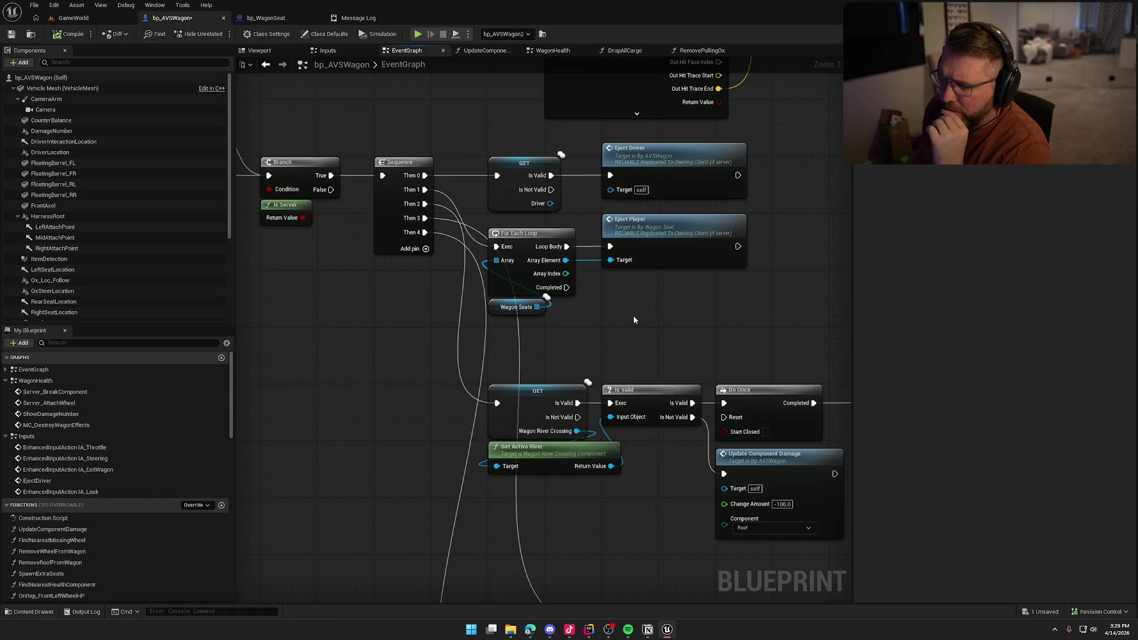
{"action": "left_click", "coordinate": [631, 160]}
{"action": "left_click", "coordinate": [645, 262]}
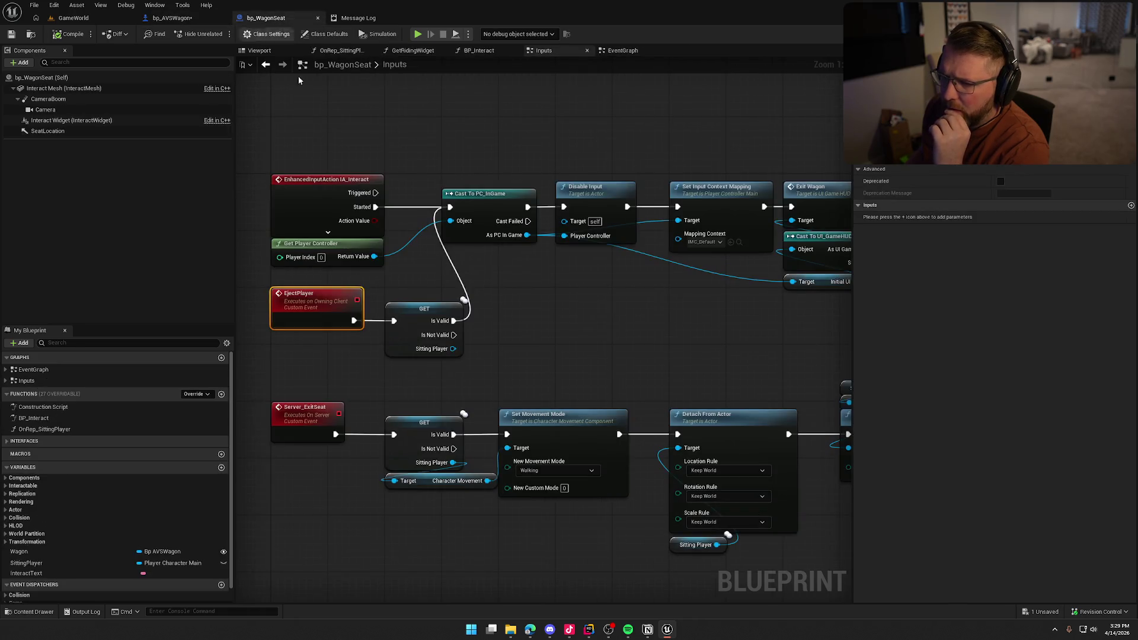
Step: Open bp_WagonSeat's BP_Interact graph and inspect Set Owner with its Sitting Player input
{"action": "left_click", "coordinate": [472, 53]}
{"action": "left_click_drag", "start_coordinate": [693, 371], "coordinate": [669, 273]}
{"action": "mouse_move", "coordinate": [647, 396]}
{"action": "left_mouse_down"}
{"action": "mouse_move", "coordinate": [445, 386]}
{"action": "mouse_move", "coordinate": [435, 348]}
{"action": "left_mouse_up"}
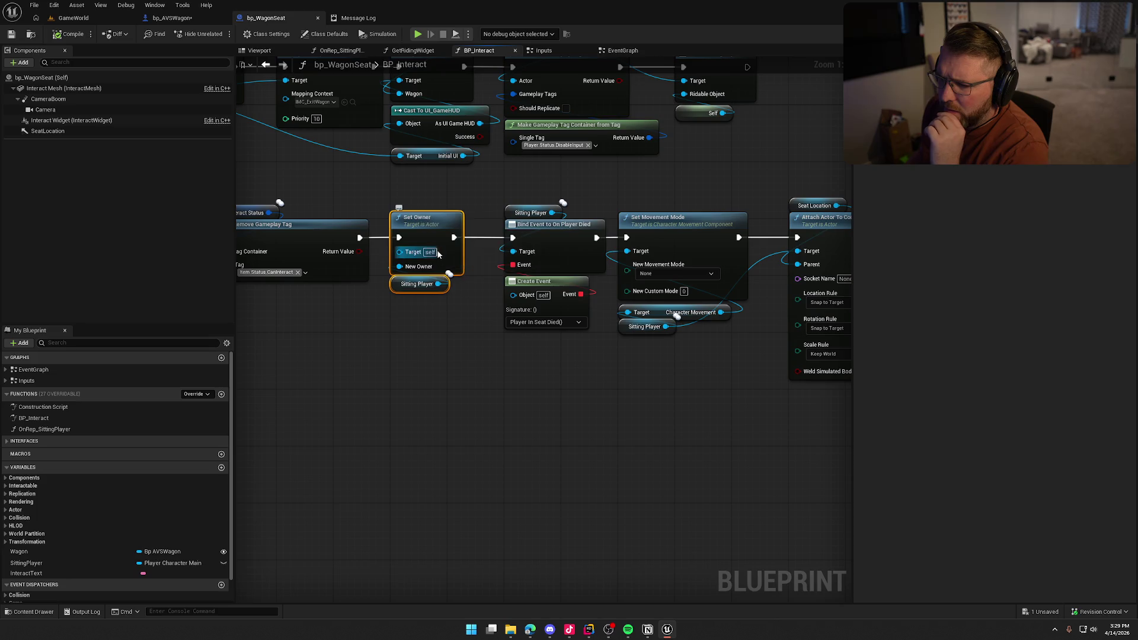
{"action": "left_click", "coordinate": [416, 284]}
{"action": "left_click_drag", "start_coordinate": [399, 370], "coordinate": [909, 350]}
{"action": "mouse_move", "coordinate": [823, 415]}
{"action": "left_mouse_down"}
{"action": "mouse_move", "coordinate": [762, 386]}
{"action": "mouse_move", "coordinate": [505, 367]}
{"action": "left_mouse_up"}
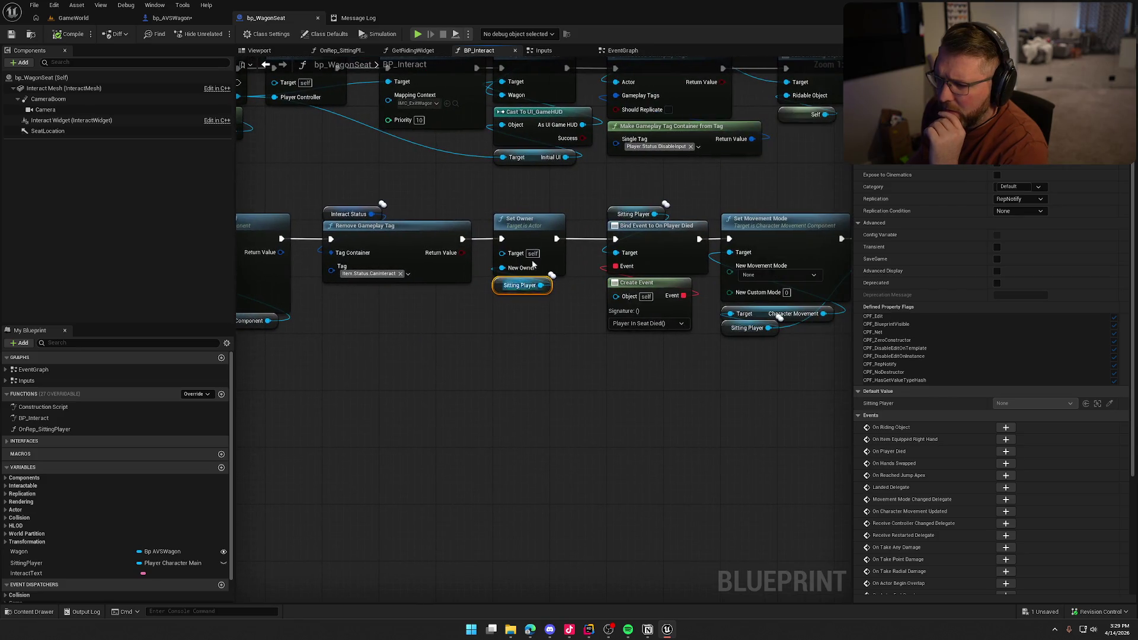
{"action": "left_click", "coordinate": [520, 226]}
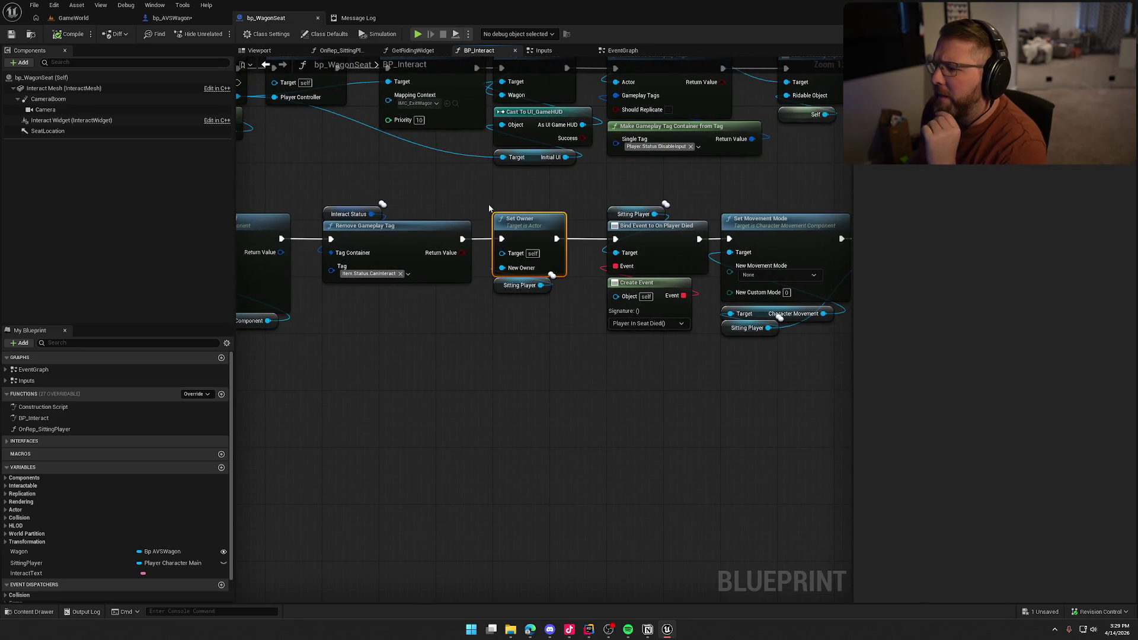
{"action": "mouse_move", "coordinate": [488, 200]}
{"action": "left_mouse_down"}
{"action": "mouse_move", "coordinate": [584, 333]}
{"action": "mouse_move", "coordinate": [574, 309]}
{"action": "left_mouse_up"}
{"action": "mouse_move", "coordinate": [554, 385]}
{"action": "left_mouse_down"}
{"action": "mouse_move", "coordinate": [413, 446]}
{"action": "mouse_move", "coordinate": [614, 449]}
{"action": "left_mouse_up"}
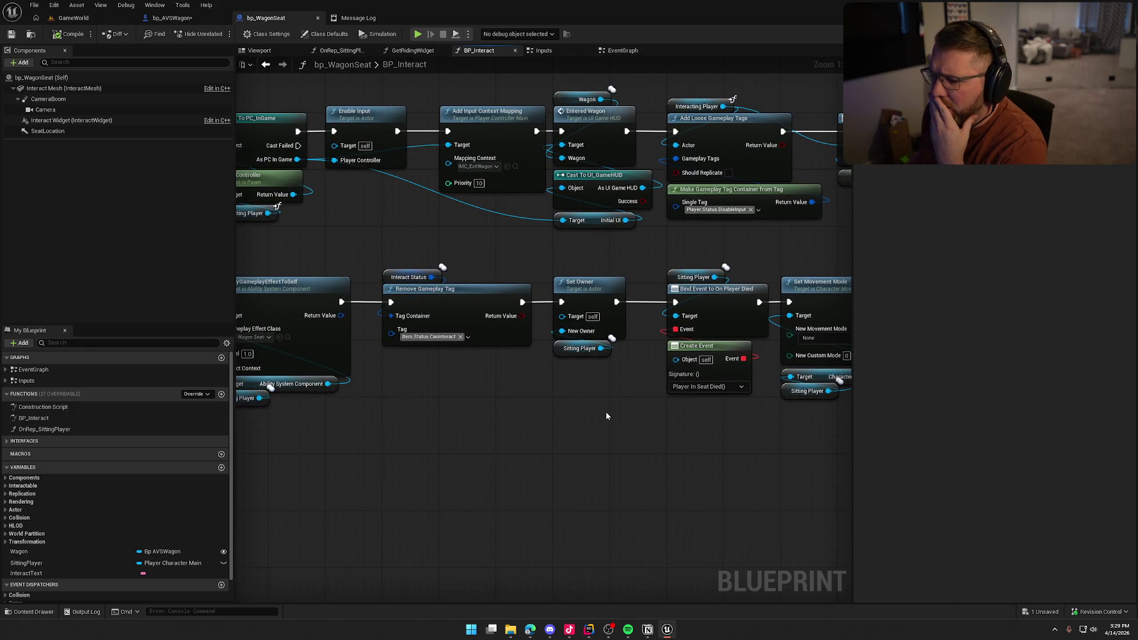
{"action": "left_click_drag", "start_coordinate": [600, 394], "coordinate": [584, 332]}
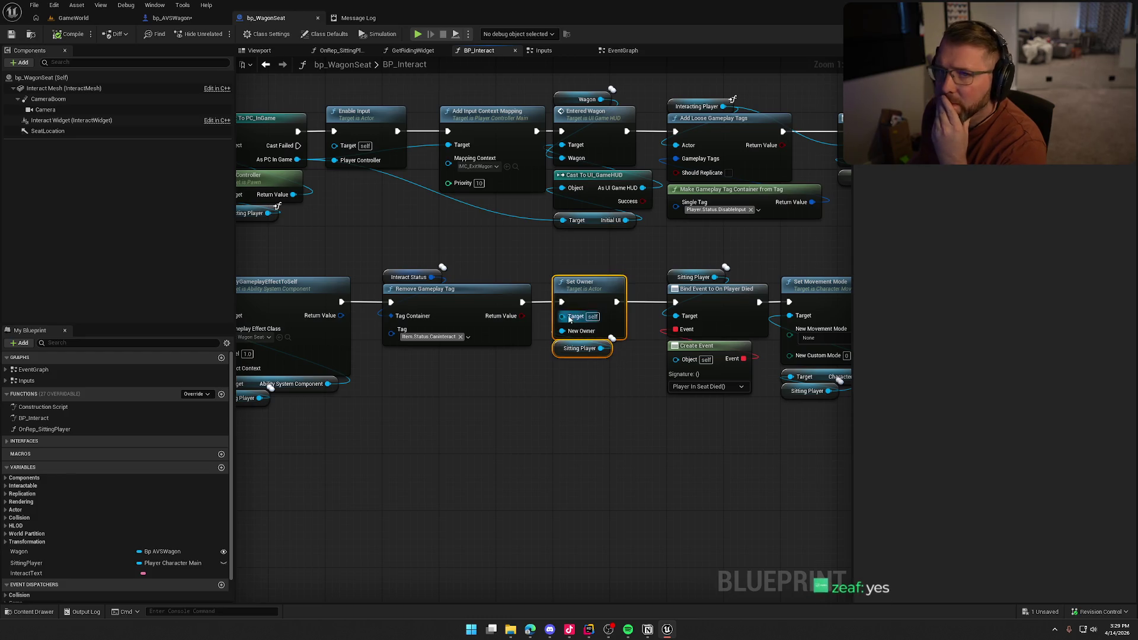
{"action": "left_click", "coordinate": [578, 438]}
Step: Look over Attach Actor and the rope nodes, then select the SittingPlayer variable to view its Details
{"action": "left_click_drag", "start_coordinate": [599, 438], "coordinate": [478, 409]}
{"action": "mouse_move", "coordinate": [593, 429]}
{"action": "left_mouse_down"}
{"action": "mouse_move", "coordinate": [195, 421]}
{"action": "mouse_move", "coordinate": [645, 418]}
{"action": "left_mouse_up"}
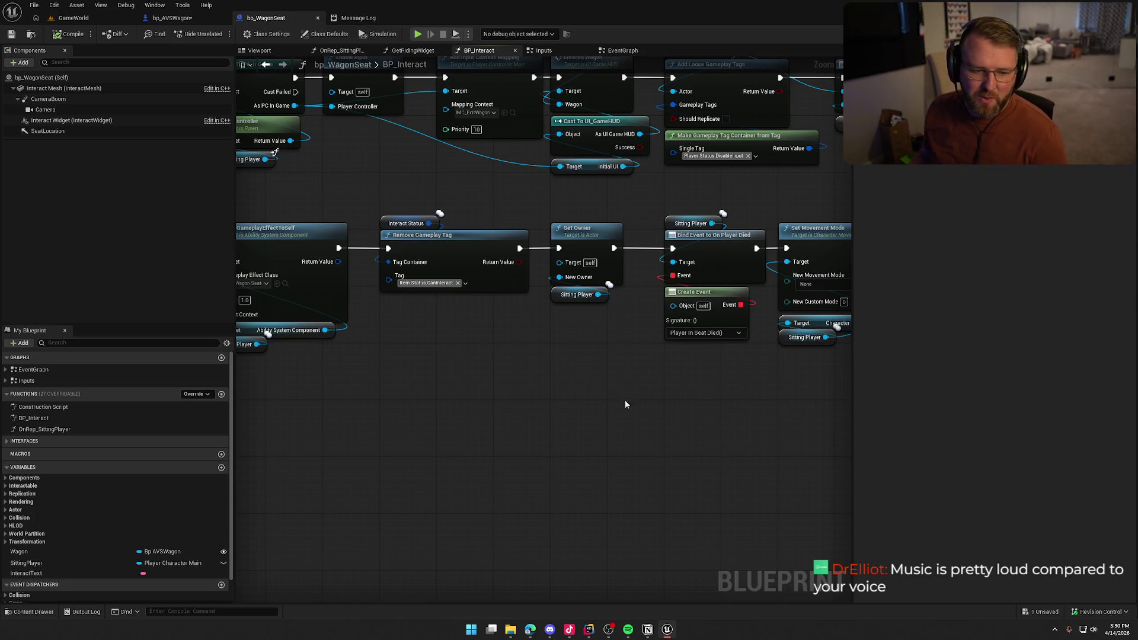
{"action": "left_click_drag", "start_coordinate": [656, 406], "coordinate": [489, 393]}
{"action": "right_click", "coordinate": [446, 352]}
{"action": "mouse_move", "coordinate": [371, 315]}
{"action": "left_mouse_down"}
{"action": "mouse_move", "coordinate": [624, 400]}
{"action": "mouse_move", "coordinate": [616, 350]}
{"action": "left_mouse_up"}
{"action": "left_click", "coordinate": [576, 263]}
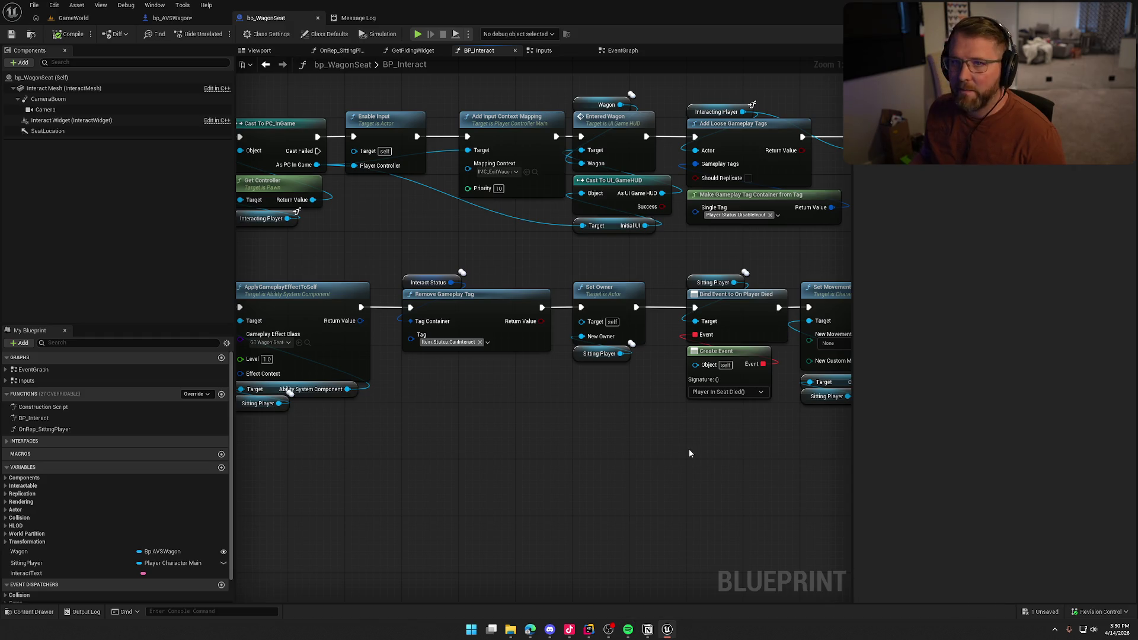
{"action": "left_click_drag", "start_coordinate": [689, 453], "coordinate": [738, 467]}
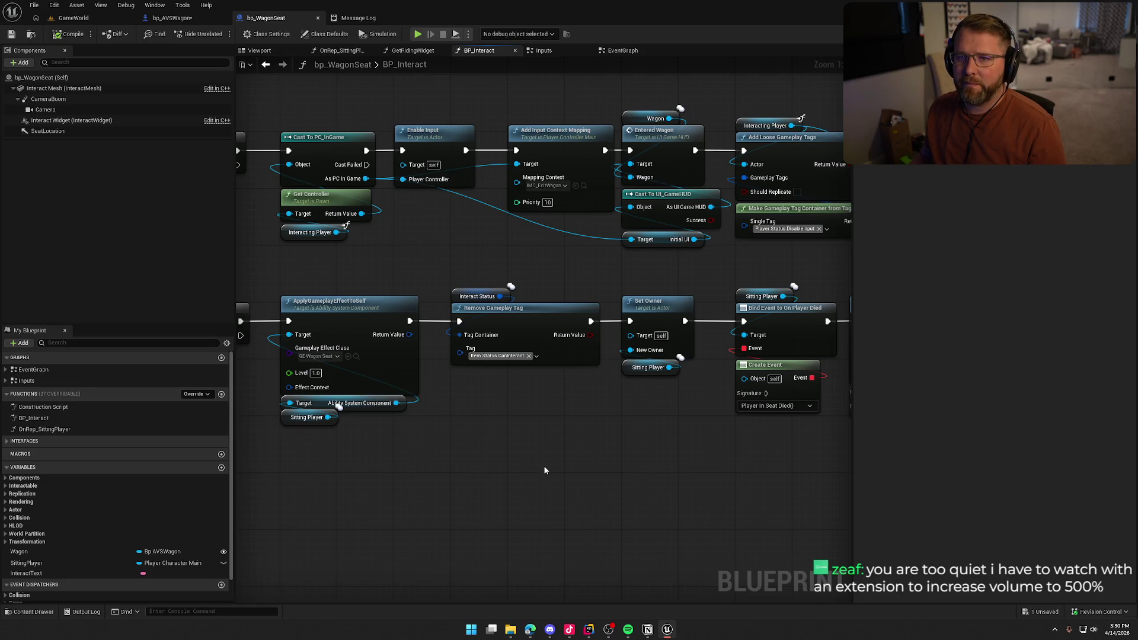
{"action": "left_click_drag", "start_coordinate": [544, 470], "coordinate": [474, 437]}
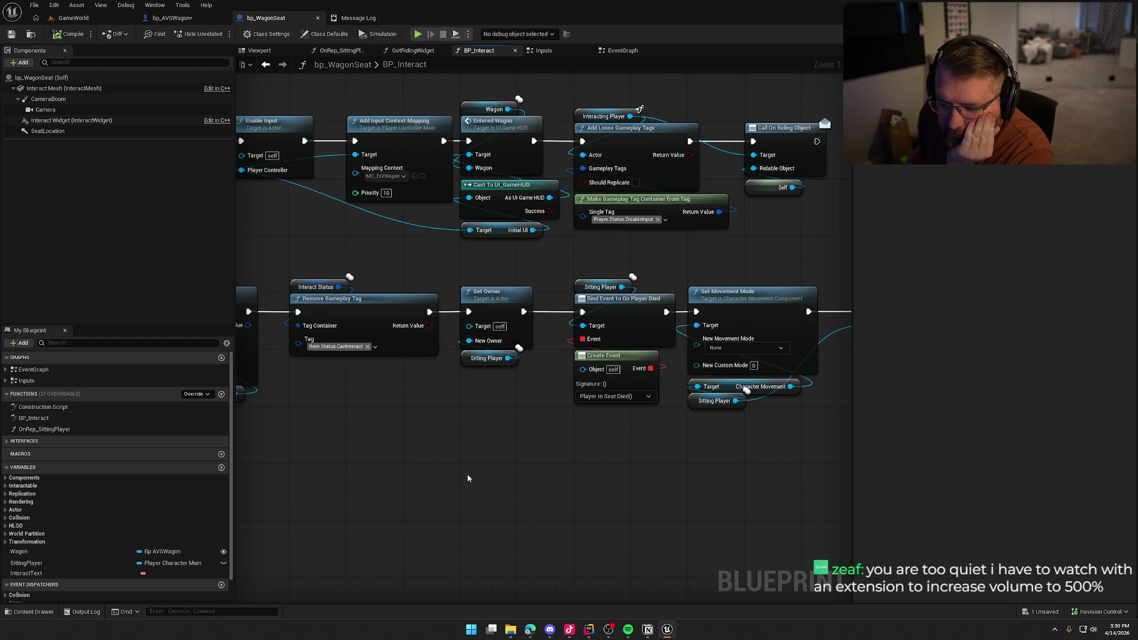
{"action": "left_click", "coordinate": [53, 562]}
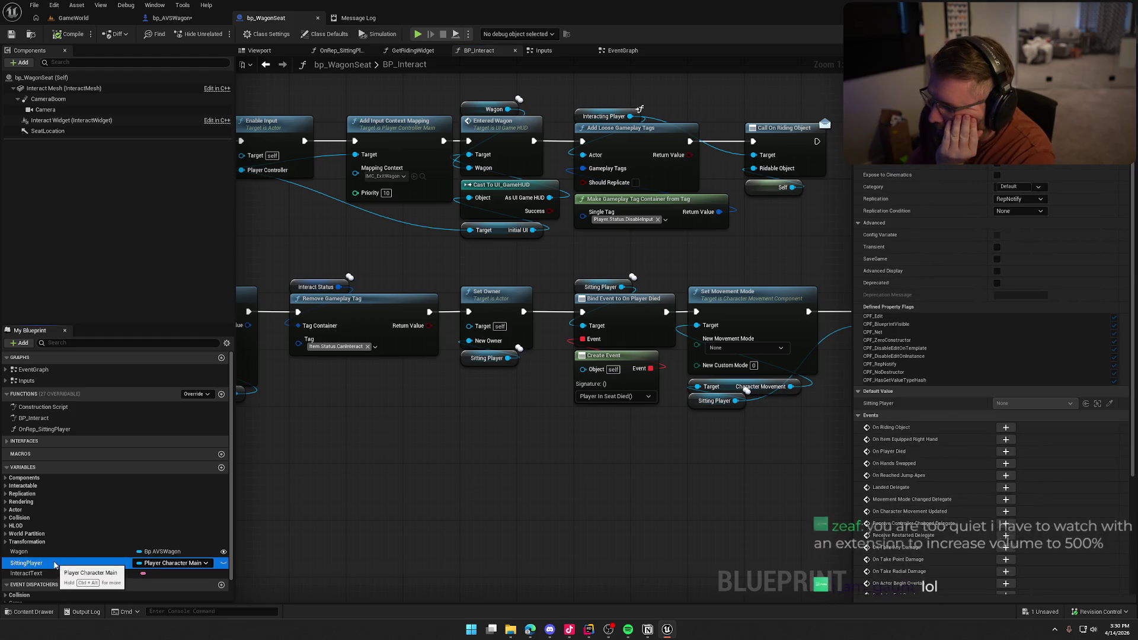
Step: Inspect the OnRep_SittingPlayer function, return to BP_Interact, then switch to bp_AVSWagon's EventGraph
{"action": "double_click", "coordinate": [58, 430]}
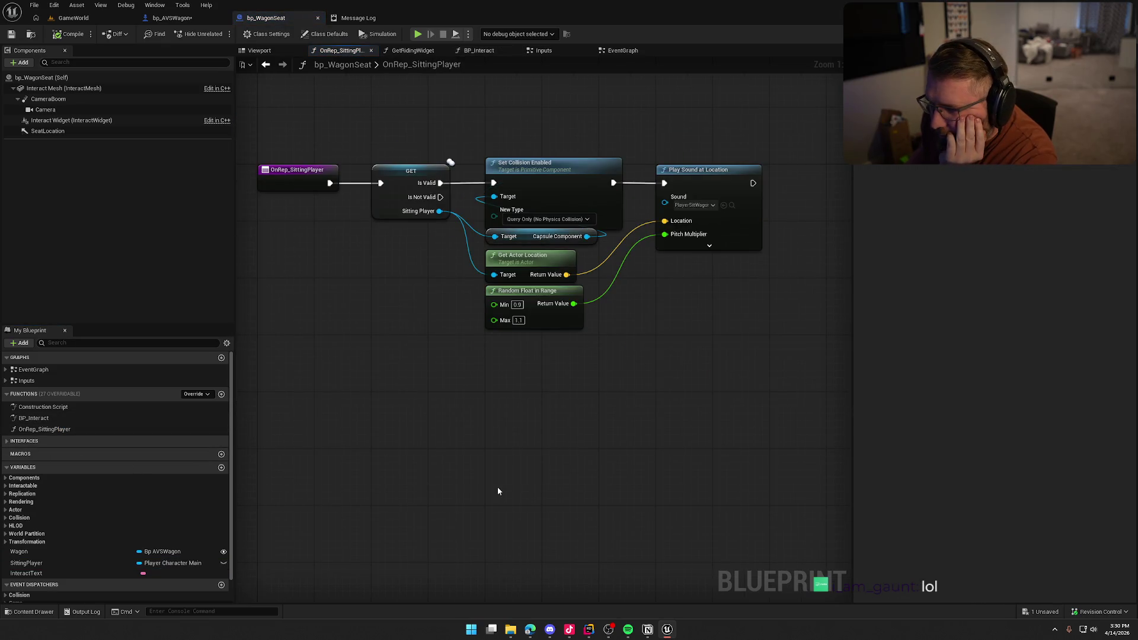
{"action": "left_click_drag", "start_coordinate": [407, 130], "coordinate": [762, 376]}
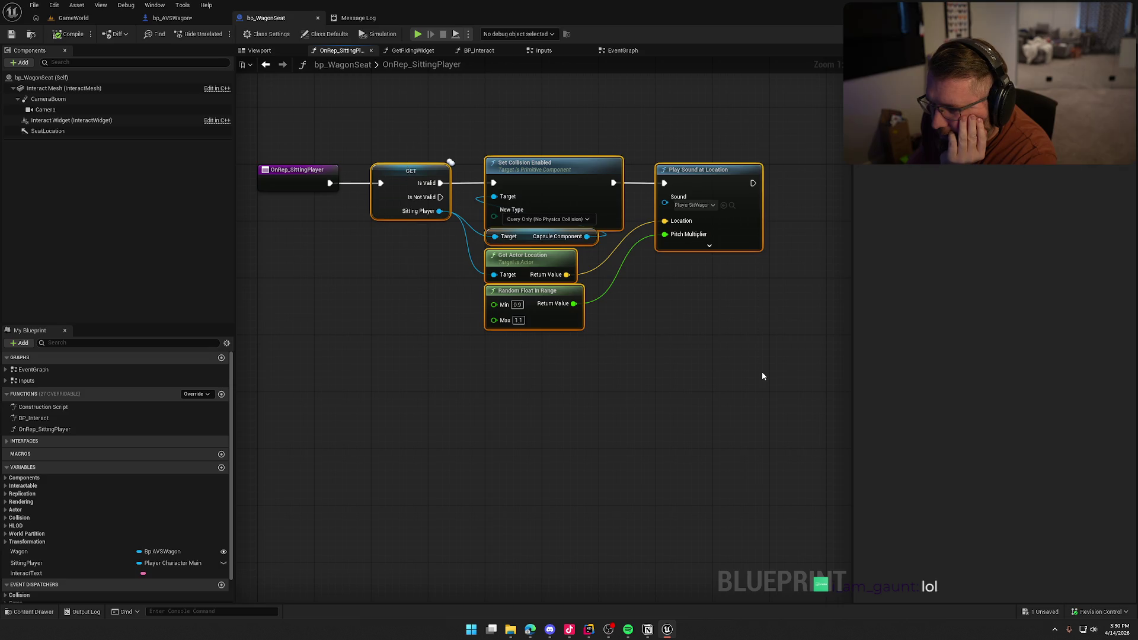
{"action": "left_click", "coordinate": [762, 376]}
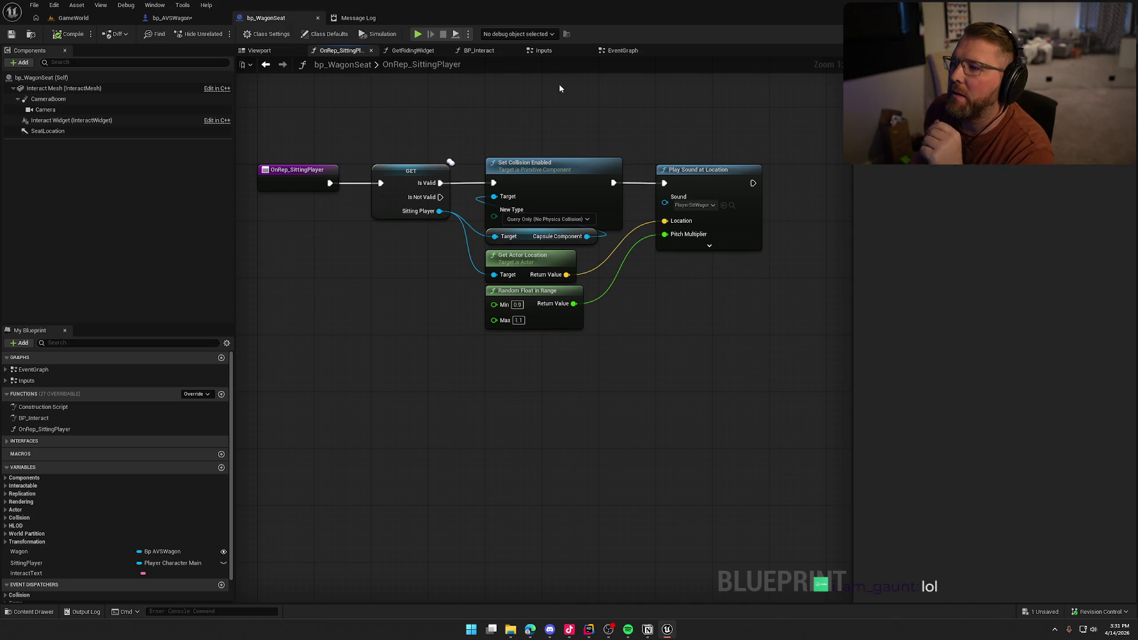
{"action": "left_click", "coordinate": [266, 65]}
{"action": "left_click_drag", "start_coordinate": [450, 264], "coordinate": [531, 407]}
{"action": "key", "text": "ctrl+Tab"}
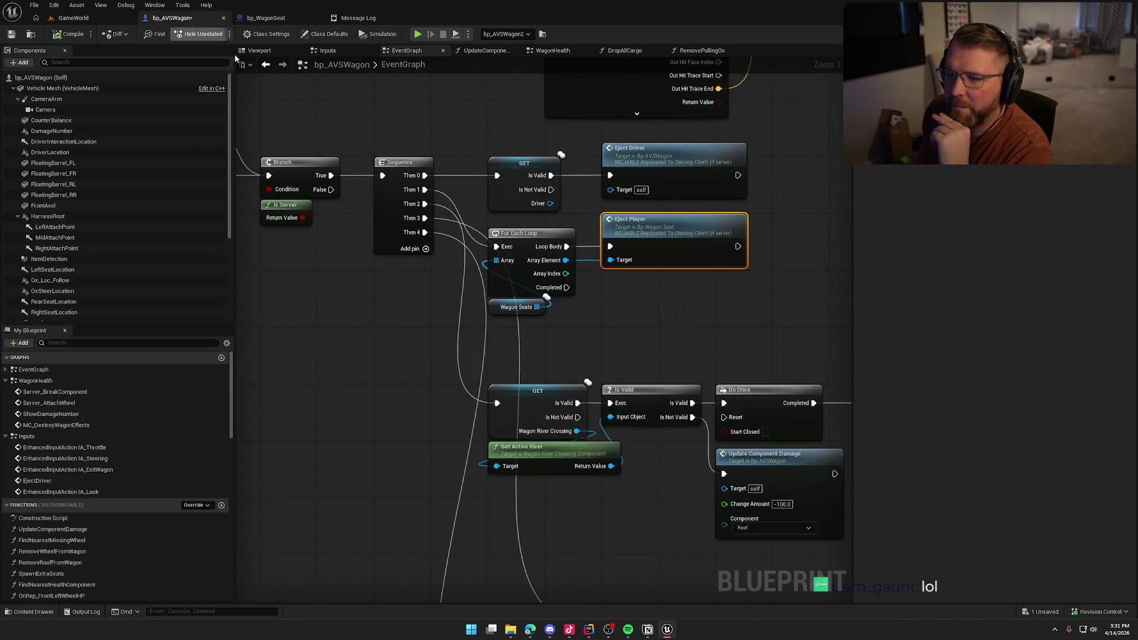
Step: Add a Print String reading 'I own this' on EjectPlayer's valid Sitting Player branch and save bp_WagonSeat
{"action": "double_click", "coordinate": [652, 236]}
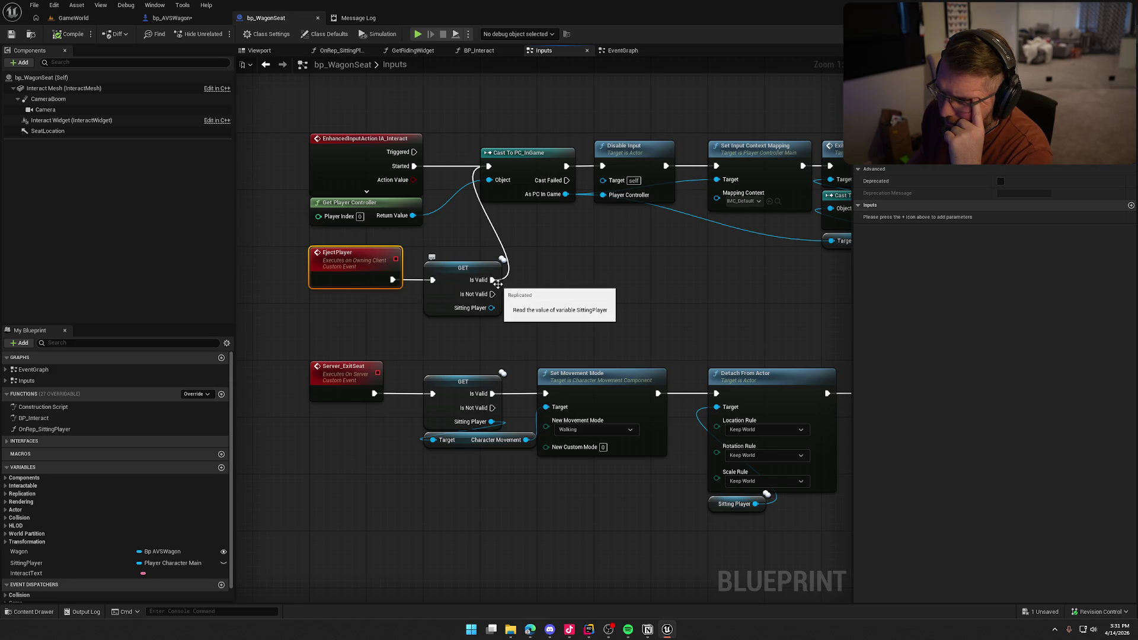
{"action": "left_click_drag", "start_coordinate": [492, 280], "coordinate": [539, 257]}
{"action": "type", "text": "print"}
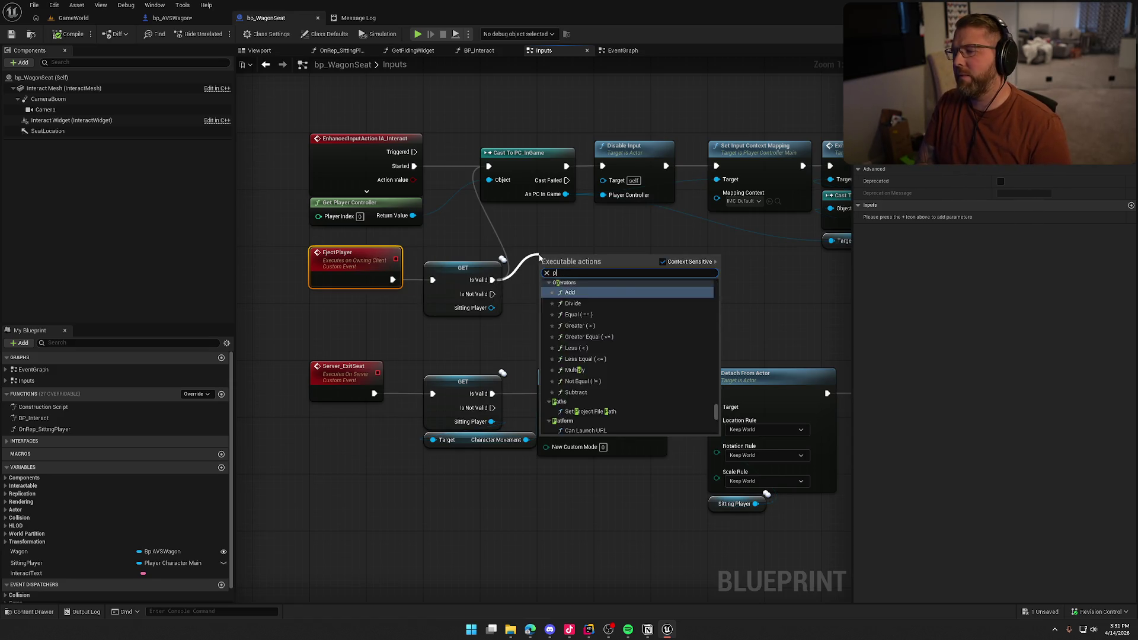
{"action": "key", "text": "Return"}
{"action": "left_click", "coordinate": [582, 288]}
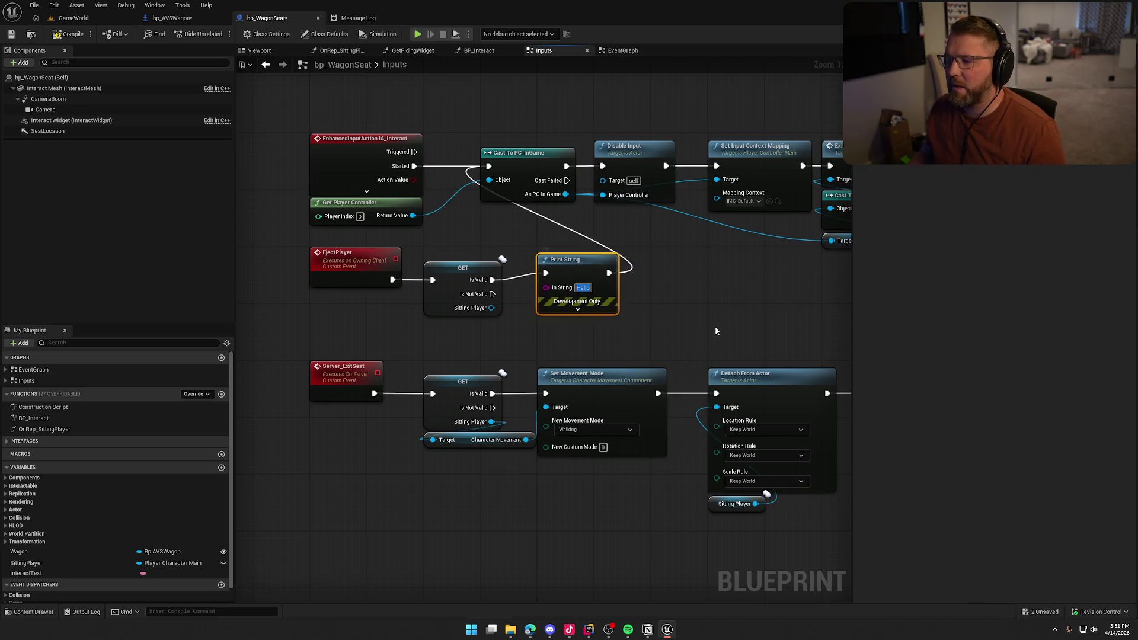
{"action": "type", "text": "Low"}
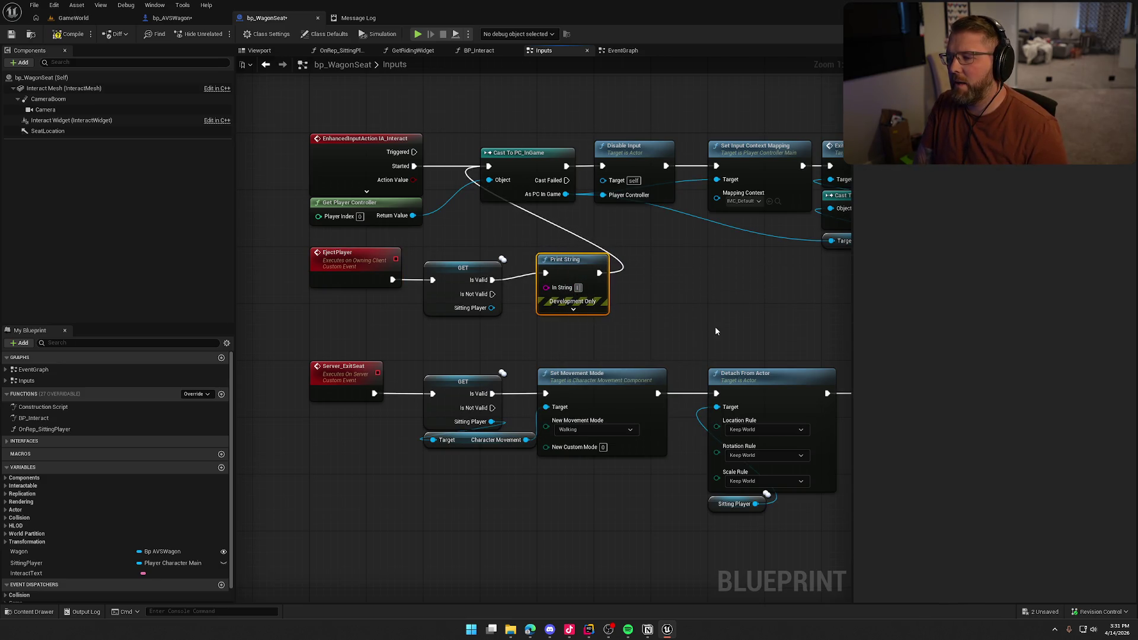
{"action": "type", "text": "n this"}
{"action": "left_click", "coordinate": [714, 327]}
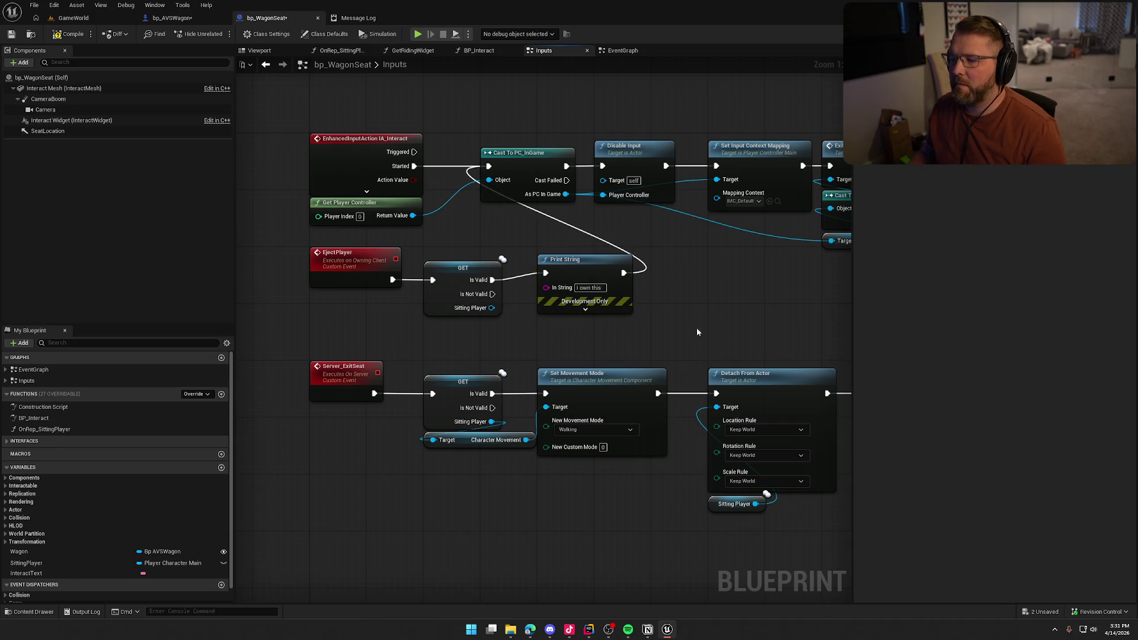
{"action": "key", "text": "ctrl+s"}
{"action": "left_click", "coordinate": [72, 17]}
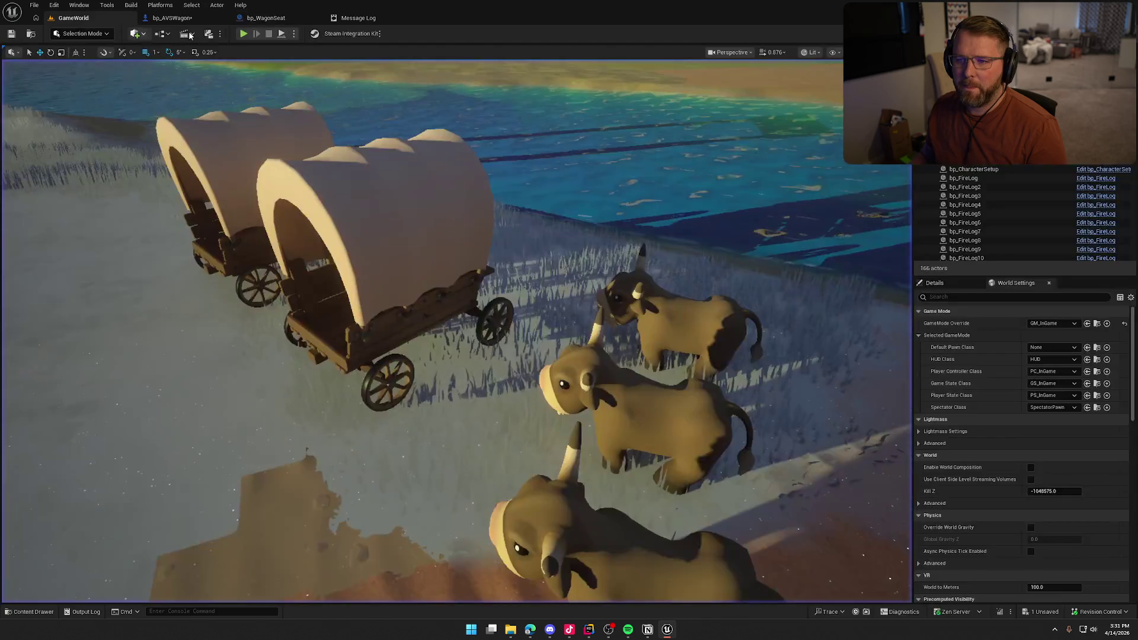
Step: Play-test in editor, chop the wagon down with the axe, then stop and check the Message Log
{"action": "key", "text": "alt+p"}
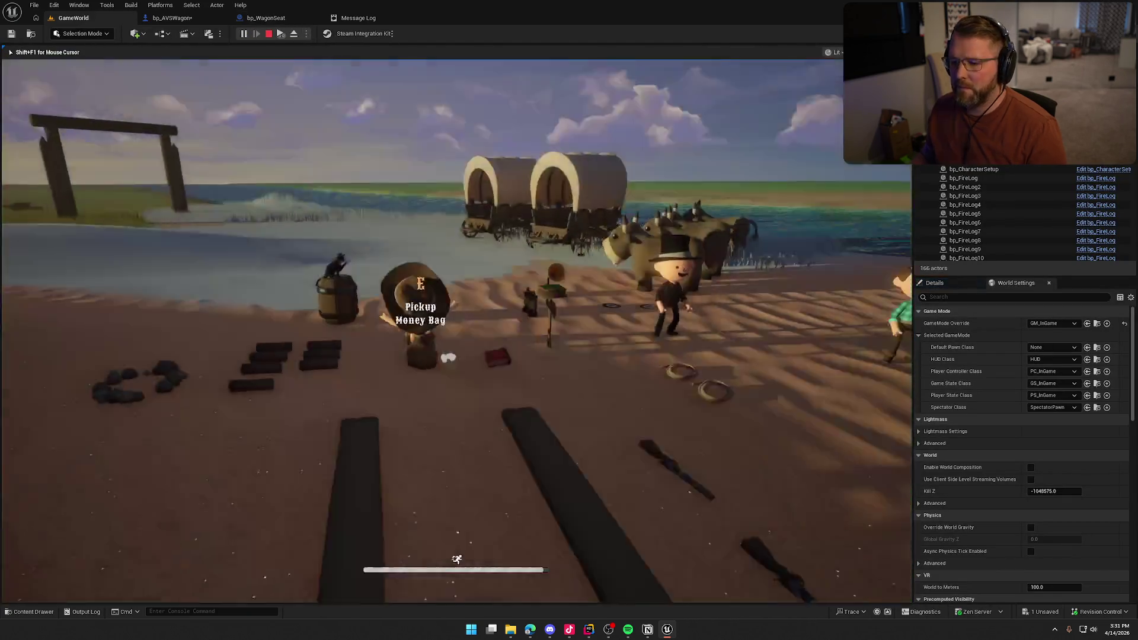
{"action": "key", "text": "super"}
{"action": "key", "text": "super"}
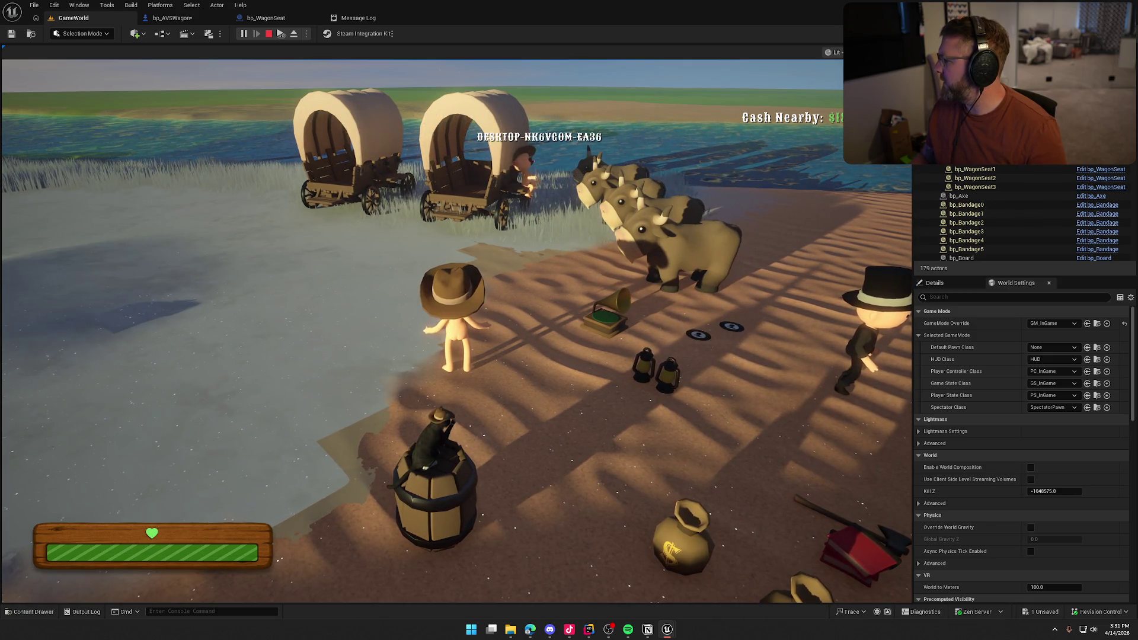
{"action": "key", "text": "super"}
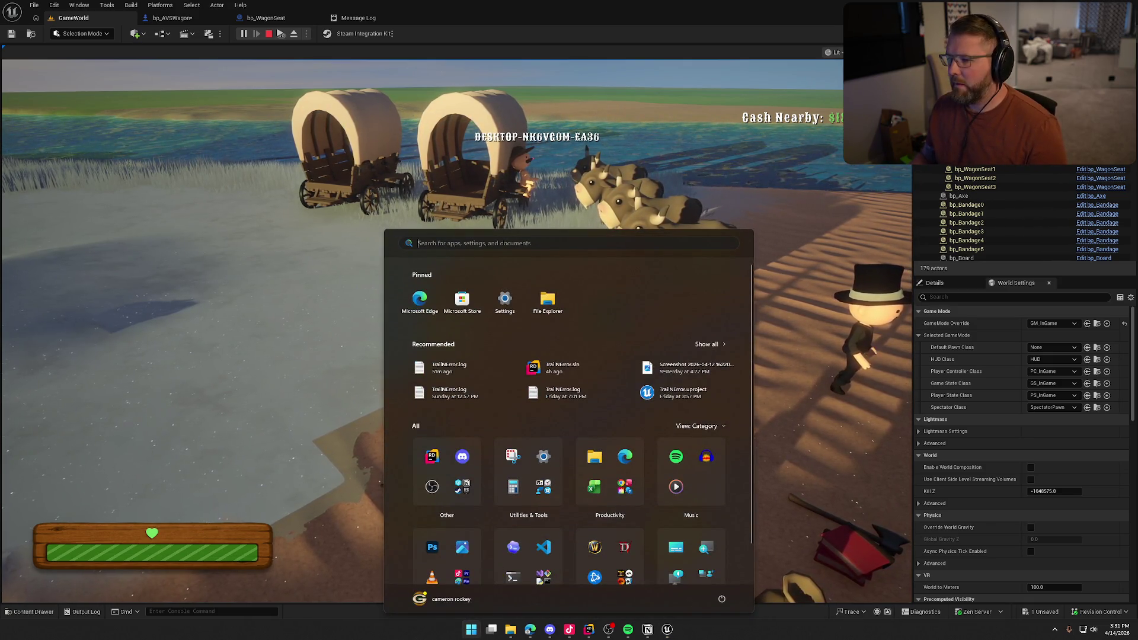
{"action": "left_click", "coordinate": [618, 175]}
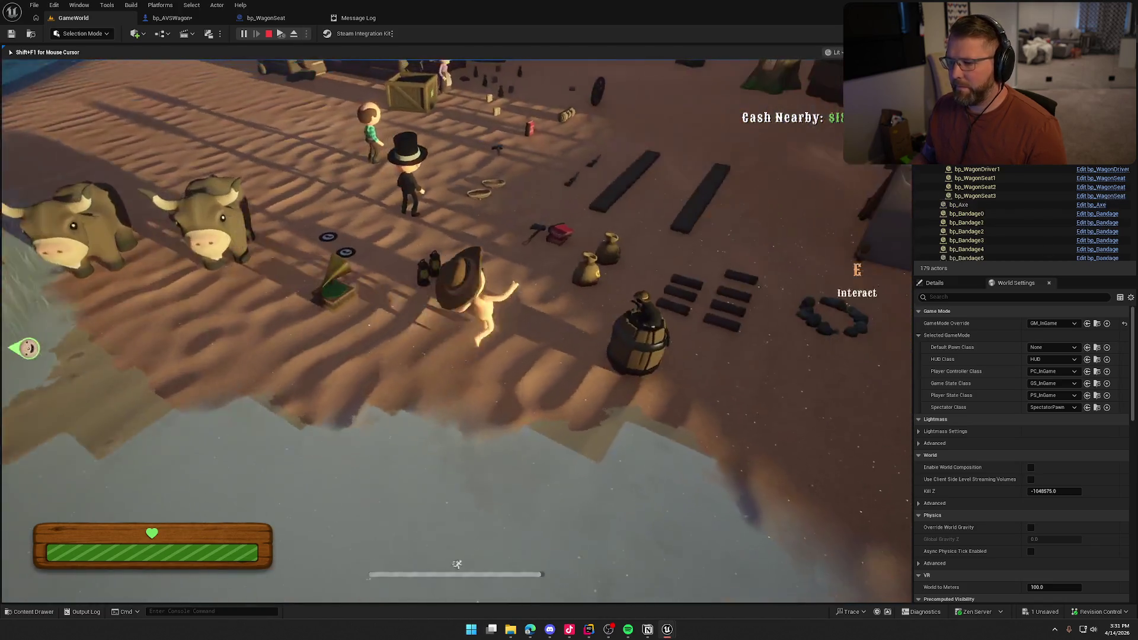
{"action": "key", "text": "e"}
{"action": "key", "text": "w"}
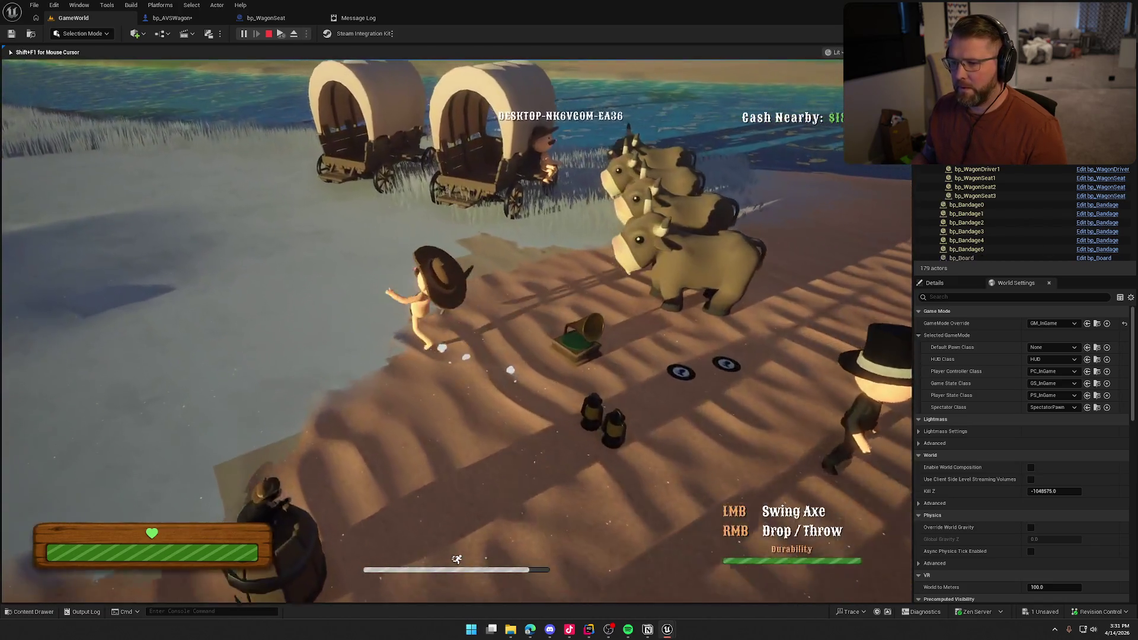
{"action": "key", "text": "w"}
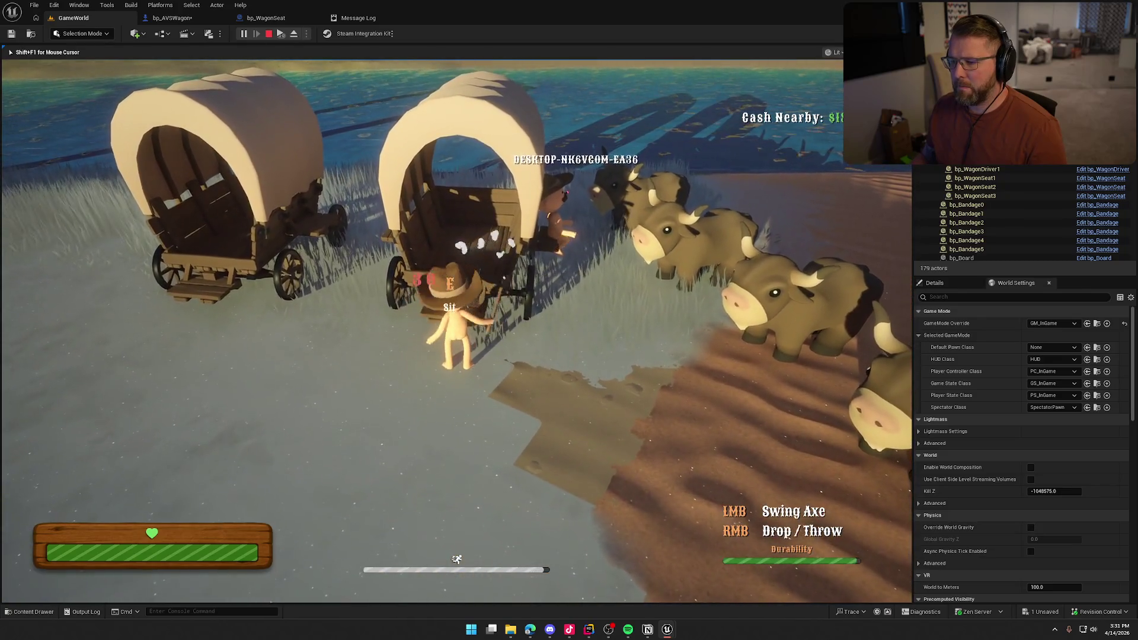
{"action": "left_click", "coordinate": [456, 331]}
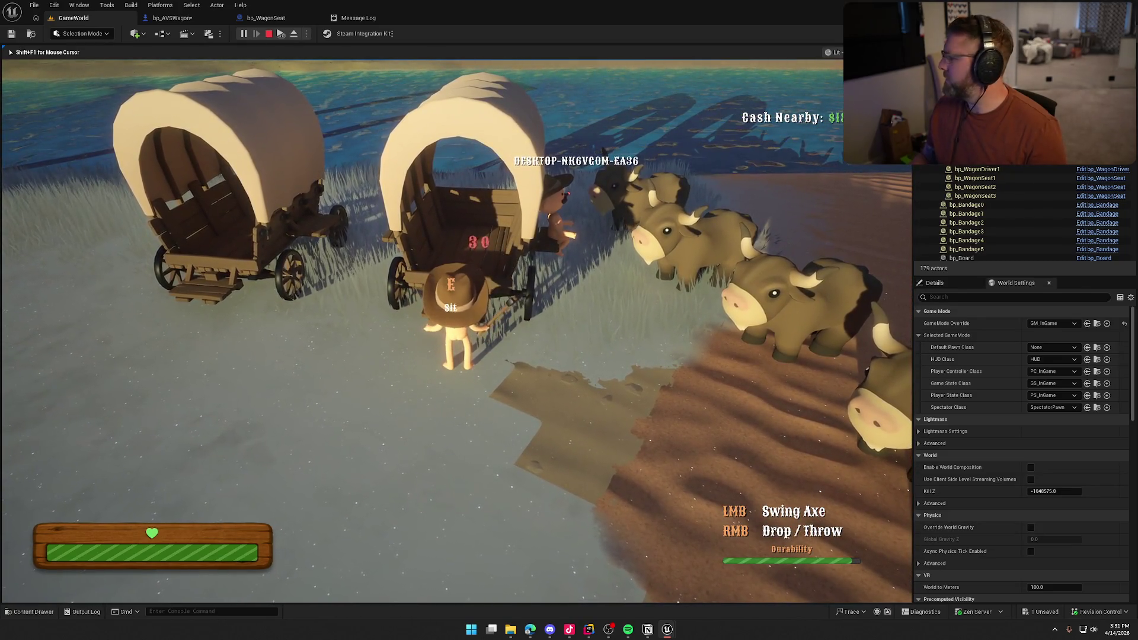
{"action": "left_click", "coordinate": [456, 331]}
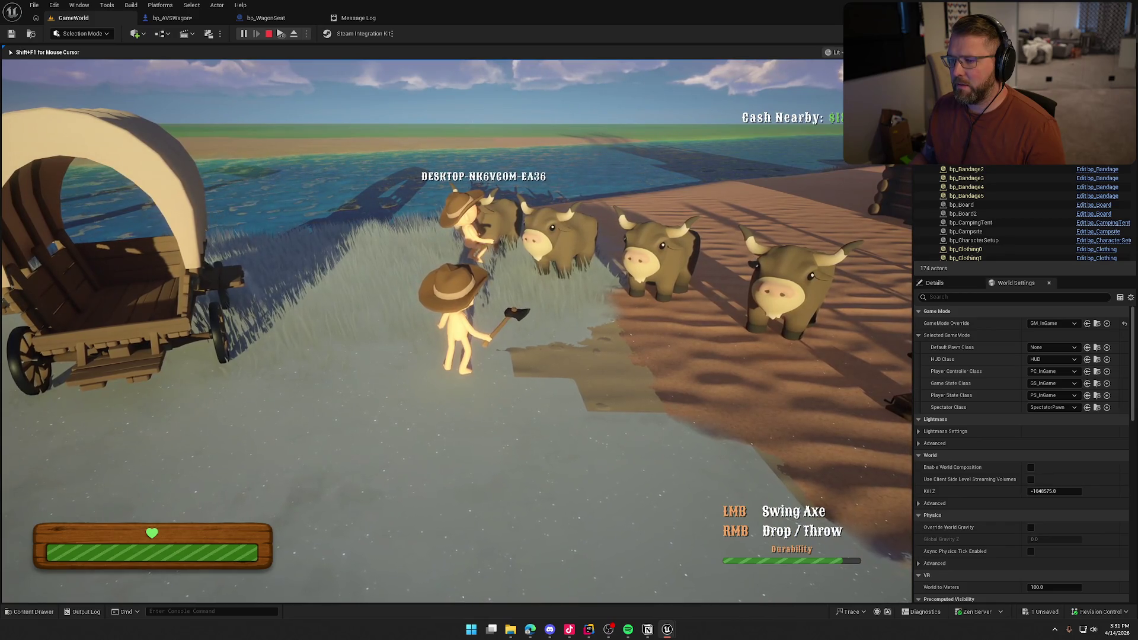
{"action": "key", "text": "Escape"}
{"action": "left_click", "coordinate": [363, 18]}
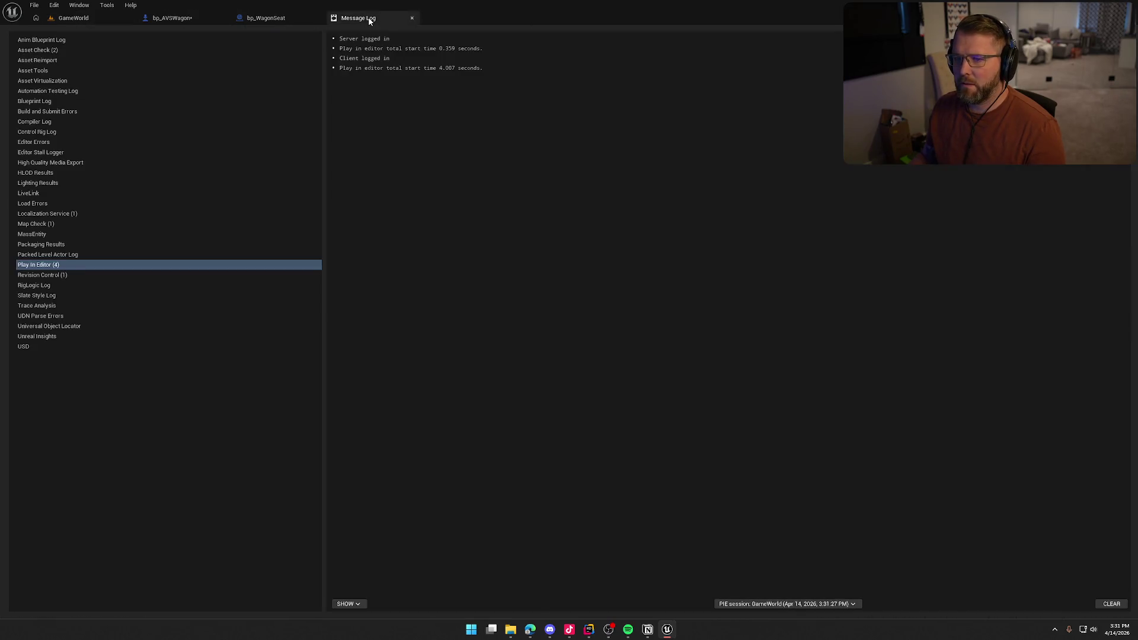
Step: In bp_WagonSeat's Inputs graph, follow the Exit Wagon chain to the Server_ExitSeat event
{"action": "left_click", "coordinate": [279, 18]}
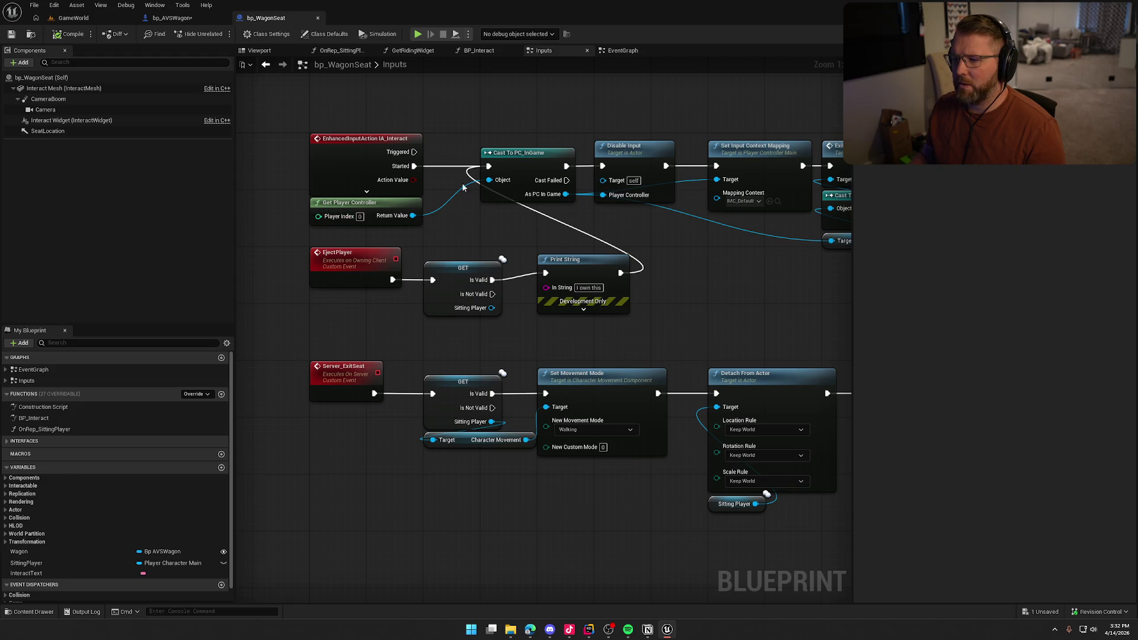
{"action": "mouse_move", "coordinate": [649, 262]}
{"action": "left_mouse_down"}
{"action": "mouse_move", "coordinate": [478, 264]}
{"action": "mouse_move", "coordinate": [411, 167]}
{"action": "left_mouse_up"}
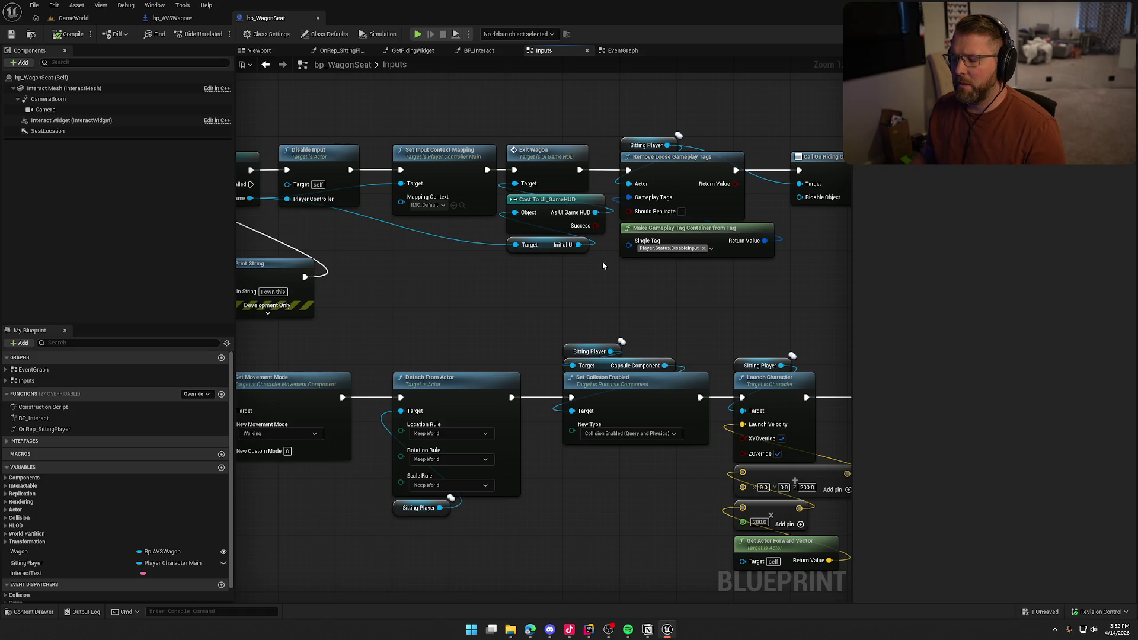
{"action": "left_click_drag", "start_coordinate": [690, 303], "coordinate": [416, 299]}
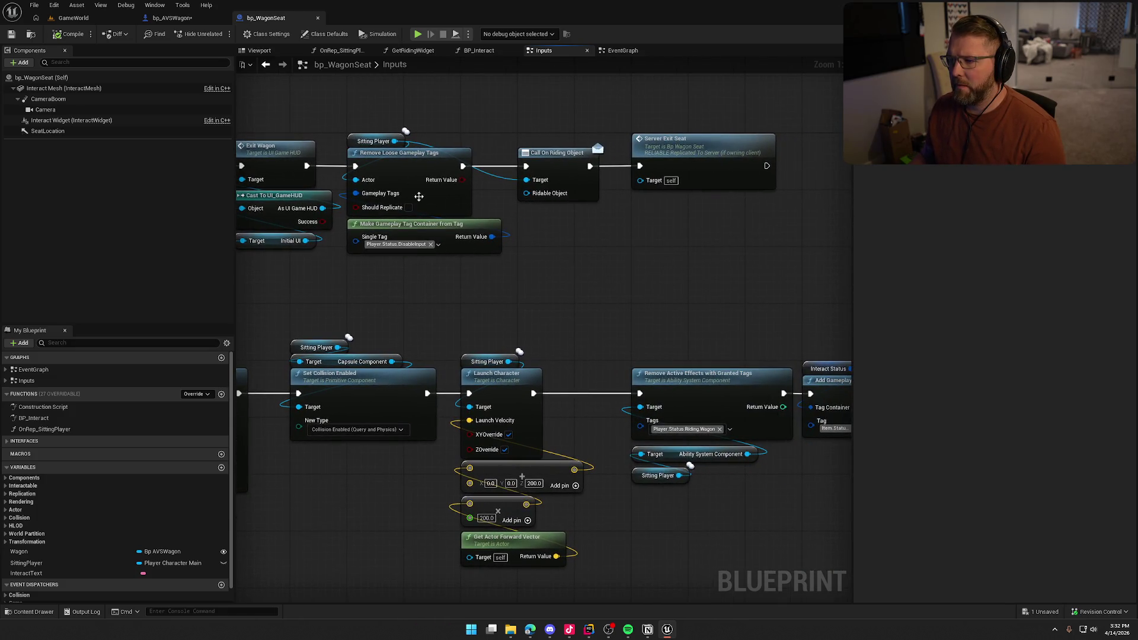
{"action": "left_click", "coordinate": [681, 157]}
{"action": "left_click_drag", "start_coordinate": [524, 278], "coordinate": [531, 278]}
{"action": "double_click", "coordinate": [687, 186]}
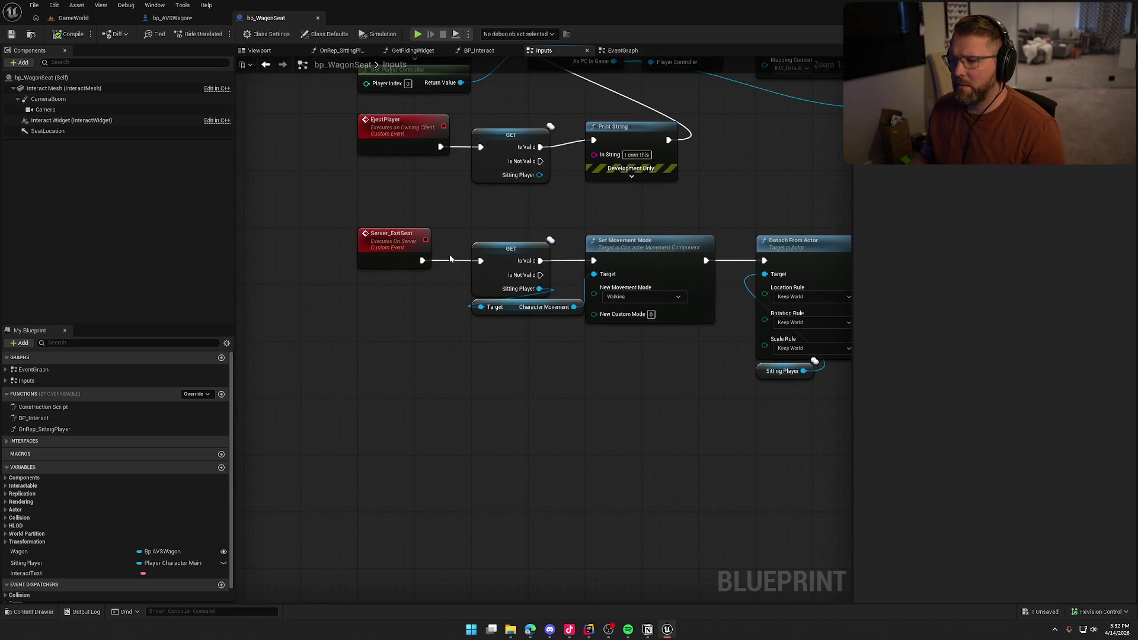
Step: Review Set Collision Enabled, EjectPlayer and the interact events, then return to the GameWorld level
{"action": "left_click_drag", "start_coordinate": [555, 352], "coordinate": [418, 342]}
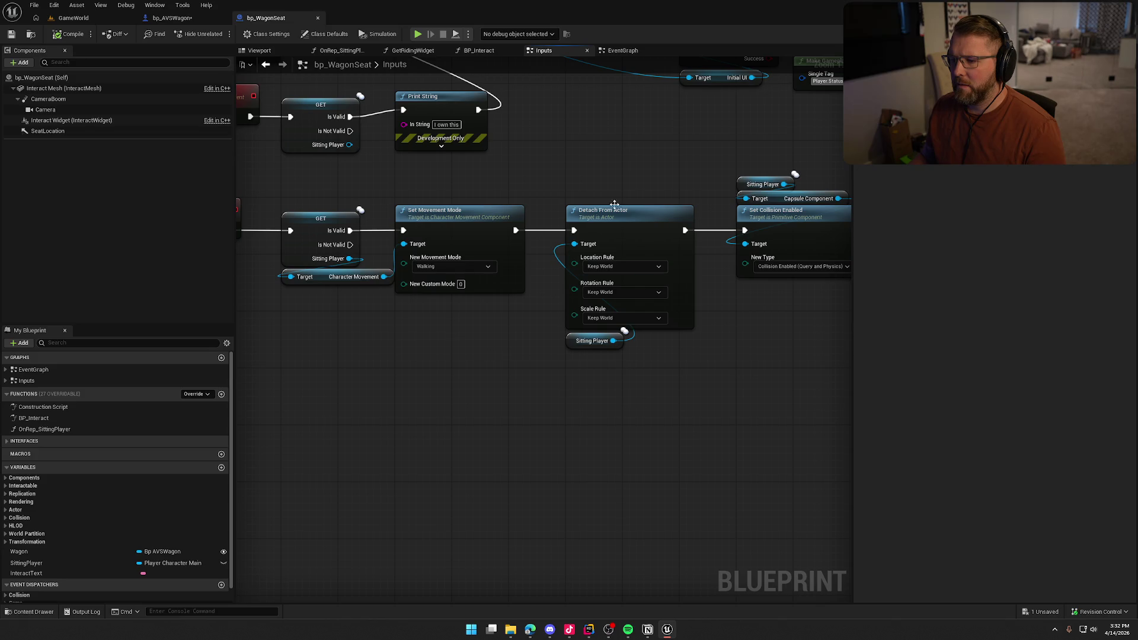
{"action": "mouse_move", "coordinate": [404, 398]}
{"action": "left_mouse_down"}
{"action": "mouse_move", "coordinate": [567, 416]}
{"action": "mouse_move", "coordinate": [571, 548]}
{"action": "left_mouse_up"}
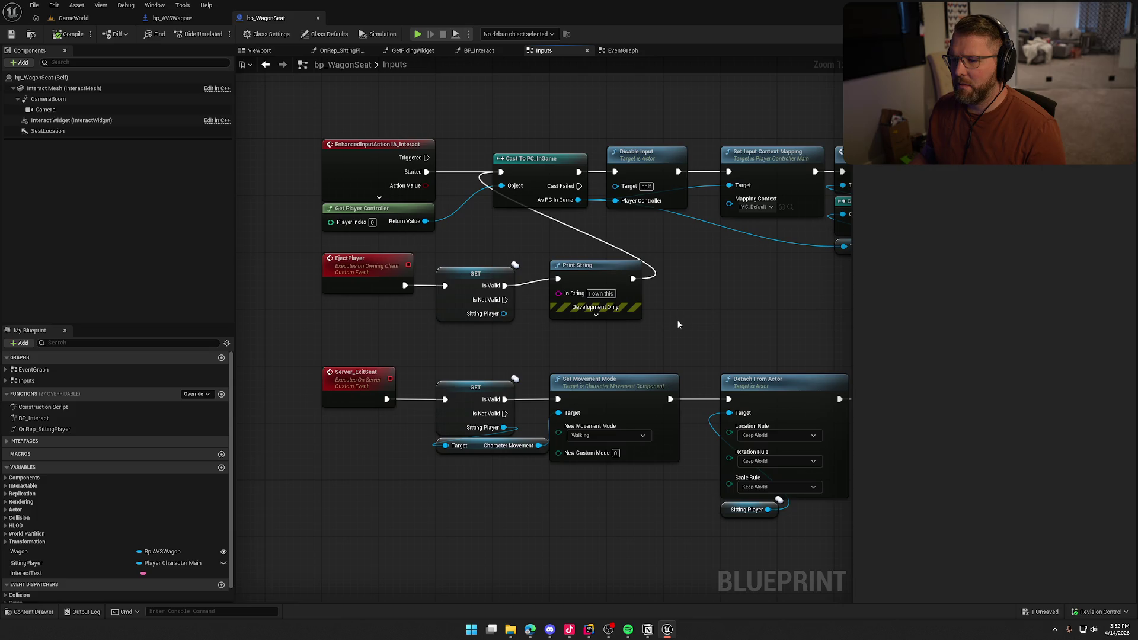
{"action": "left_click_drag", "start_coordinate": [601, 274], "coordinate": [601, 280]}
{"action": "left_click_drag", "start_coordinate": [702, 274], "coordinate": [445, 276]}
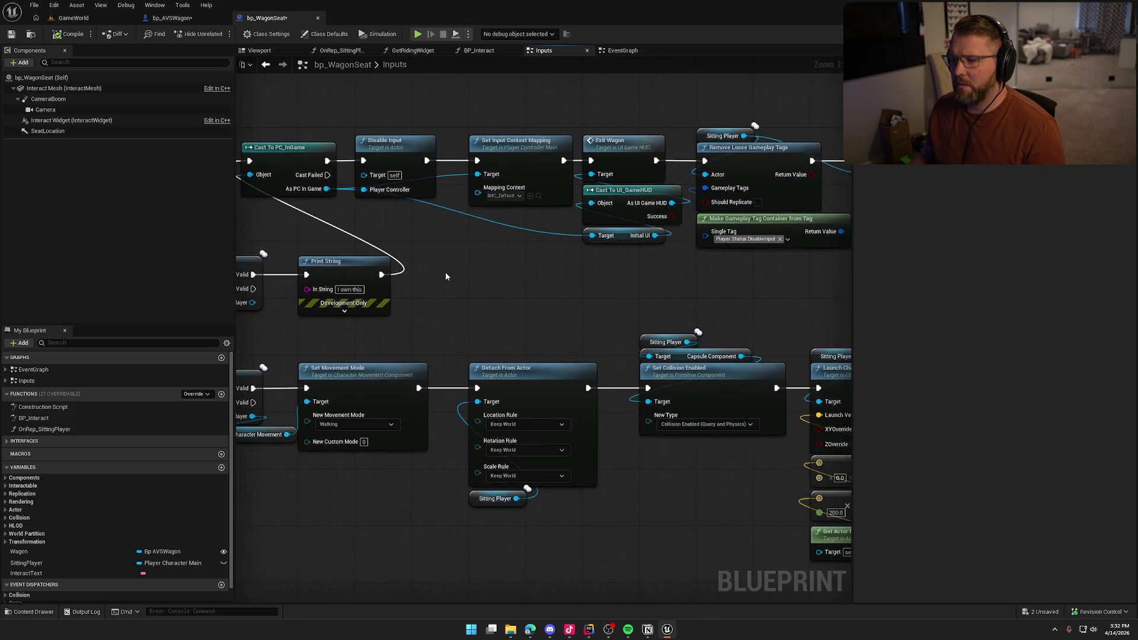
{"action": "mouse_move", "coordinate": [557, 283]}
{"action": "left_mouse_down"}
{"action": "mouse_move", "coordinate": [821, 290]}
{"action": "mouse_move", "coordinate": [236, 309]}
{"action": "left_mouse_up"}
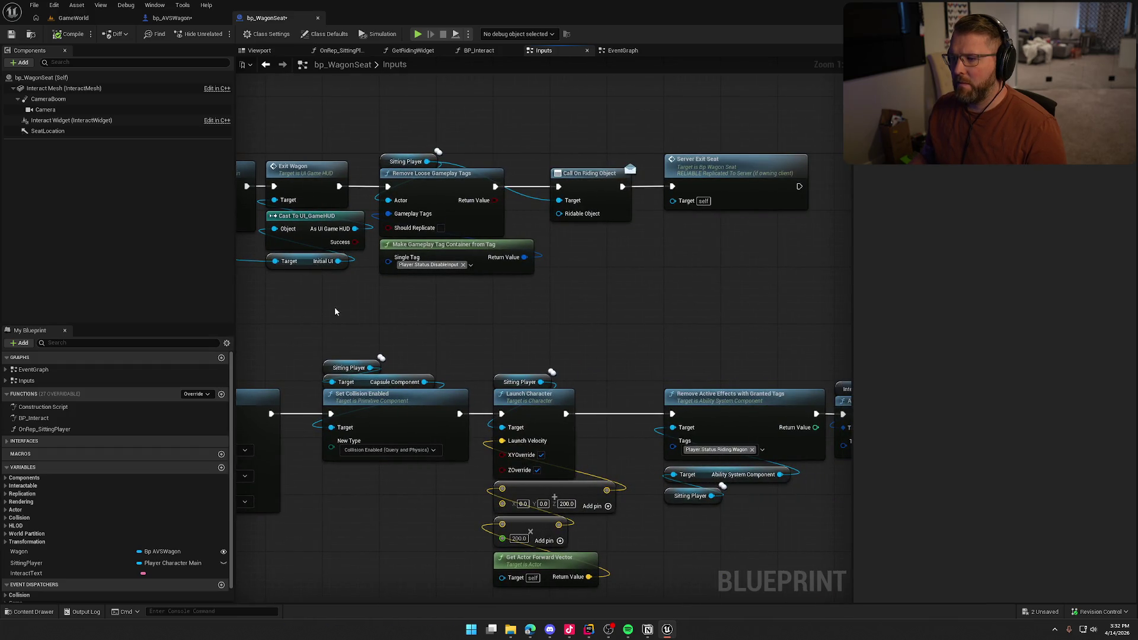
{"action": "left_click_drag", "start_coordinate": [339, 311], "coordinate": [710, 308]}
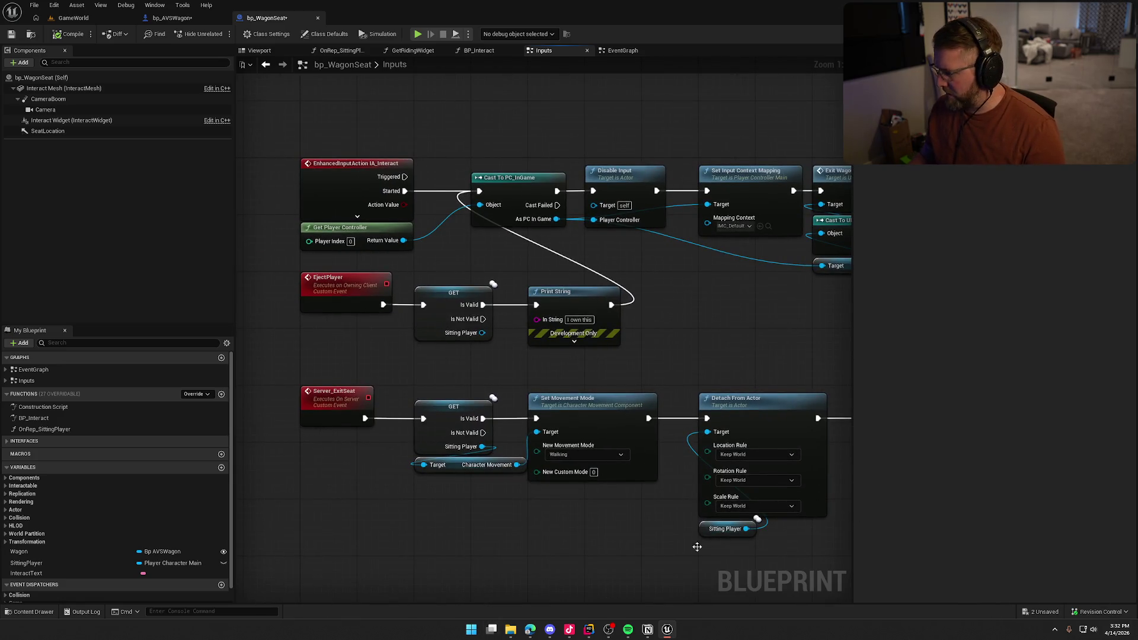
{"action": "left_click", "coordinate": [74, 18]}
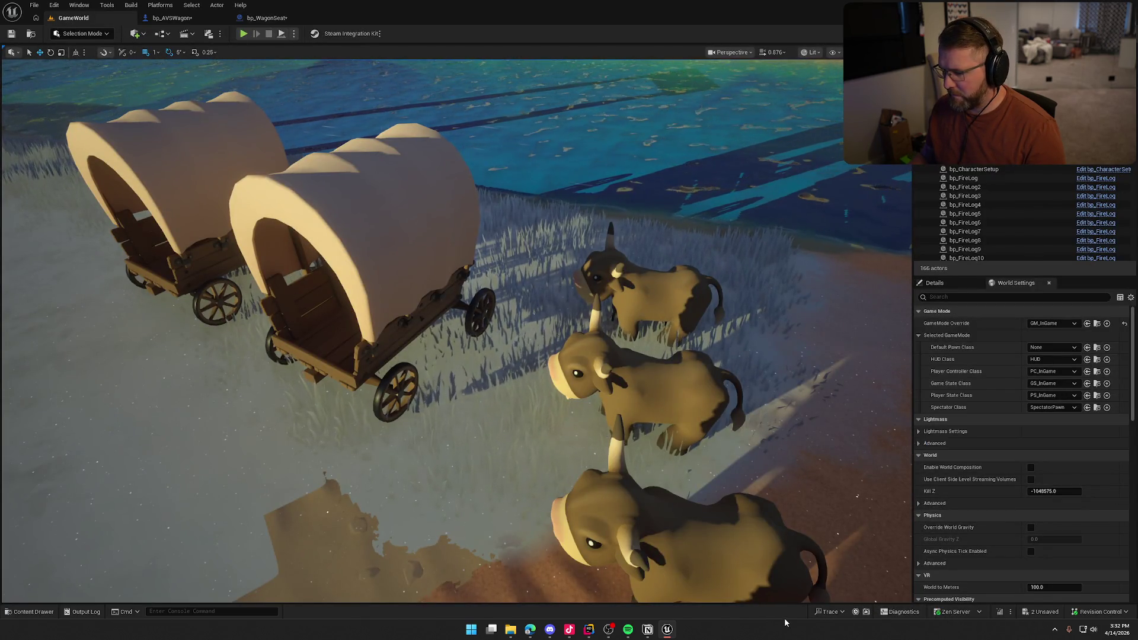
{"action": "key", "text": "grave"}
{"action": "key", "text": "grave"}
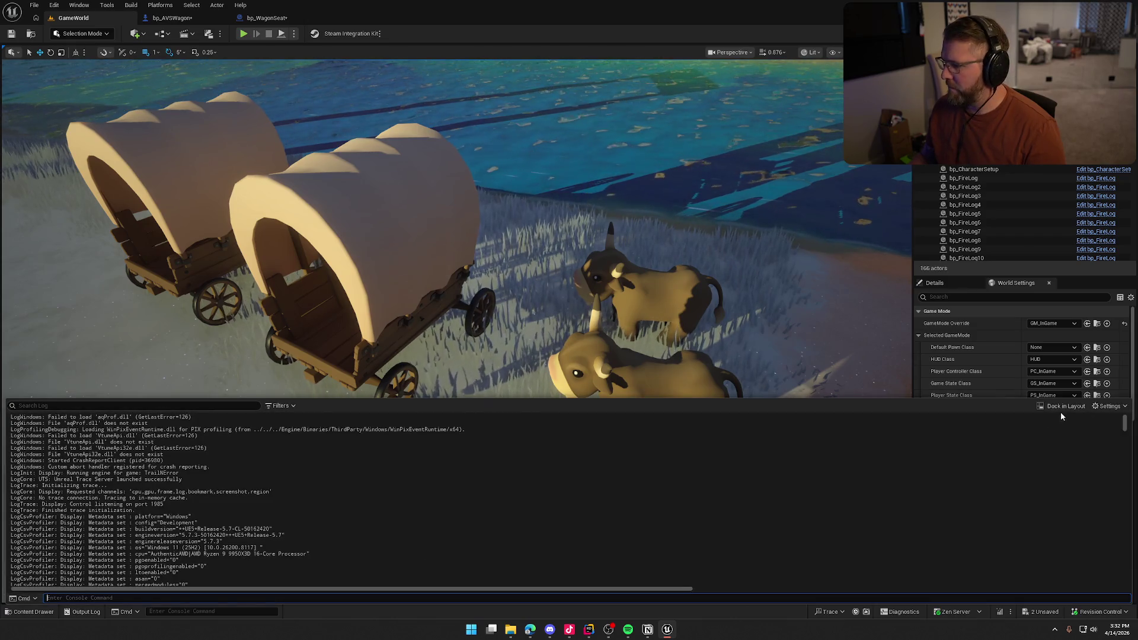
{"action": "left_click", "coordinate": [1060, 406]}
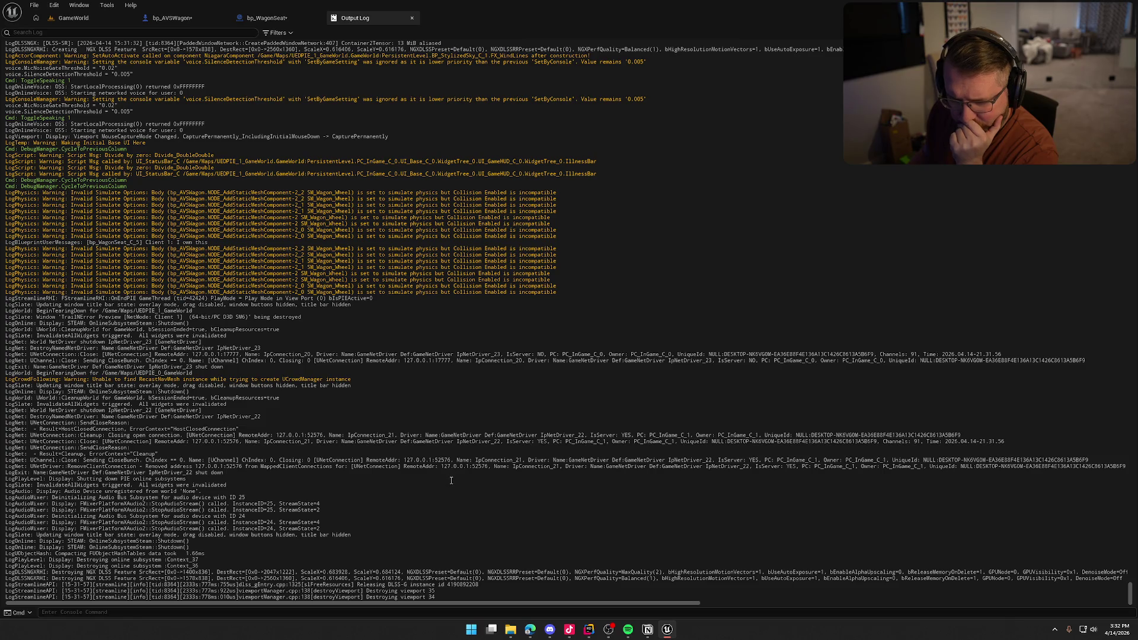
{"action": "middle_click", "coordinate": [376, 15]}
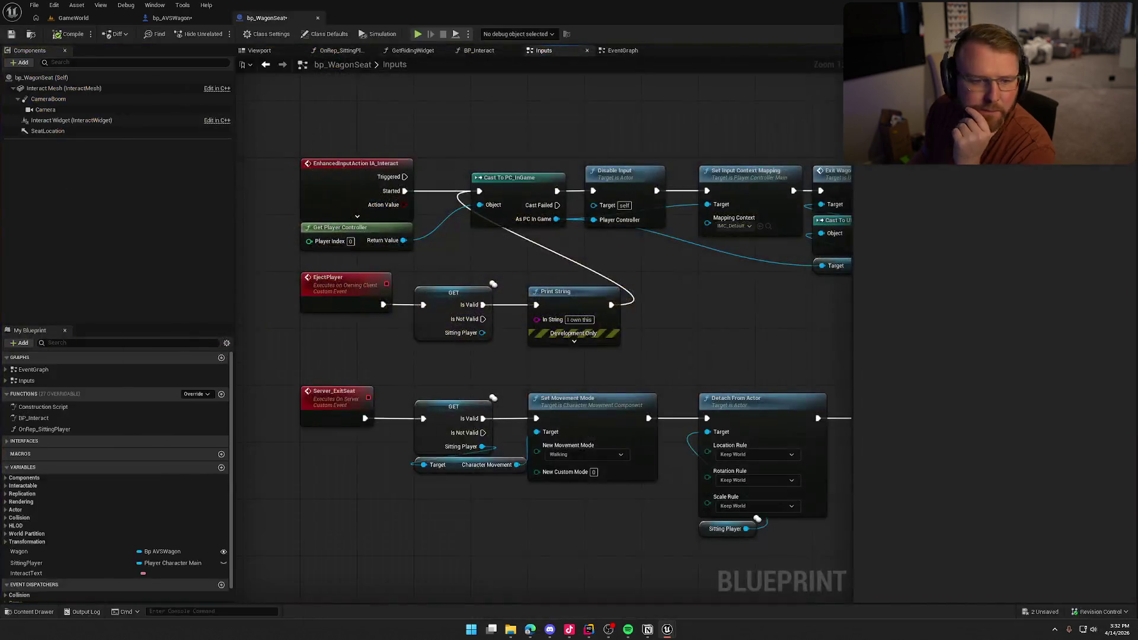
{"action": "left_click", "coordinate": [73, 18]}
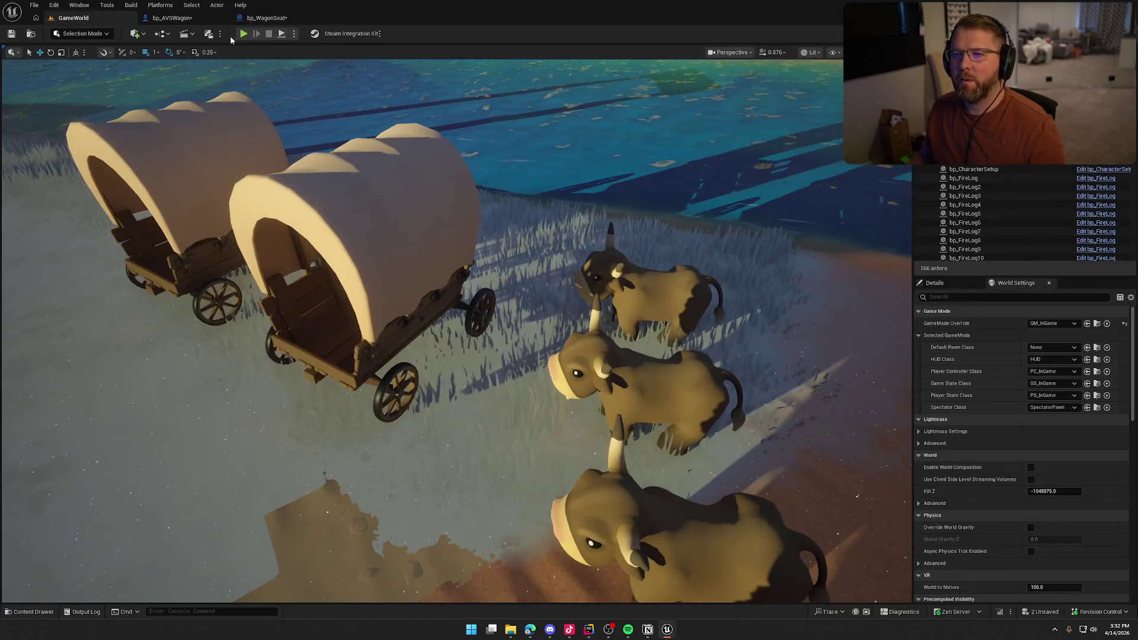
Step: Start a play-in-editor test, pick up the axe and chop repeatedly at the wagon
{"action": "left_click", "coordinate": [244, 34]}
{"action": "left_click", "coordinate": [372, 239]}
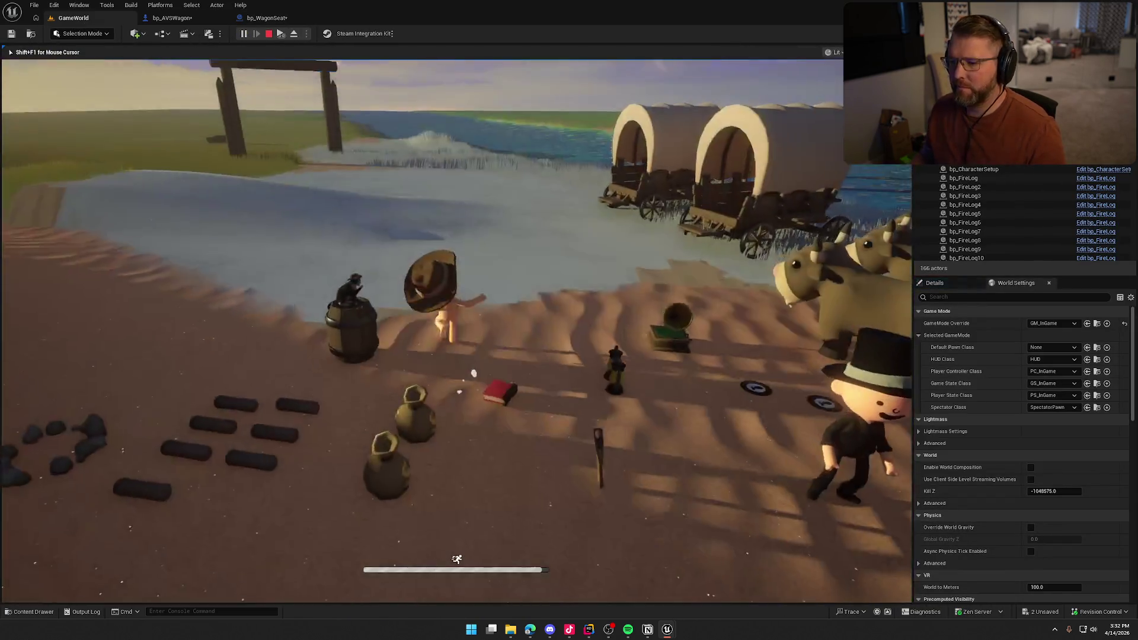
{"action": "key", "text": "super"}
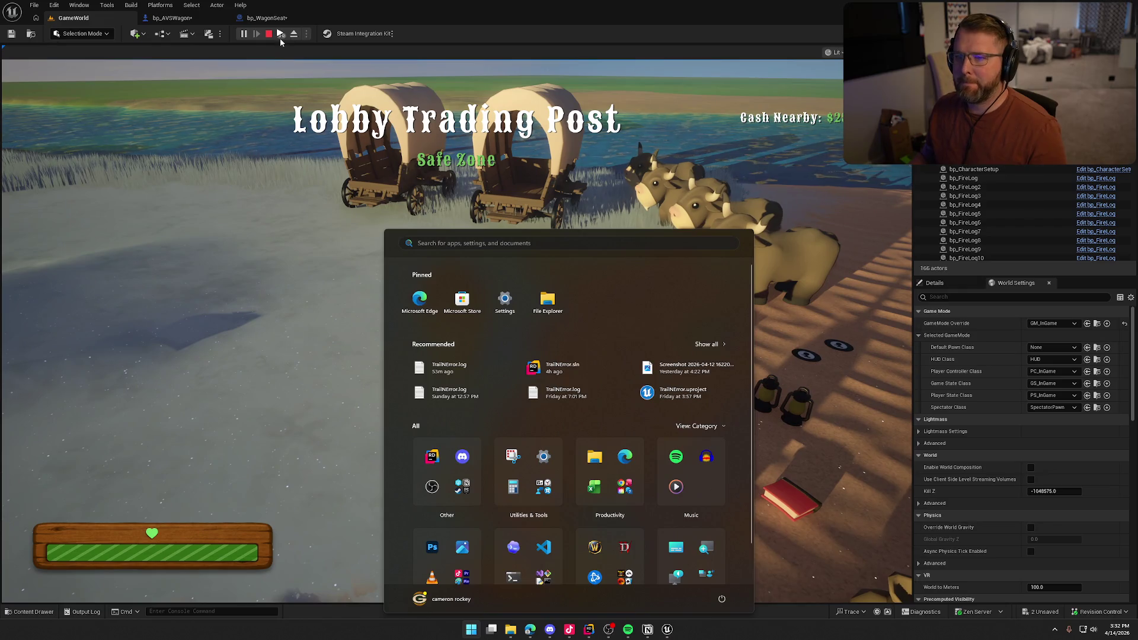
{"action": "key", "text": "super"}
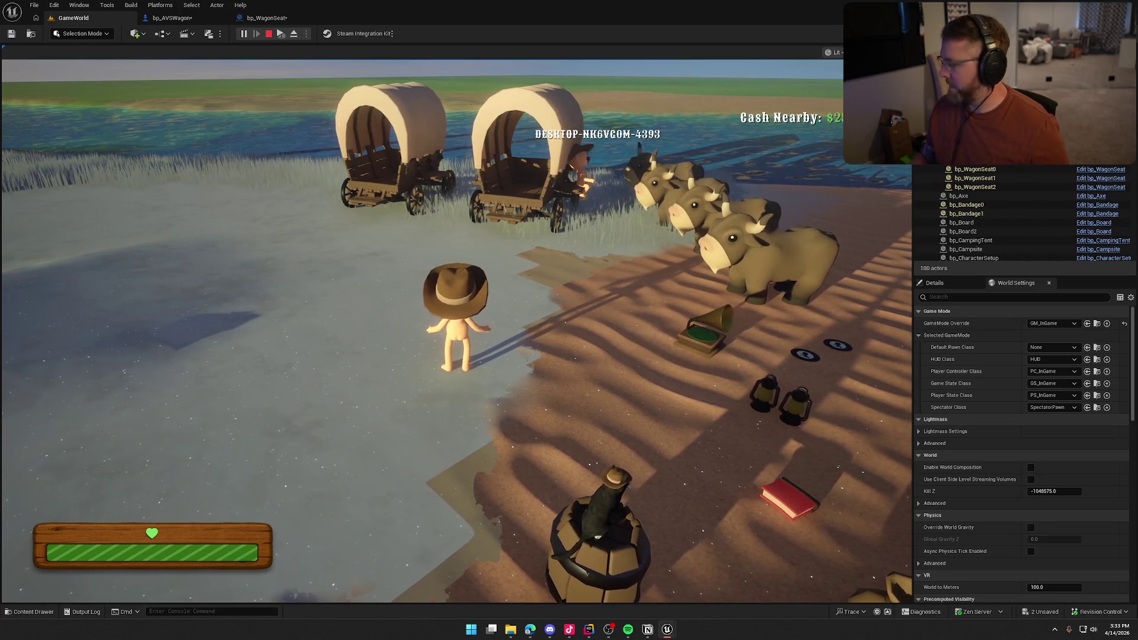
{"action": "key", "text": "super"}
{"action": "left_click", "coordinate": [638, 224]}
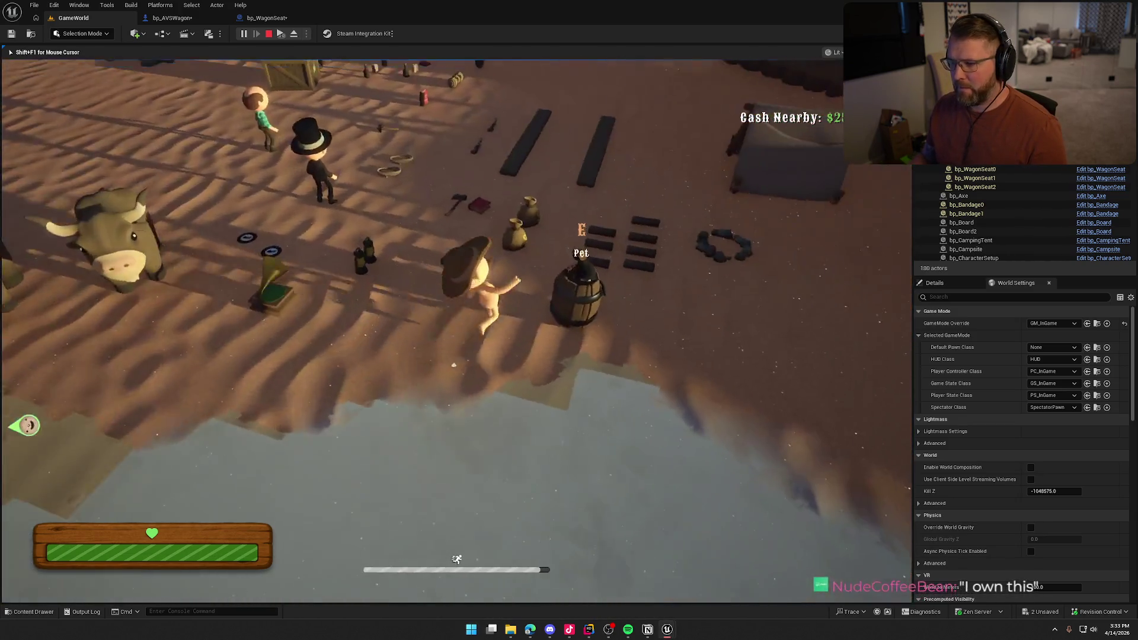
{"action": "key", "text": "e"}
{"action": "key", "text": "w"}
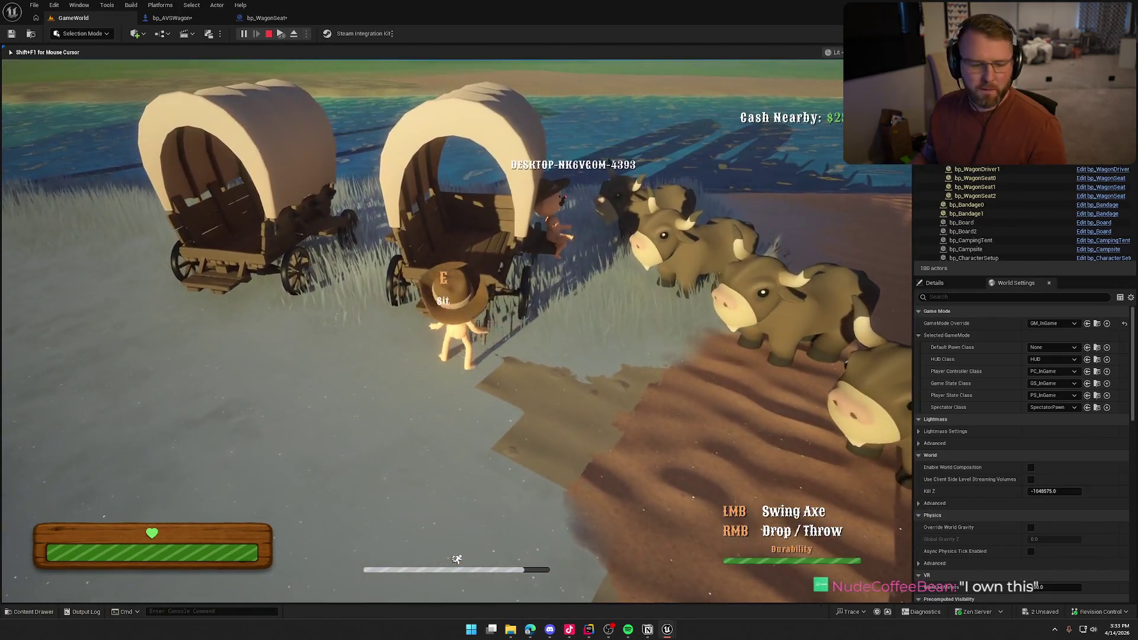
{"action": "left_click", "coordinate": [456, 331]}
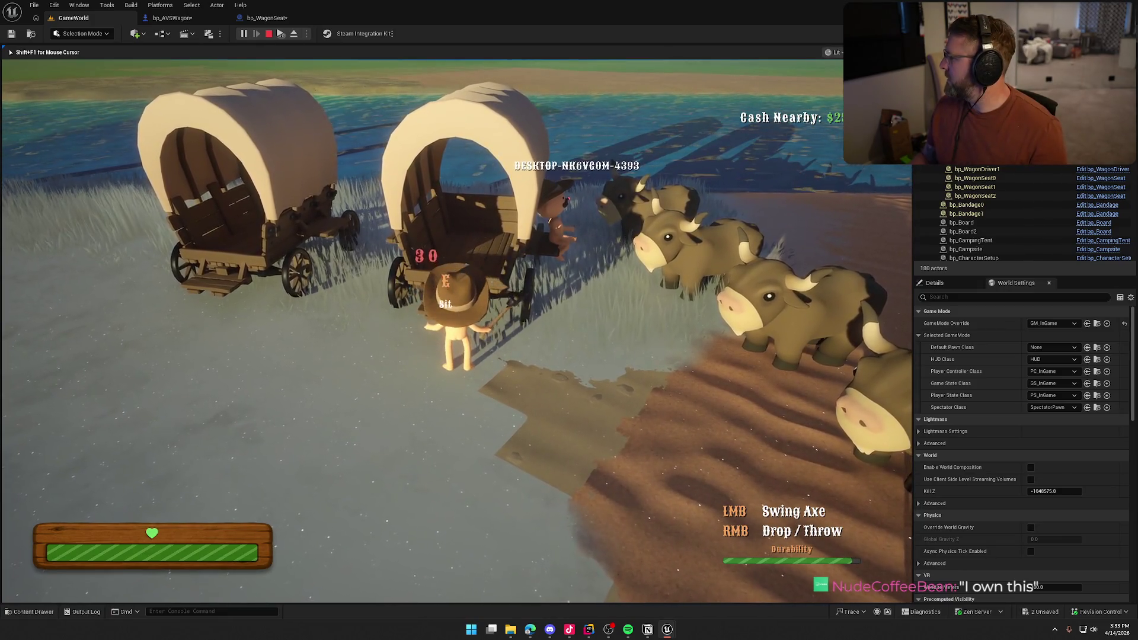
{"action": "left_click", "coordinate": [457, 331]}
{"action": "left_click", "coordinate": [457, 331]}
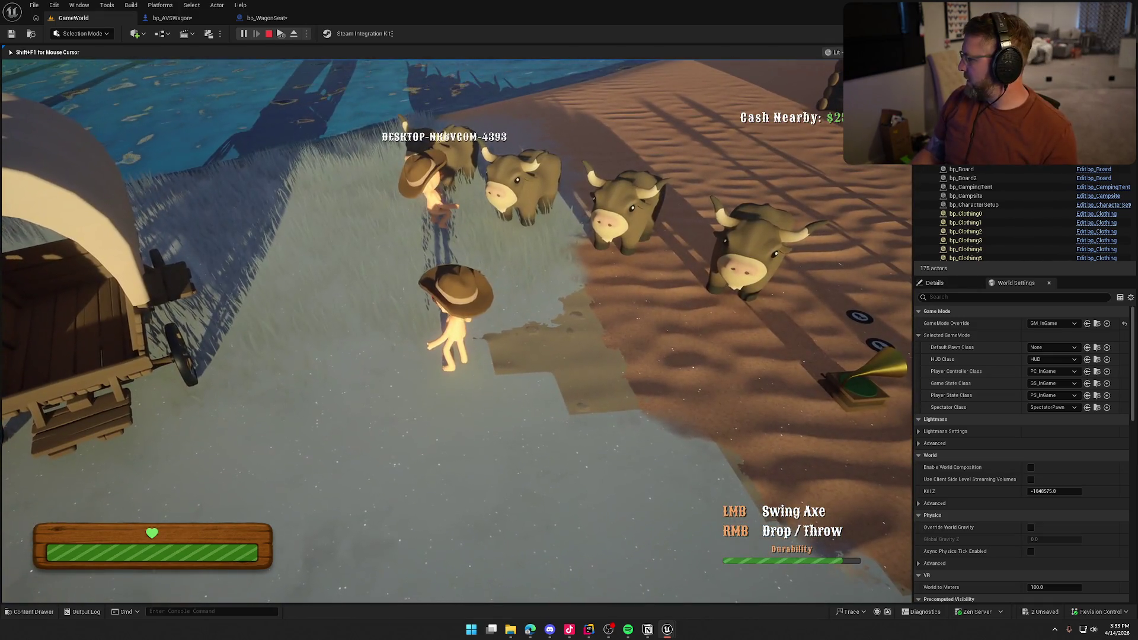
Step: Stop the session and pan bp_WagonSeat's Inputs graph to the detach, collision and Server_ExitSeat nodes
{"action": "key", "text": "super"}
{"action": "key", "text": "super"}
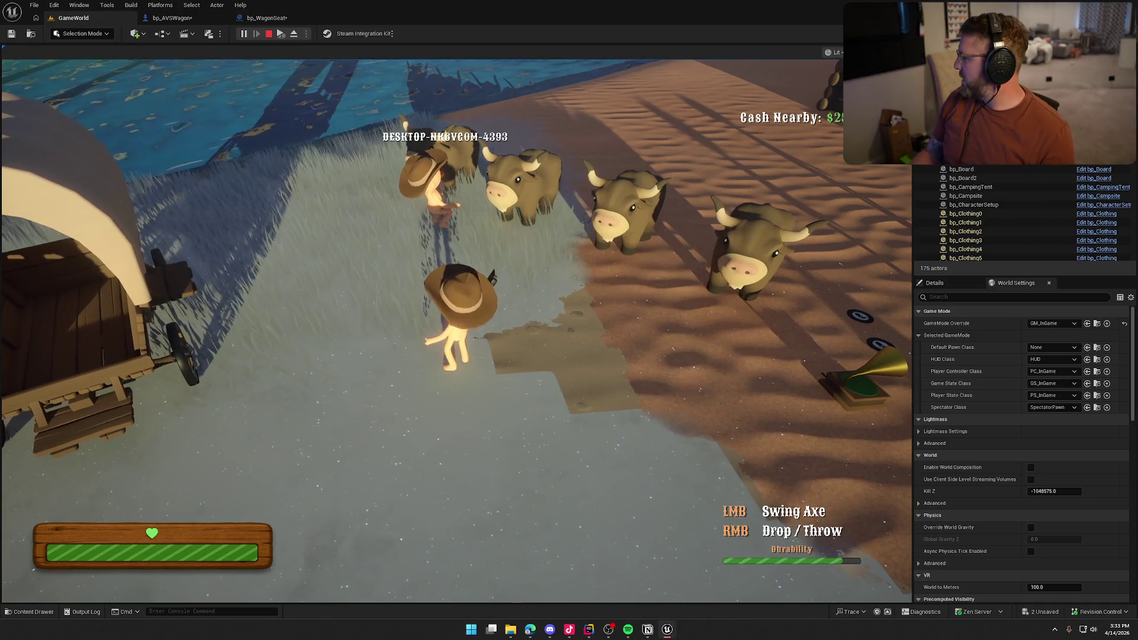
{"action": "key", "text": "super"}
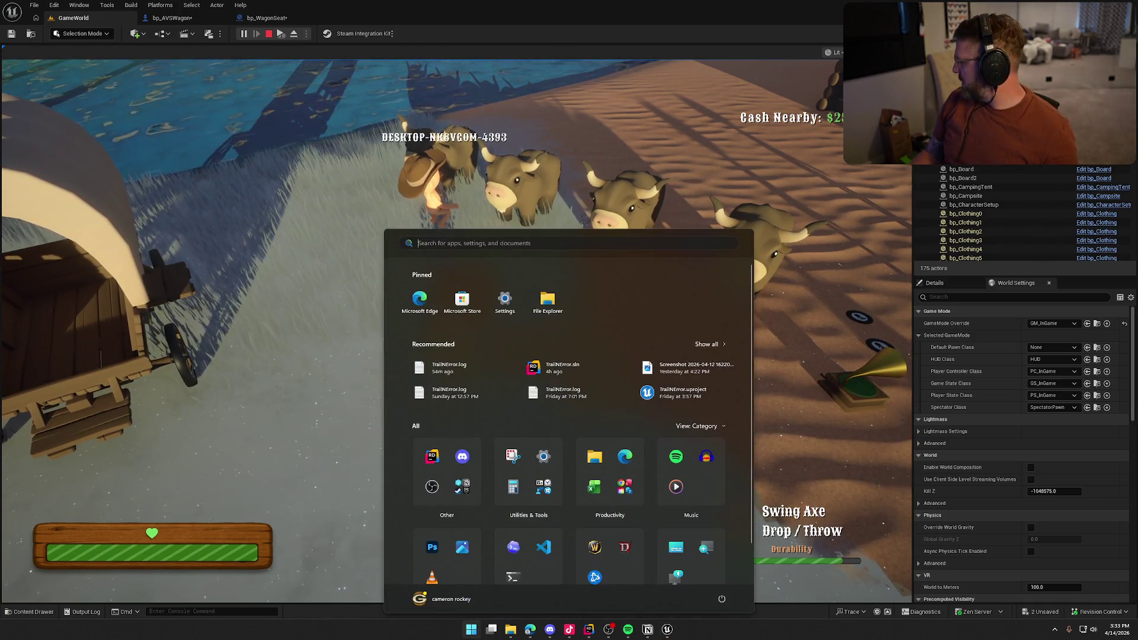
{"action": "key", "text": "super"}
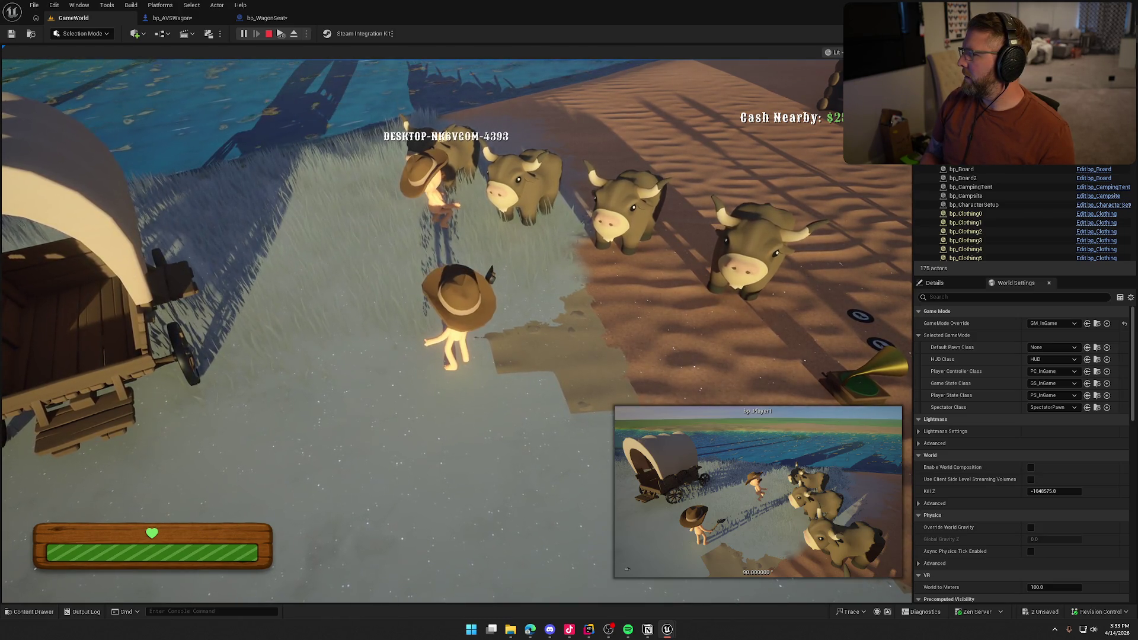
{"action": "key", "text": "Escape"}
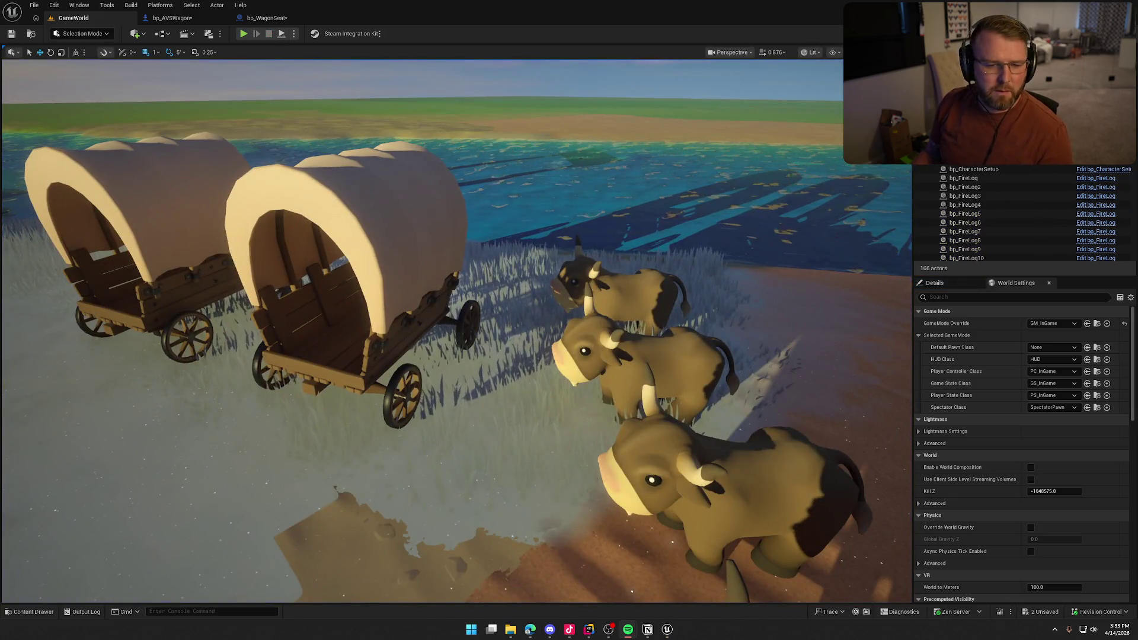
{"action": "left_click", "coordinate": [263, 18]}
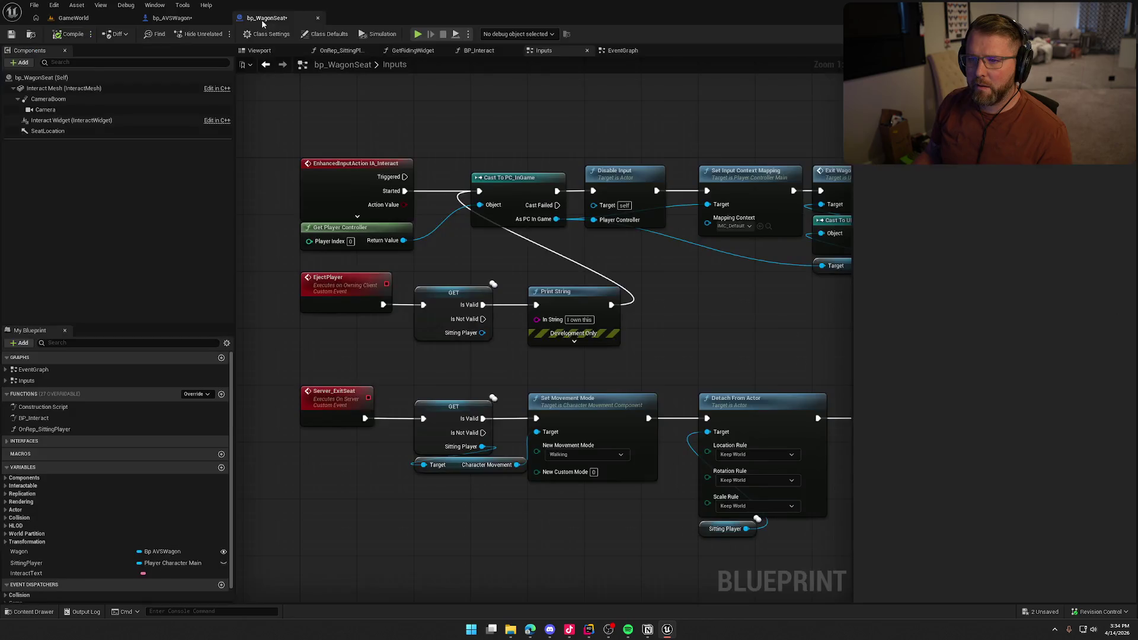
{"action": "mouse_move", "coordinate": [713, 316]}
{"action": "left_mouse_down"}
{"action": "mouse_move", "coordinate": [530, 208]}
{"action": "mouse_move", "coordinate": [461, 126]}
{"action": "left_mouse_up"}
{"action": "left_click_drag", "start_coordinate": [530, 132], "coordinate": [893, 198]}
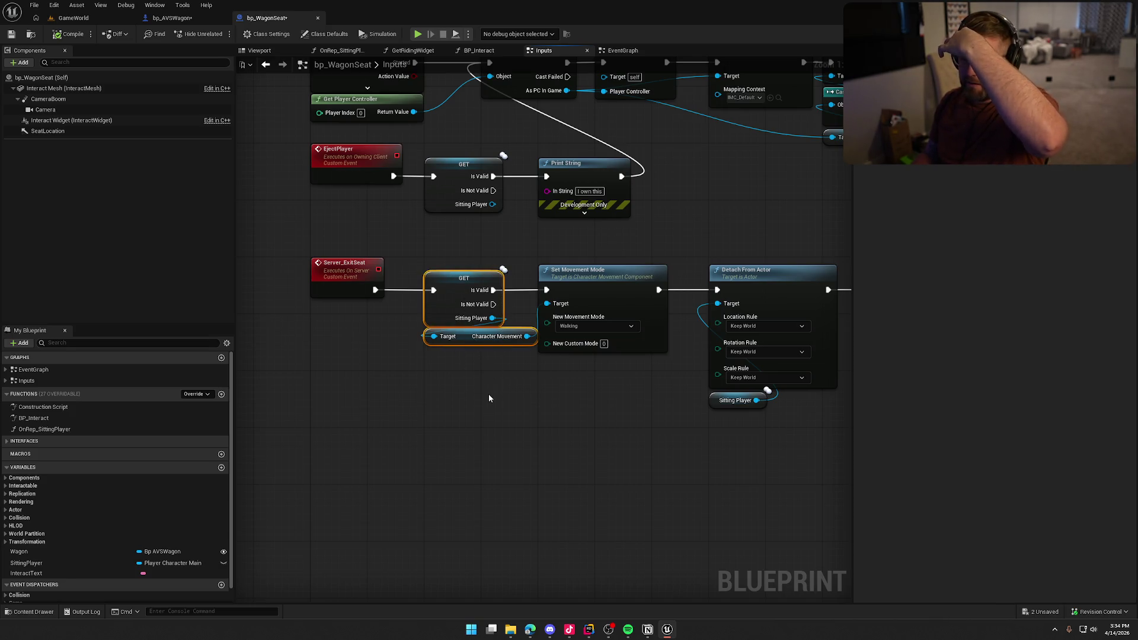
Step: Attach a Print String reading 'There is no one sitting here' to the GET node's Is Not Valid pin
{"action": "mouse_move", "coordinate": [493, 304]}
{"action": "left_mouse_down"}
{"action": "mouse_move", "coordinate": [551, 412]}
{"action": "mouse_move", "coordinate": [563, 379]}
{"action": "left_mouse_up"}
{"action": "type", "text": "print"}
{"action": "key", "text": "Return"}
{"action": "double_click", "coordinate": [582, 397]}
{"action": "type", "text": "There is no one sit"}
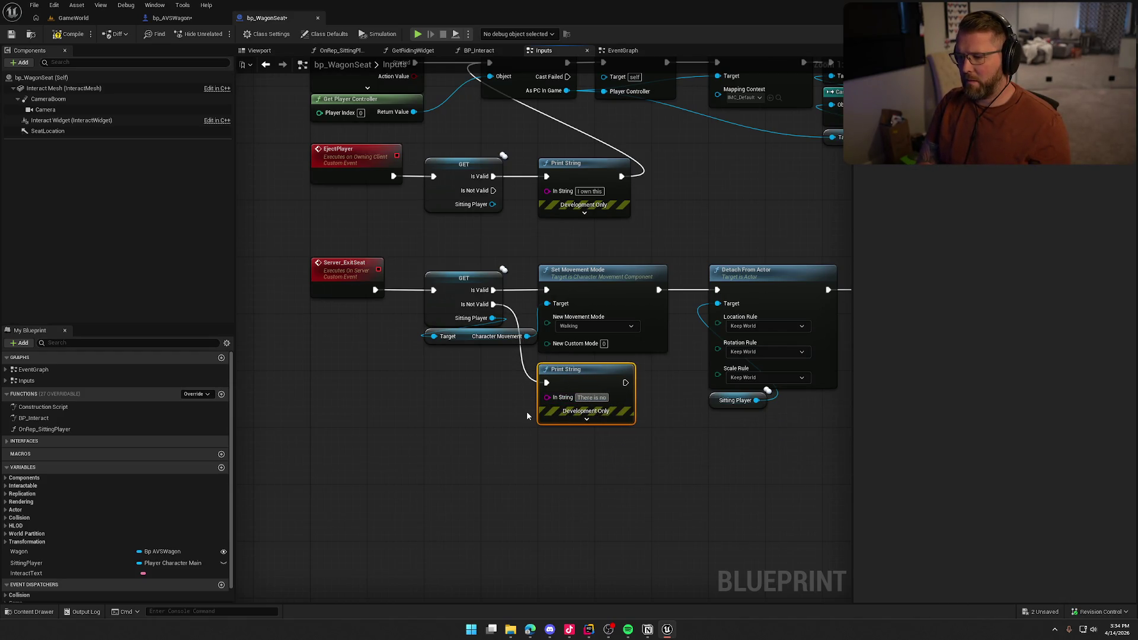
{"action": "type", "text": "ting here"}
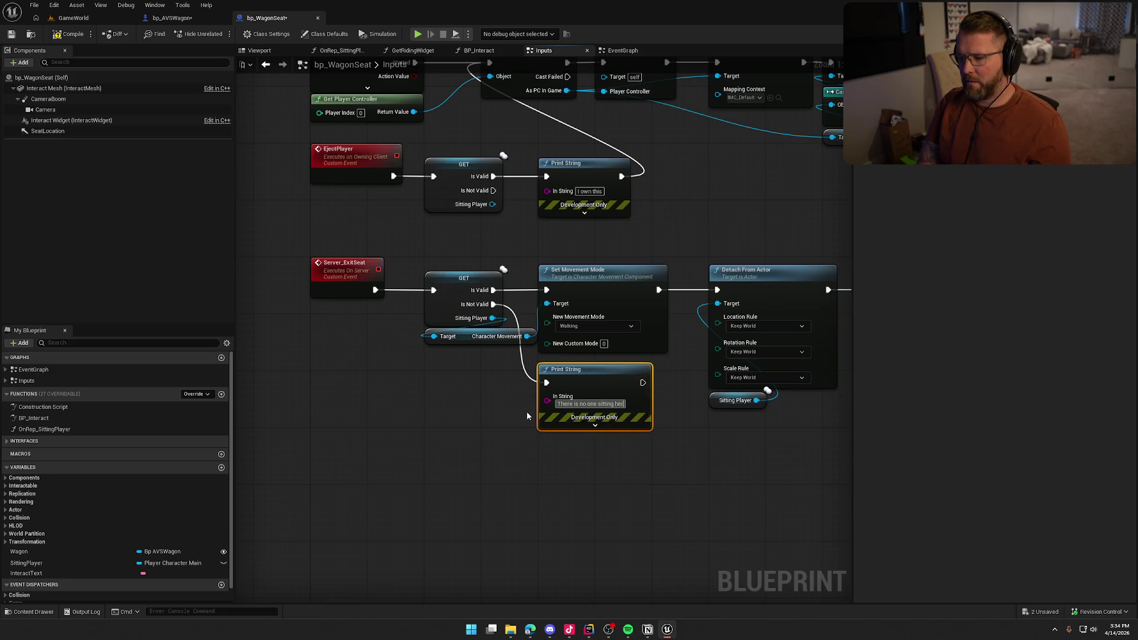
{"action": "left_click", "coordinate": [77, 20]}
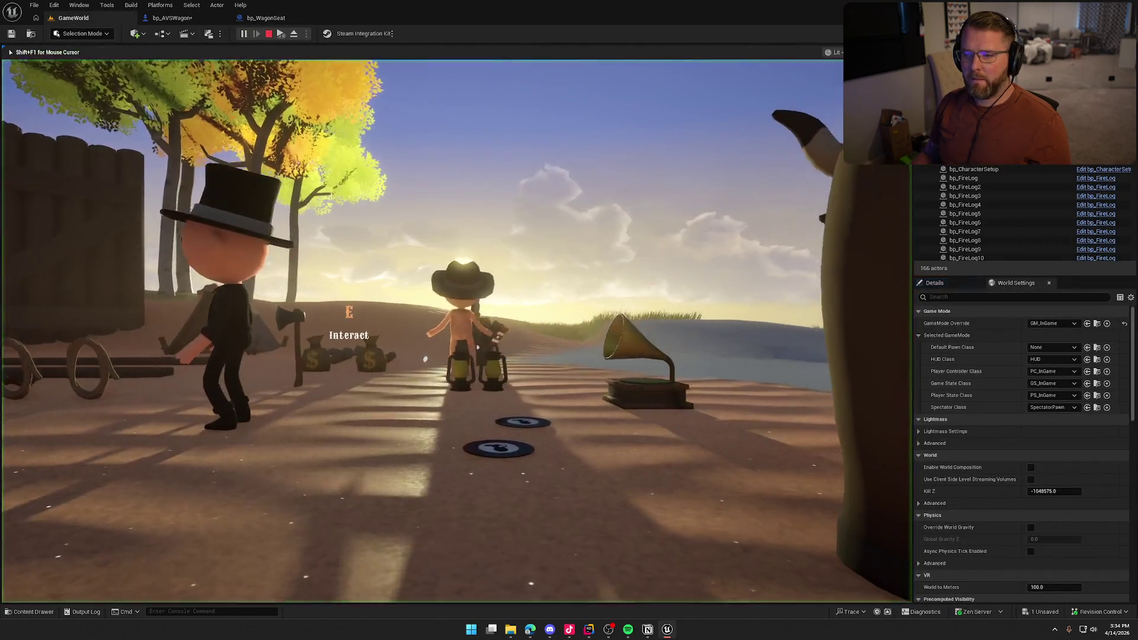
Step: Start a play-in-editor session in GameWorld and pick up the axe
{"action": "key", "text": "super"}
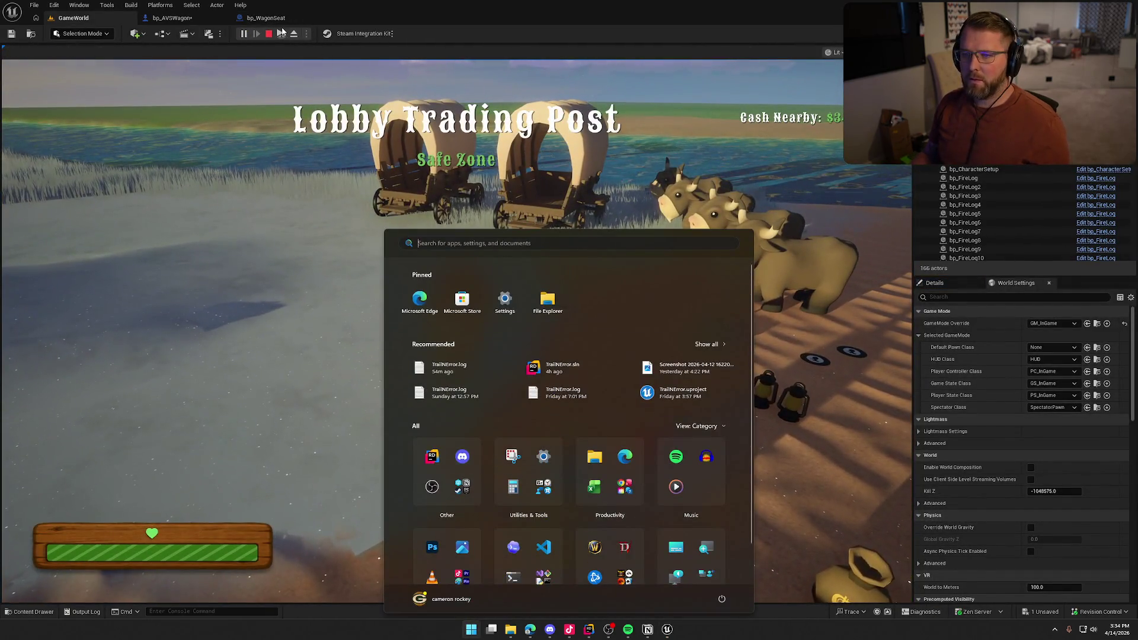
{"action": "key", "text": "Escape"}
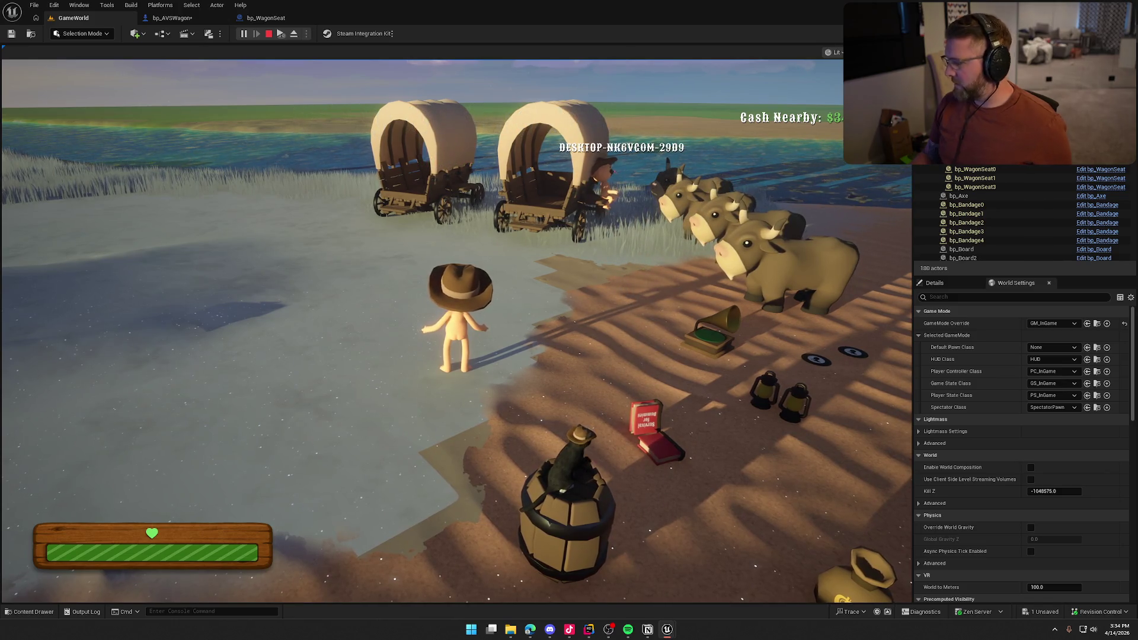
{"action": "key", "text": "super"}
{"action": "left_click", "coordinate": [415, 296]}
{"action": "key", "text": "w"}
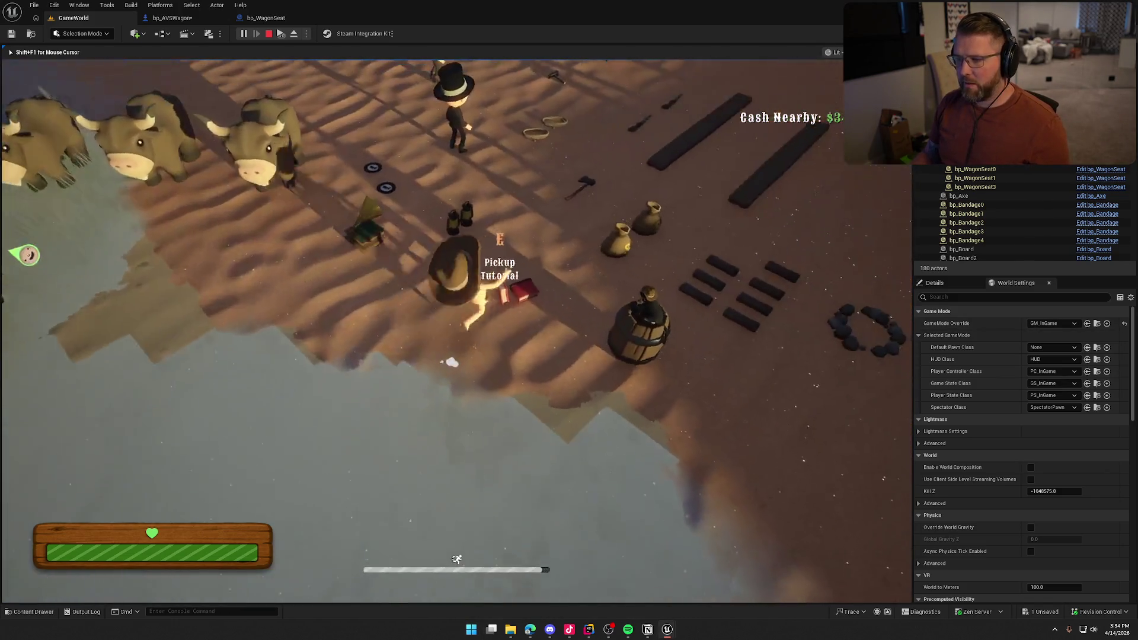
{"action": "key", "text": "e"}
Step: Walk to the wagons, chop a wagon apart with the axe, then stop the session
{"action": "key", "text": "w"}
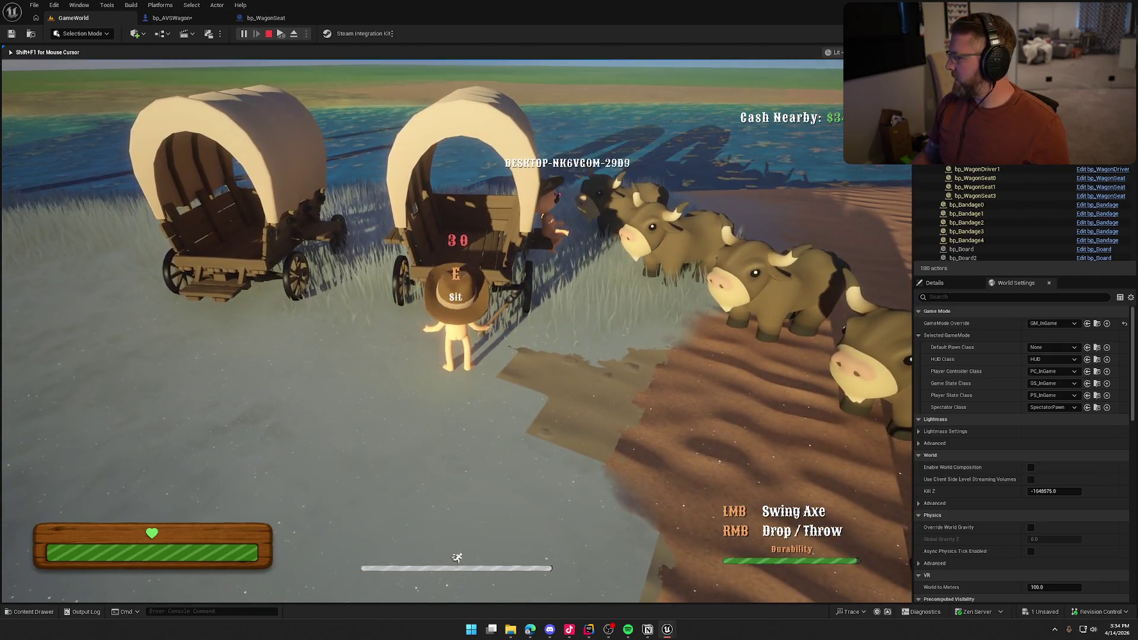
{"action": "left_click", "coordinate": [422, 328]}
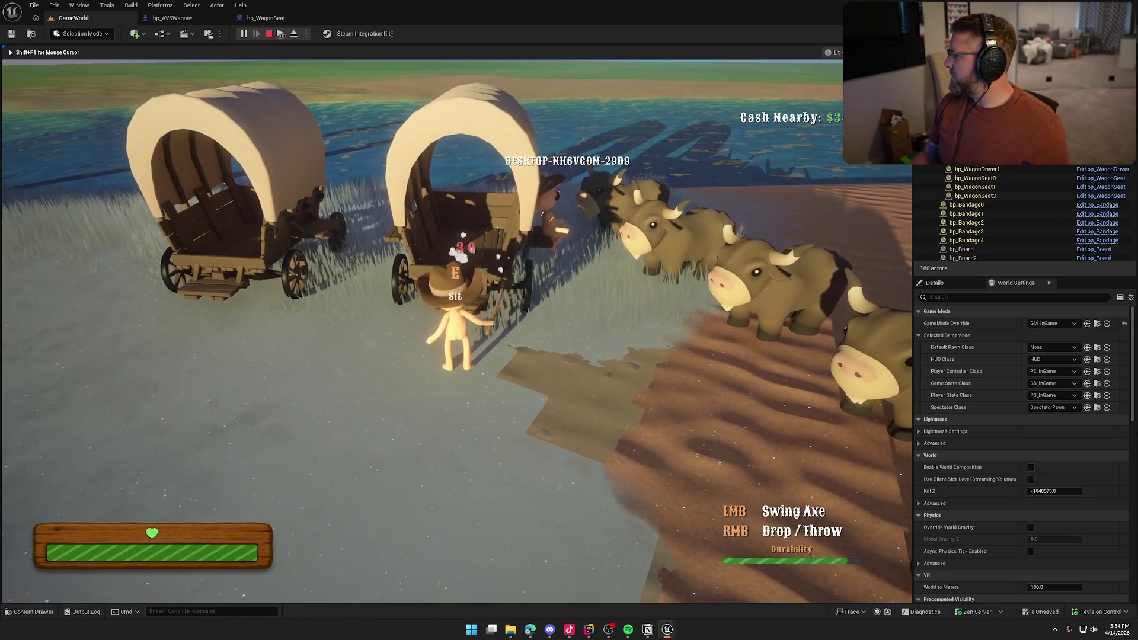
{"action": "left_click", "coordinate": [421, 328]}
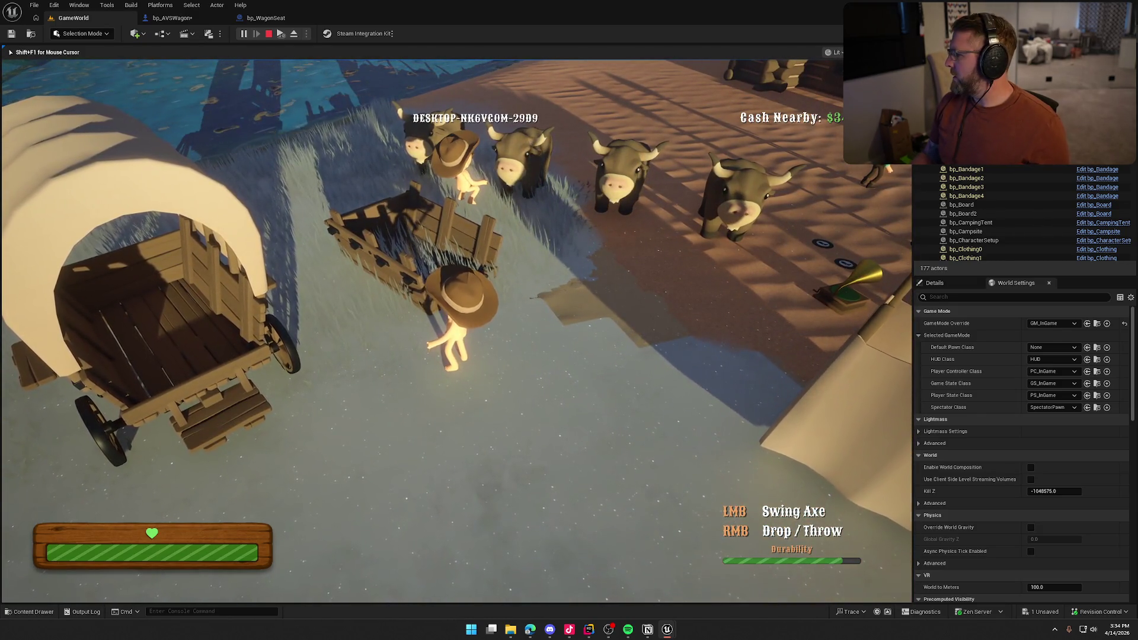
{"action": "key", "text": "Escape"}
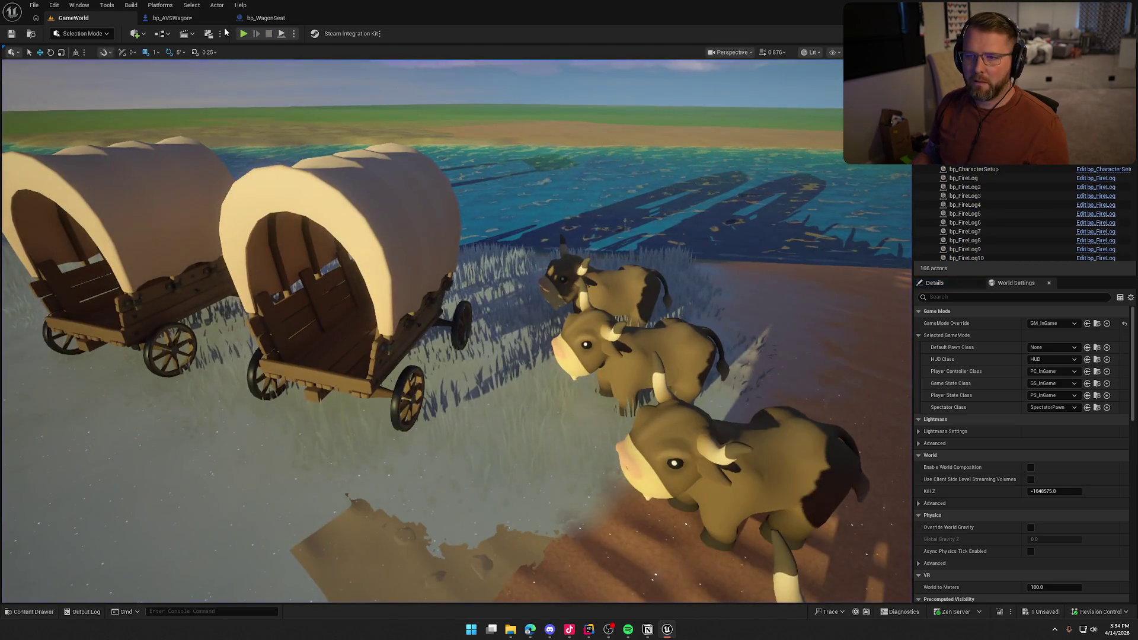
{"action": "left_click", "coordinate": [266, 18]}
Step: Delete the Print String nodes and wire Server_ExitSeat straight back into the Sitting Player GET node
{"action": "left_click_drag", "start_coordinate": [589, 383], "coordinate": [574, 419]}
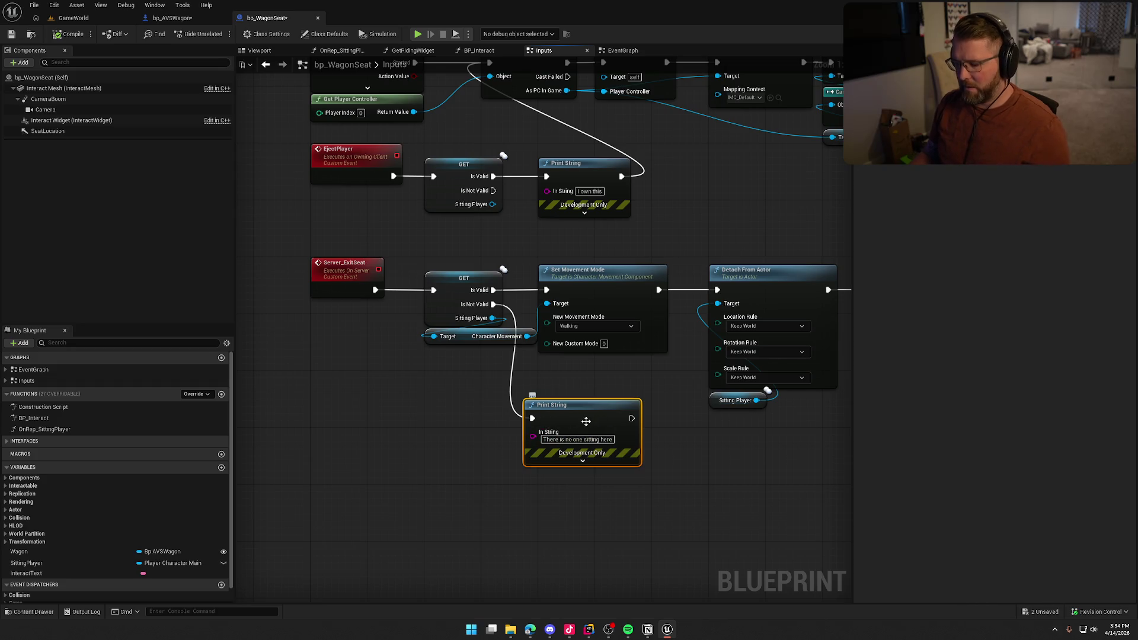
{"action": "key", "text": "Delete"}
{"action": "left_click_drag", "start_coordinate": [375, 290], "coordinate": [361, 387]}
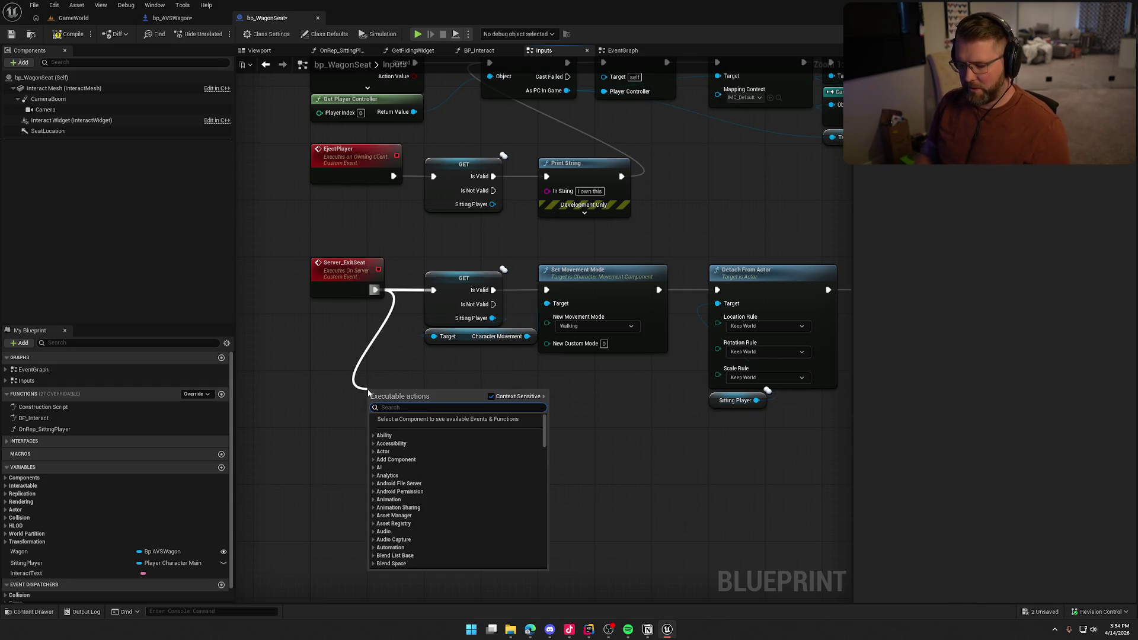
{"action": "type", "text": "print"}
{"action": "key", "text": "Return"}
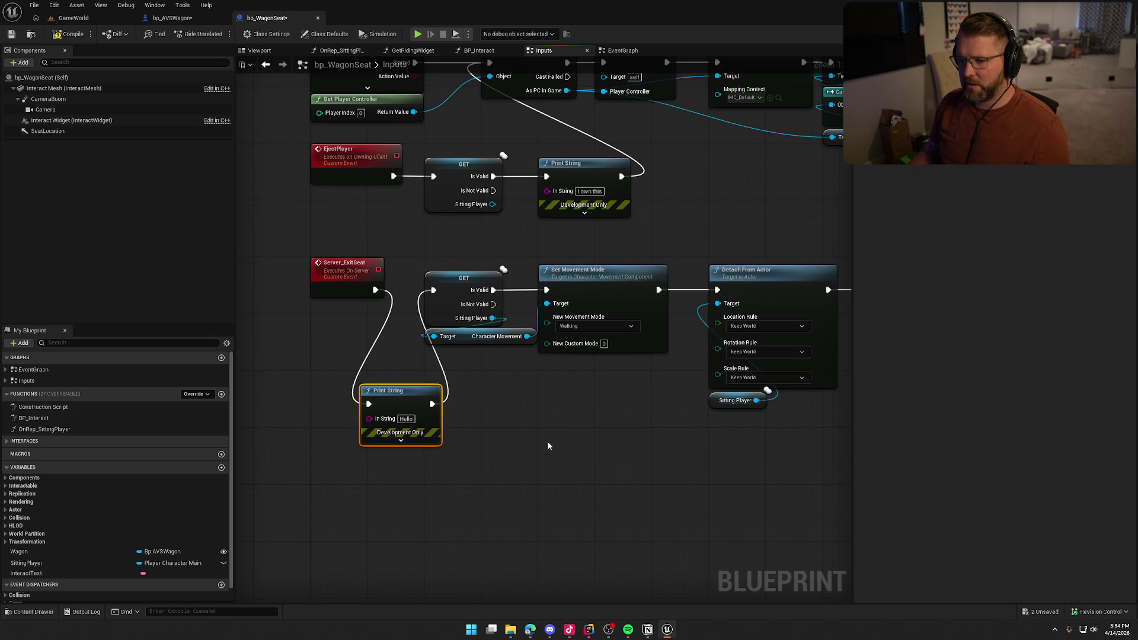
{"action": "left_click_drag", "start_coordinate": [374, 290], "coordinate": [433, 290]}
{"action": "key", "text": "Delete"}
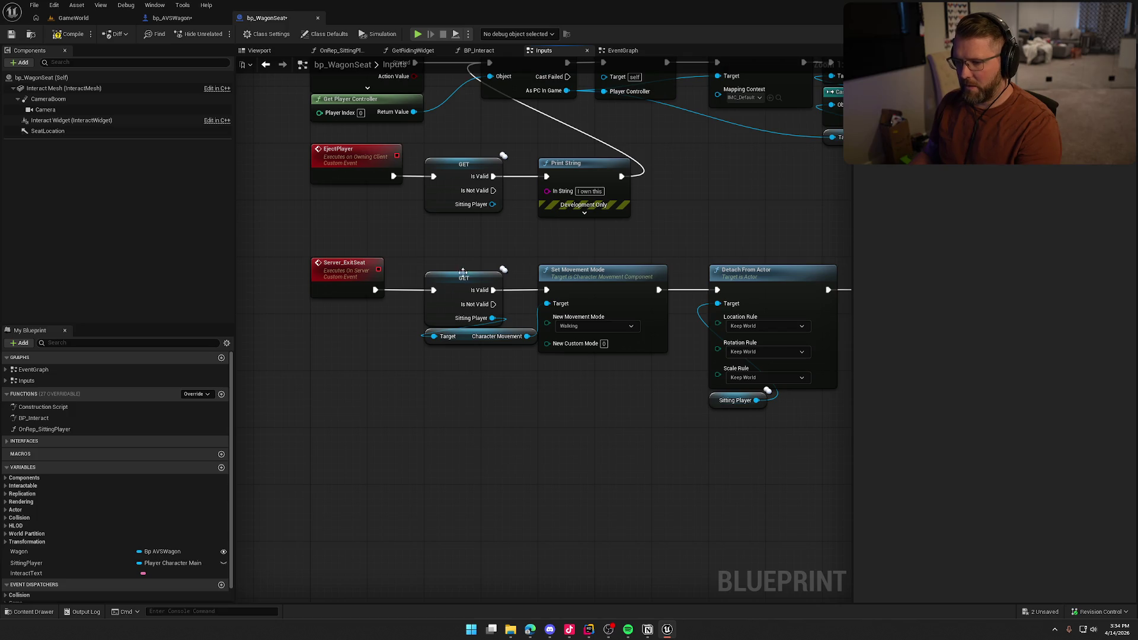
Step: Set a breakpoint on the Sitting Player GET node and review the rest of the exit seat logic
{"action": "left_click", "coordinate": [463, 274]}
{"action": "key", "text": "F9"}
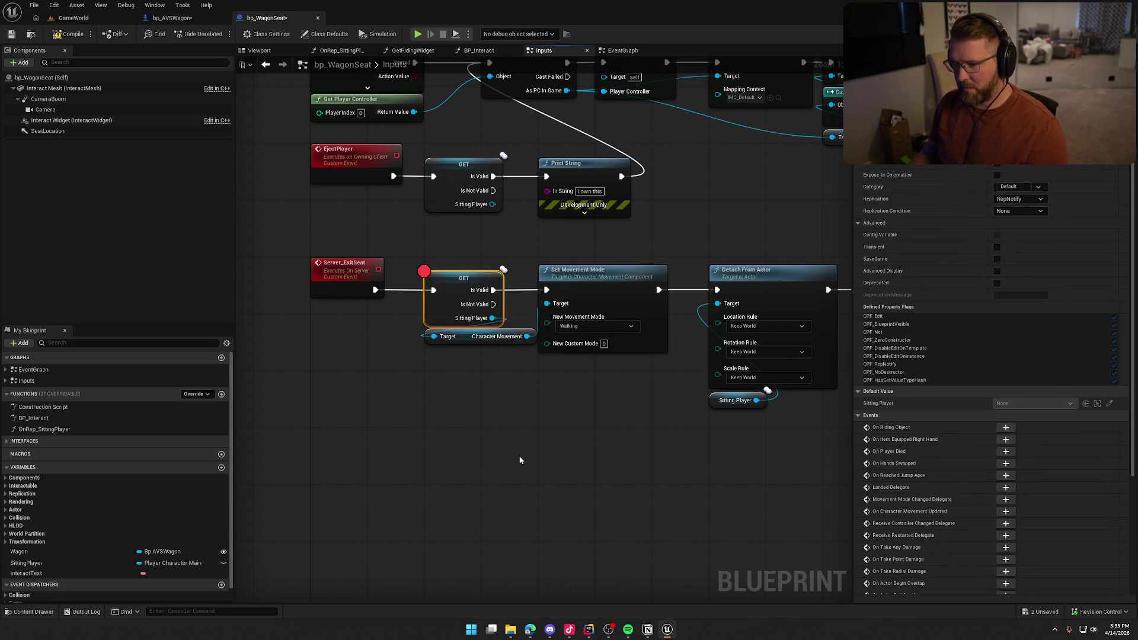
{"action": "left_click_drag", "start_coordinate": [520, 452], "coordinate": [453, 434]}
{"action": "left_click_drag", "start_coordinate": [551, 470], "coordinate": [487, 484]}
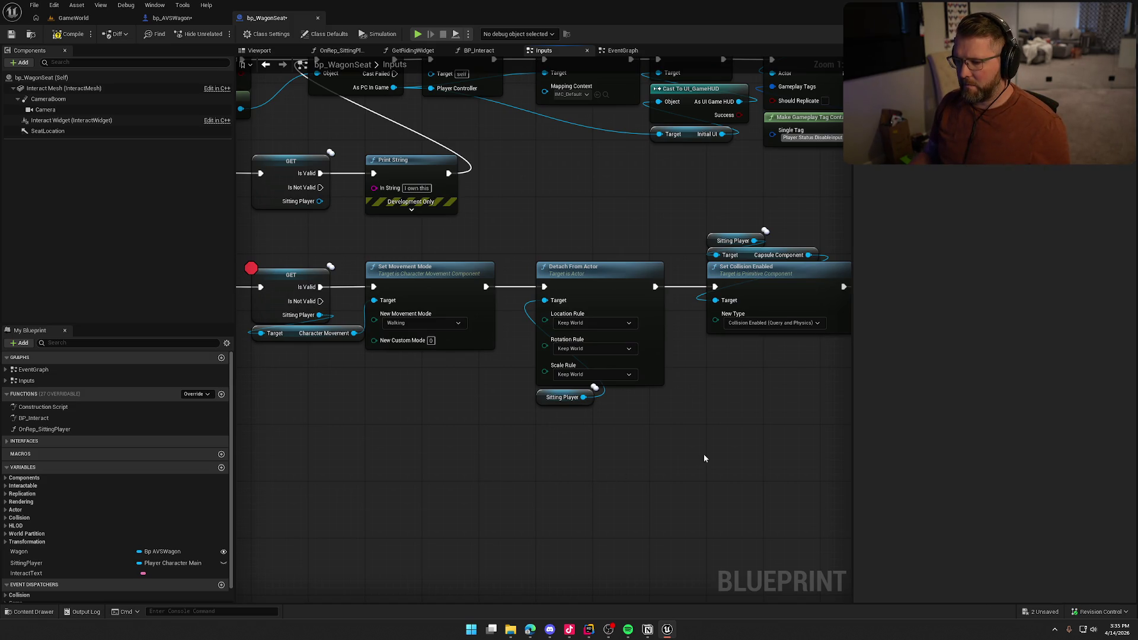
{"action": "left_click_drag", "start_coordinate": [703, 457], "coordinate": [475, 468]}
{"action": "left_click_drag", "start_coordinate": [556, 445], "coordinate": [352, 410]}
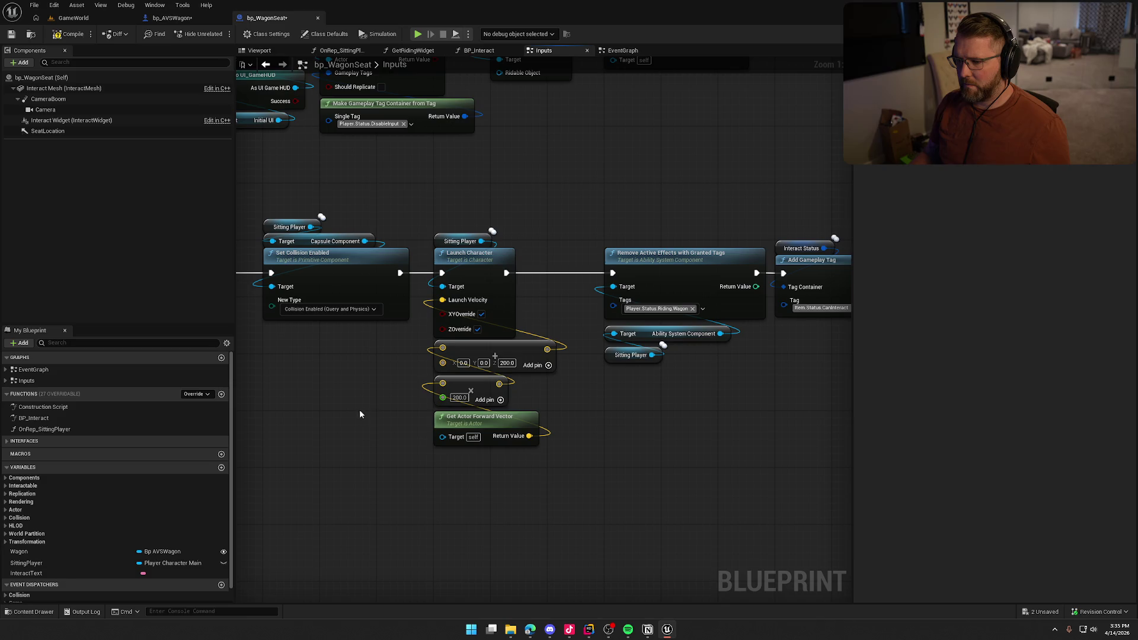
{"action": "left_click_drag", "start_coordinate": [682, 441], "coordinate": [563, 437]}
{"action": "mouse_move", "coordinate": [470, 213]}
{"action": "left_mouse_down"}
{"action": "mouse_move", "coordinate": [744, 412]}
{"action": "mouse_move", "coordinate": [750, 434]}
{"action": "mouse_move", "coordinate": [454, 432]}
{"action": "mouse_move", "coordinate": [432, 601]}
{"action": "left_mouse_up"}
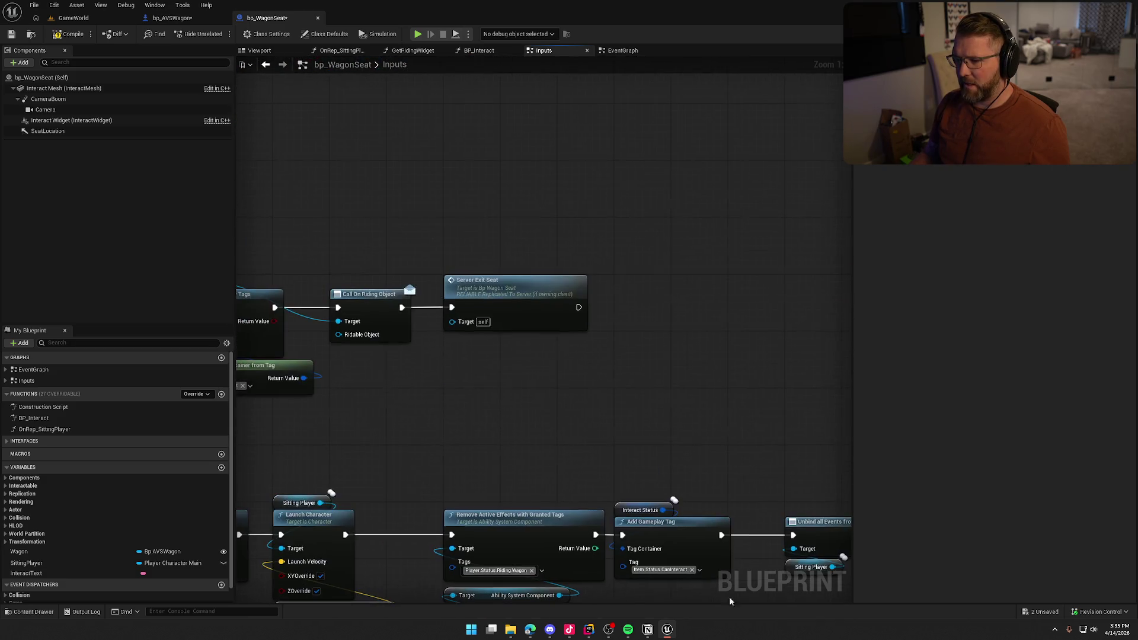
Step: Bring the IA_Interact chain and Server Exit Seat call back into view, then compile bp_WagonSeat
{"action": "mouse_move", "coordinate": [542, 400]}
{"action": "left_mouse_down"}
{"action": "mouse_move", "coordinate": [713, 343]}
{"action": "mouse_move", "coordinate": [567, 349]}
{"action": "mouse_move", "coordinate": [762, 349]}
{"action": "left_mouse_up"}
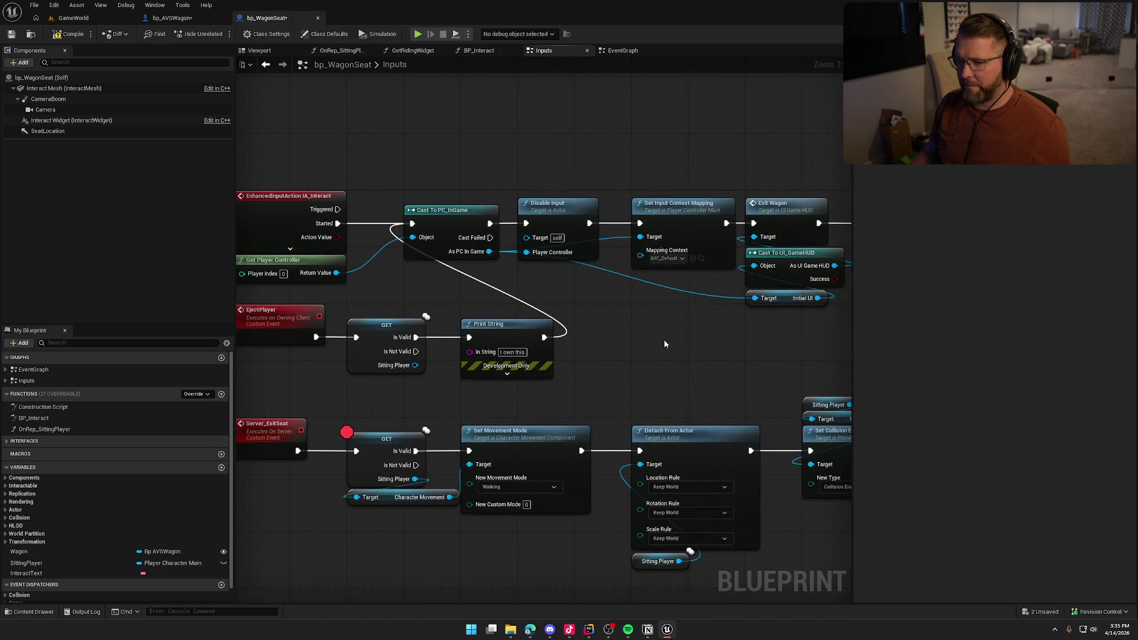
{"action": "left_click_drag", "start_coordinate": [667, 340], "coordinate": [713, 337]}
{"action": "mouse_move", "coordinate": [533, 236]}
{"action": "left_mouse_down"}
{"action": "mouse_move", "coordinate": [640, 351]}
{"action": "mouse_move", "coordinate": [637, 341]}
{"action": "mouse_move", "coordinate": [474, 314]}
{"action": "left_mouse_up"}
{"action": "left_click_drag", "start_coordinate": [706, 330], "coordinate": [475, 316]}
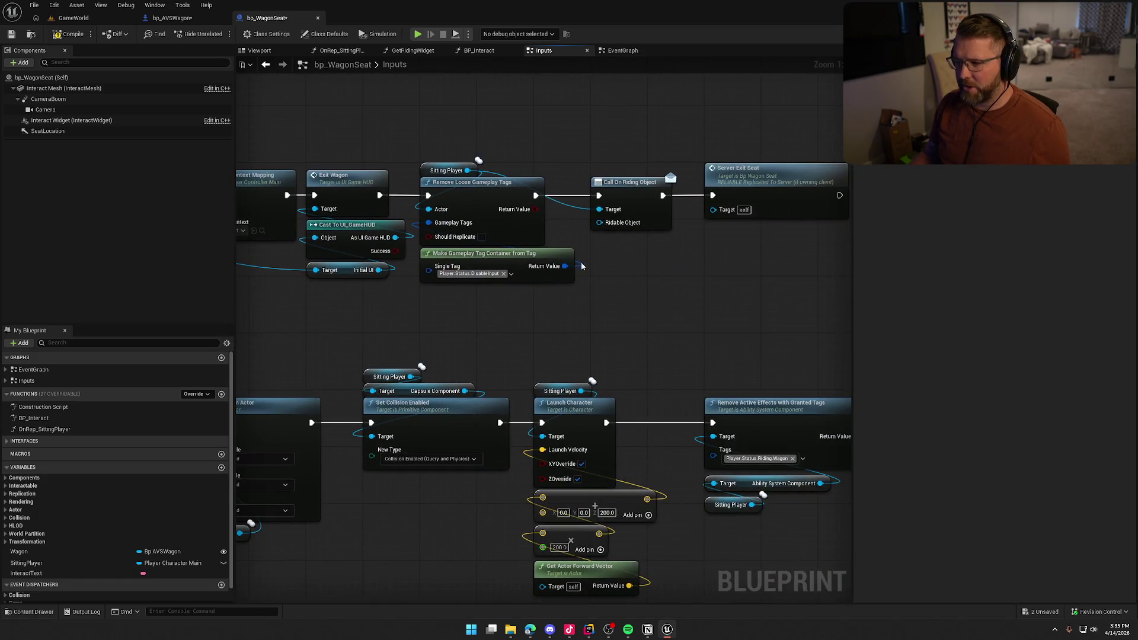
{"action": "mouse_move", "coordinate": [460, 142]}
{"action": "left_mouse_down"}
{"action": "mouse_move", "coordinate": [599, 307]}
{"action": "mouse_move", "coordinate": [606, 340]}
{"action": "left_mouse_up"}
{"action": "left_click", "coordinate": [606, 340]}
{"action": "mouse_move", "coordinate": [482, 336]}
{"action": "left_mouse_down"}
{"action": "mouse_move", "coordinate": [401, 330]}
{"action": "mouse_move", "coordinate": [600, 346]}
{"action": "left_mouse_up"}
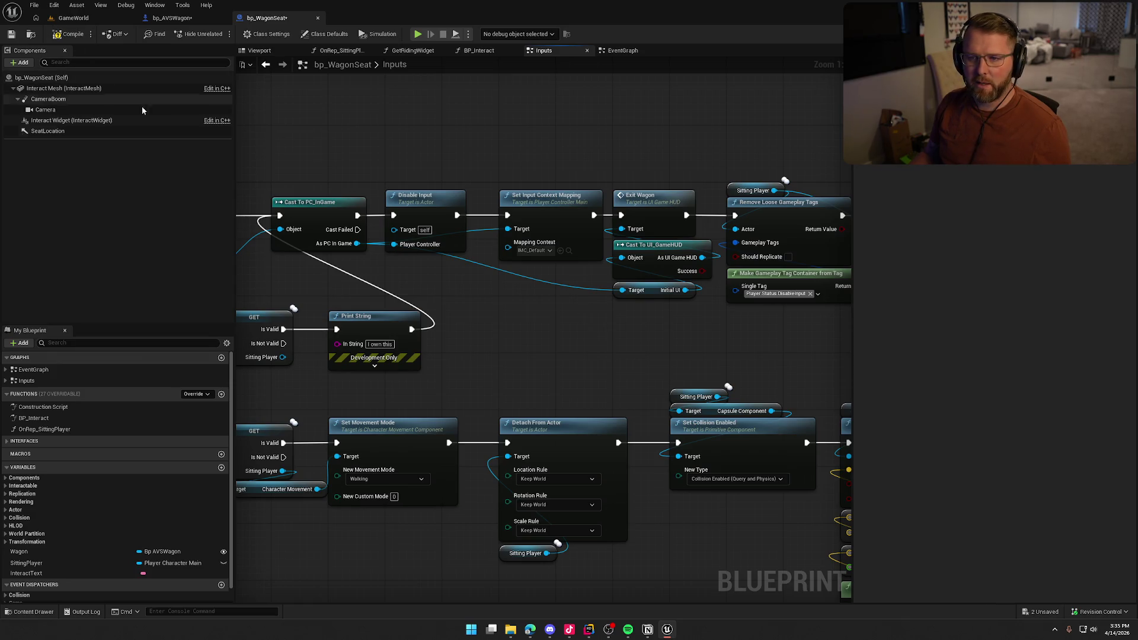
{"action": "left_click", "coordinate": [70, 34]}
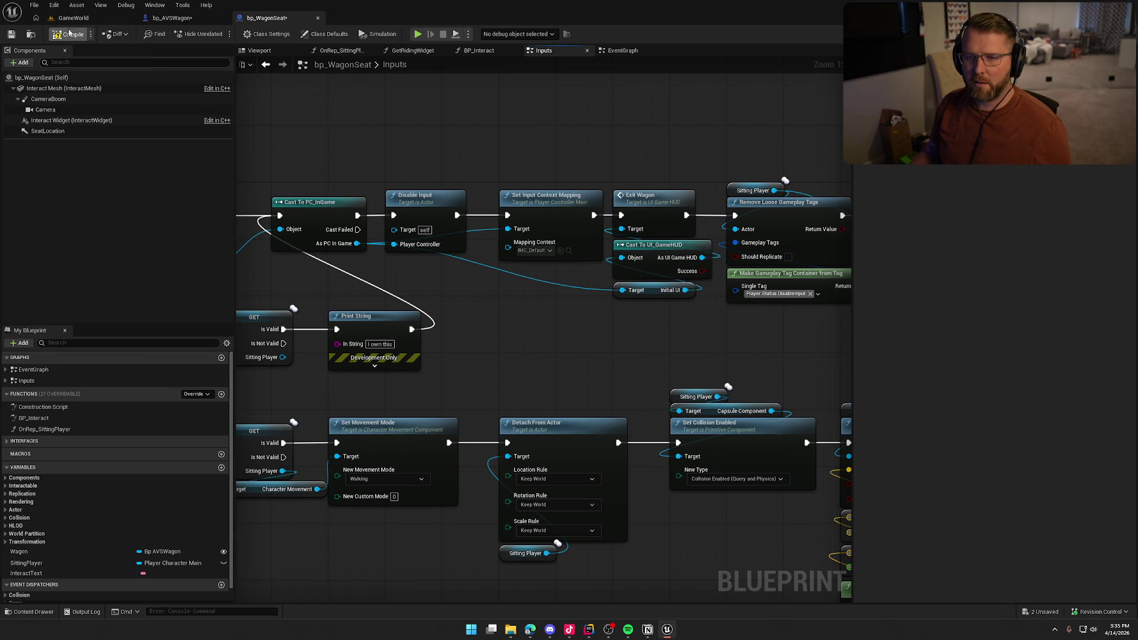
Step: Start a play-in-editor test from the game level and recapture input in the viewport
{"action": "left_click", "coordinate": [74, 23]}
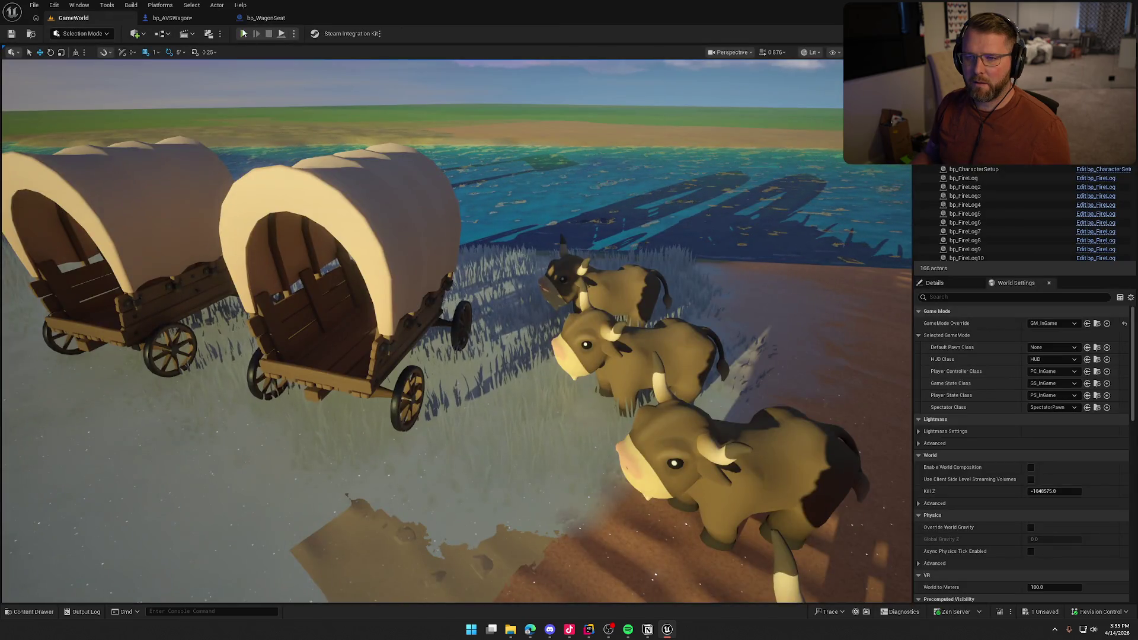
{"action": "key", "text": "alt+p"}
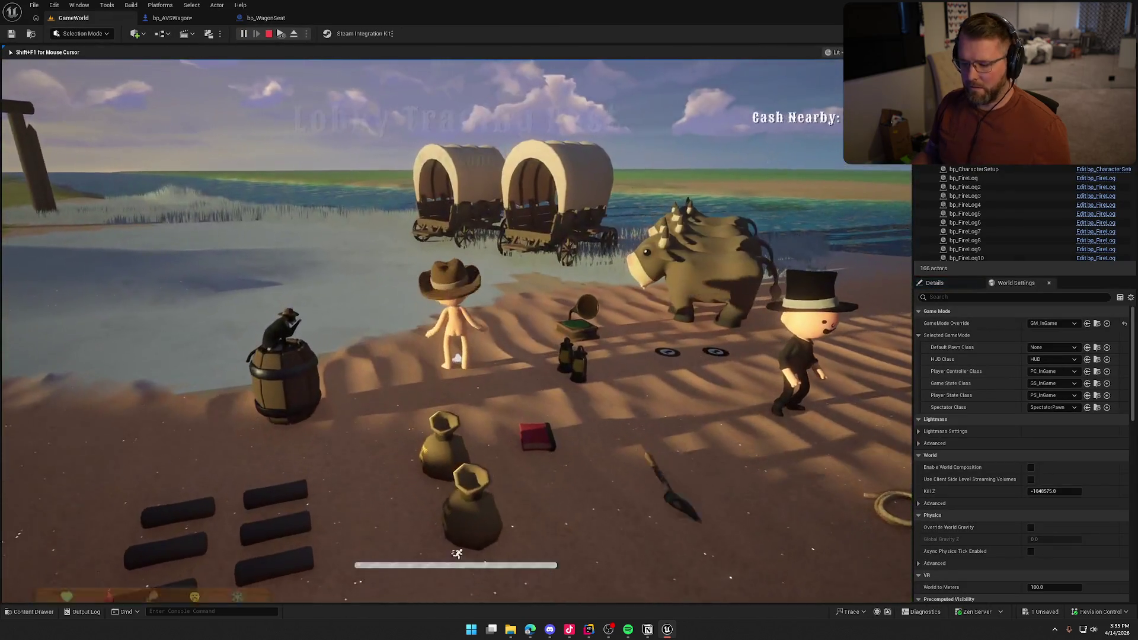
{"action": "key", "text": "super"}
{"action": "key", "text": "Escape"}
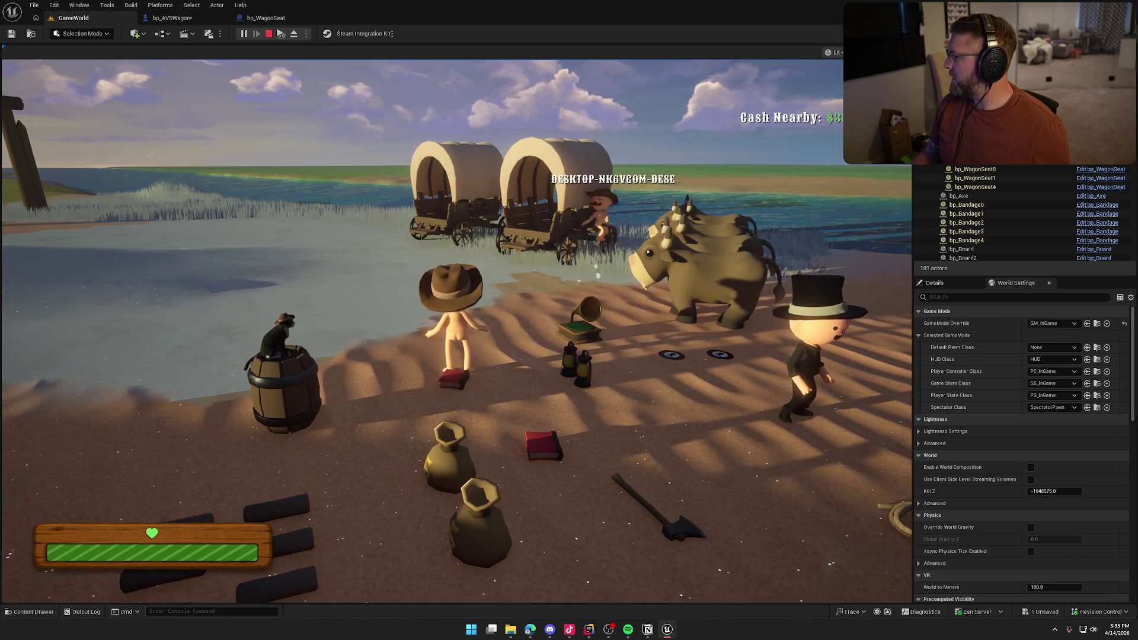
{"action": "key", "text": "super"}
{"action": "left_click", "coordinate": [589, 155]}
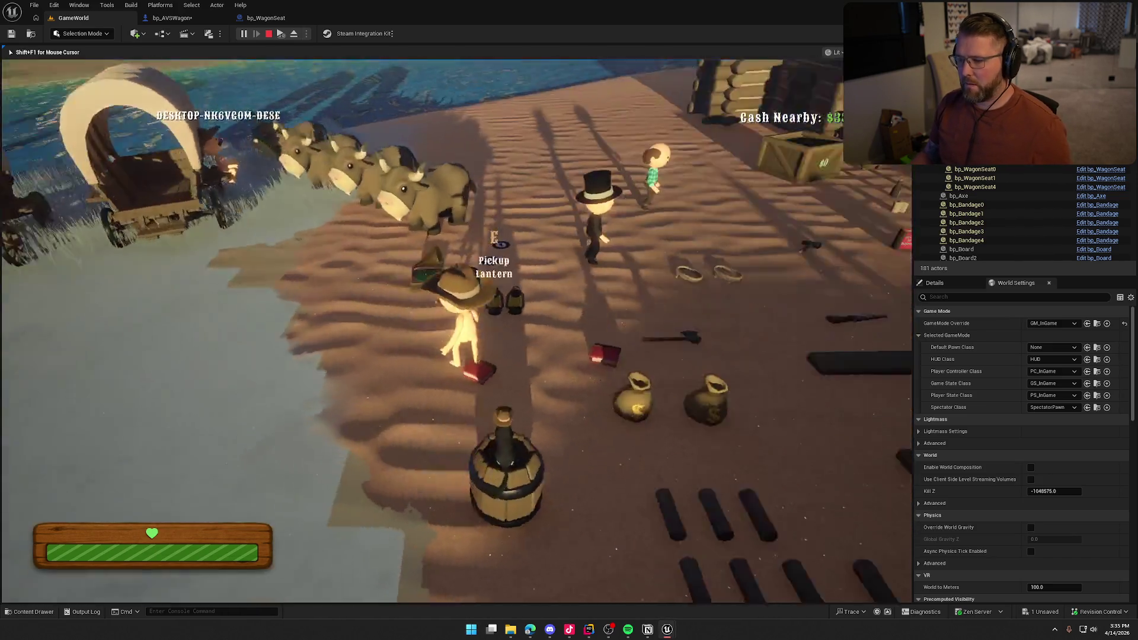
Step: Pick up the axe, strike the wagon, stop the session and bring up bp_AVSWagon's EventGraph
{"action": "key", "text": "e"}
{"action": "key", "text": "w"}
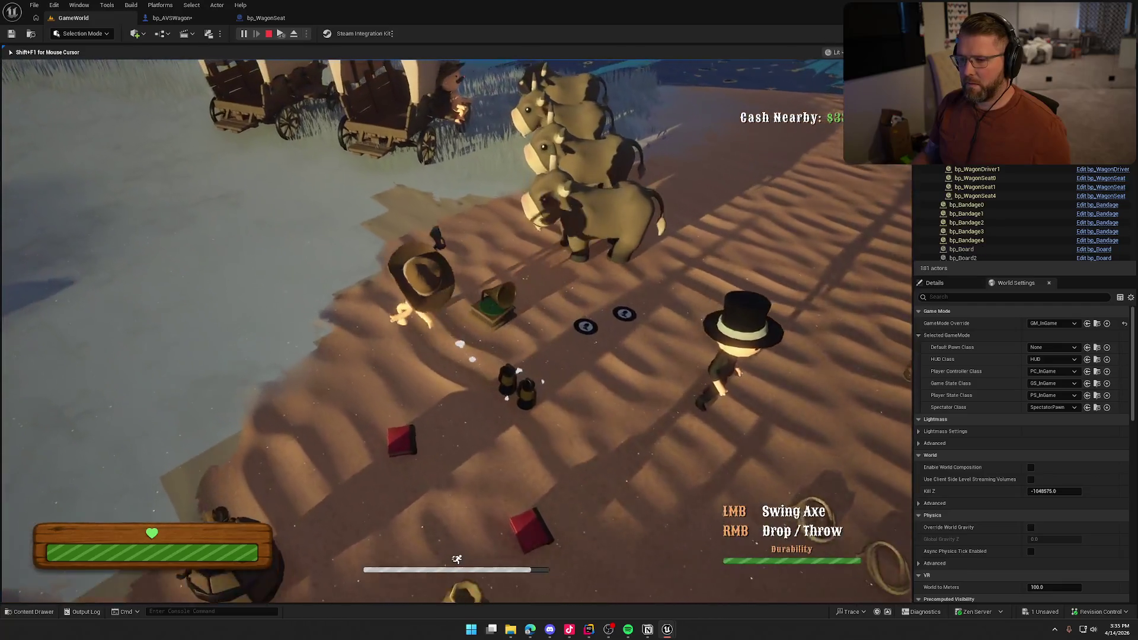
{"action": "key", "text": "w"}
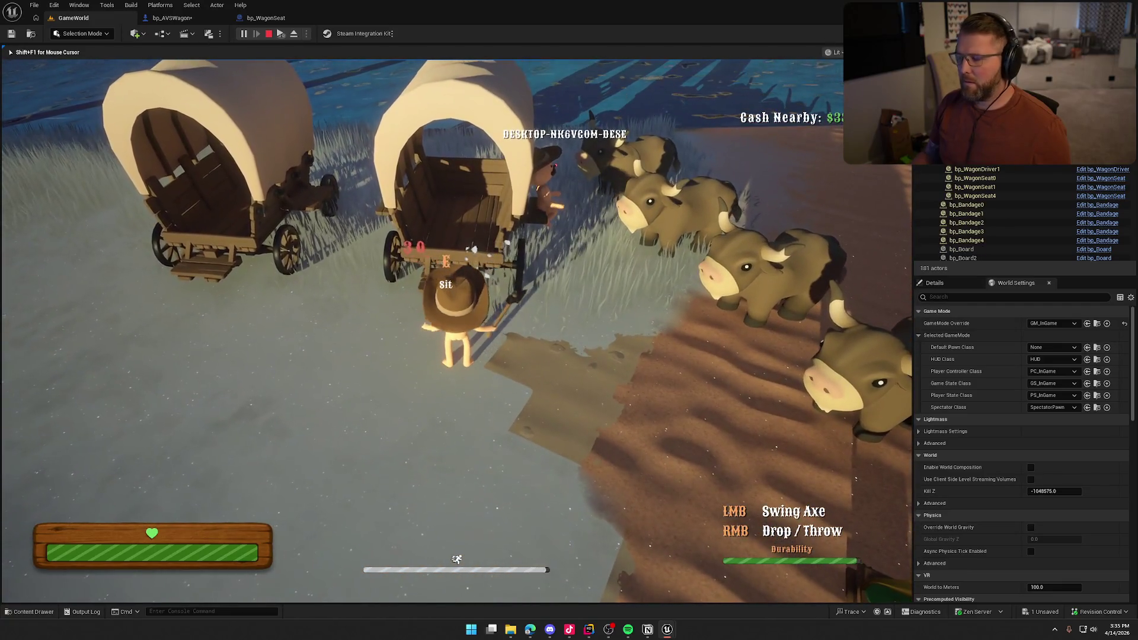
{"action": "key", "text": "s"}
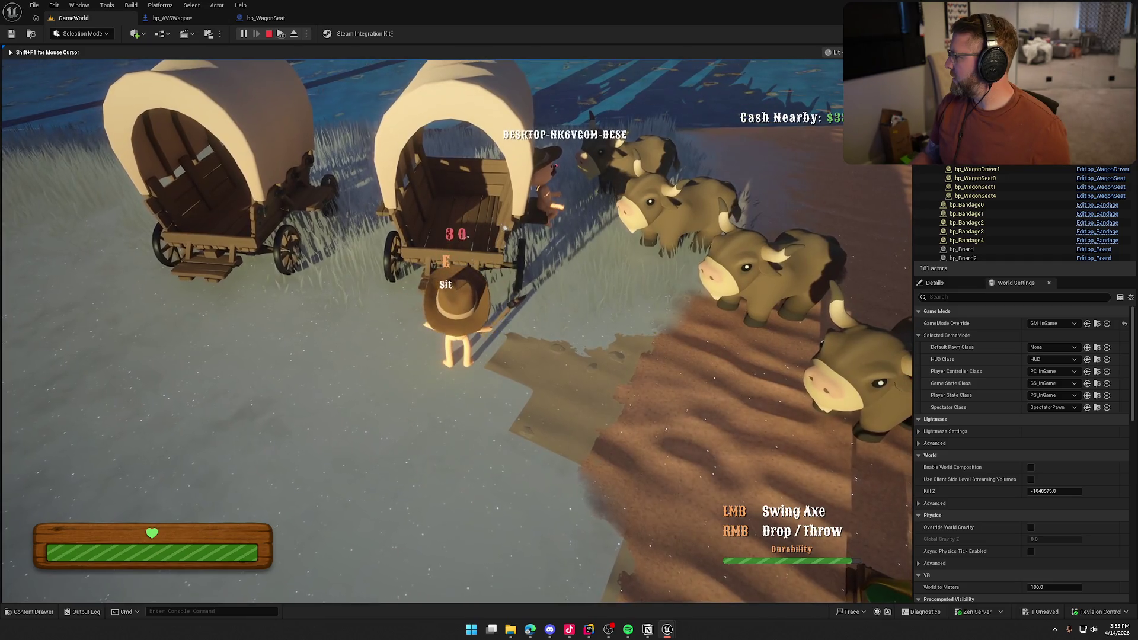
{"action": "left_click", "coordinate": [456, 331]}
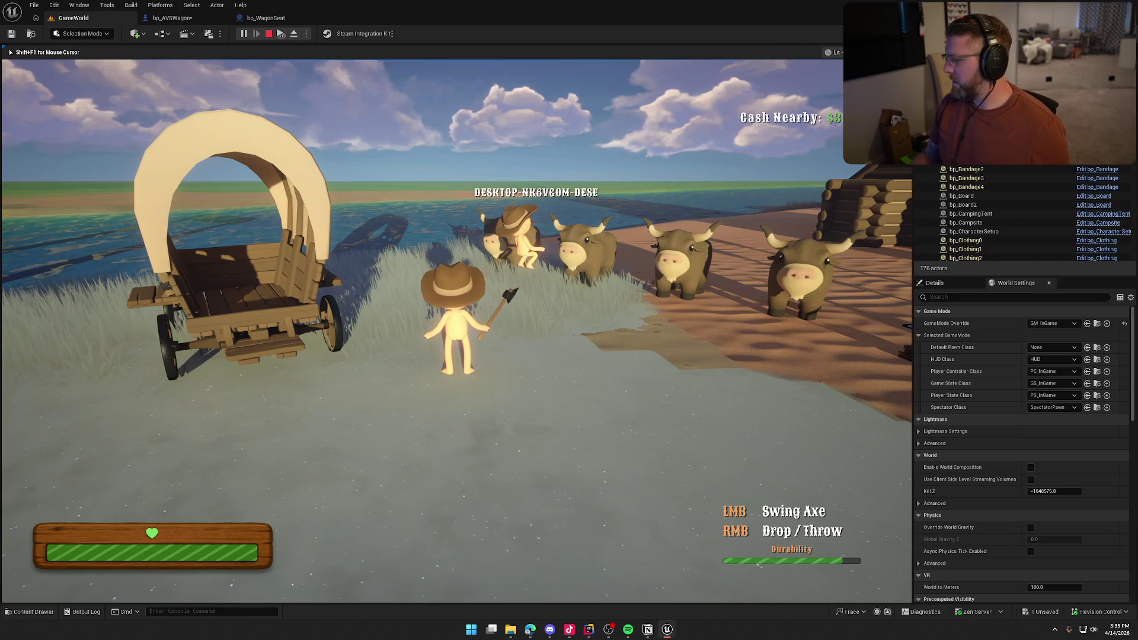
{"action": "key", "text": "Escape"}
{"action": "left_click", "coordinate": [172, 18]}
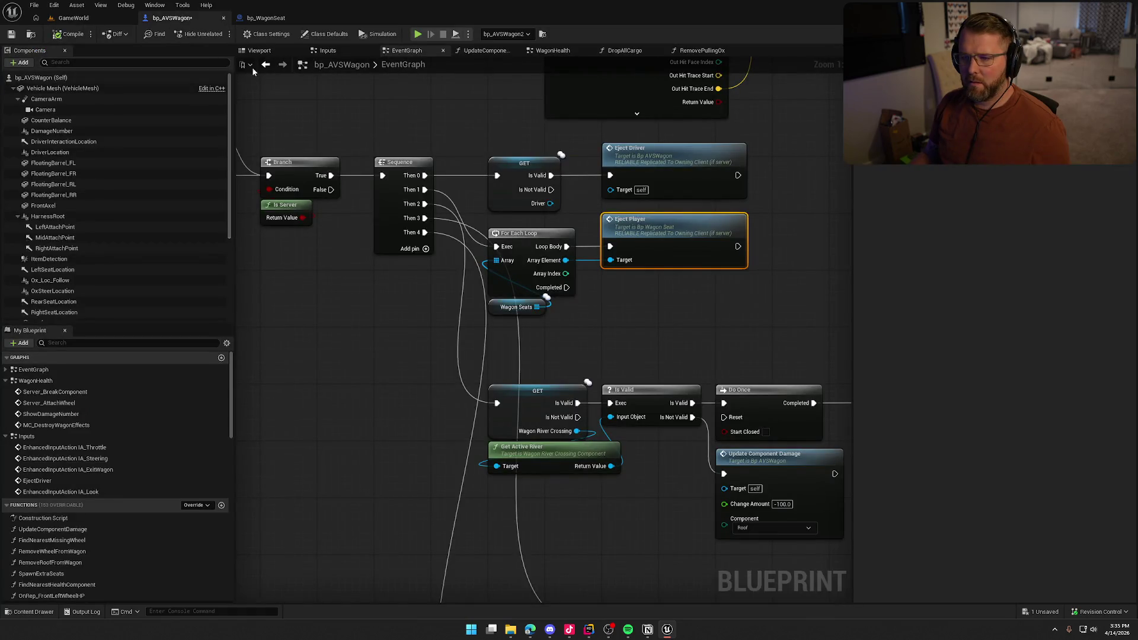
Step: In bp_WagonSeat, inspect the Sitting Player getter and jump between Server Exit Seat's call and event
{"action": "left_click", "coordinate": [265, 18]}
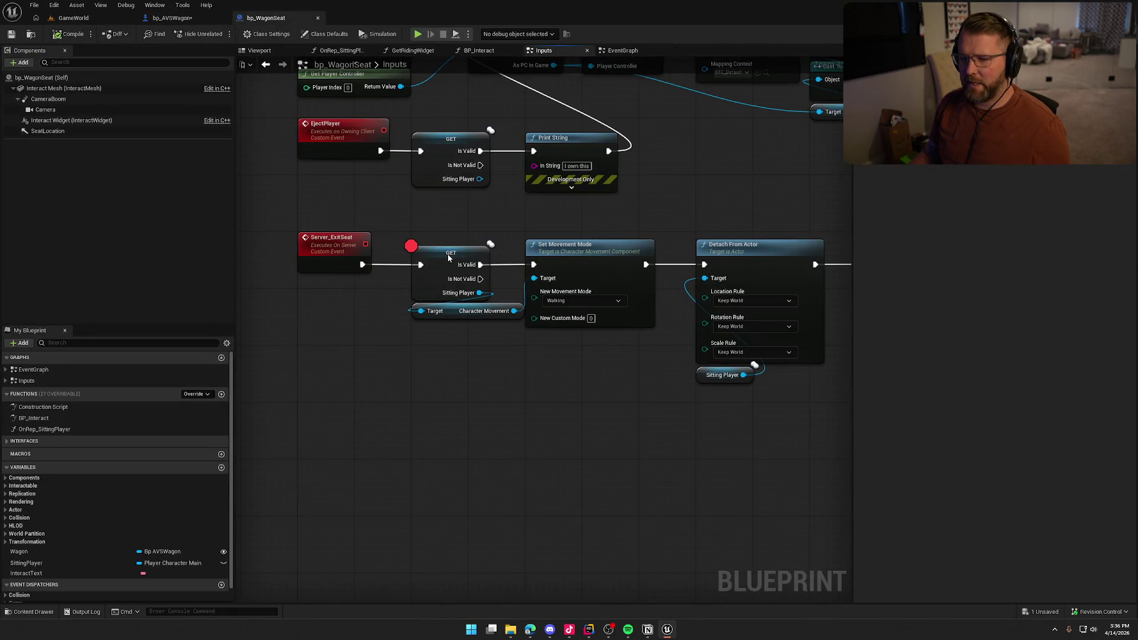
{"action": "left_click", "coordinate": [449, 257]}
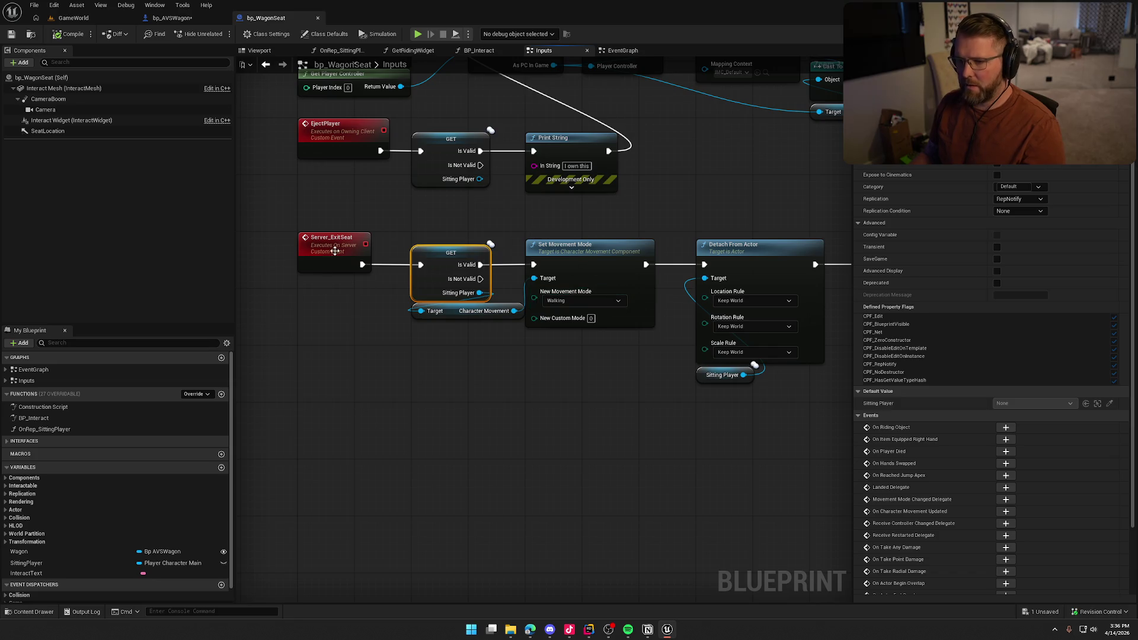
{"action": "double_click", "coordinate": [335, 253]}
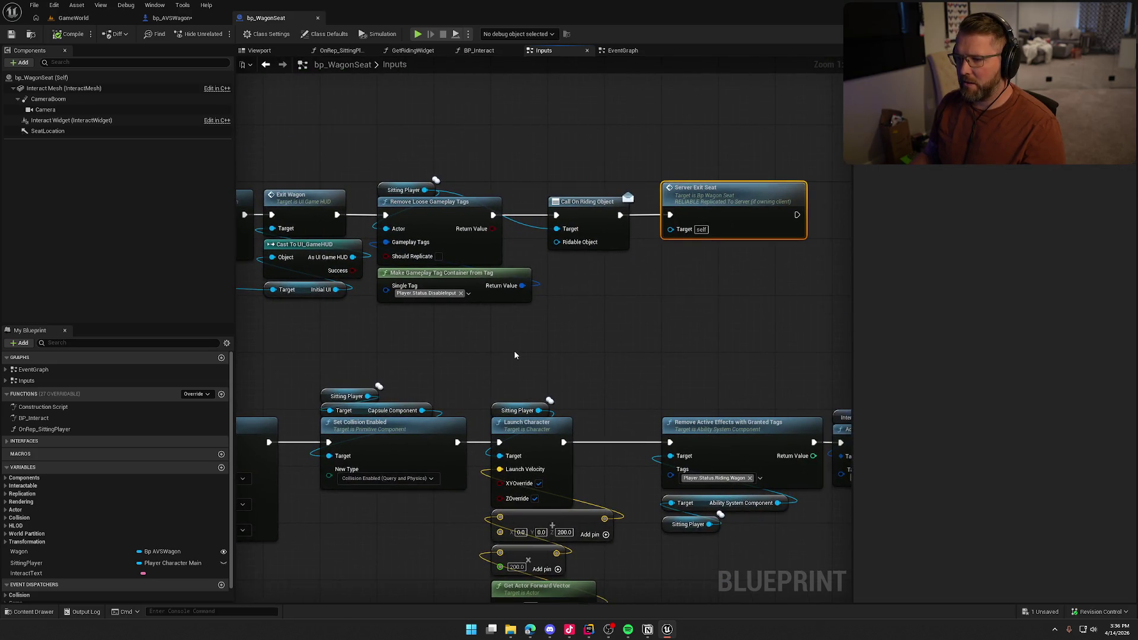
{"action": "mouse_move", "coordinate": [510, 351]}
{"action": "left_mouse_down"}
{"action": "mouse_move", "coordinate": [568, 322]}
{"action": "mouse_move", "coordinate": [327, 318]}
{"action": "left_mouse_up"}
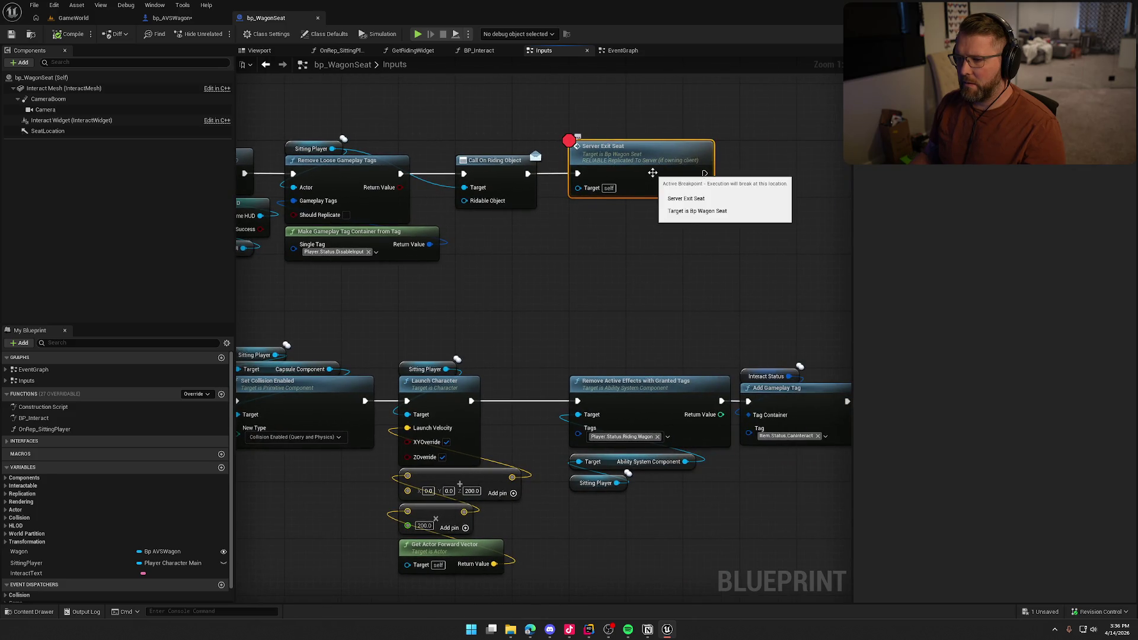
{"action": "double_click", "coordinate": [695, 171]}
Step: Review the EjectPlayer, GET, Print String and Exit Wagon nodes, then go to BP_Interact
{"action": "left_click", "coordinate": [301, 270]}
{"action": "mouse_move", "coordinate": [357, 303]}
{"action": "left_mouse_down"}
{"action": "mouse_move", "coordinate": [628, 294]}
{"action": "mouse_move", "coordinate": [629, 242]}
{"action": "left_mouse_up"}
{"action": "left_click", "coordinate": [630, 242]}
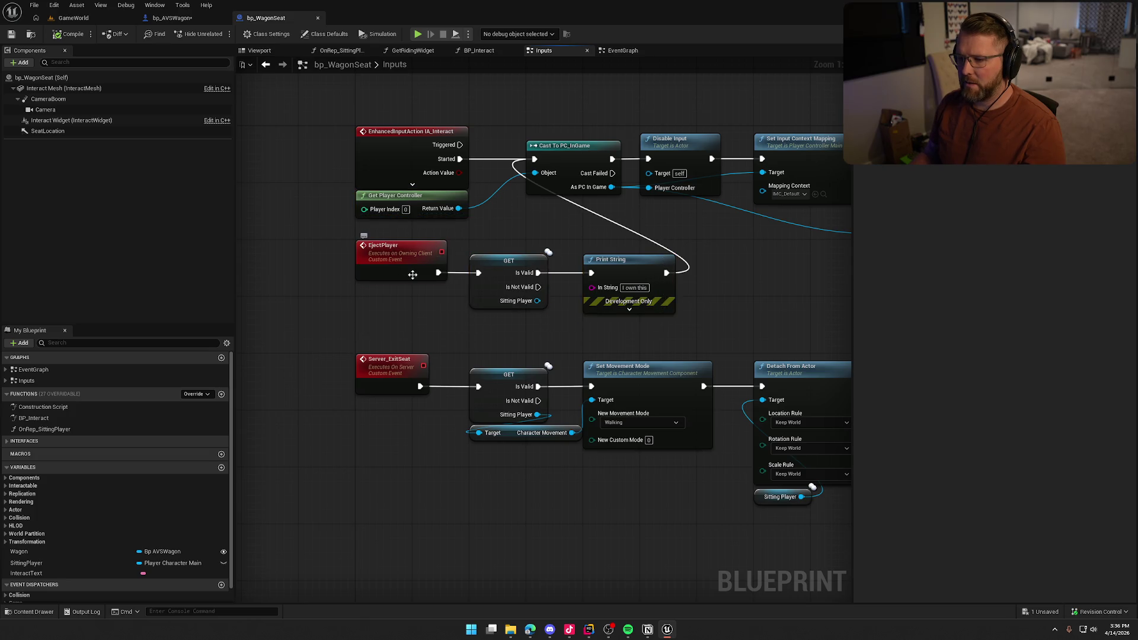
{"action": "mouse_move", "coordinate": [629, 266]}
{"action": "left_mouse_down"}
{"action": "mouse_move", "coordinate": [619, 265]}
{"action": "mouse_move", "coordinate": [628, 265]}
{"action": "left_mouse_up"}
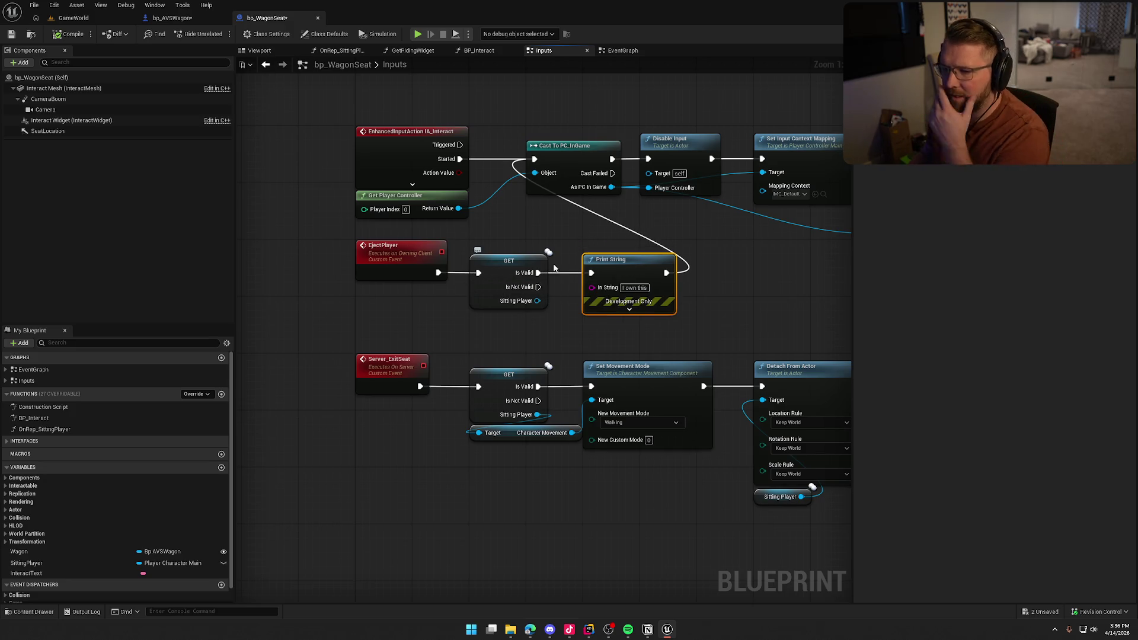
{"action": "left_click_drag", "start_coordinate": [607, 236], "coordinate": [411, 243]}
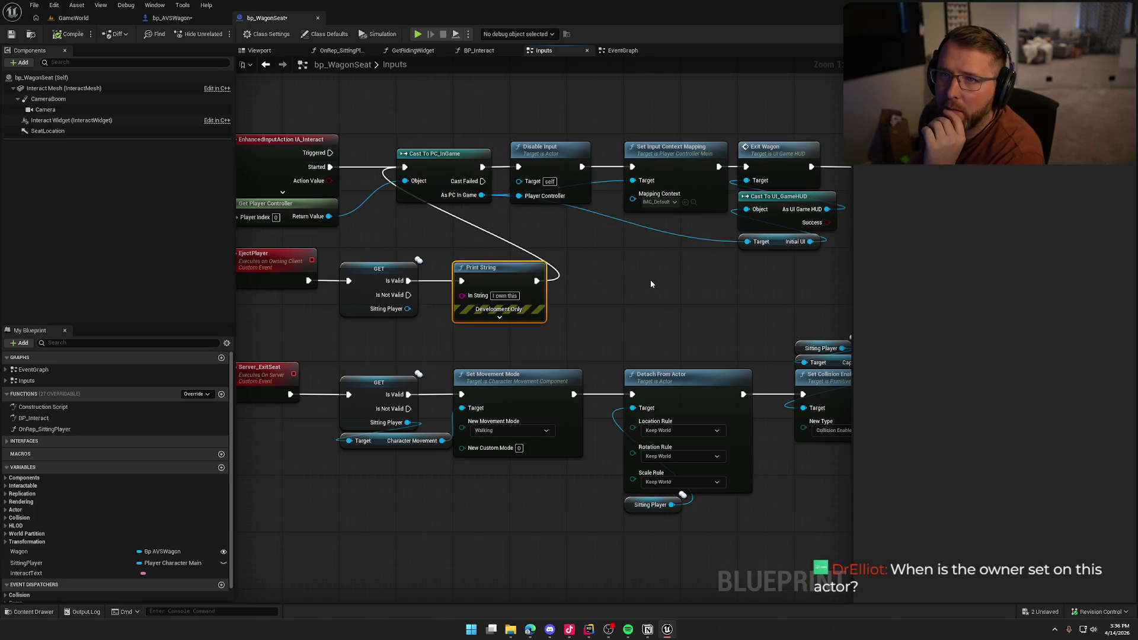
{"action": "left_click", "coordinate": [478, 52]}
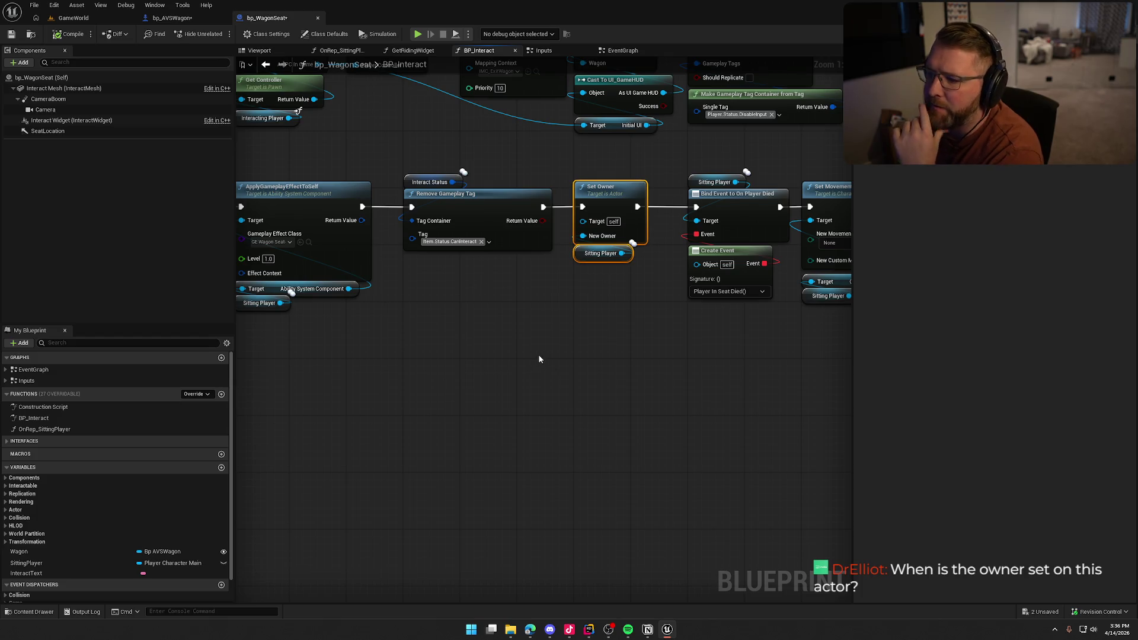
Step: Browse bp_WagonSeat's Inputs graph across Launch Character, Call On Riding Object and Set Movement Mode
{"action": "left_click", "coordinate": [190, 20]}
{"action": "left_click", "coordinate": [267, 18]}
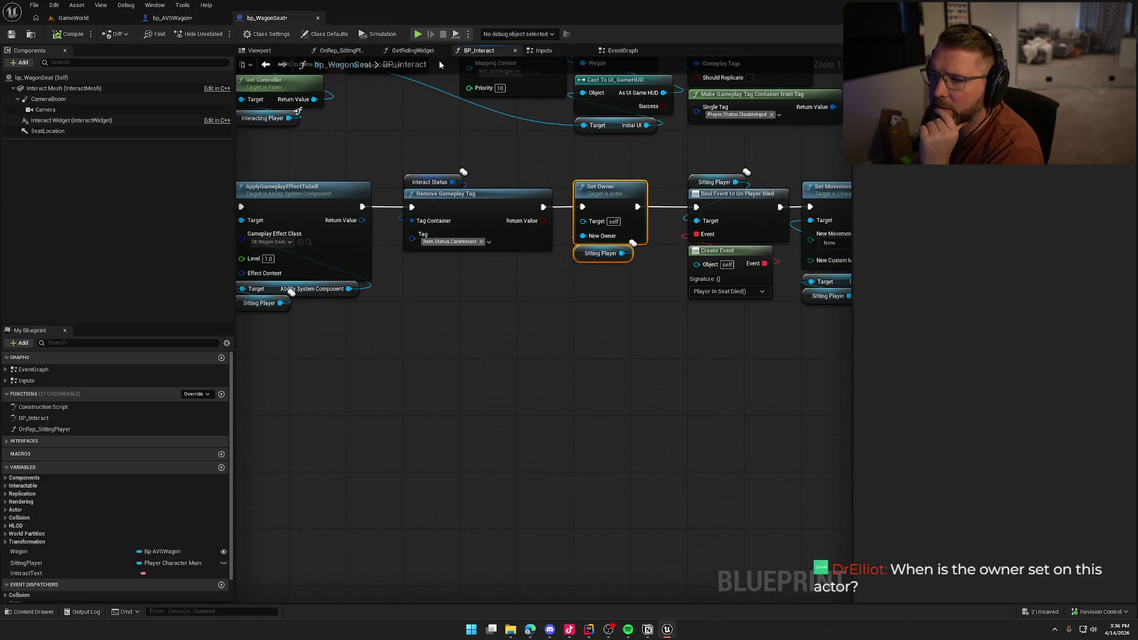
{"action": "left_click", "coordinate": [265, 64]}
{"action": "left_click_drag", "start_coordinate": [620, 289], "coordinate": [670, 247]}
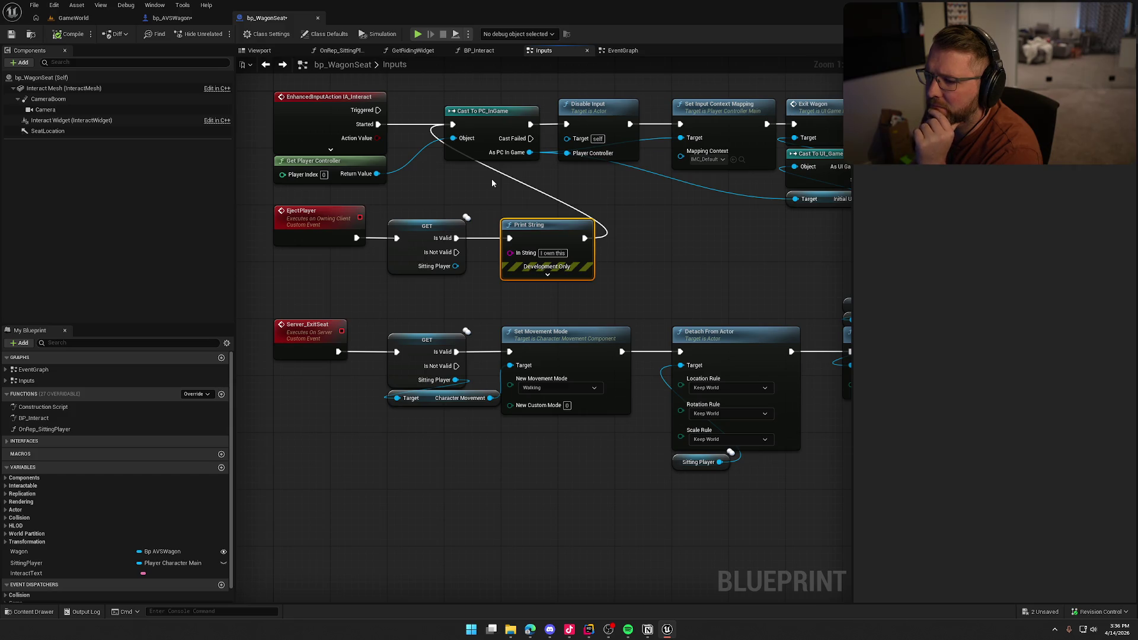
{"action": "left_click_drag", "start_coordinate": [492, 183], "coordinate": [375, 197]}
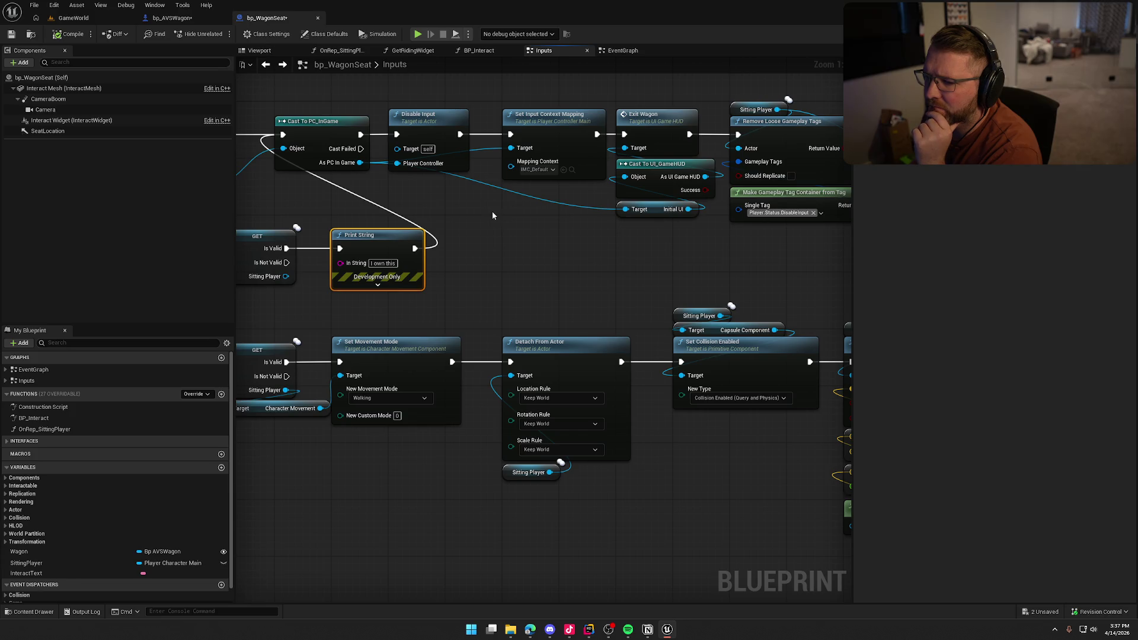
{"action": "left_click_drag", "start_coordinate": [482, 209], "coordinate": [633, 204]}
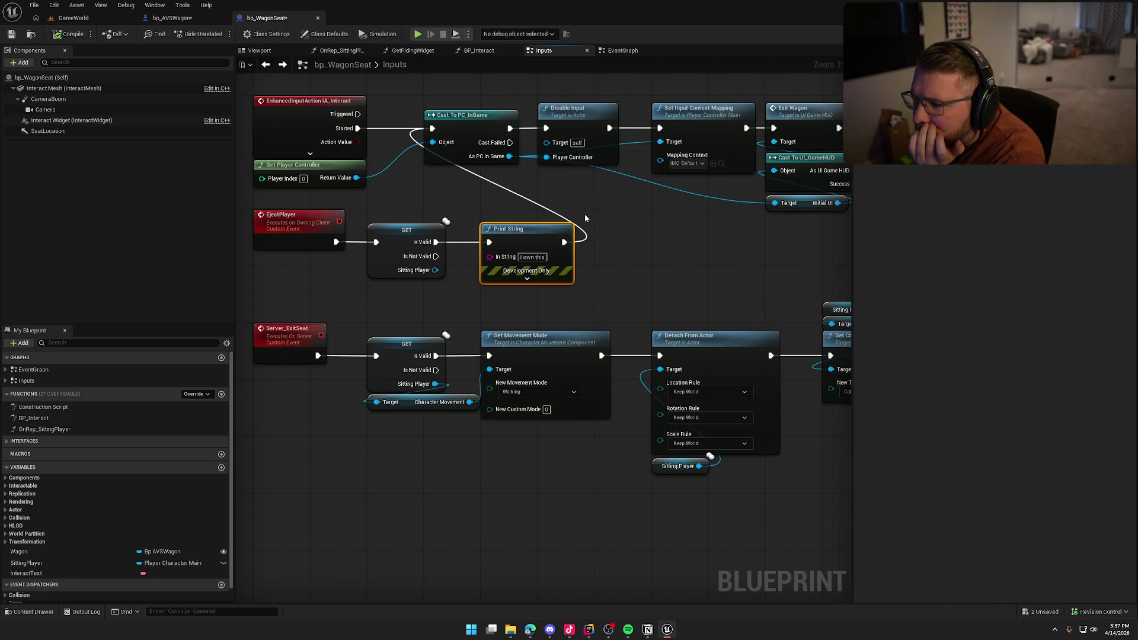
{"action": "left_click_drag", "start_coordinate": [616, 218], "coordinate": [482, 231]}
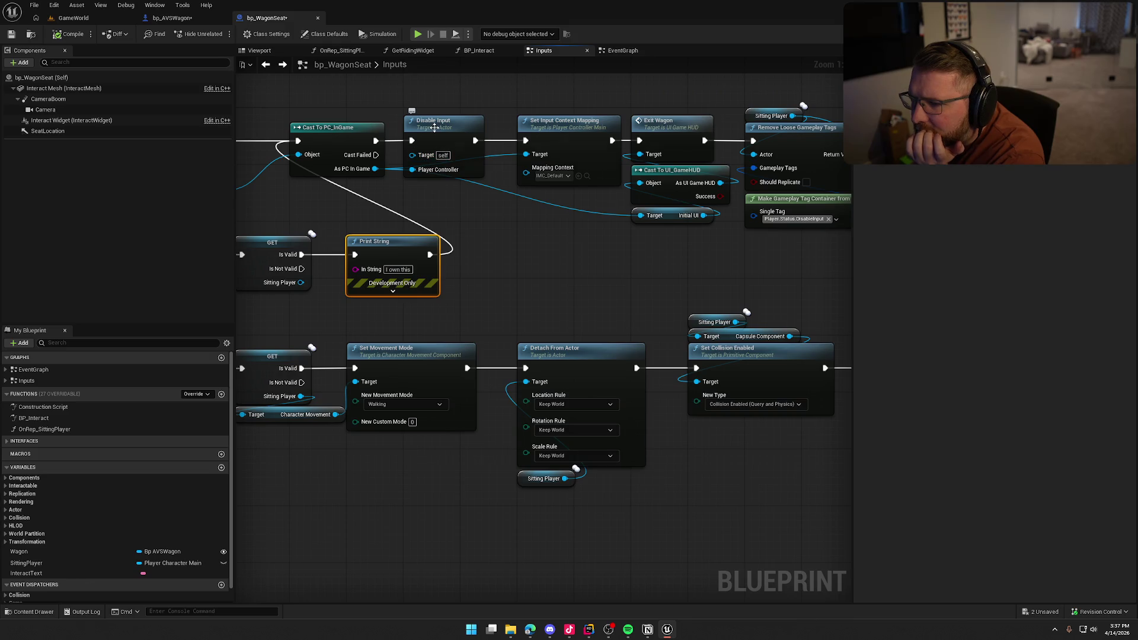
{"action": "left_click_drag", "start_coordinate": [613, 260], "coordinate": [435, 259]}
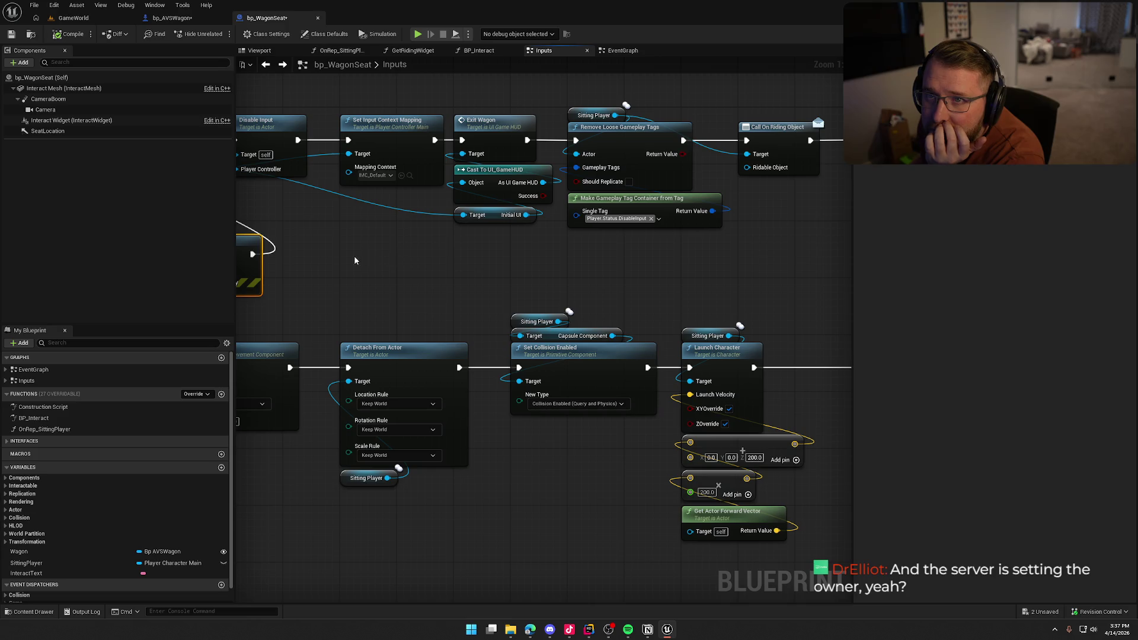
{"action": "left_click_drag", "start_coordinate": [354, 260], "coordinate": [465, 256]}
Step: In BP_Interact, select the Set Owner node and its Sitting Player getter, then view bp_AVSWagon
{"action": "left_click", "coordinate": [479, 51]}
{"action": "left_click_drag", "start_coordinate": [546, 293], "coordinate": [664, 287]}
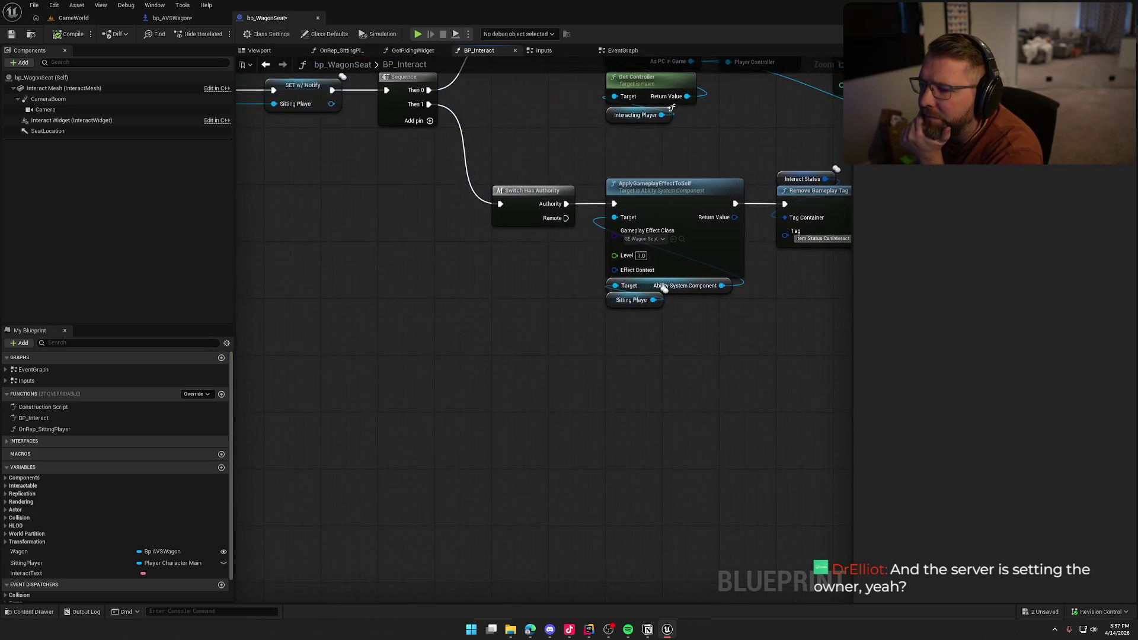
{"action": "mouse_move", "coordinate": [482, 157]}
{"action": "left_mouse_down"}
{"action": "mouse_move", "coordinate": [817, 237]}
{"action": "mouse_move", "coordinate": [365, 233]}
{"action": "mouse_move", "coordinate": [520, 212]}
{"action": "mouse_move", "coordinate": [790, 335]}
{"action": "mouse_move", "coordinate": [887, 353]}
{"action": "mouse_move", "coordinate": [581, 378]}
{"action": "mouse_move", "coordinate": [610, 399]}
{"action": "mouse_move", "coordinate": [790, 434]}
{"action": "mouse_move", "coordinate": [970, 508]}
{"action": "mouse_move", "coordinate": [822, 559]}
{"action": "left_mouse_up"}
{"action": "mouse_move", "coordinate": [788, 284]}
{"action": "left_mouse_down"}
{"action": "mouse_move", "coordinate": [655, 323]}
{"action": "mouse_move", "coordinate": [288, 294]}
{"action": "left_mouse_up"}
{"action": "mouse_move", "coordinate": [389, 319]}
{"action": "left_mouse_down"}
{"action": "mouse_move", "coordinate": [495, 273]}
{"action": "mouse_move", "coordinate": [527, 305]}
{"action": "left_mouse_up"}
{"action": "mouse_move", "coordinate": [601, 181]}
{"action": "left_mouse_down"}
{"action": "mouse_move", "coordinate": [533, 308]}
{"action": "mouse_move", "coordinate": [516, 387]}
{"action": "left_mouse_up"}
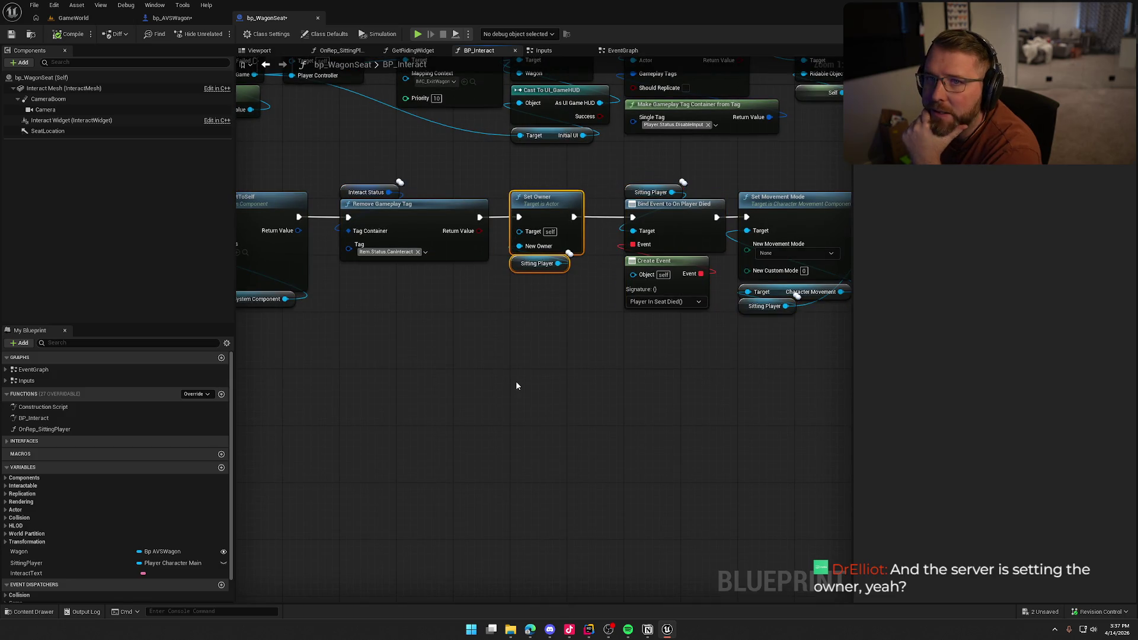
{"action": "left_click", "coordinate": [177, 17]}
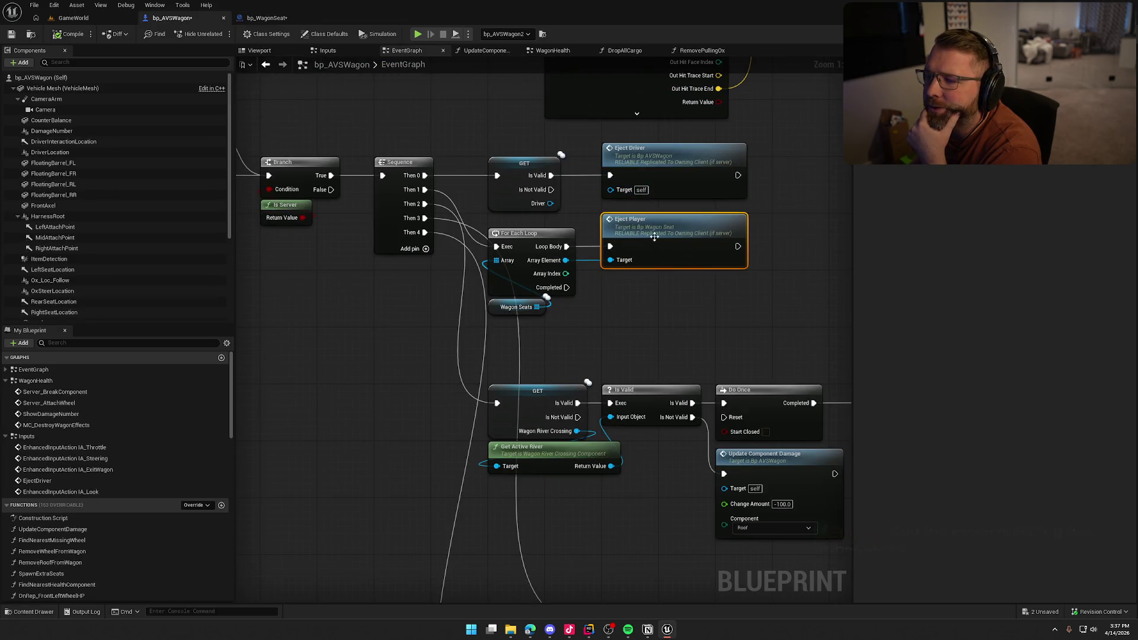
Step: Review the EjectPlayer chain and Server Exit Seat call, then start a new GameWorld play test
{"action": "double_click", "coordinate": [634, 221]}
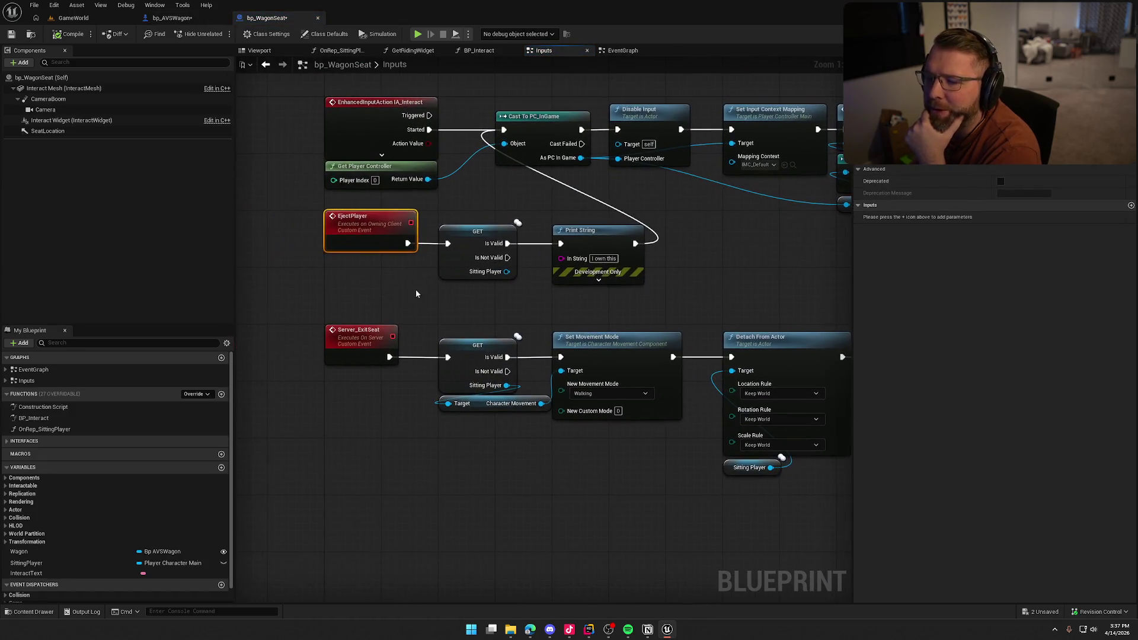
{"action": "mouse_move", "coordinate": [567, 319]}
{"action": "left_mouse_down"}
{"action": "mouse_move", "coordinate": [521, 270]}
{"action": "mouse_move", "coordinate": [299, 207]}
{"action": "left_mouse_up"}
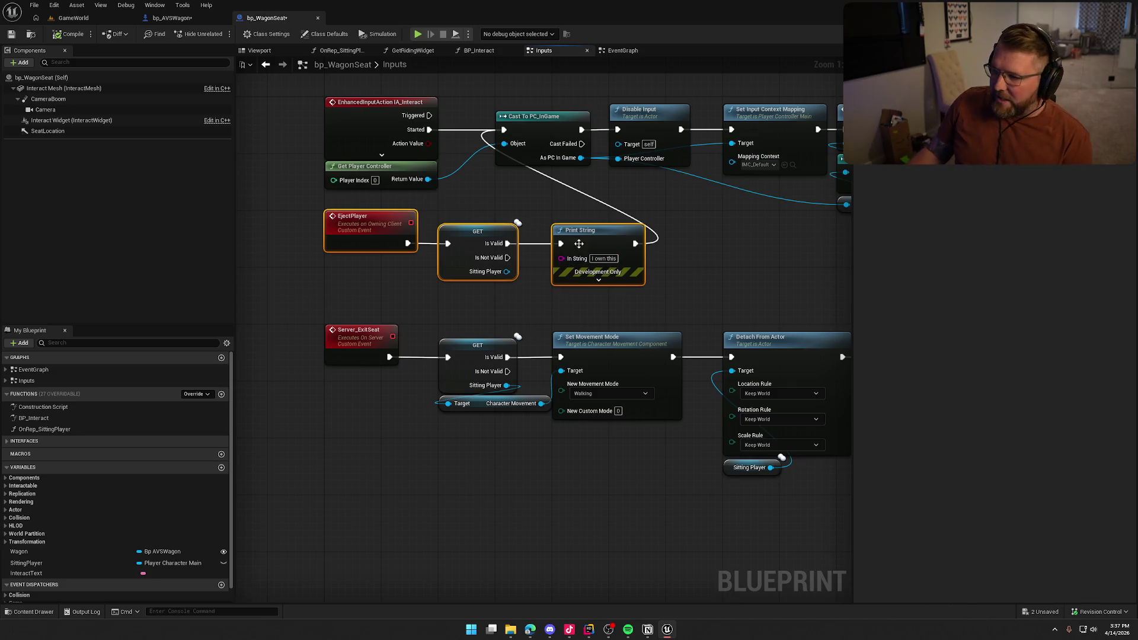
{"action": "mouse_move", "coordinate": [602, 233]}
{"action": "left_mouse_down"}
{"action": "mouse_move", "coordinate": [457, 256]}
{"action": "mouse_move", "coordinate": [503, 247]}
{"action": "mouse_move", "coordinate": [440, 235]}
{"action": "mouse_move", "coordinate": [329, 258]}
{"action": "left_mouse_up"}
{"action": "left_click", "coordinate": [710, 136]}
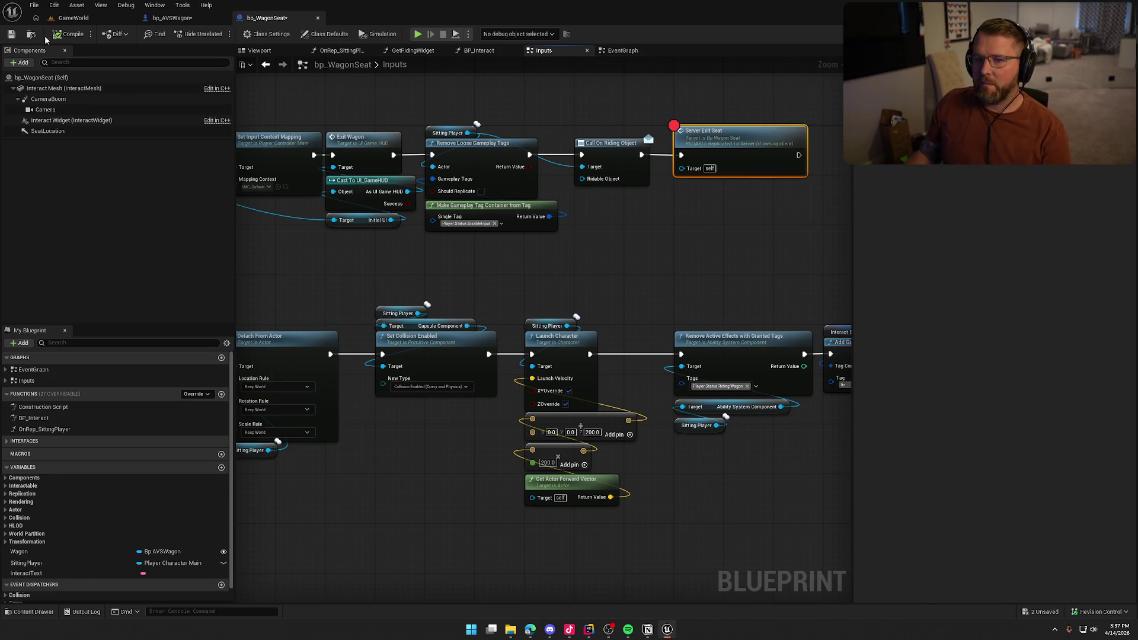
{"action": "left_click", "coordinate": [73, 19]}
{"action": "left_click", "coordinate": [243, 35]}
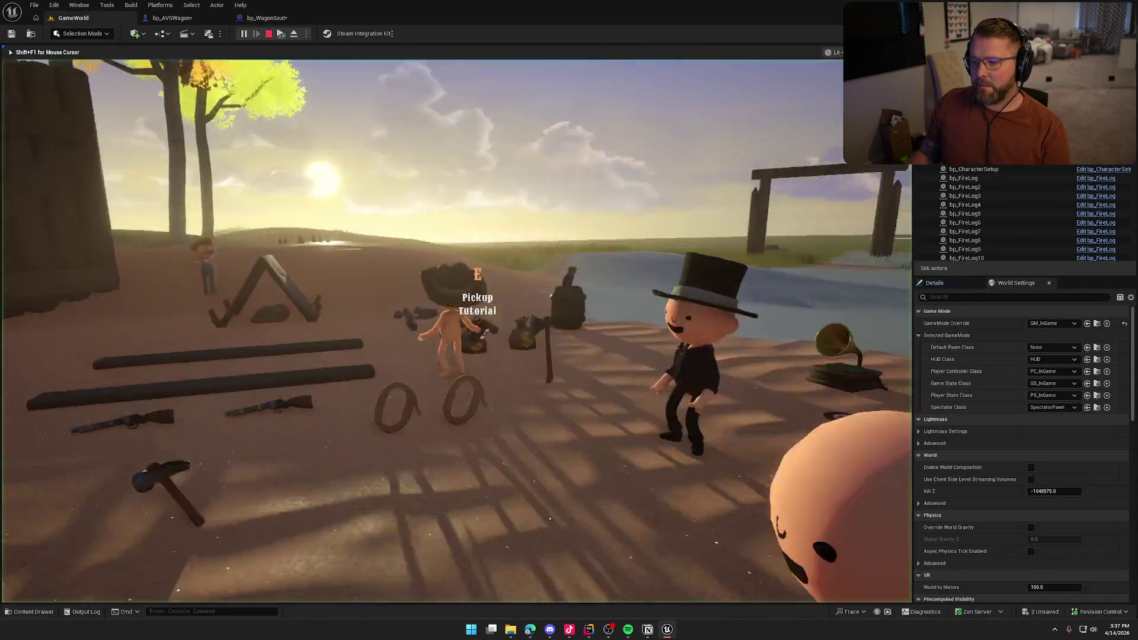
Step: Walk to the wagon, swing the axe at it twice, and interact with the seat to hit the breakpoint
{"action": "key", "text": "super"}
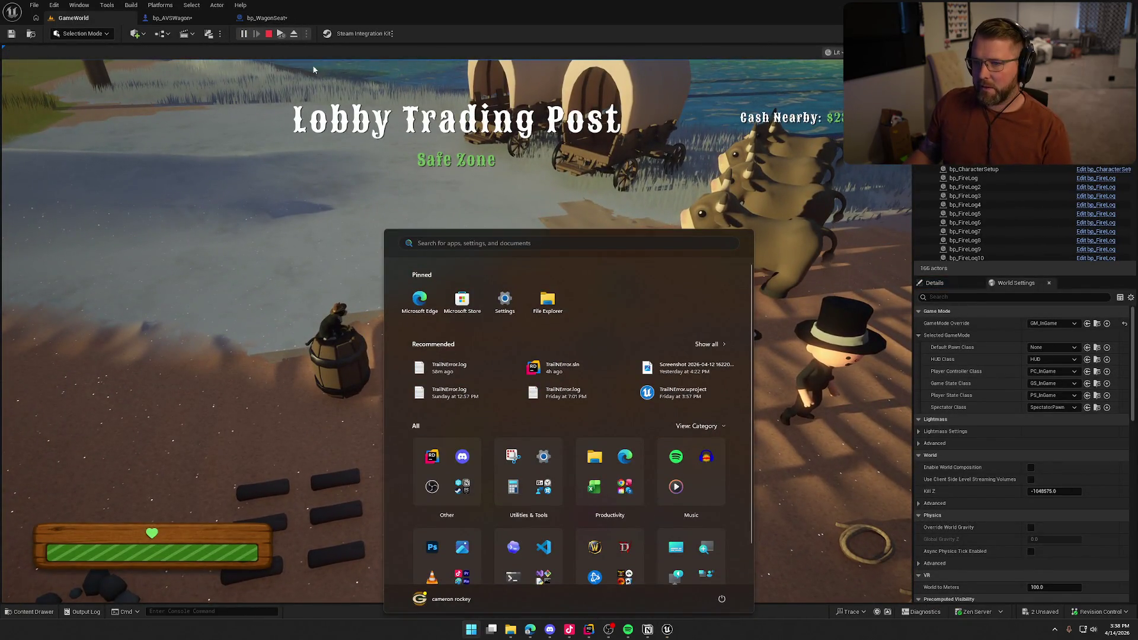
{"action": "left_click", "coordinate": [317, 70]}
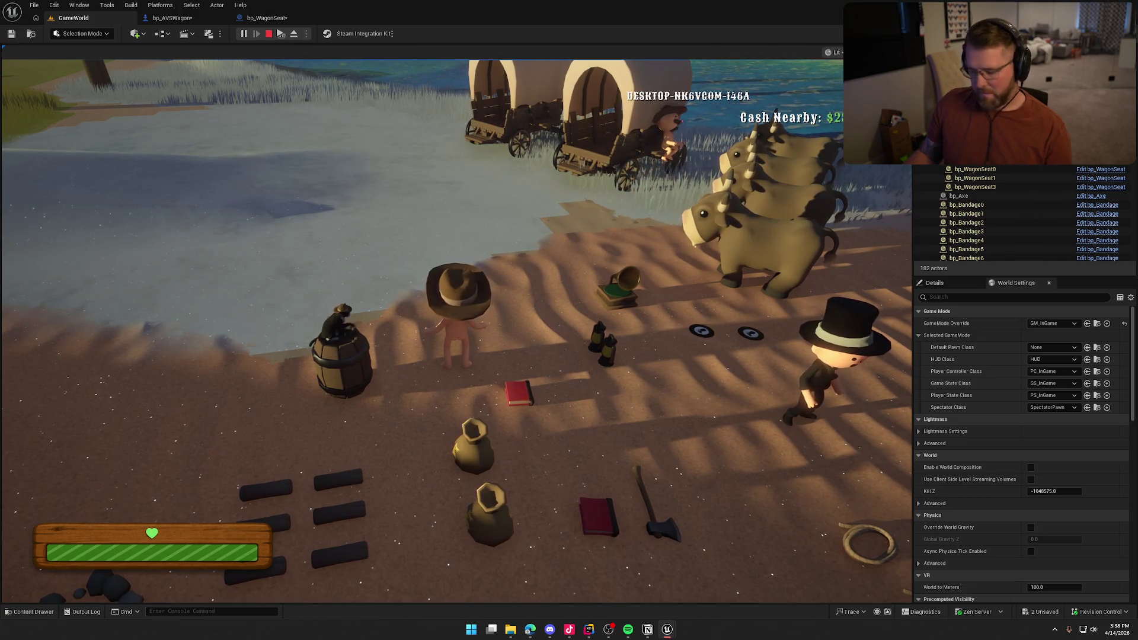
{"action": "key", "text": "super"}
{"action": "key", "text": "super"}
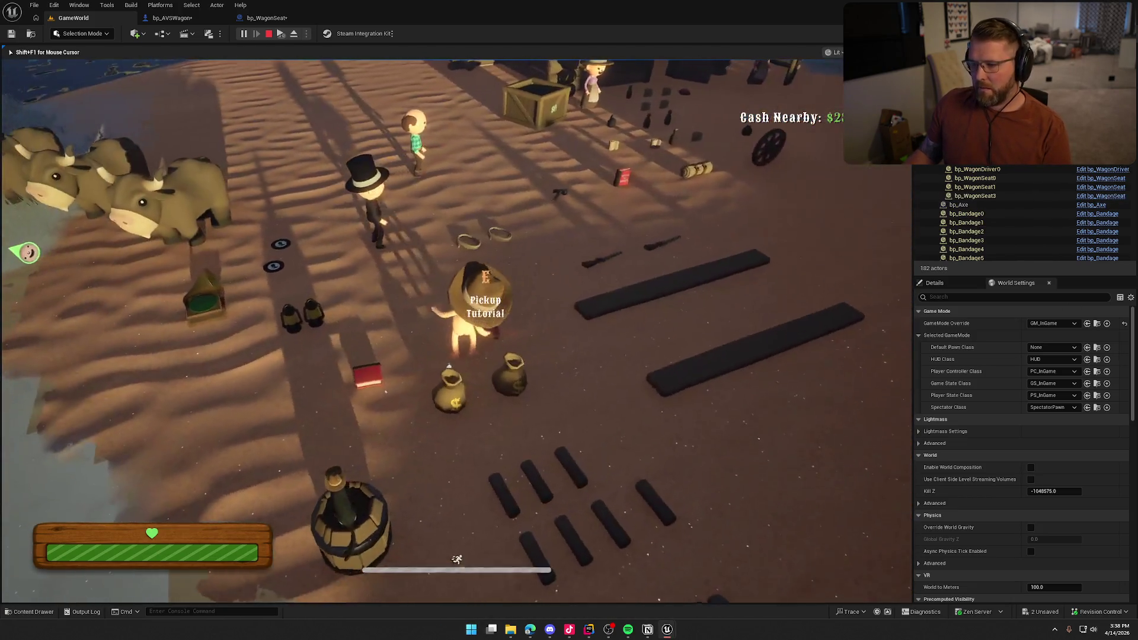
{"action": "key", "text": "w"}
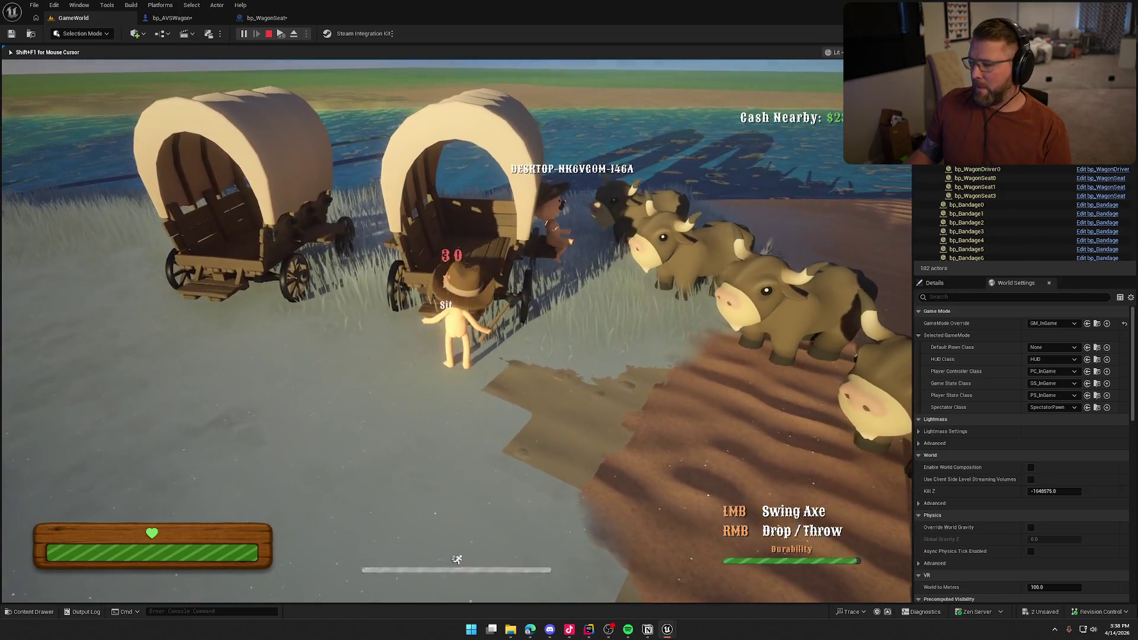
{"action": "left_click", "coordinate": [456, 330]}
{"action": "left_click", "coordinate": [456, 331]}
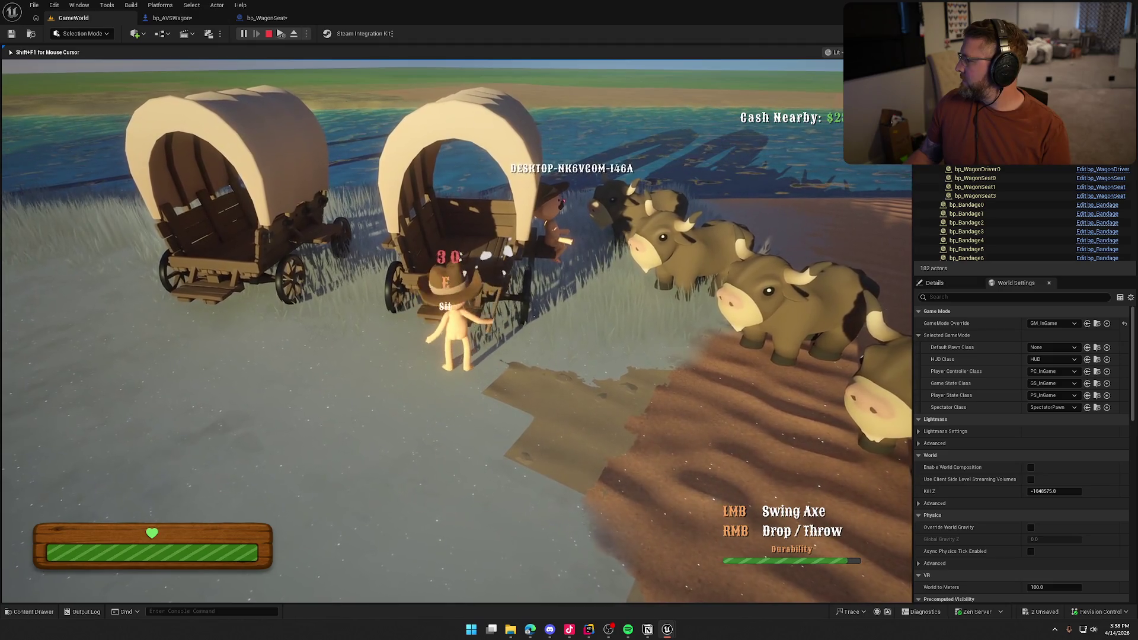
{"action": "key", "text": "e"}
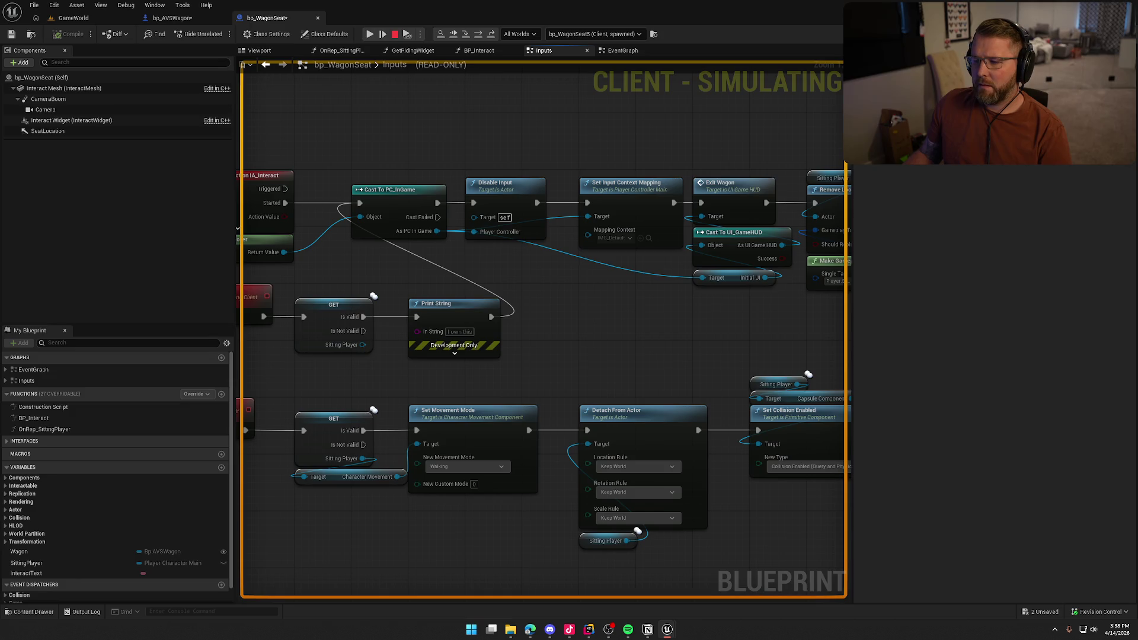
Step: Inspect the Sitting Player and Player Controller debug values, expanding Sitting Player's property list
{"action": "mouse_move", "coordinate": [359, 348]}
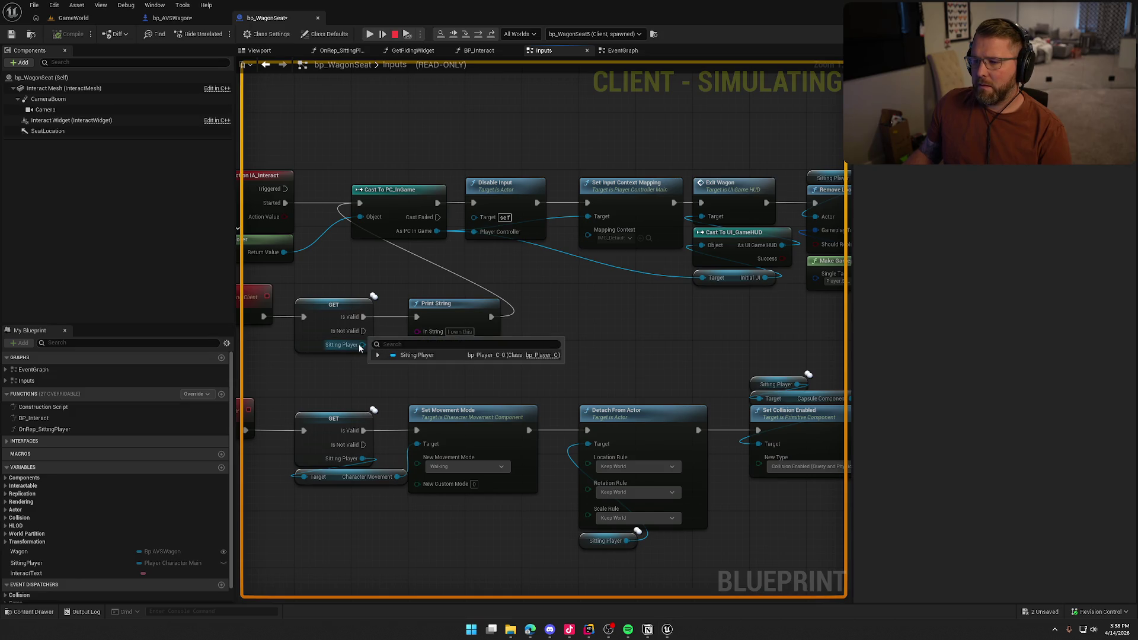
{"action": "mouse_move", "coordinate": [472, 234]}
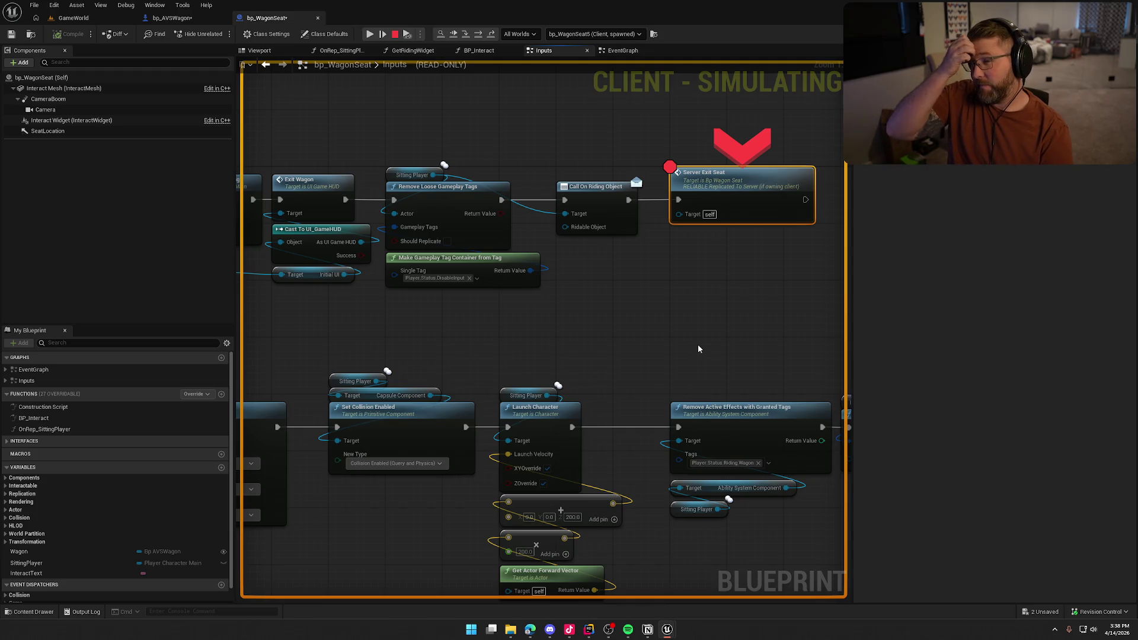
{"action": "mouse_move", "coordinate": [435, 175]}
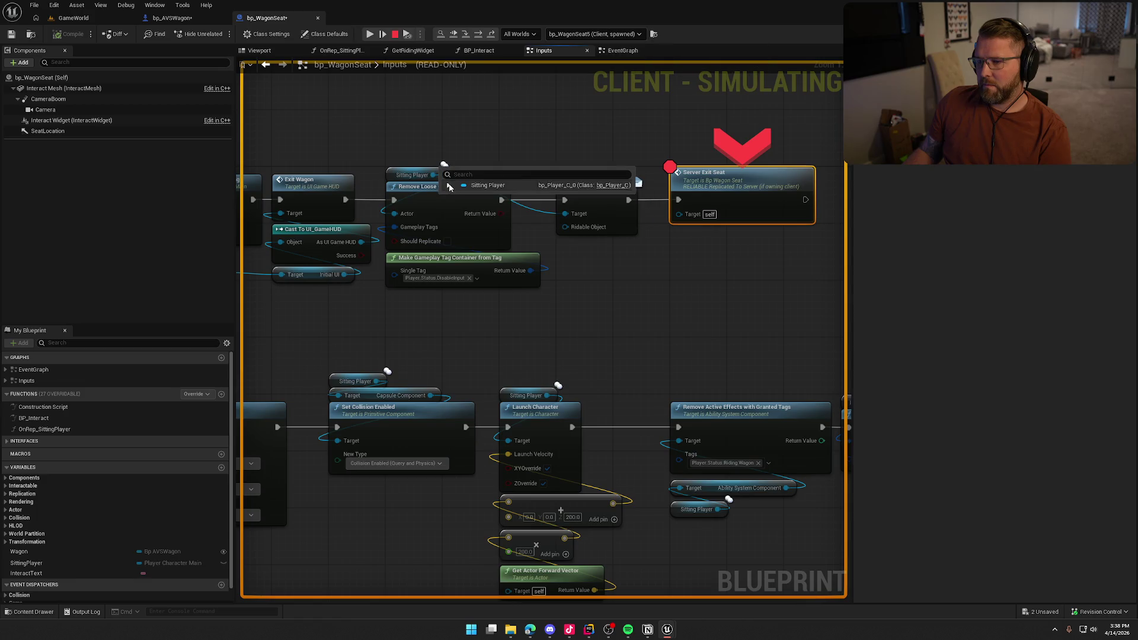
{"action": "left_click", "coordinate": [448, 186]}
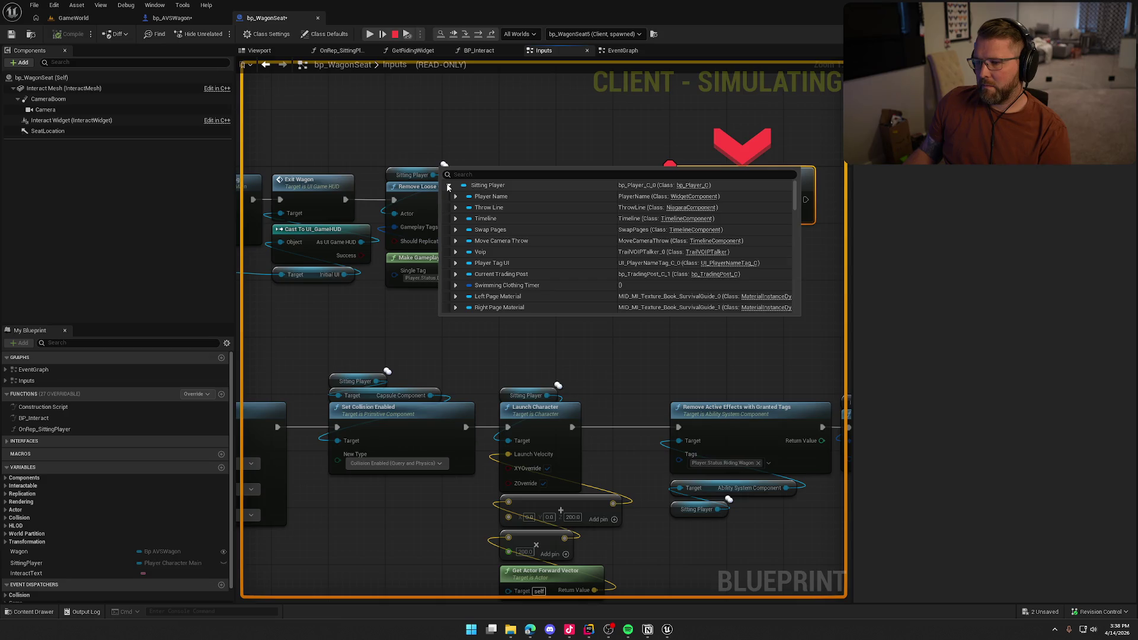
{"action": "left_click", "coordinate": [448, 186]}
Step: Pan through the exit chain back to Server Exit Seat and resume the paused session
{"action": "mouse_move", "coordinate": [433, 326]}
{"action": "left_mouse_down"}
{"action": "mouse_move", "coordinate": [570, 320]}
{"action": "mouse_move", "coordinate": [764, 247]}
{"action": "mouse_move", "coordinate": [946, 256]}
{"action": "left_mouse_up"}
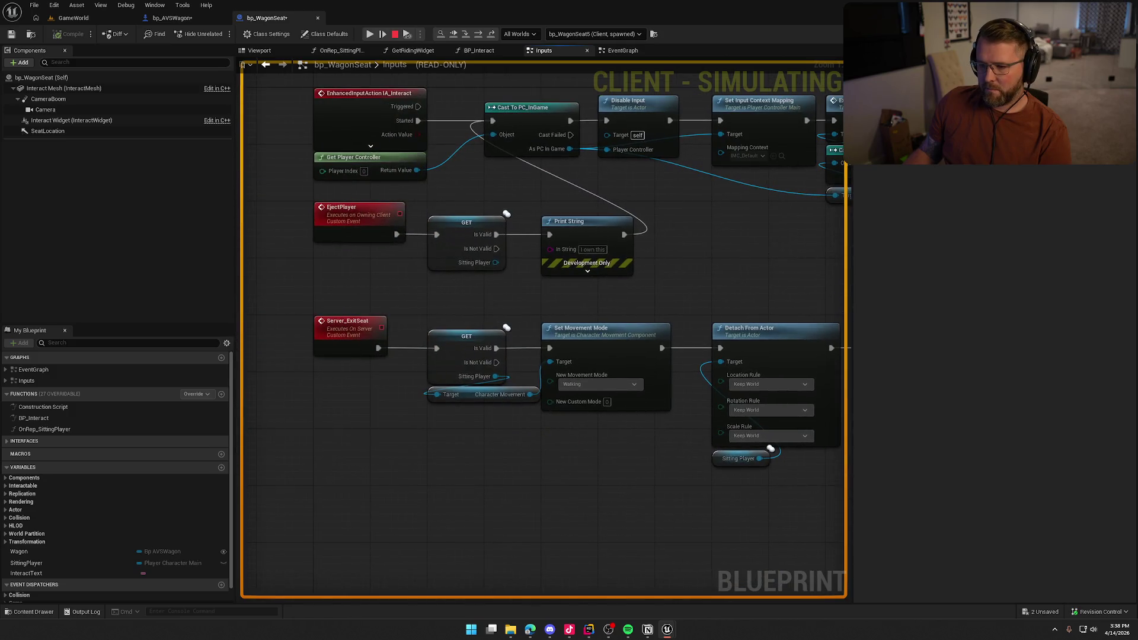
{"action": "left_click_drag", "start_coordinate": [568, 326], "coordinate": [536, 428]}
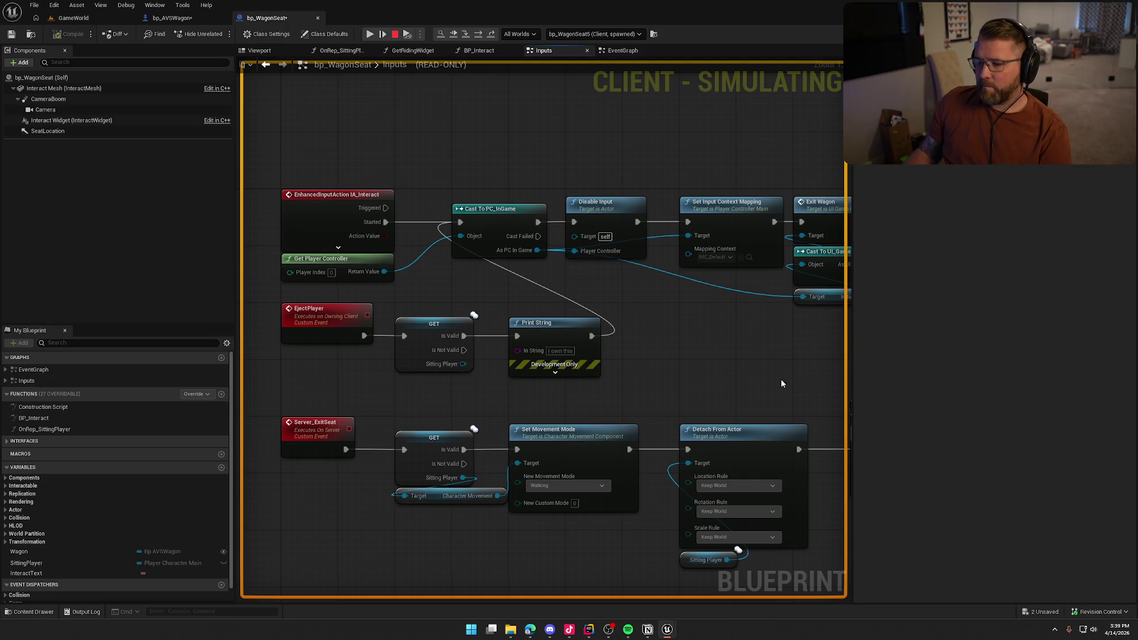
{"action": "left_click_drag", "start_coordinate": [793, 382], "coordinate": [808, 245]}
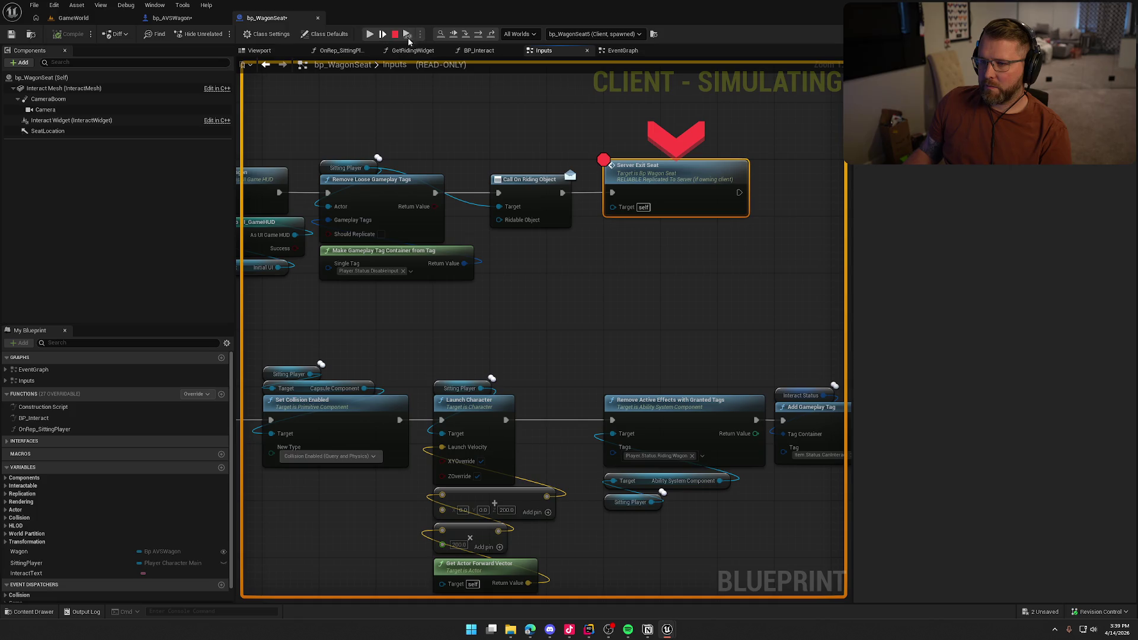
{"action": "left_click", "coordinate": [453, 35]}
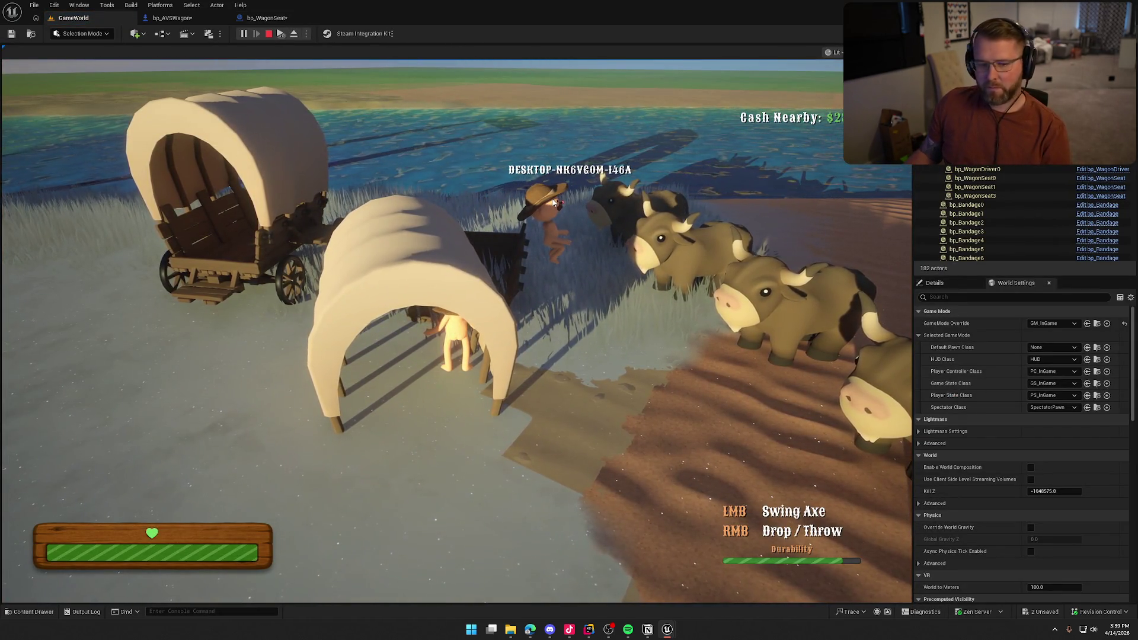
Step: Stop the session and clear the Server Exit Seat breakpoint in bp_WagonSeat
{"action": "key", "text": "Escape"}
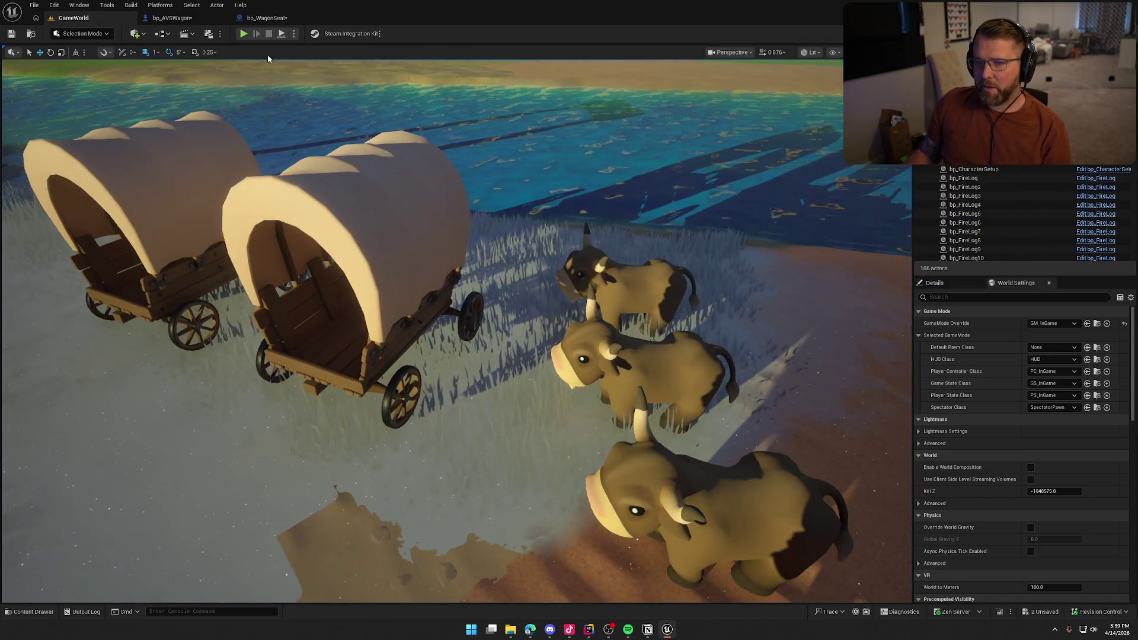
{"action": "left_click", "coordinate": [249, 18]}
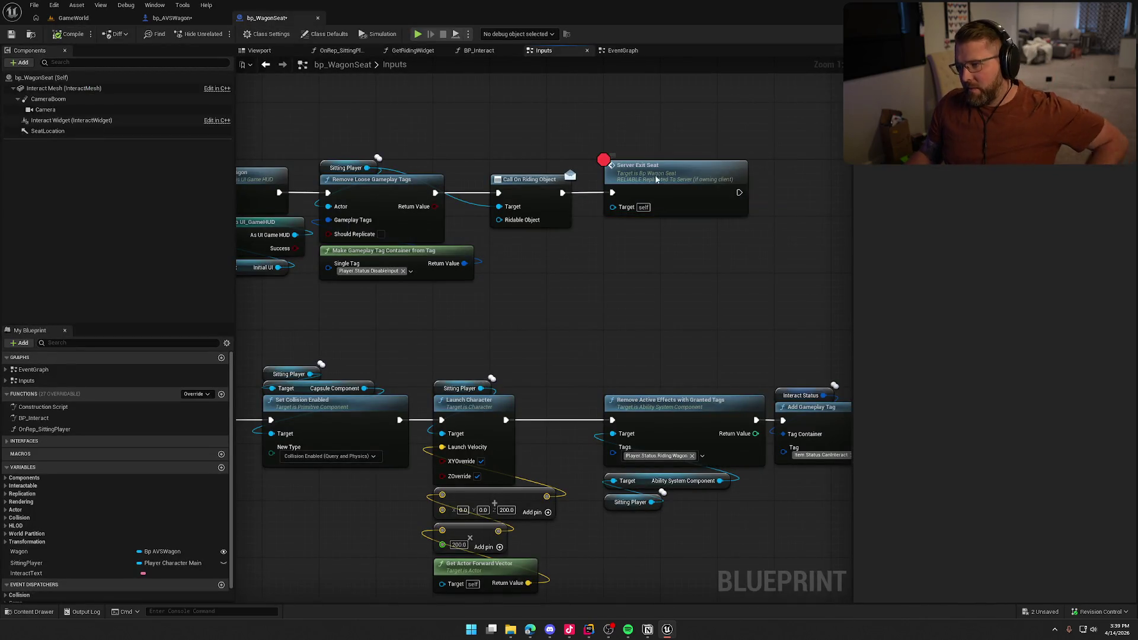
{"action": "key", "text": "F9"}
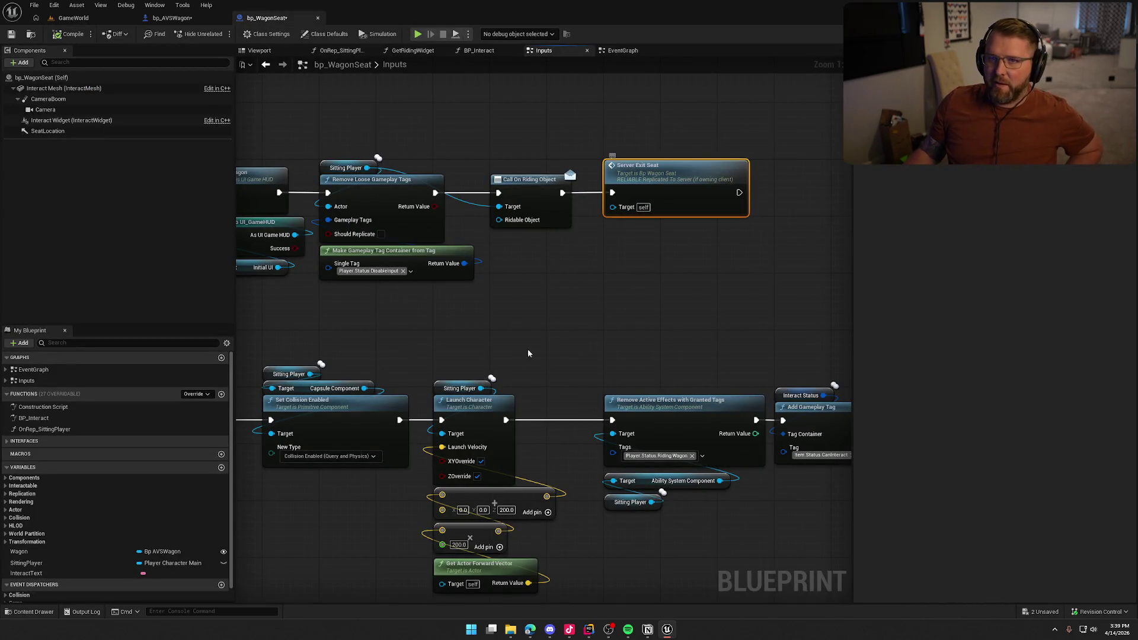
{"action": "mouse_move", "coordinate": [464, 337]}
{"action": "left_mouse_down"}
{"action": "mouse_move", "coordinate": [738, 247]}
{"action": "mouse_move", "coordinate": [662, 250]}
{"action": "left_mouse_up"}
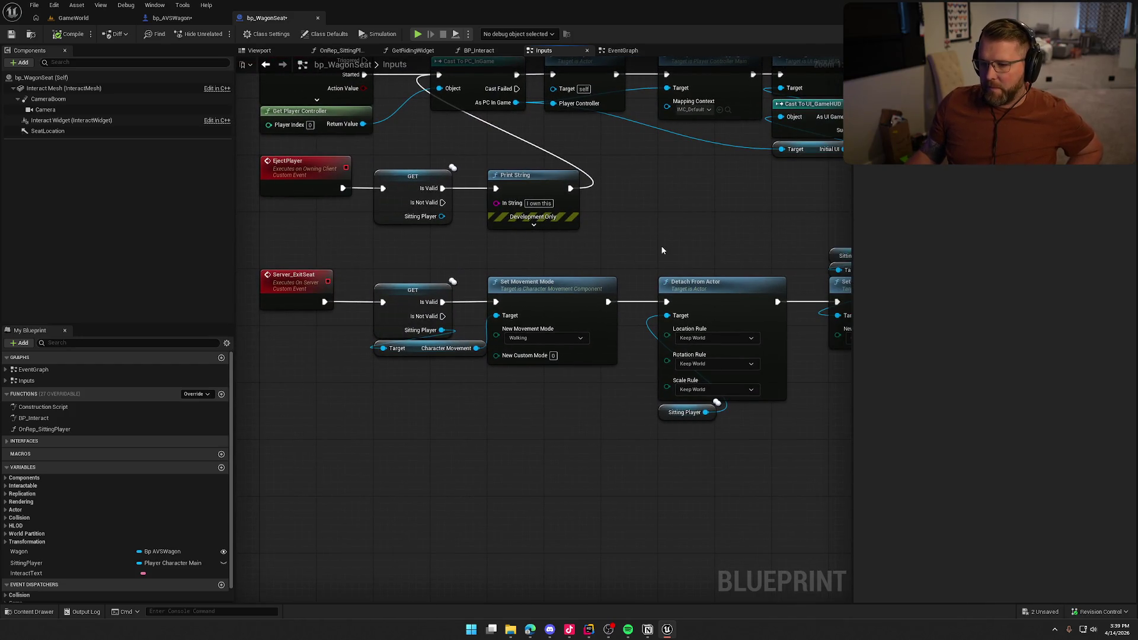
{"action": "left_click_drag", "start_coordinate": [323, 302], "coordinate": [368, 464]}
{"action": "left_click", "coordinate": [386, 274]}
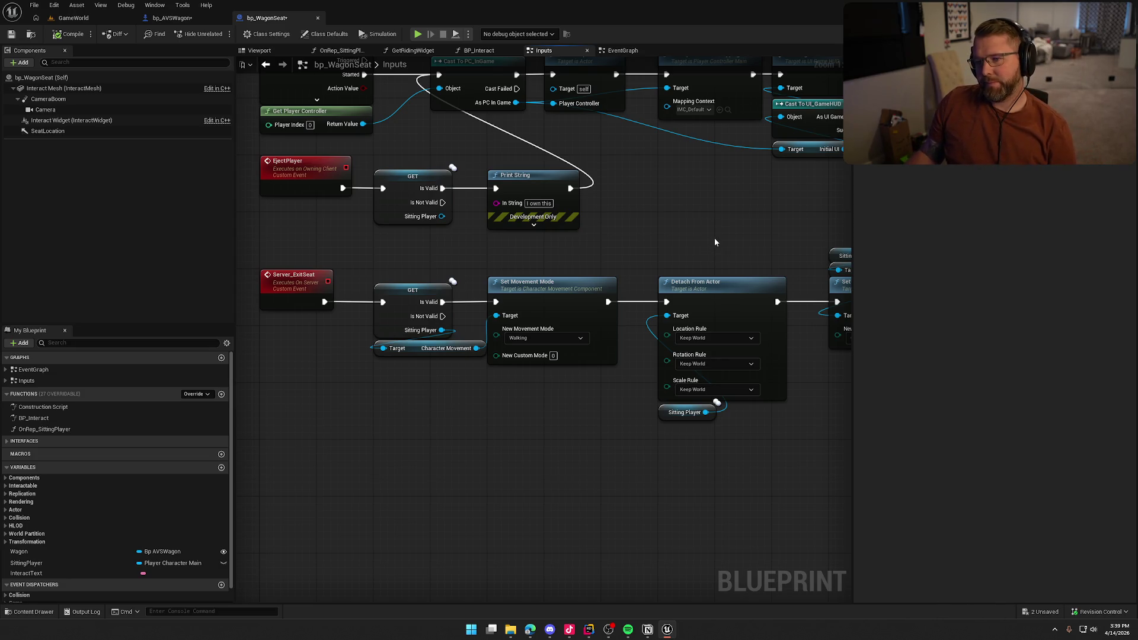
Step: Review the IA_Interact chain, Exit Wagon and Launch Character nodes, and the EjectPlayer Print String
{"action": "left_click_drag", "start_coordinate": [714, 237], "coordinate": [770, 313]}
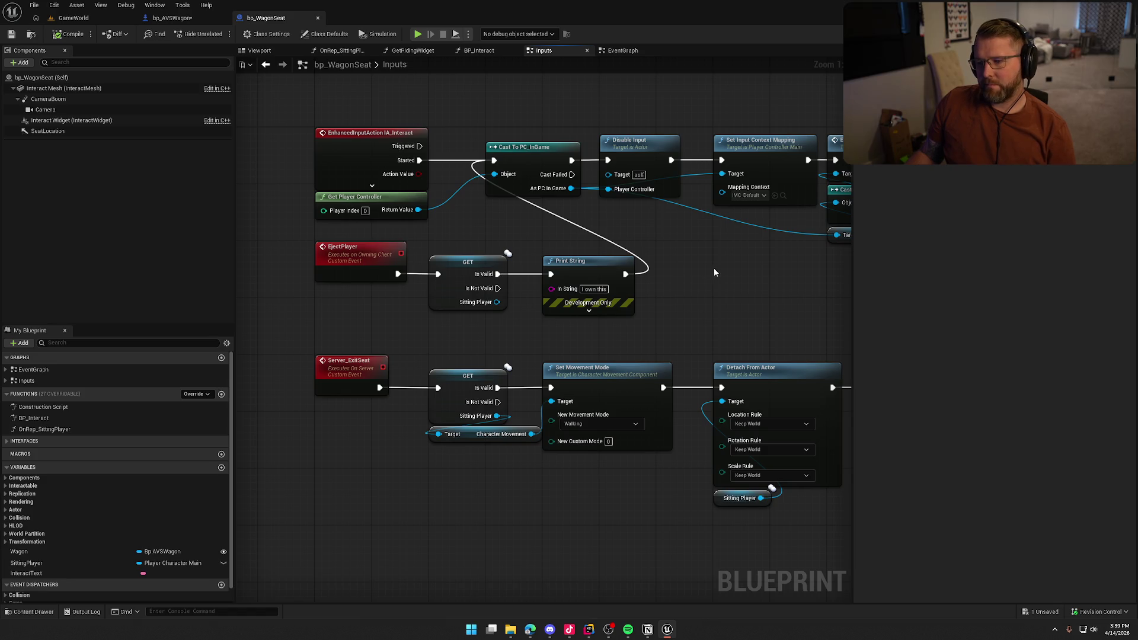
{"action": "left_click", "coordinate": [171, 18]}
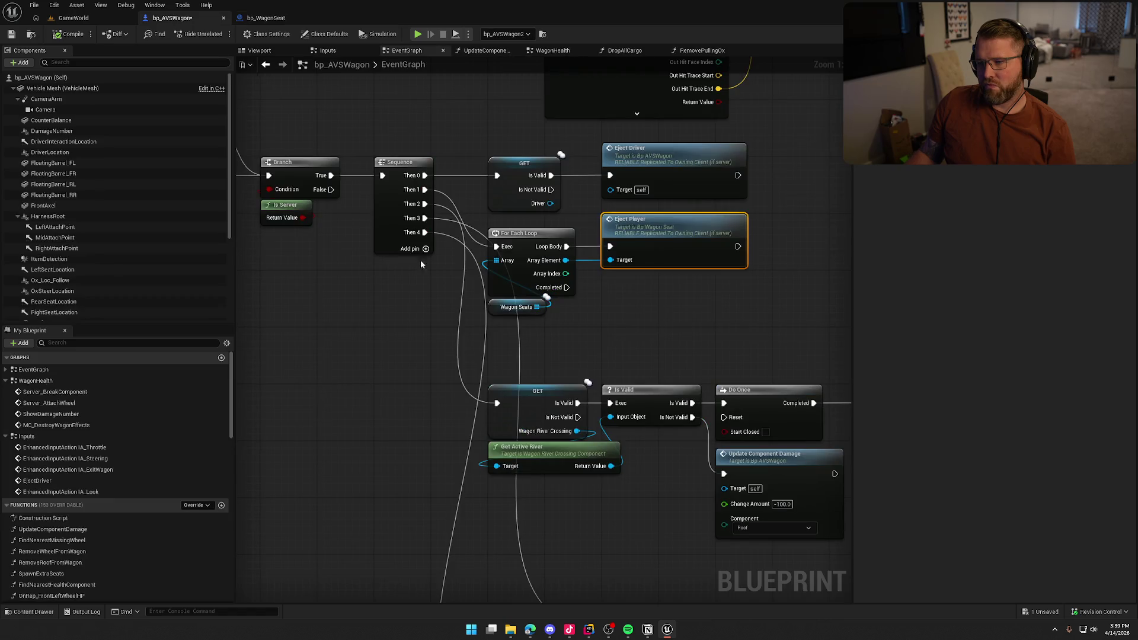
{"action": "left_click", "coordinate": [266, 18]}
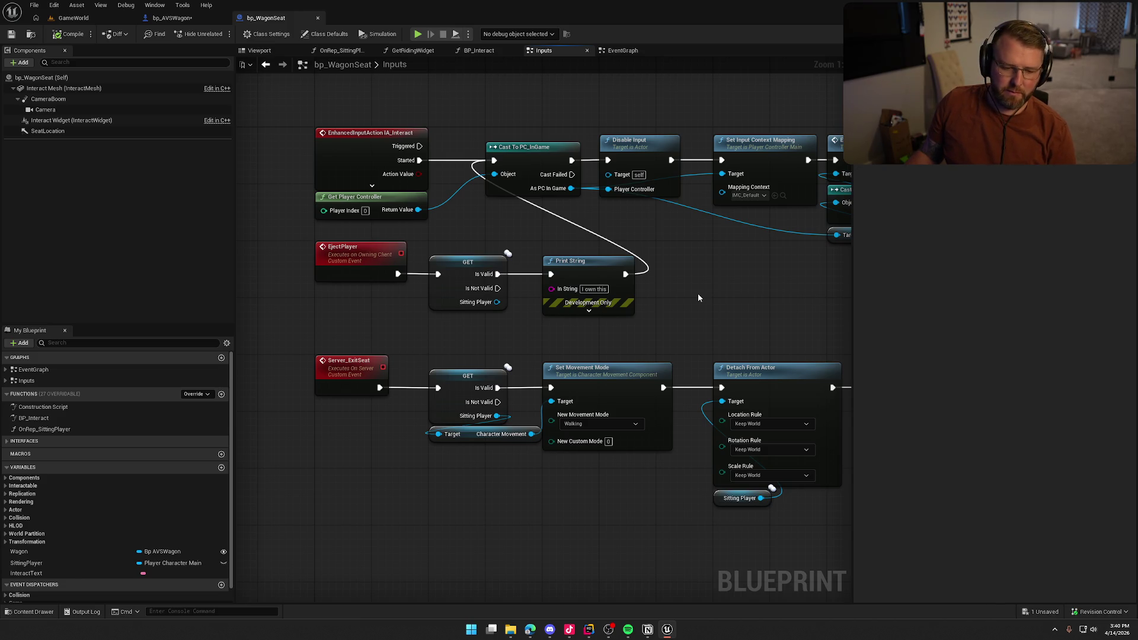
{"action": "mouse_move", "coordinate": [698, 294]}
{"action": "left_mouse_down"}
{"action": "mouse_move", "coordinate": [444, 261]}
{"action": "mouse_move", "coordinate": [358, 265]}
{"action": "mouse_move", "coordinate": [506, 283]}
{"action": "left_mouse_up"}
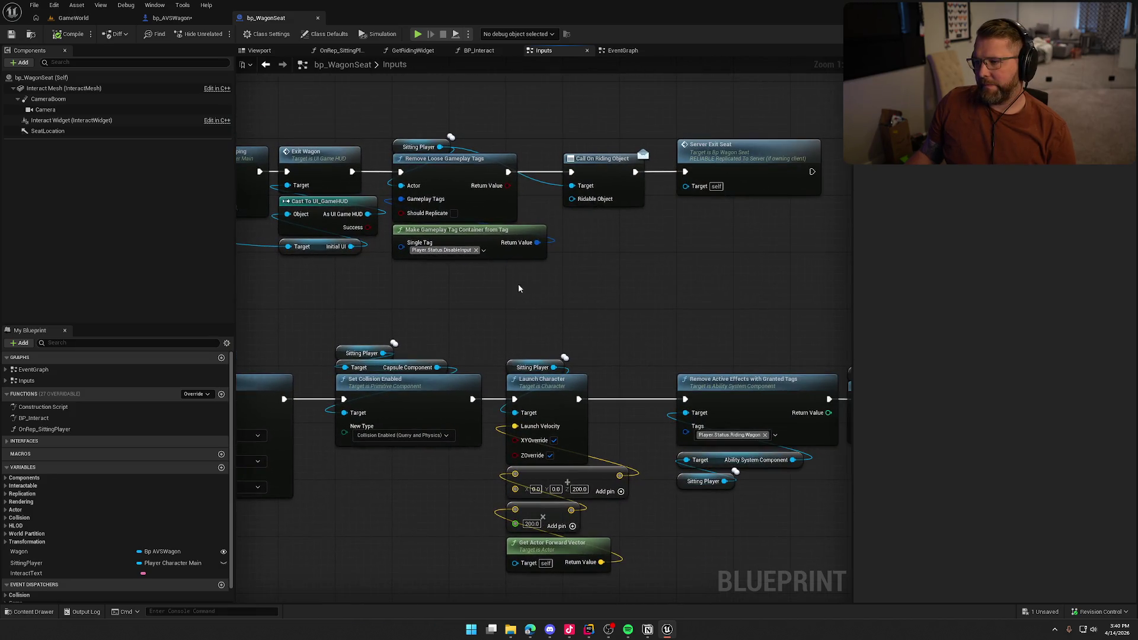
{"action": "left_click_drag", "start_coordinate": [584, 268], "coordinate": [817, 271]}
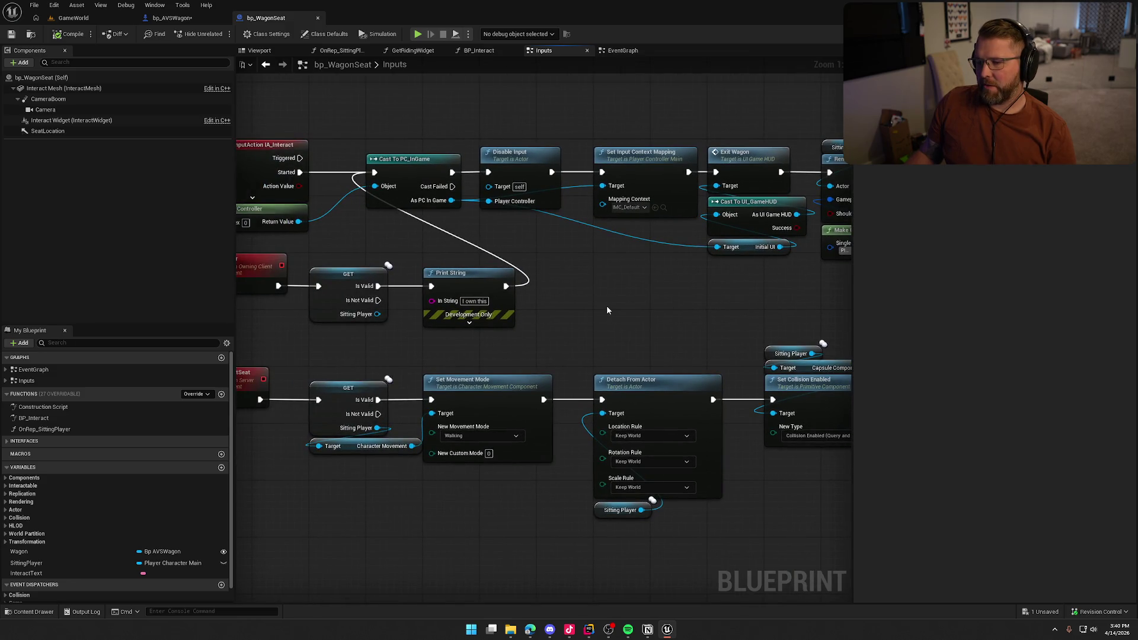
{"action": "mouse_move", "coordinate": [615, 308]}
{"action": "left_mouse_down"}
{"action": "mouse_move", "coordinate": [748, 293]}
{"action": "mouse_move", "coordinate": [641, 299]}
{"action": "left_mouse_up"}
Step: Add a Get Owner node and wire the owner's display name into Print String's In String
{"action": "right_click", "coordinate": [573, 294]}
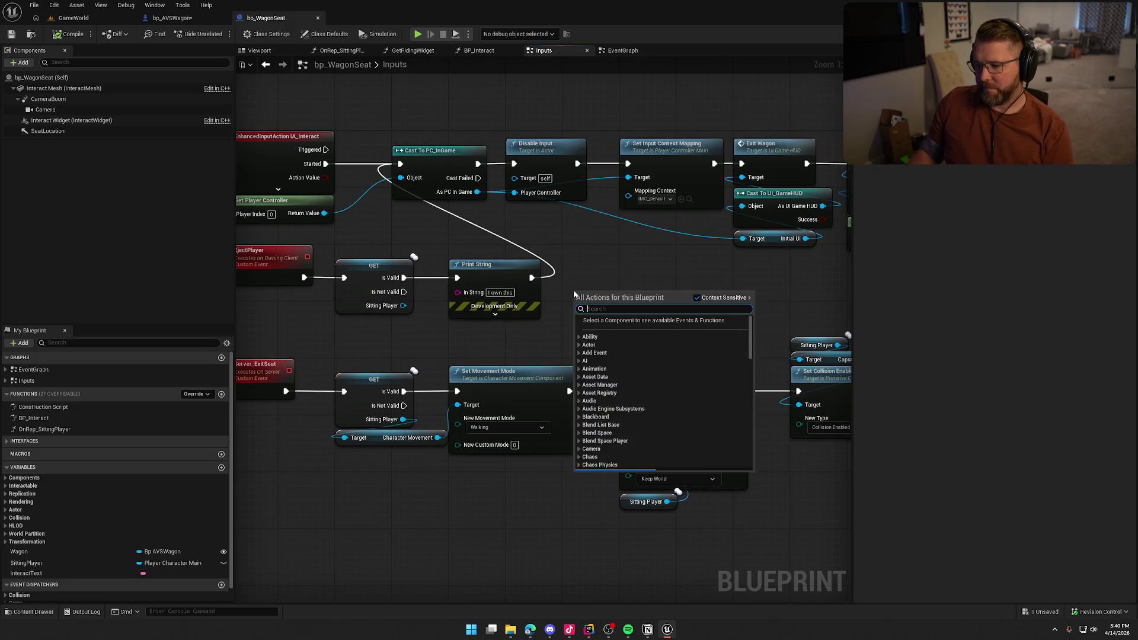
{"action": "type", "text": "get owner"}
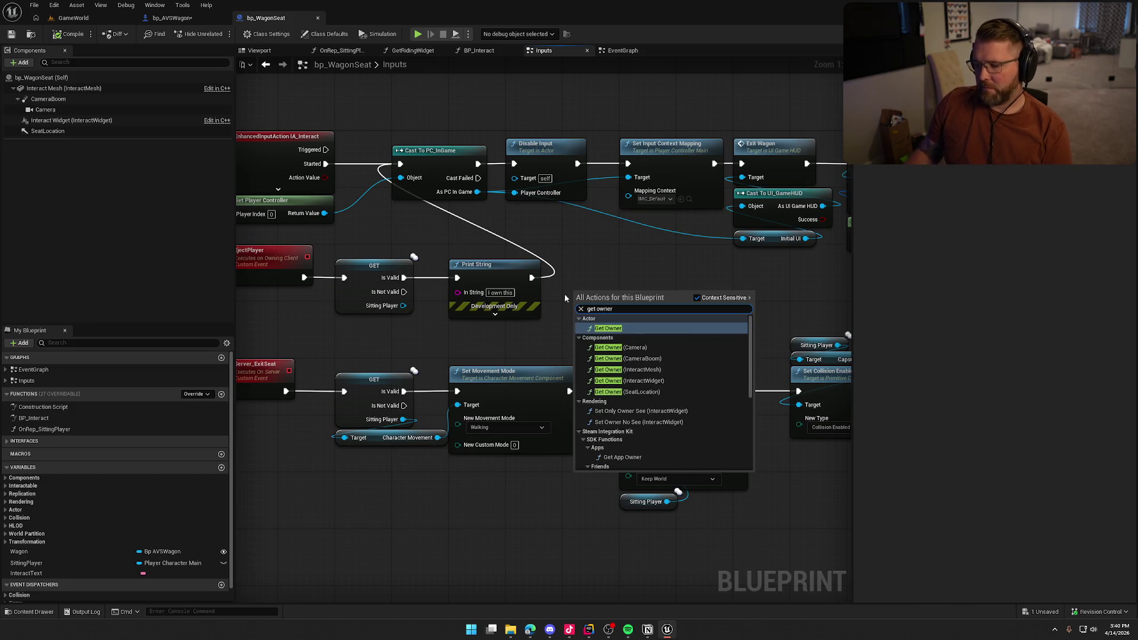
{"action": "left_click", "coordinate": [621, 329]}
{"action": "left_click_drag", "start_coordinate": [665, 312], "coordinate": [459, 293]}
{"action": "left_click", "coordinate": [549, 284]}
Step: Save bp_WagonSeat and start a new play-in-editor session in GameWorld
{"action": "key", "text": "ctrl+s"}
{"action": "left_click", "coordinate": [91, 19]}
{"action": "left_click", "coordinate": [244, 35]}
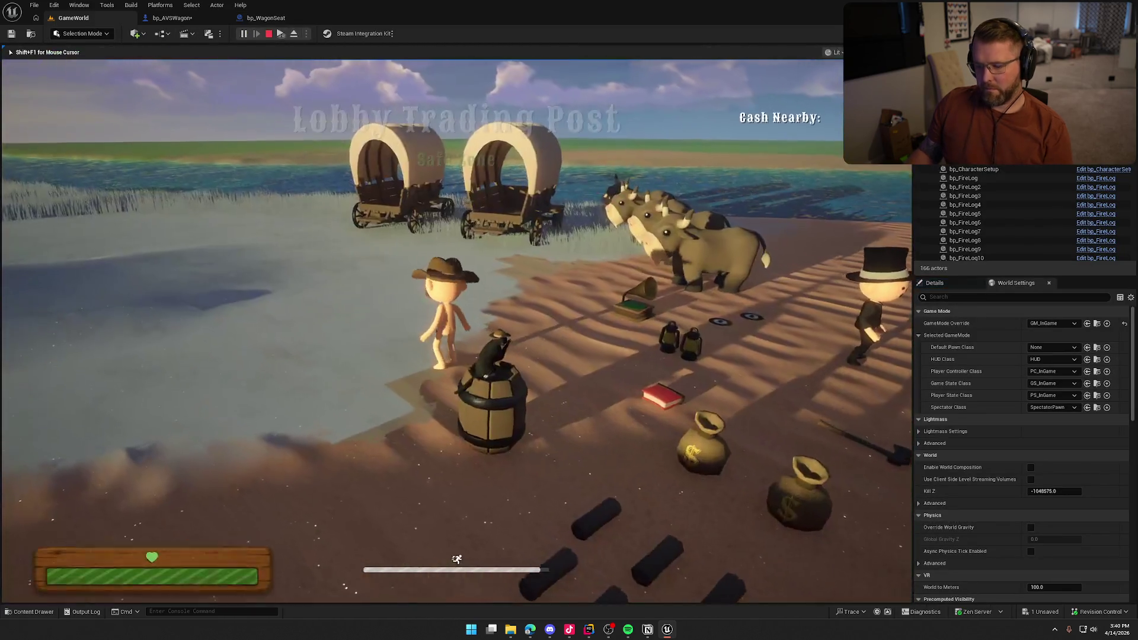
Step: Walk the player to the wagon and strike it twice with the axe
{"action": "key", "text": "super"}
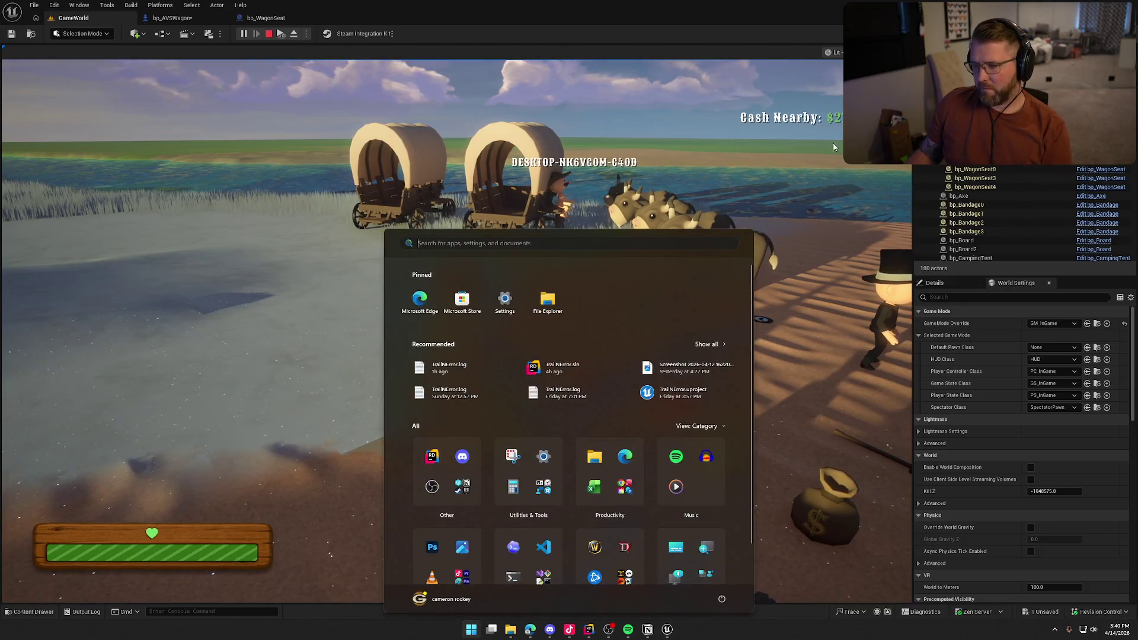
{"action": "key", "text": "super"}
{"action": "key", "text": "w"}
{"action": "key", "text": "w"}
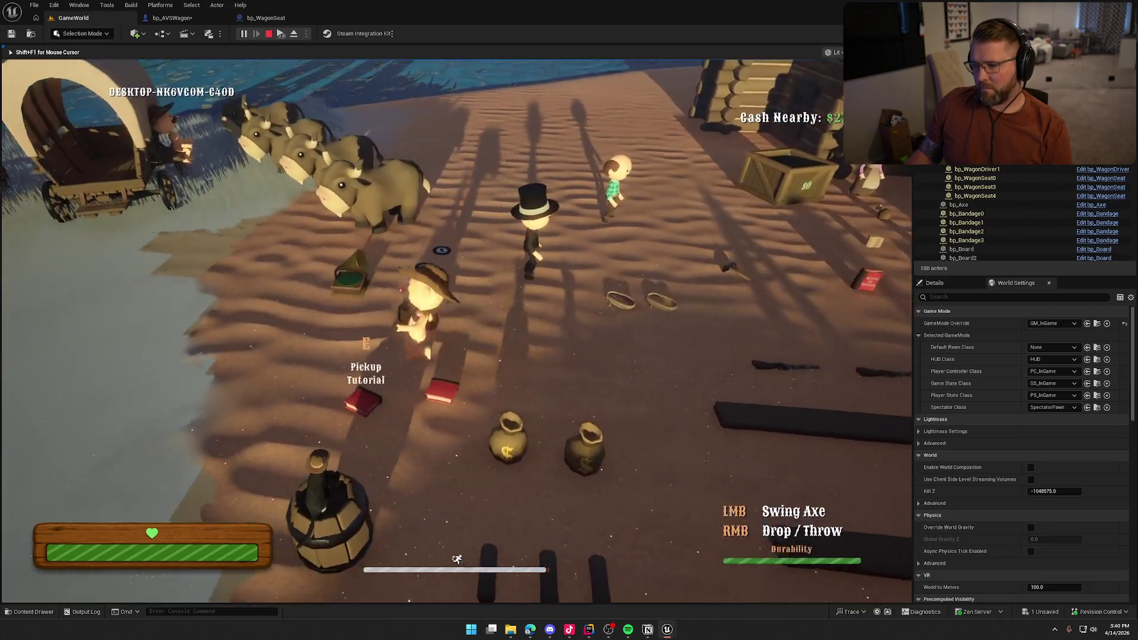
{"action": "key", "text": "w"}
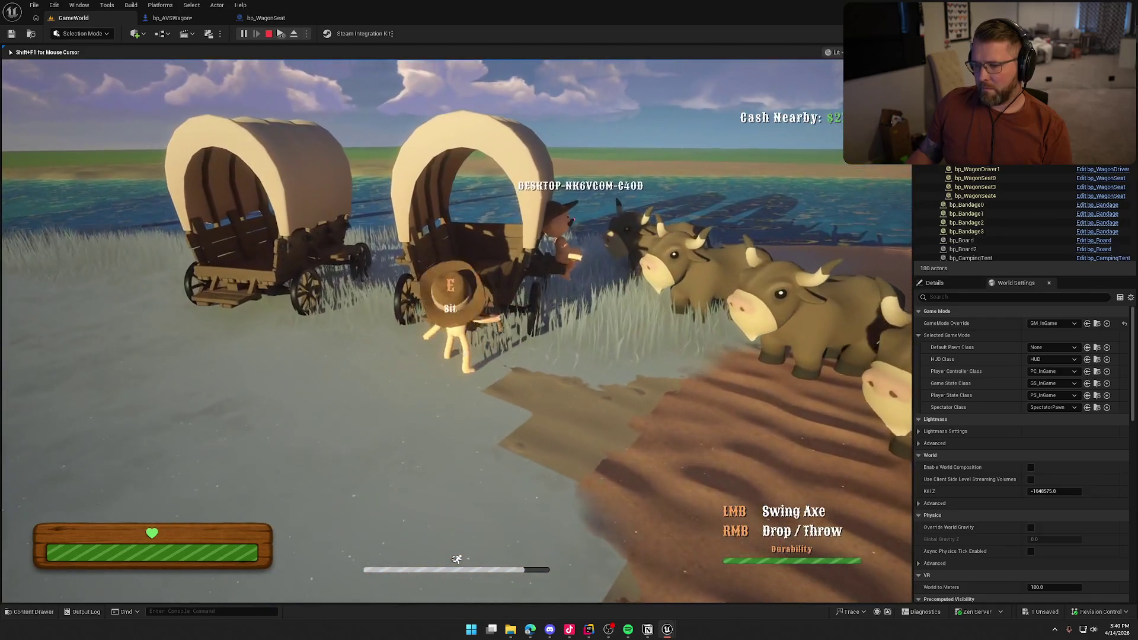
{"action": "left_click", "coordinate": [456, 320]}
{"action": "left_click", "coordinate": [456, 320]}
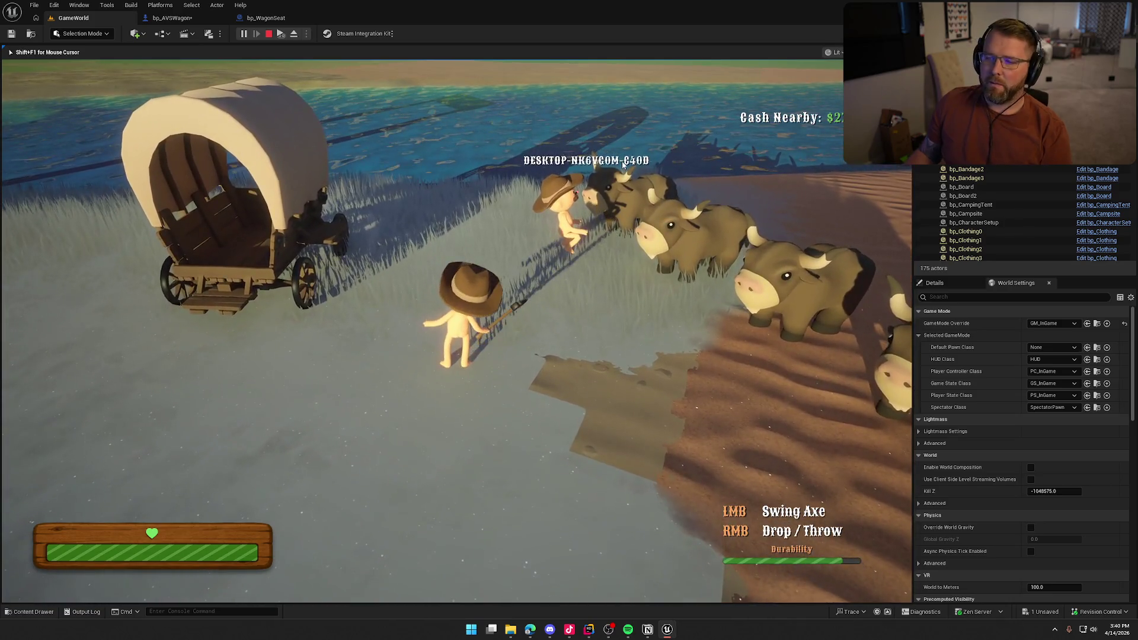
Step: End the play session and delete the Get Display Name and Get Owner nodes
{"action": "key", "text": "e"}
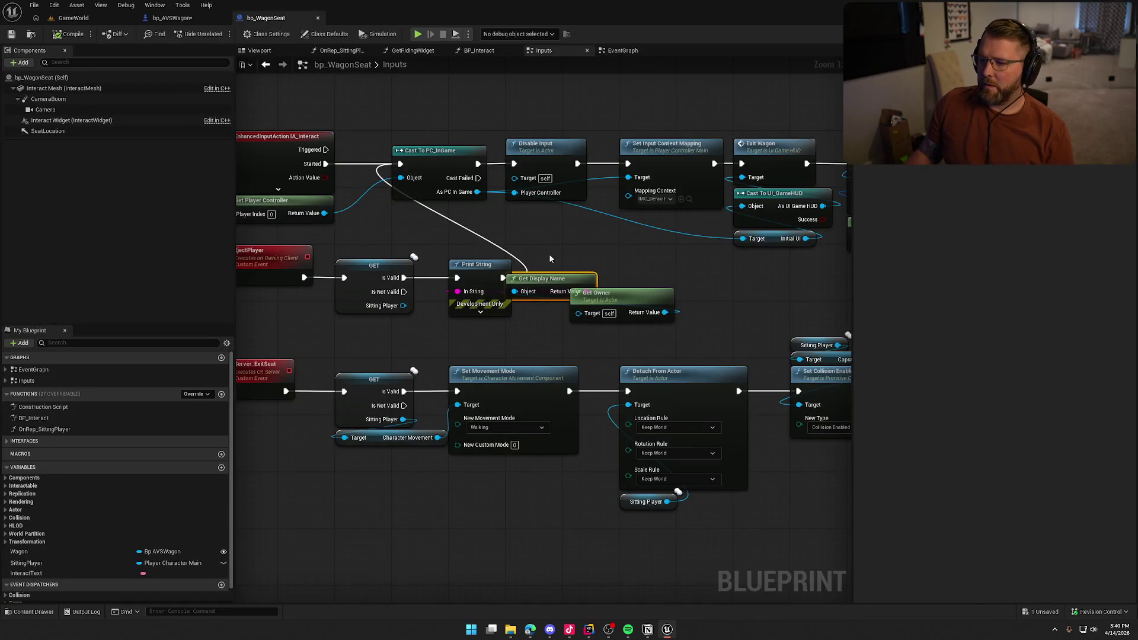
{"action": "left_click_drag", "start_coordinate": [549, 259], "coordinate": [648, 328]}
{"action": "key", "text": "Delete"}
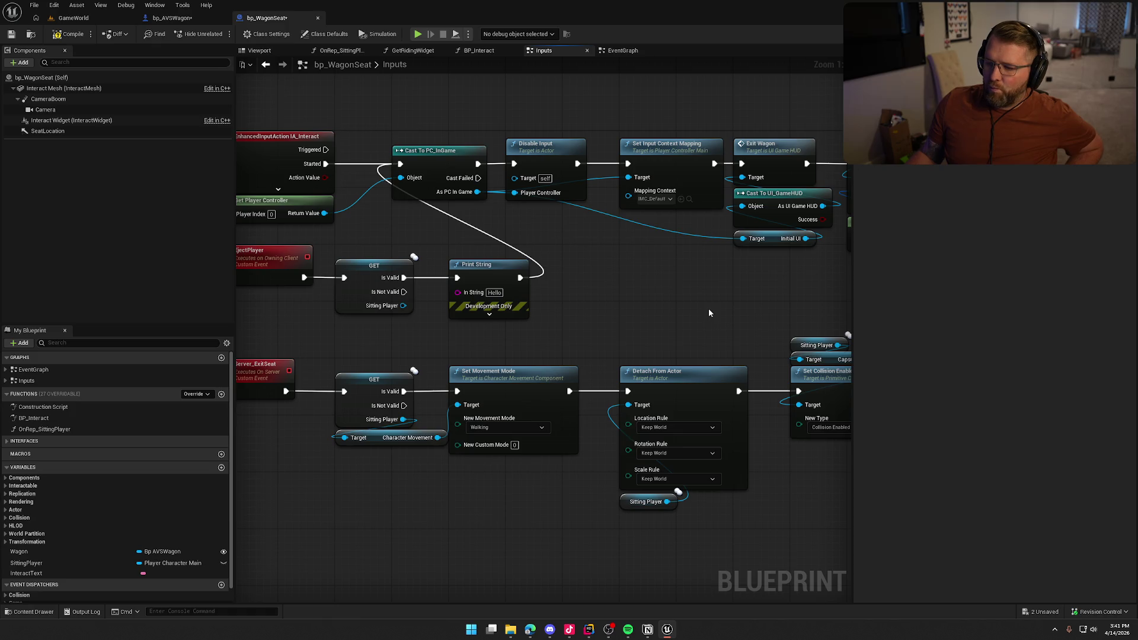
Step: Review bp_WagonSeat's Class Settings and Class Defaults, then bring up the bp_AVSWagon EventGraph
{"action": "left_click", "coordinate": [266, 34]}
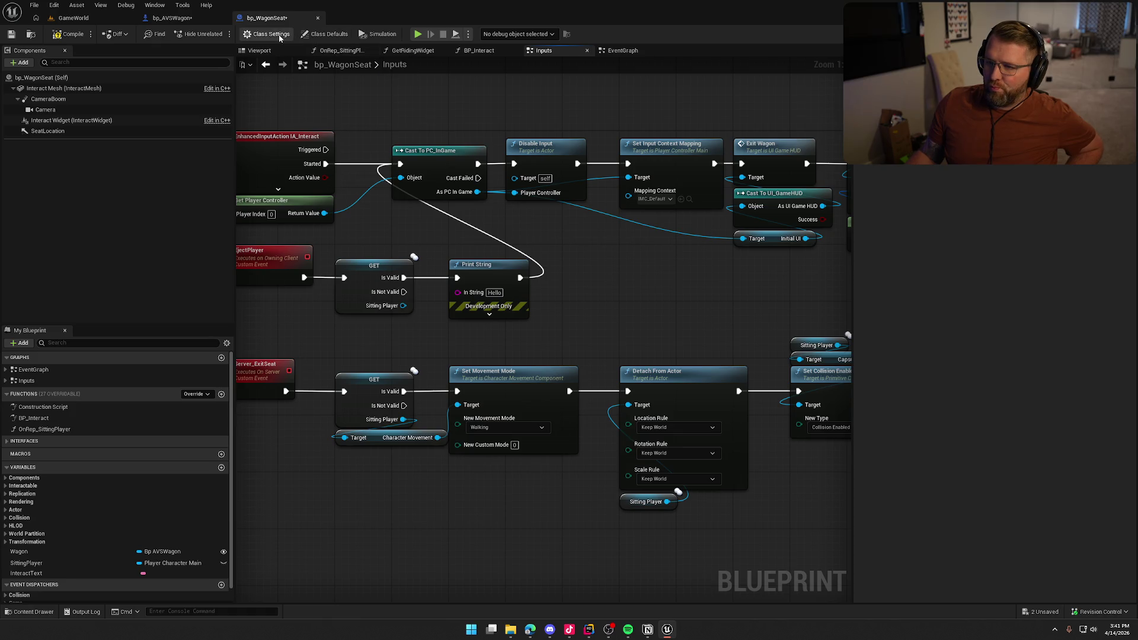
{"action": "left_click", "coordinate": [311, 35]}
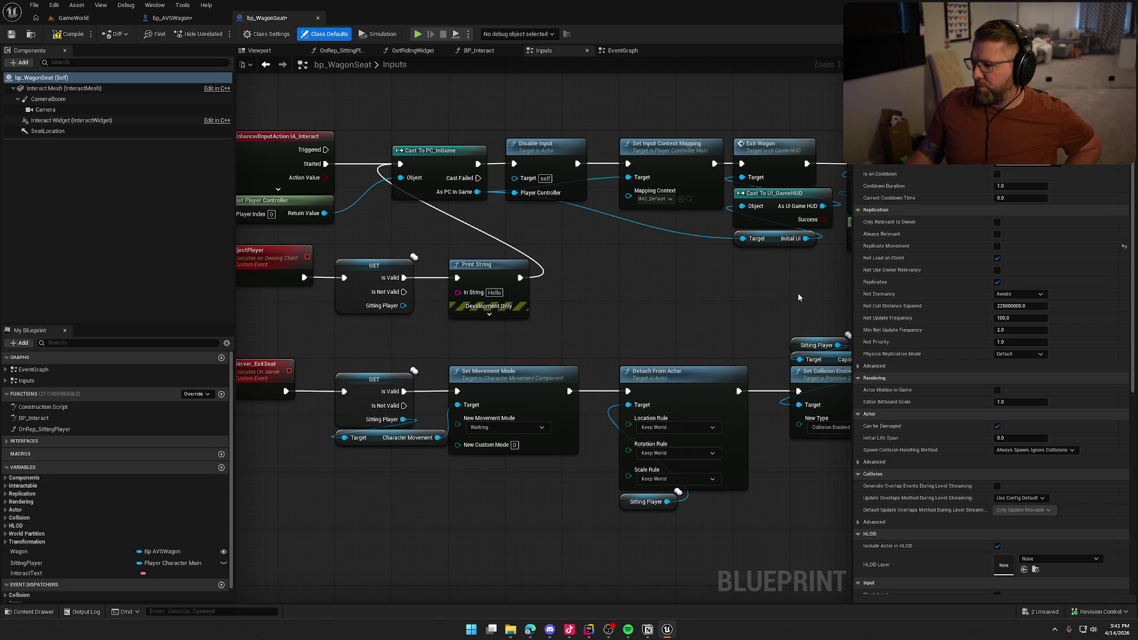
{"action": "scroll", "coordinate": [925, 306], "scroll_direction": "down", "scroll_amount": 10}
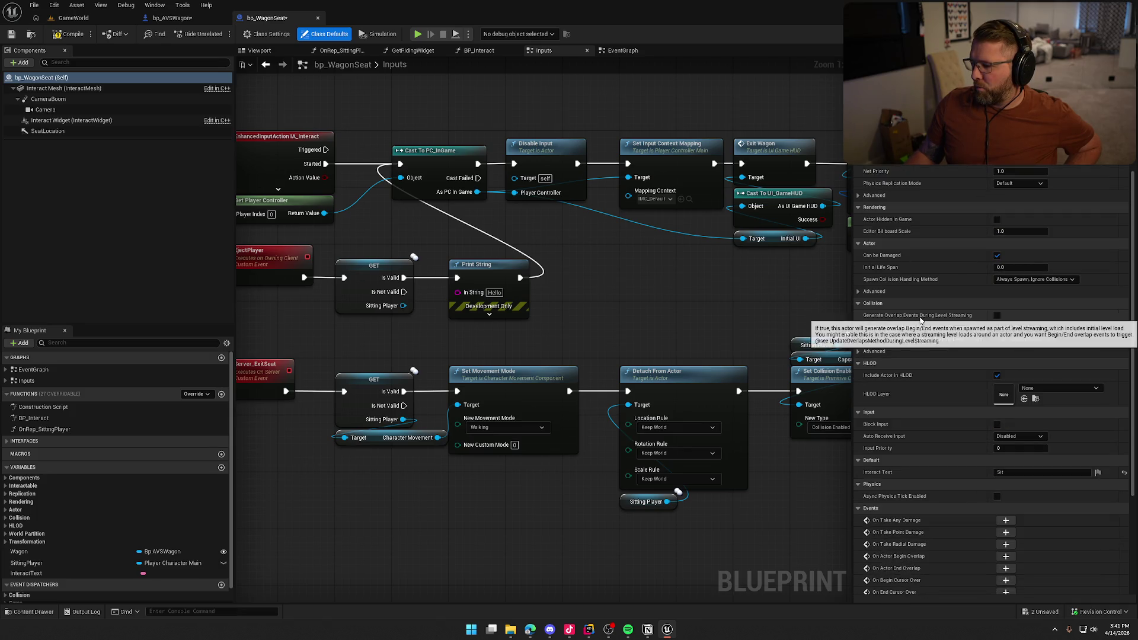
{"action": "scroll", "coordinate": [919, 320], "scroll_direction": "down", "scroll_amount": 2}
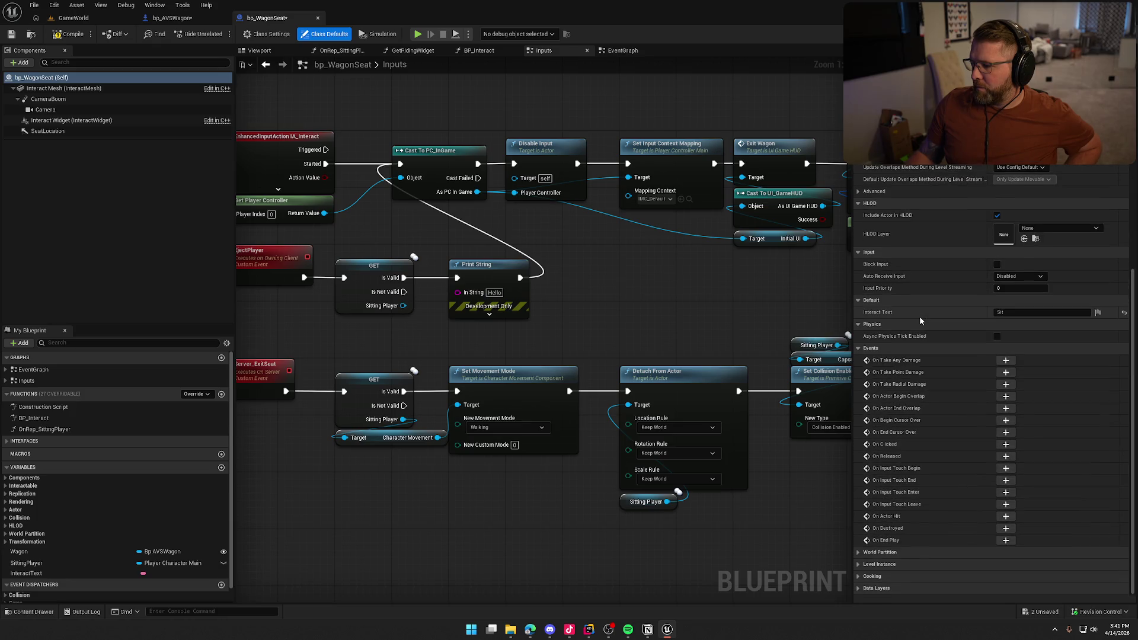
{"action": "scroll", "coordinate": [920, 320], "scroll_direction": "up", "scroll_amount": 11}
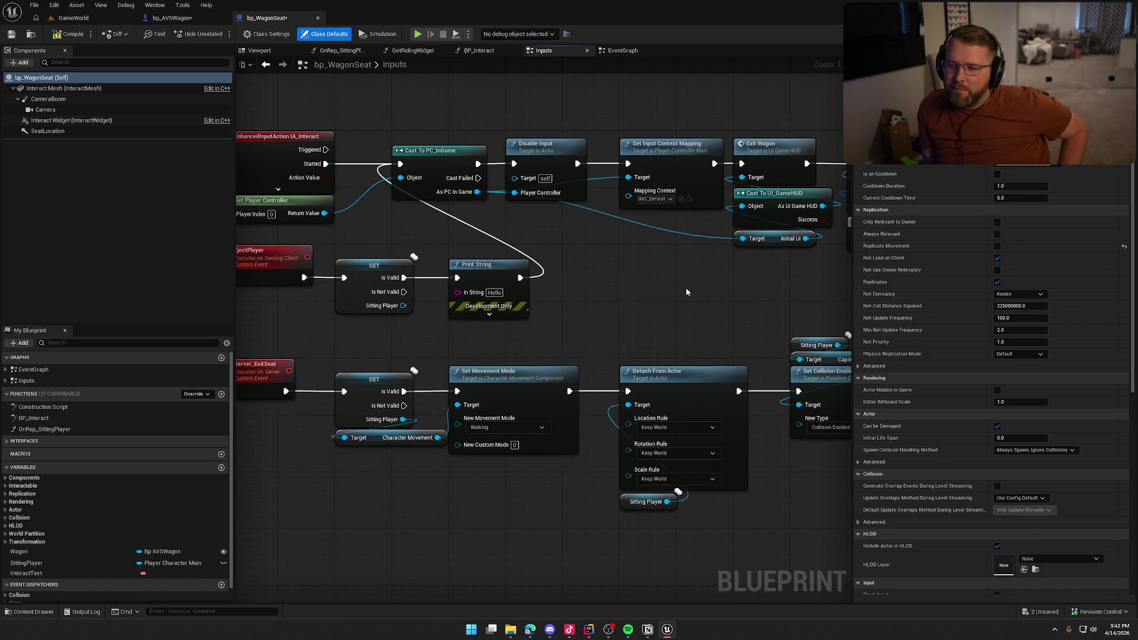
{"action": "left_click", "coordinate": [173, 18]}
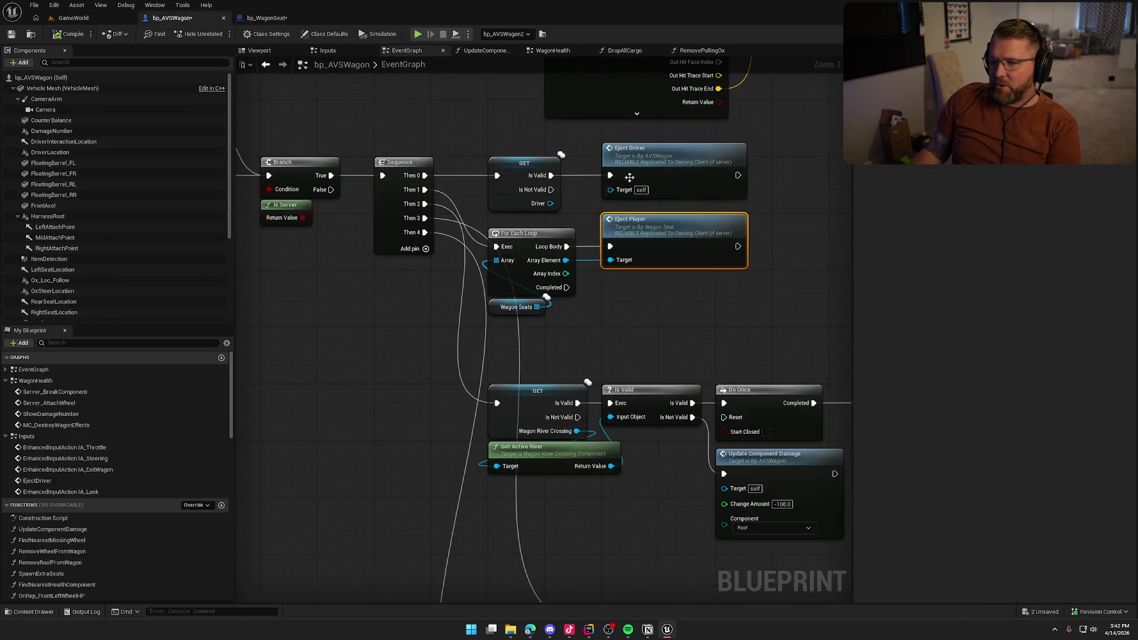
Step: Jump from Eject Driver to its EjectDriver event, inspect the exit chain, and return to bp_WagonSeat
{"action": "double_click", "coordinate": [649, 155]}
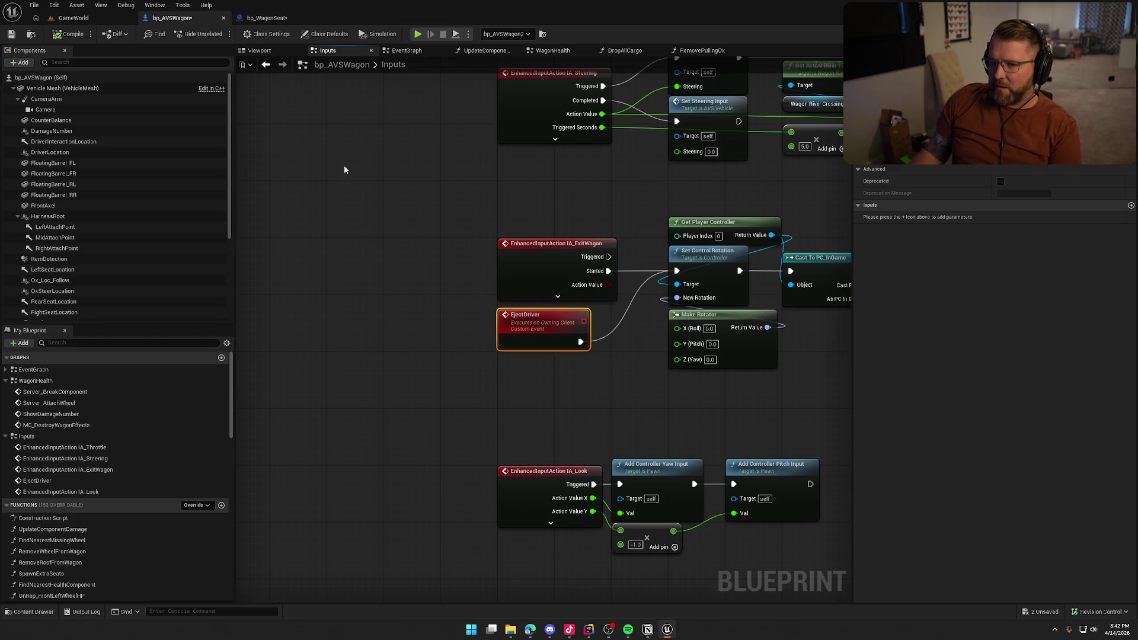
{"action": "left_click_drag", "start_coordinate": [379, 181], "coordinate": [287, 217]}
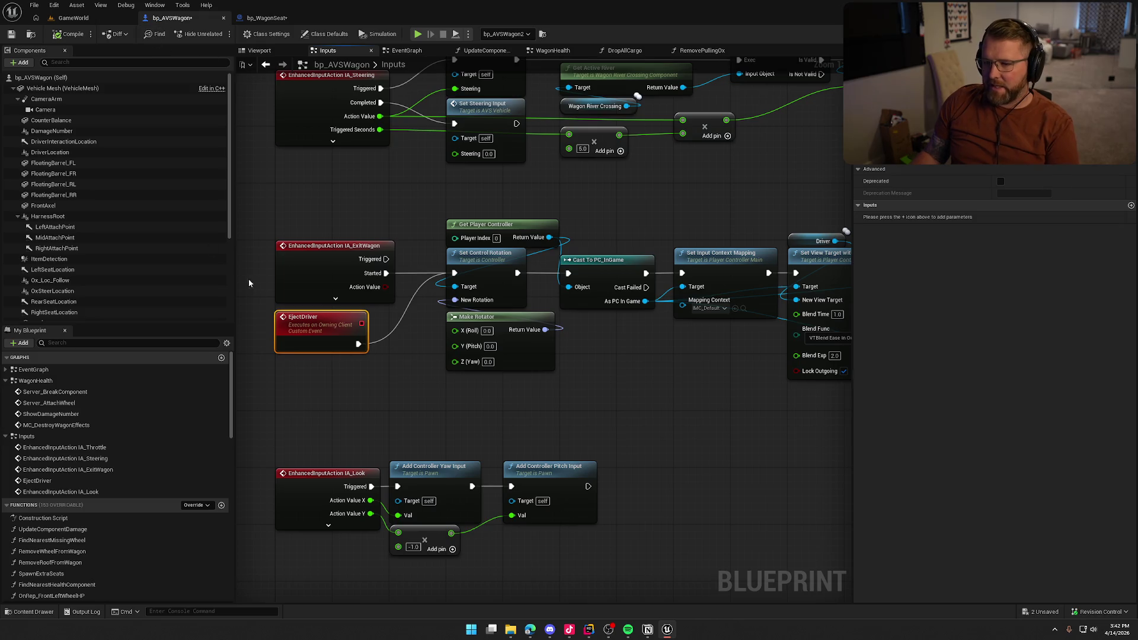
{"action": "left_click", "coordinate": [380, 398]}
{"action": "mouse_move", "coordinate": [383, 402]}
{"action": "left_mouse_down"}
{"action": "mouse_move", "coordinate": [581, 204]}
{"action": "mouse_move", "coordinate": [411, 178]}
{"action": "mouse_move", "coordinate": [260, 338]}
{"action": "mouse_move", "coordinate": [408, 351]}
{"action": "left_mouse_up"}
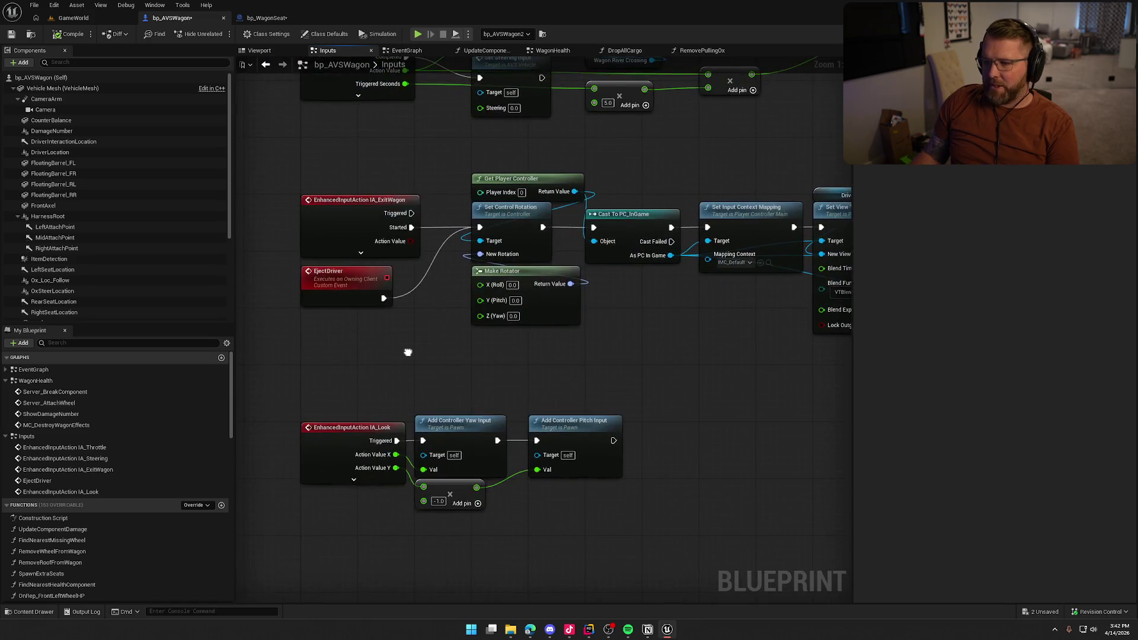
{"action": "left_click", "coordinate": [267, 18]}
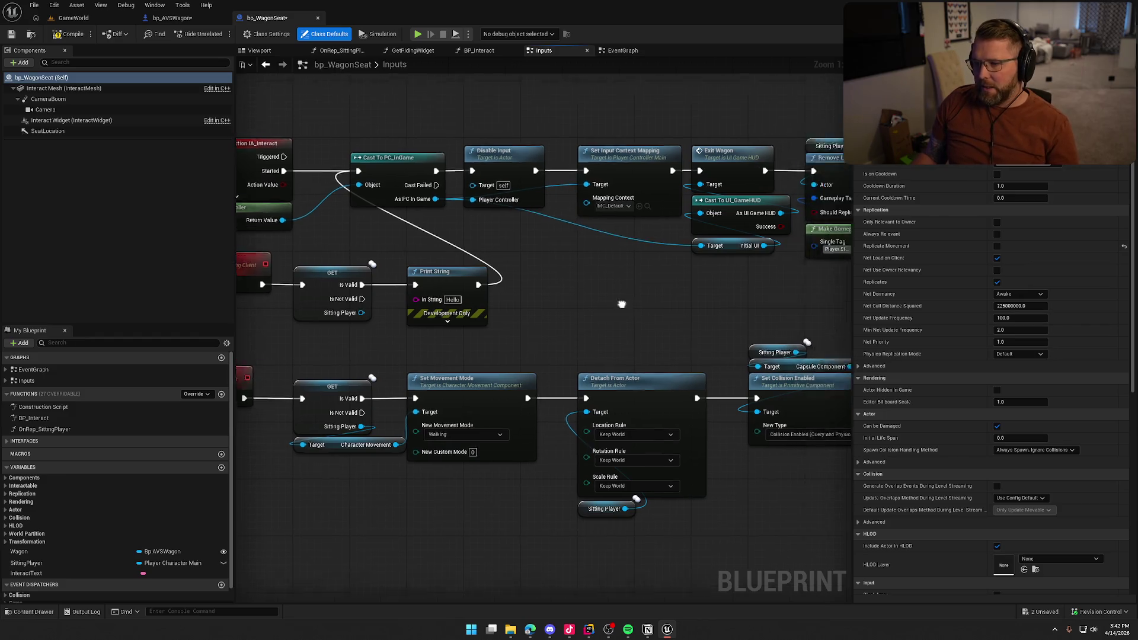
Step: Look over the Server Exit Seat call, box-select the interact input nodes, and go to GameWorld
{"action": "left_click", "coordinate": [635, 166]}
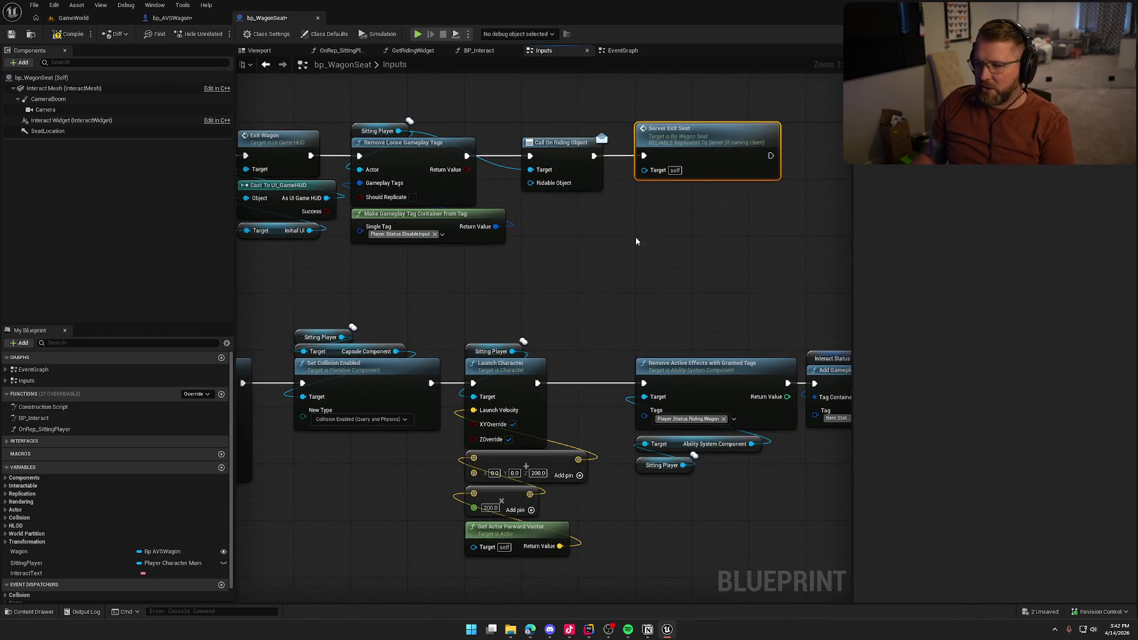
{"action": "scroll", "coordinate": [745, 269], "scroll_direction": "down", "scroll_amount": 3}
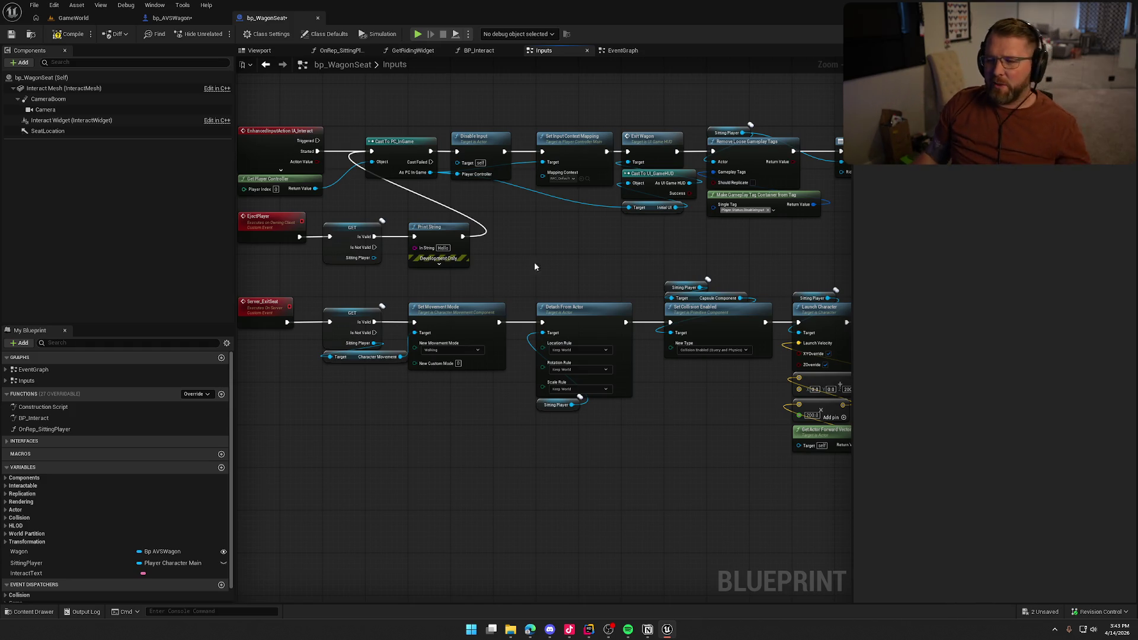
{"action": "scroll", "coordinate": [456, 279], "scroll_direction": "up", "scroll_amount": 3}
{"action": "left_click_drag", "start_coordinate": [301, 93], "coordinate": [378, 190]}
{"action": "left_click", "coordinate": [74, 18]}
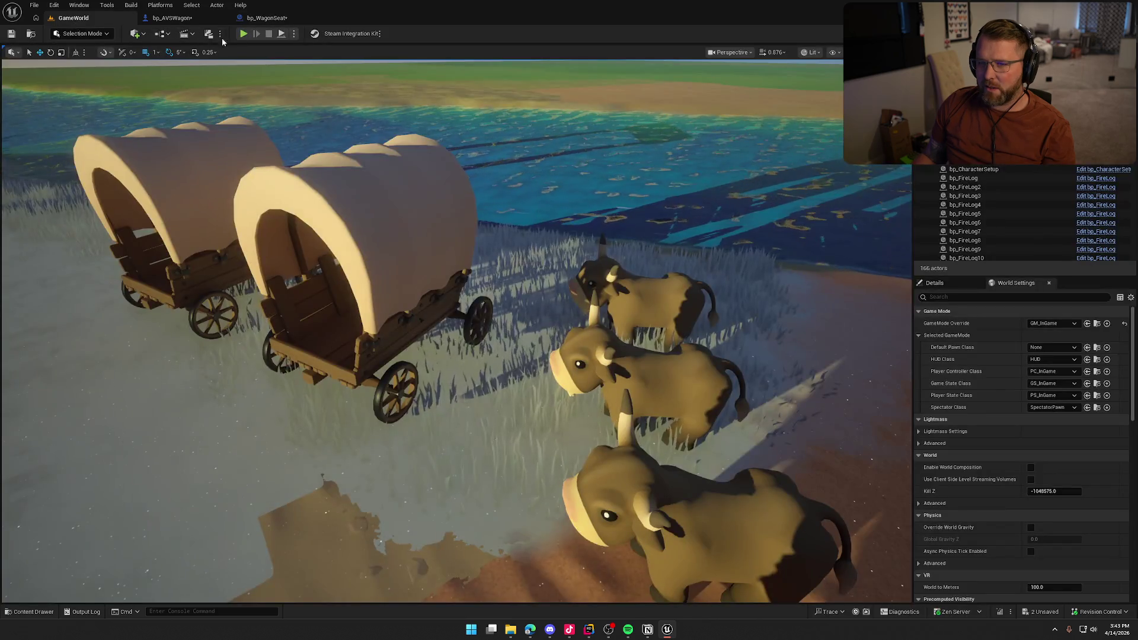
Step: Start a play-in-editor session, equip the axe, and walk toward the wagons
{"action": "key", "text": "alt+p"}
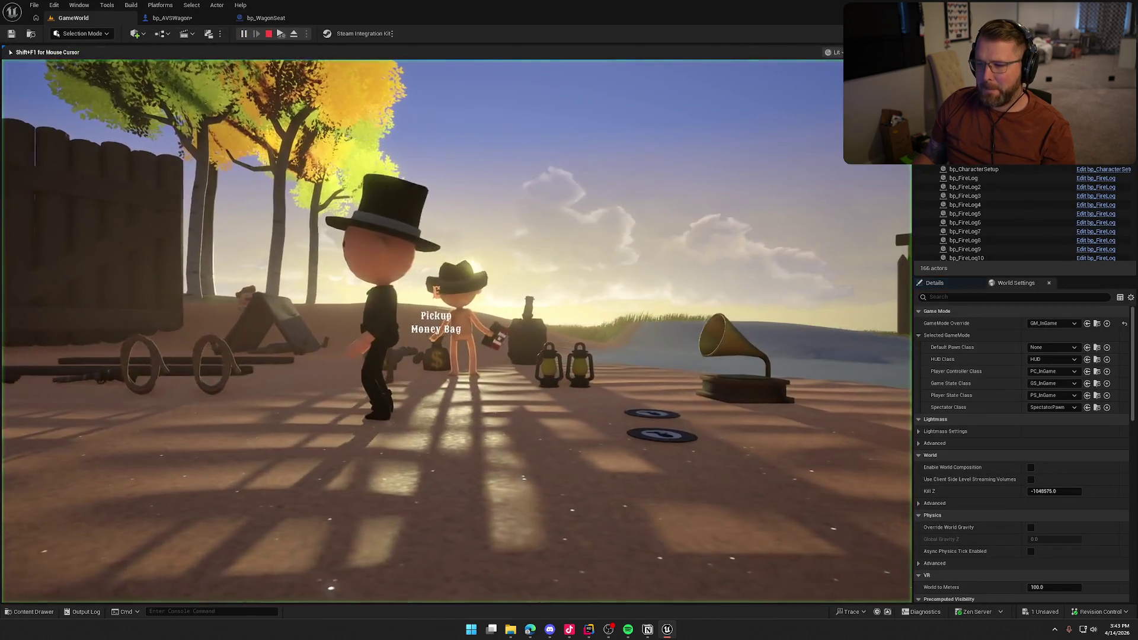
{"action": "key", "text": "super"}
{"action": "key", "text": "super"}
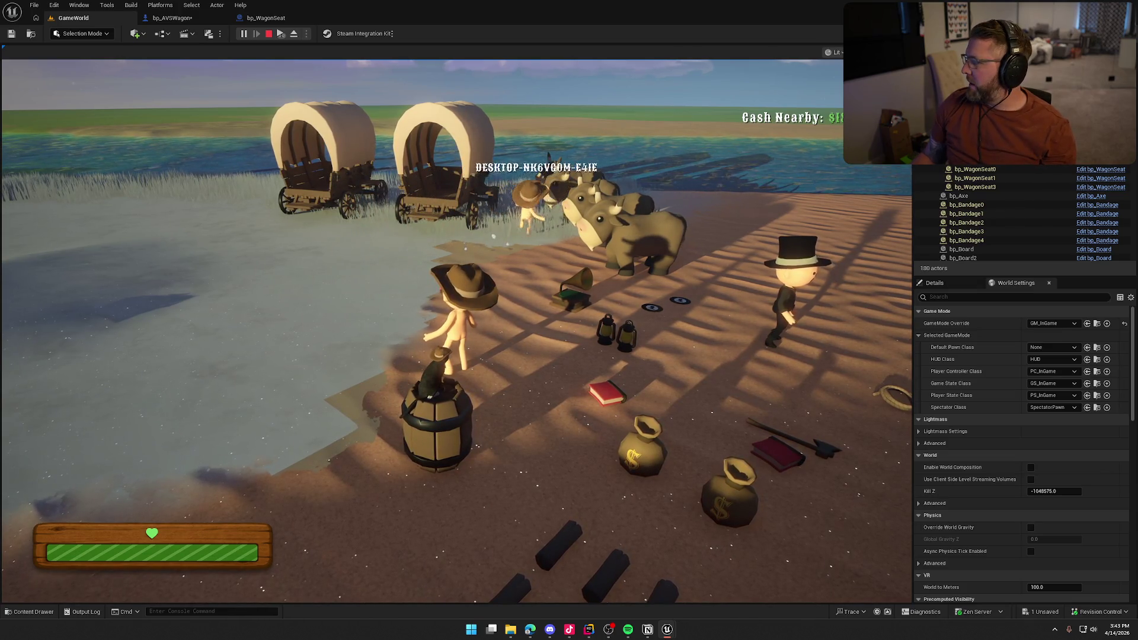
{"action": "key", "text": "super"}
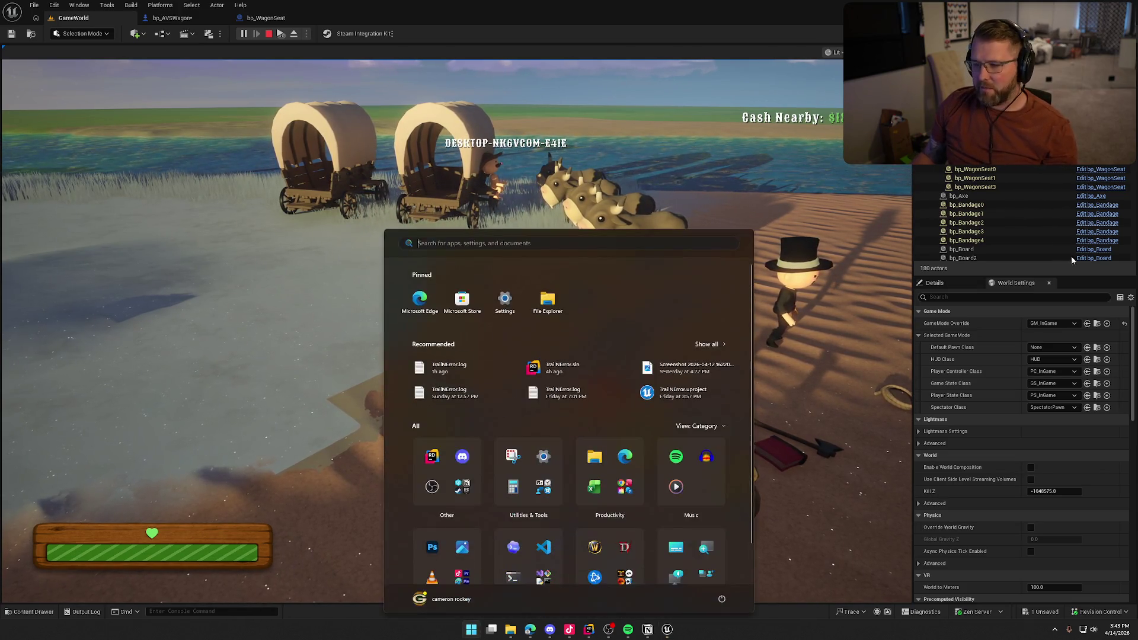
{"action": "key", "text": "super"}
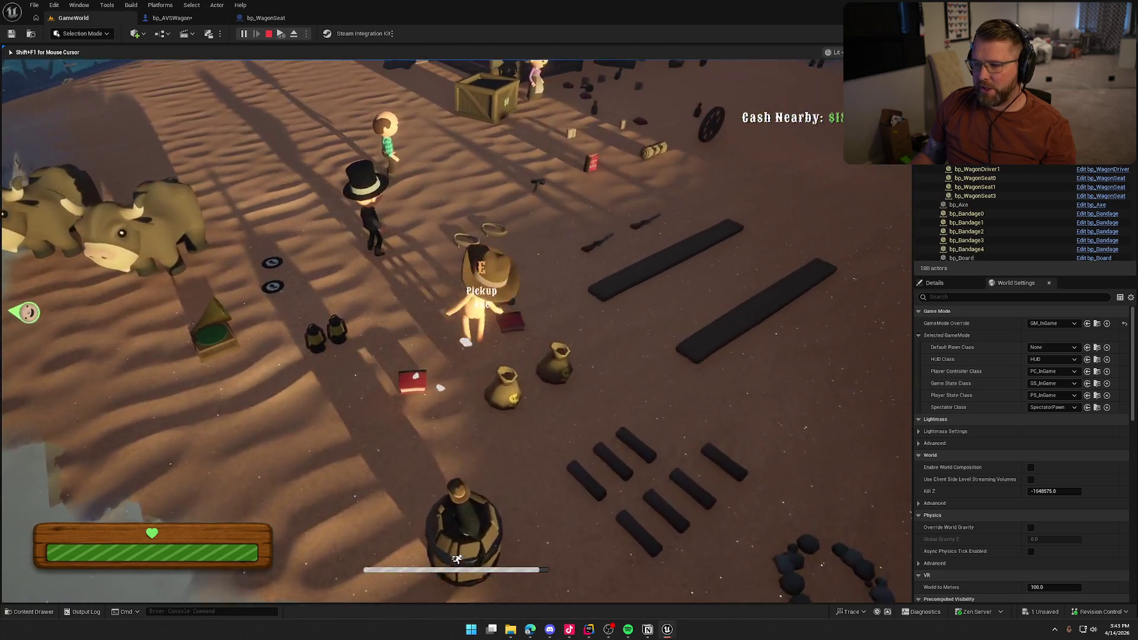
{"action": "key", "text": "e"}
{"action": "key", "text": "w"}
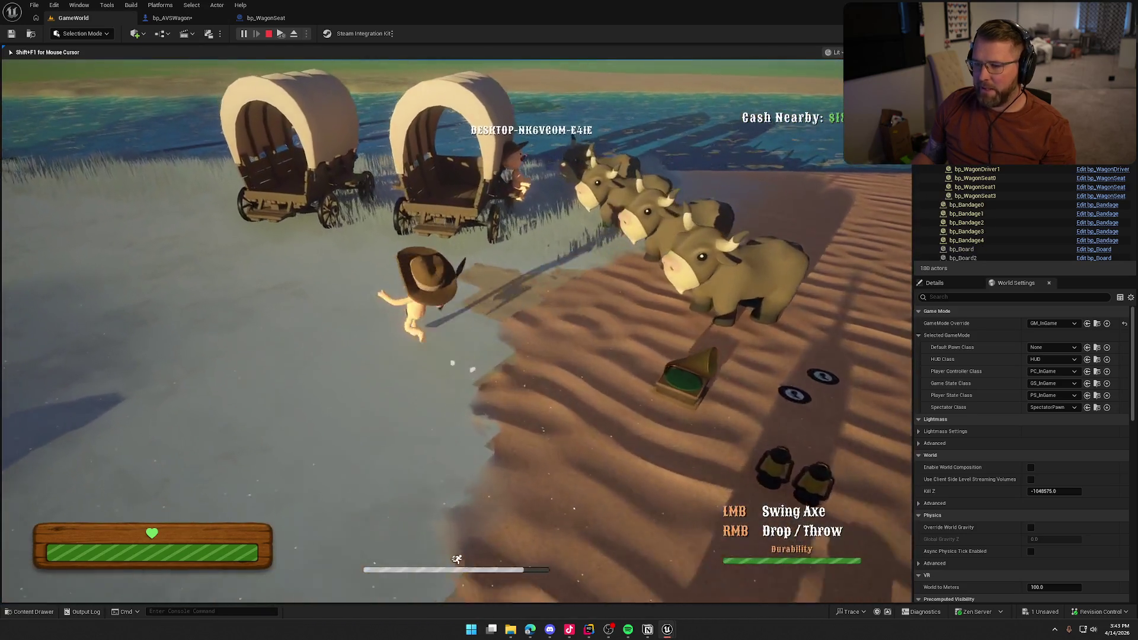
Step: Break the wagon apart with axe strikes, look toward the oxen, and stop the session
{"action": "left_click", "coordinate": [457, 331]}
{"action": "key", "text": "w"}
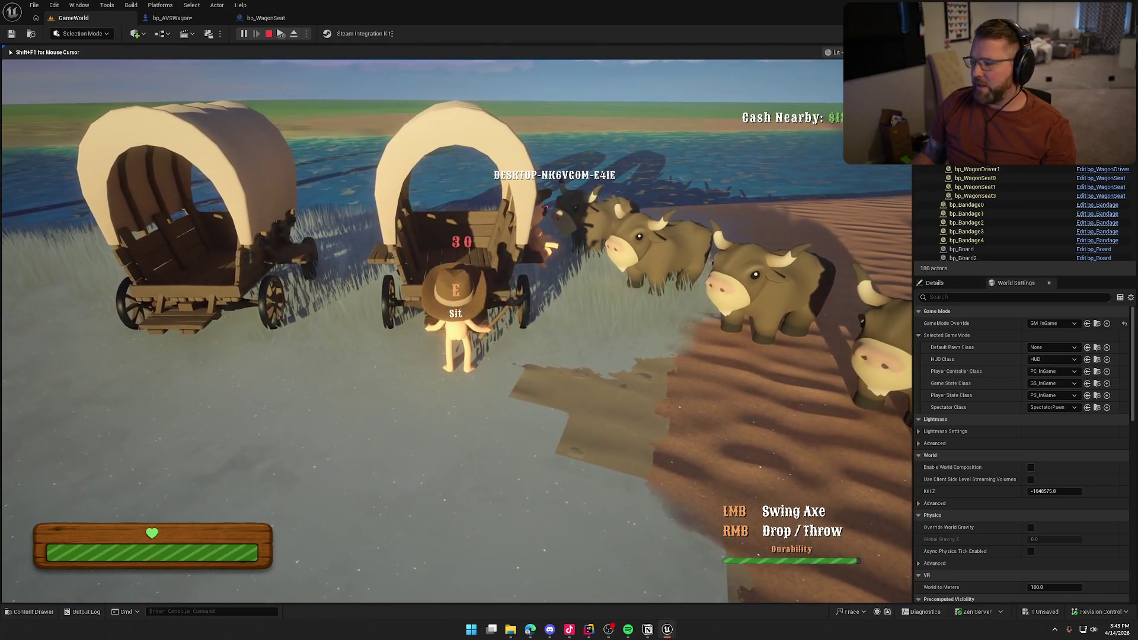
{"action": "left_click", "coordinate": [457, 330]}
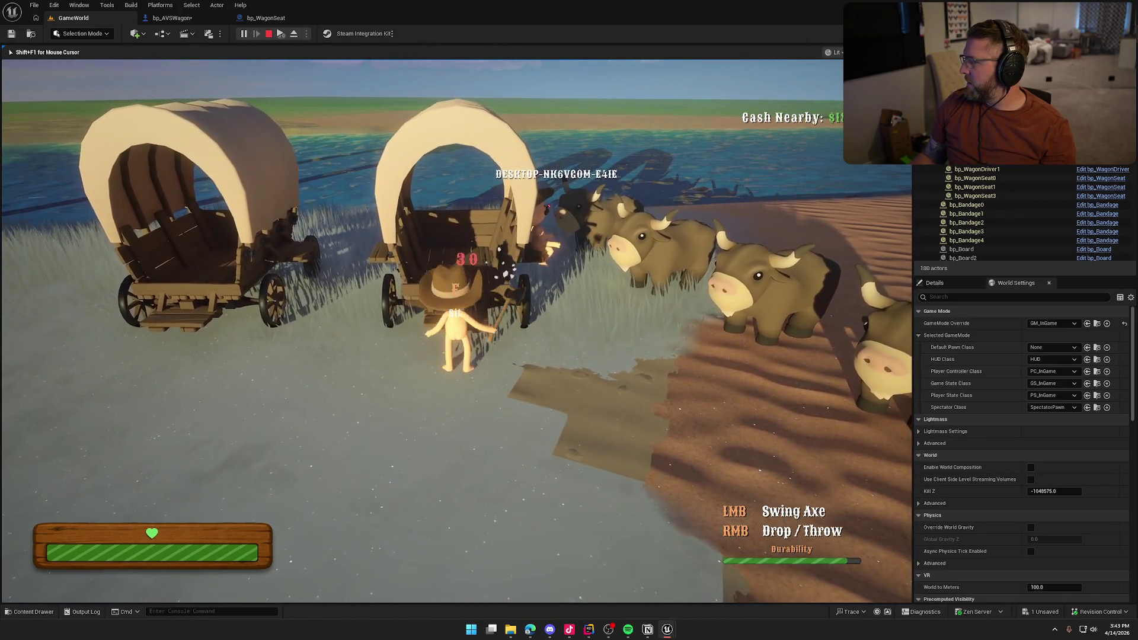
{"action": "left_click", "coordinate": [457, 331]}
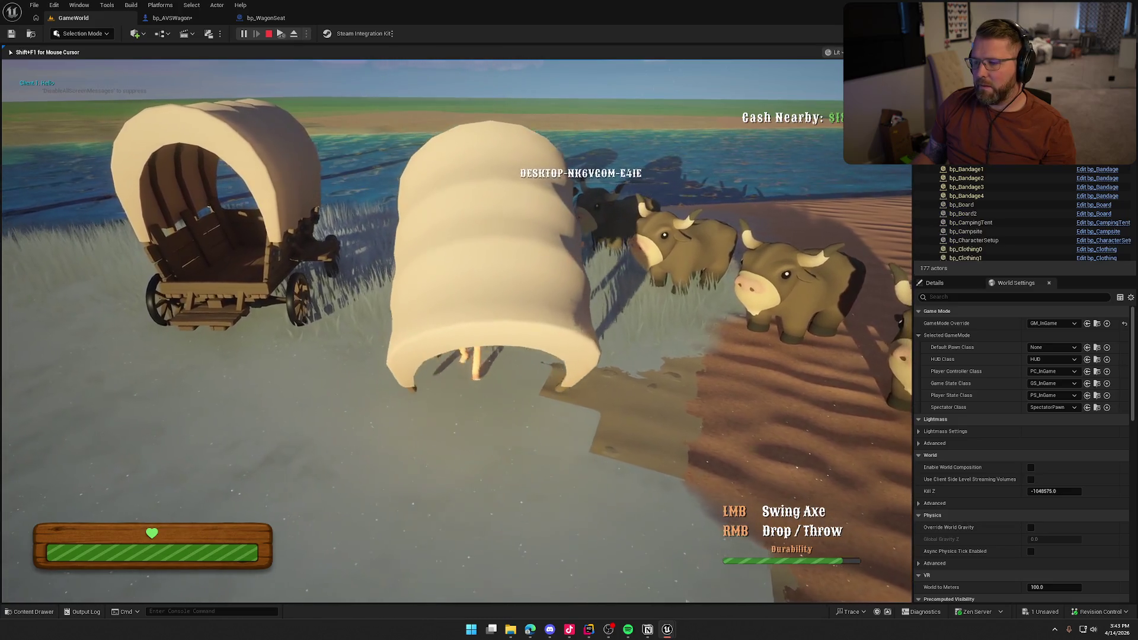
{"action": "key", "text": "w"}
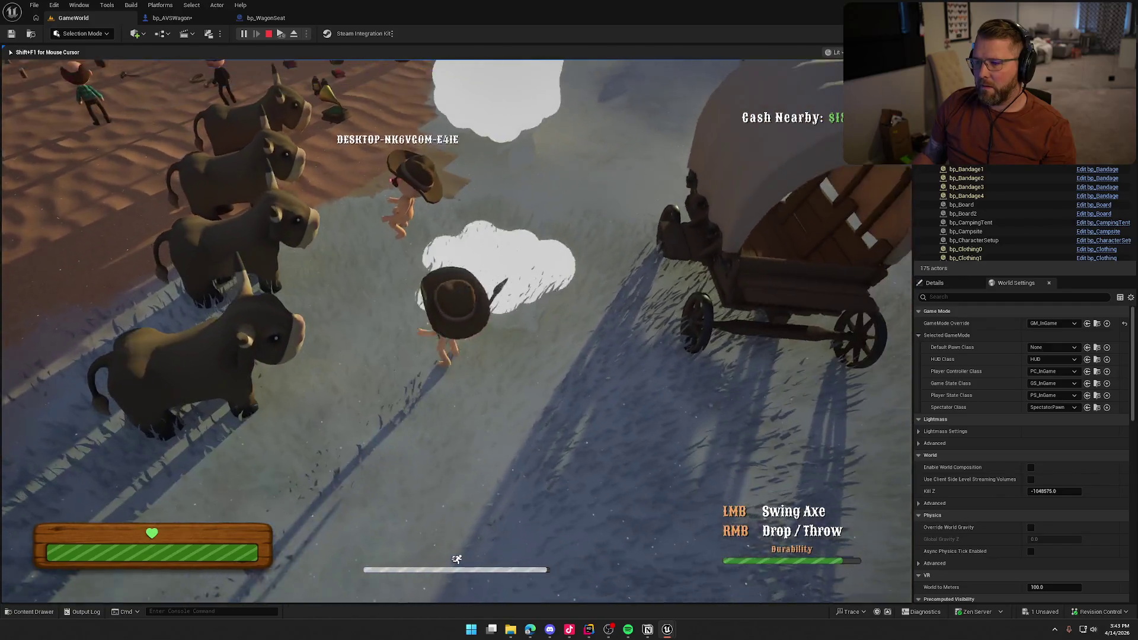
{"action": "key", "text": "a"}
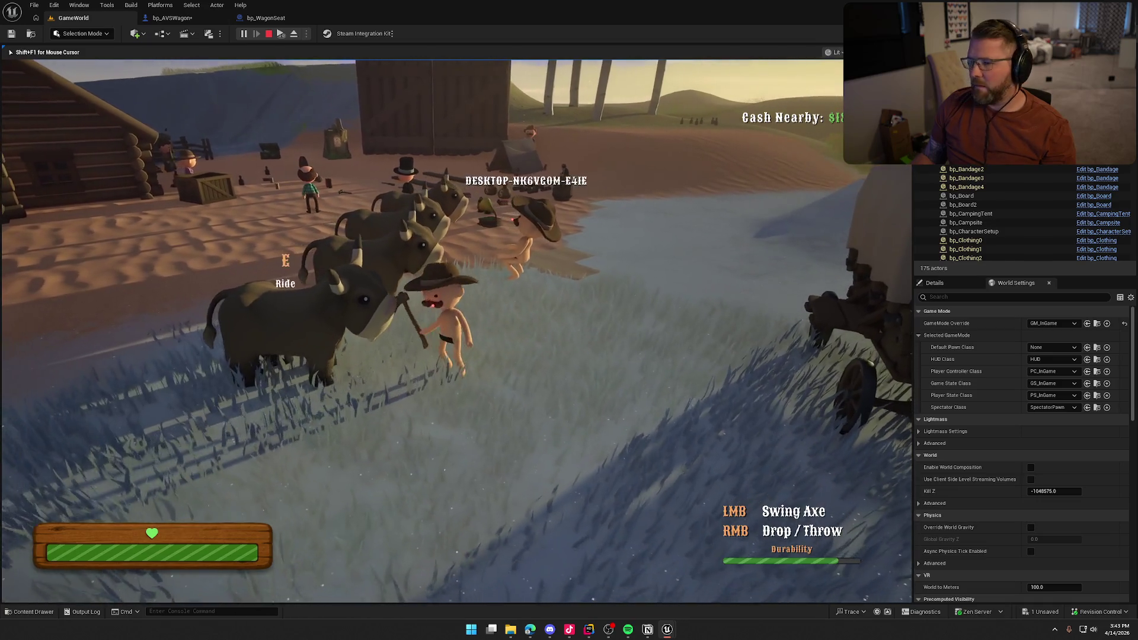
{"action": "key", "text": "shift+F1"}
{"action": "key", "text": "Escape"}
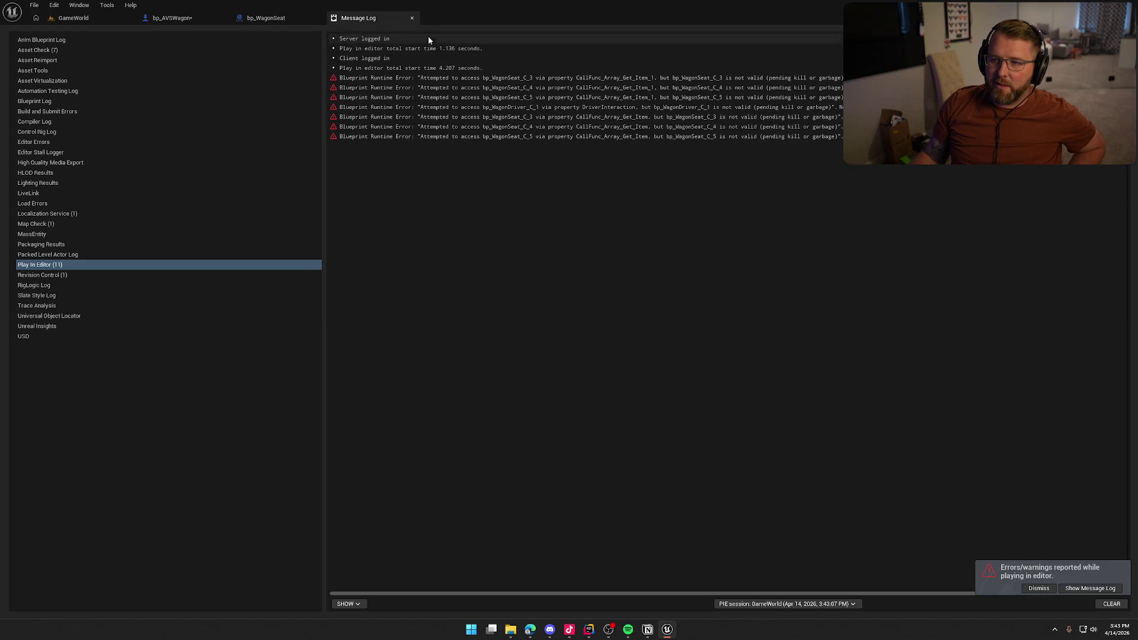
Step: Return to bp_WagonSeat and pan to the EjectPlayer and Server_ExitSeat nodes
{"action": "left_click", "coordinate": [412, 18]}
{"action": "mouse_move", "coordinate": [713, 239]}
{"action": "left_mouse_down"}
{"action": "mouse_move", "coordinate": [666, 240]}
{"action": "mouse_move", "coordinate": [654, 325]}
{"action": "mouse_move", "coordinate": [671, 322]}
{"action": "left_mouse_up"}
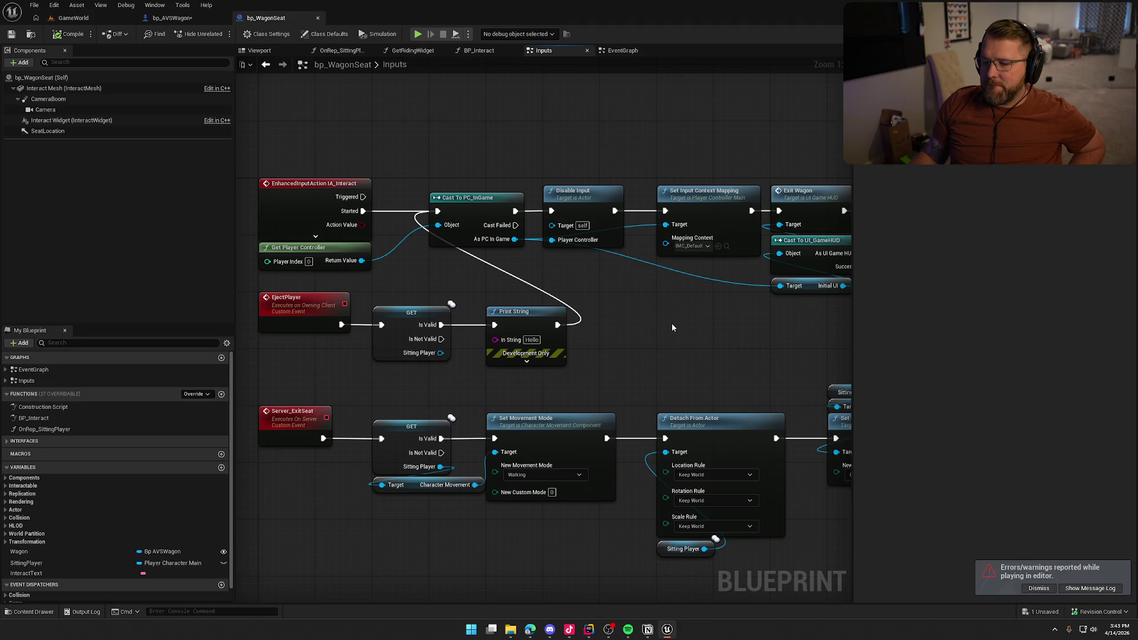
{"action": "left_click", "coordinate": [341, 330]}
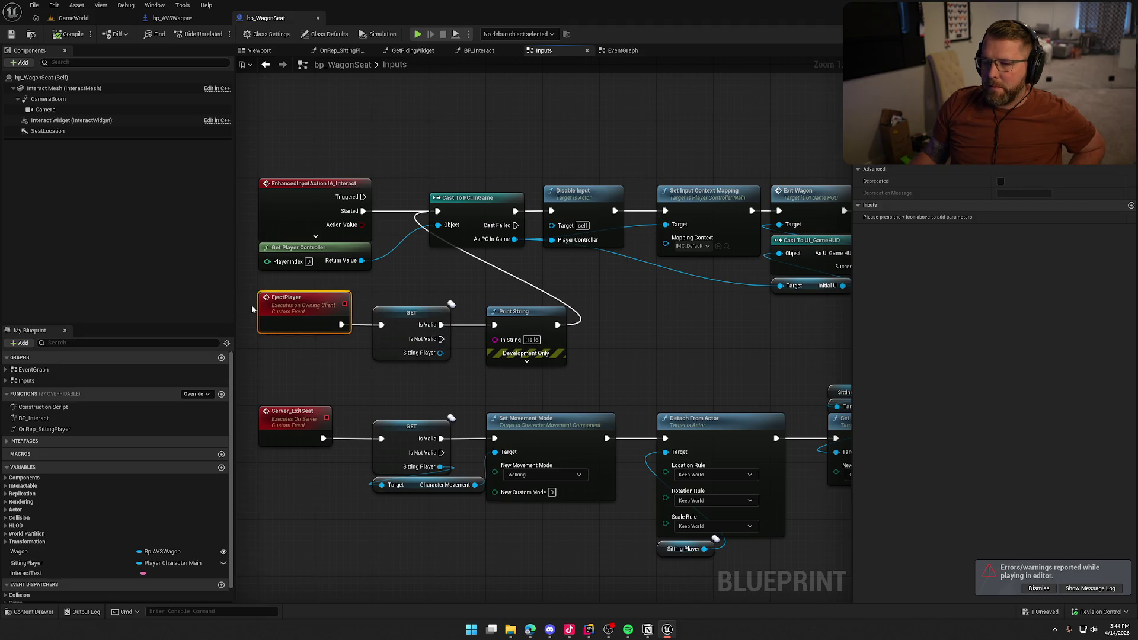
{"action": "left_click_drag", "start_coordinate": [237, 273], "coordinate": [348, 261]}
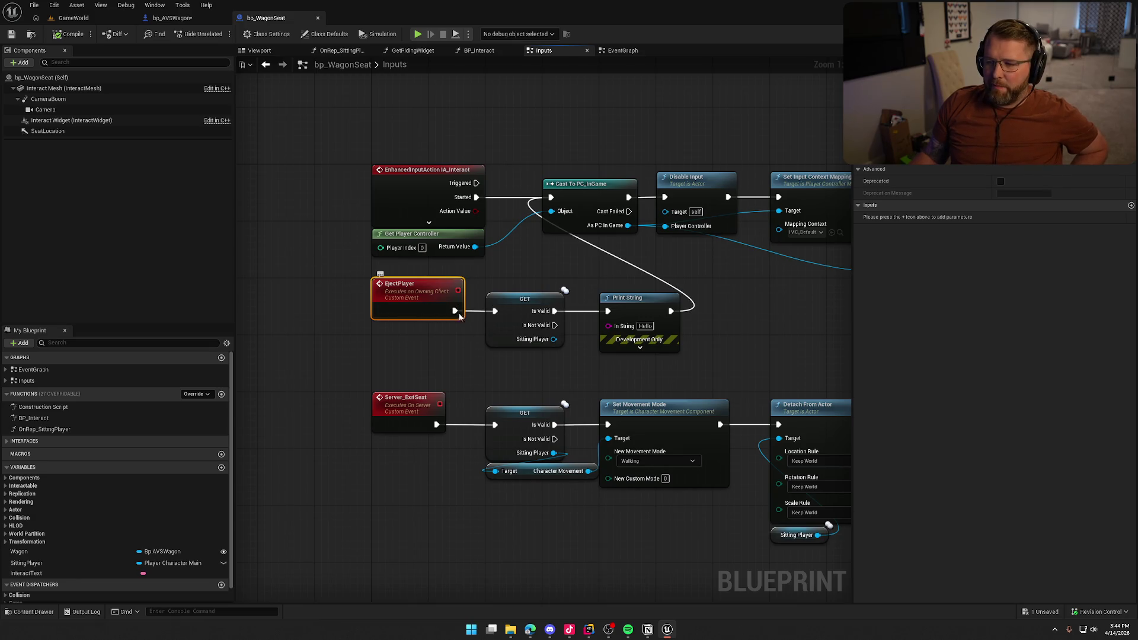
{"action": "mouse_move", "coordinate": [765, 200]}
{"action": "left_mouse_down"}
{"action": "mouse_move", "coordinate": [551, 290]}
{"action": "mouse_move", "coordinate": [270, 303]}
{"action": "mouse_move", "coordinate": [535, 311]}
{"action": "mouse_move", "coordinate": [593, 279]}
{"action": "left_mouse_up"}
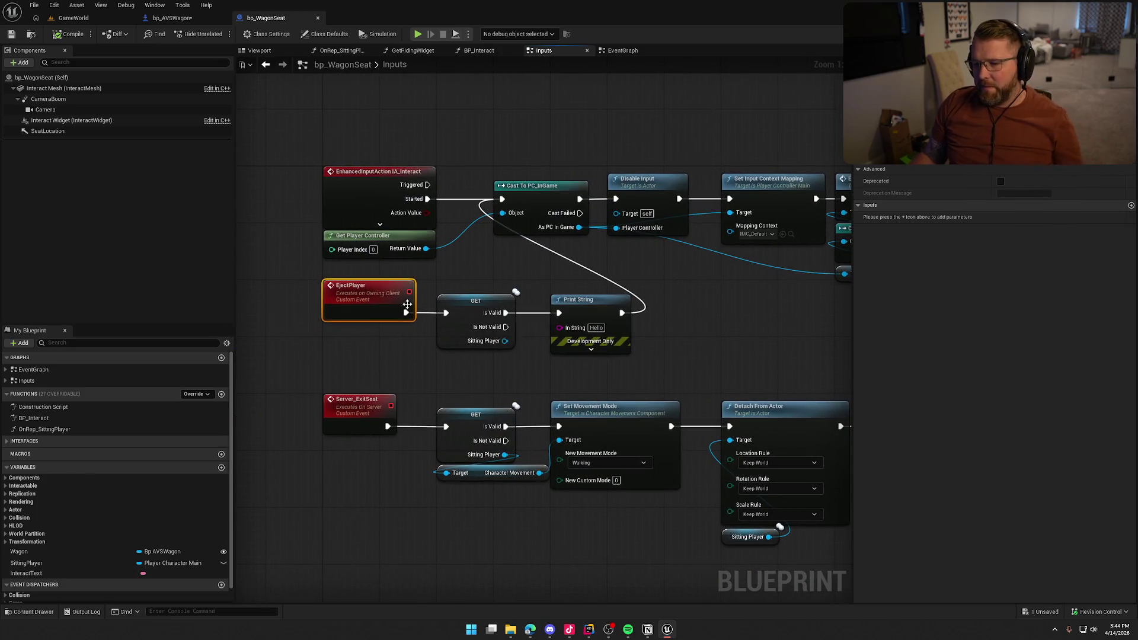
Step: Add a CustomEvent wired into the Sitting Player GET check, plus a call to it, and compile
{"action": "right_click", "coordinate": [334, 342]}
{"action": "type", "text": "custom event"}
{"action": "key", "text": "Return"}
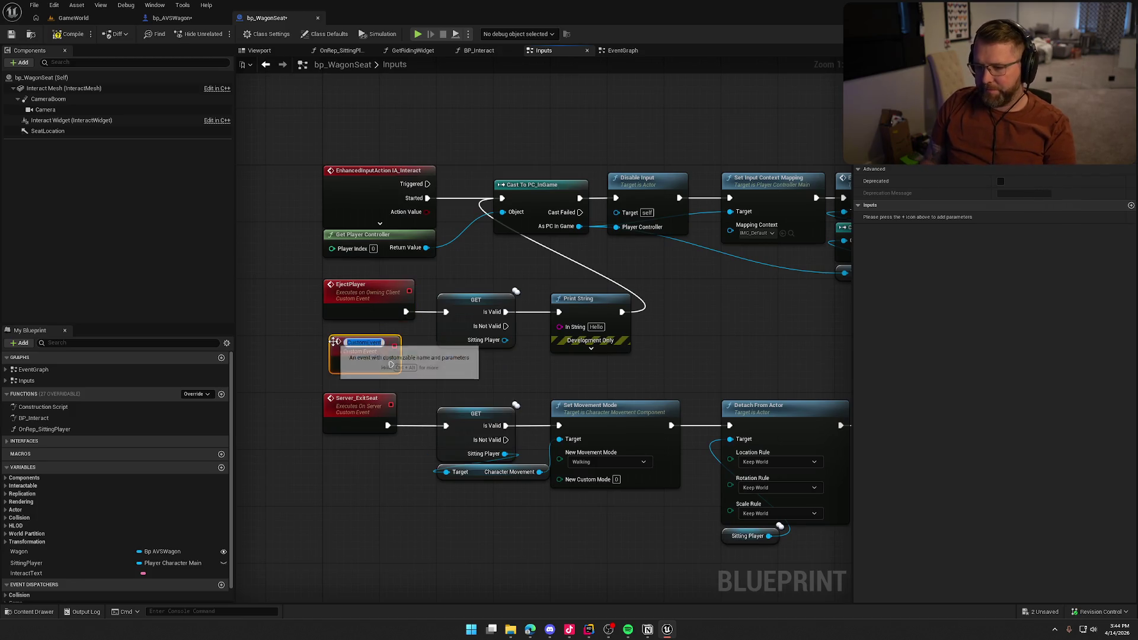
{"action": "left_click", "coordinate": [420, 328]}
{"action": "mouse_move", "coordinate": [384, 361]}
{"action": "left_mouse_down"}
{"action": "mouse_move", "coordinate": [445, 311]}
{"action": "mouse_move", "coordinate": [426, 293]}
{"action": "mouse_move", "coordinate": [462, 270]}
{"action": "mouse_move", "coordinate": [261, 284]}
{"action": "left_mouse_up"}
{"action": "key", "text": "Escape"}
{"action": "left_click", "coordinate": [498, 284]}
{"action": "left_click_drag", "start_coordinate": [272, 377], "coordinate": [333, 356]}
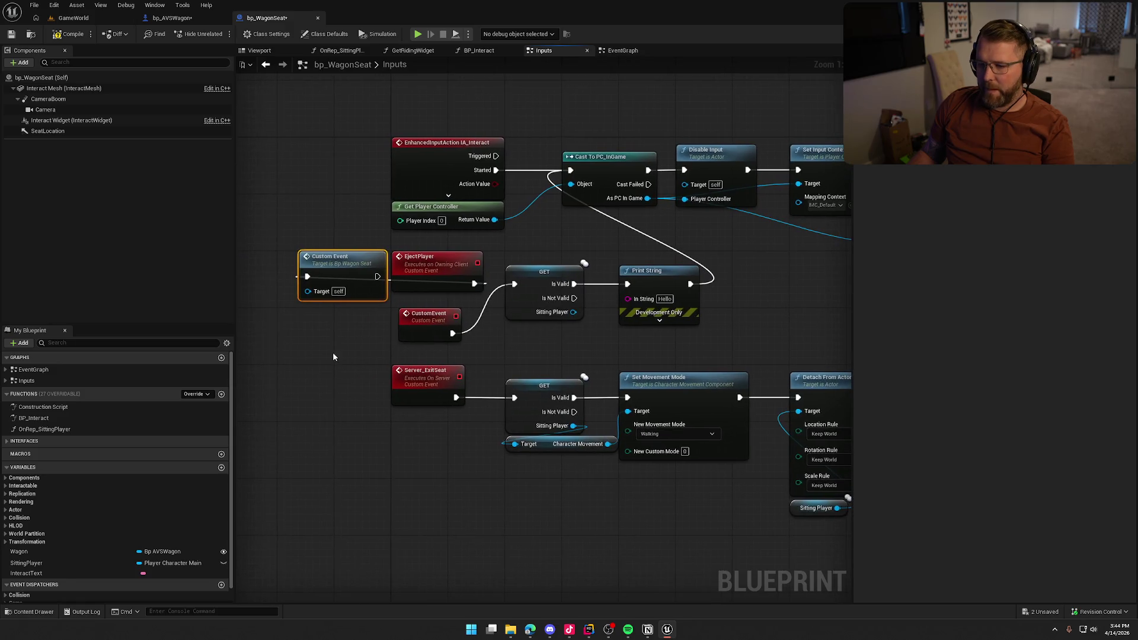
{"action": "left_click", "coordinate": [66, 34]}
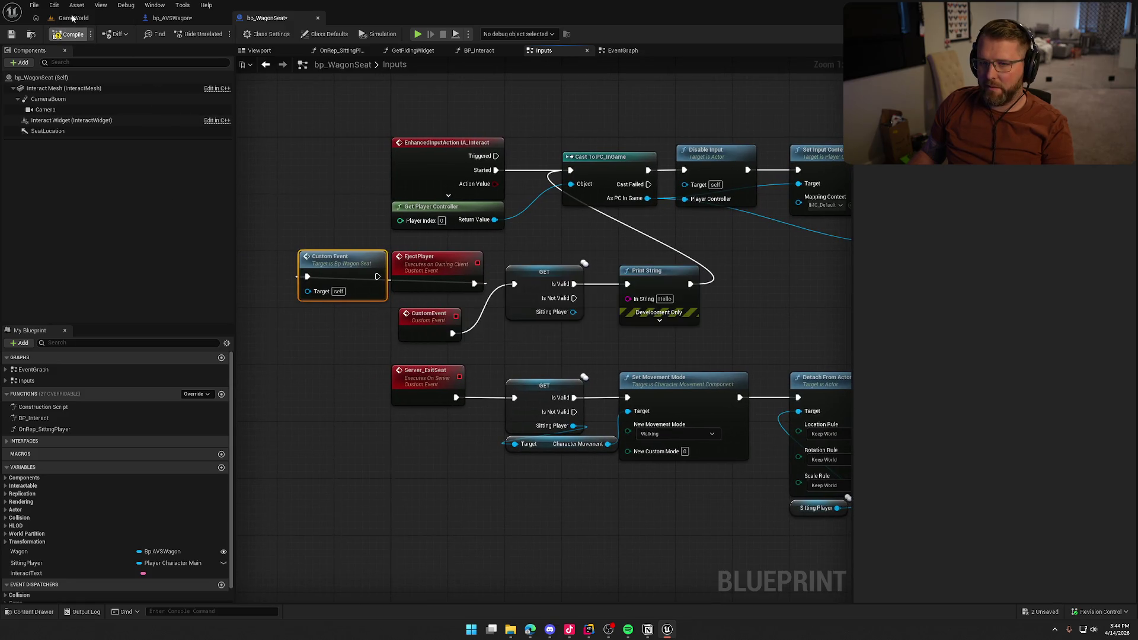
{"action": "left_click", "coordinate": [418, 33]}
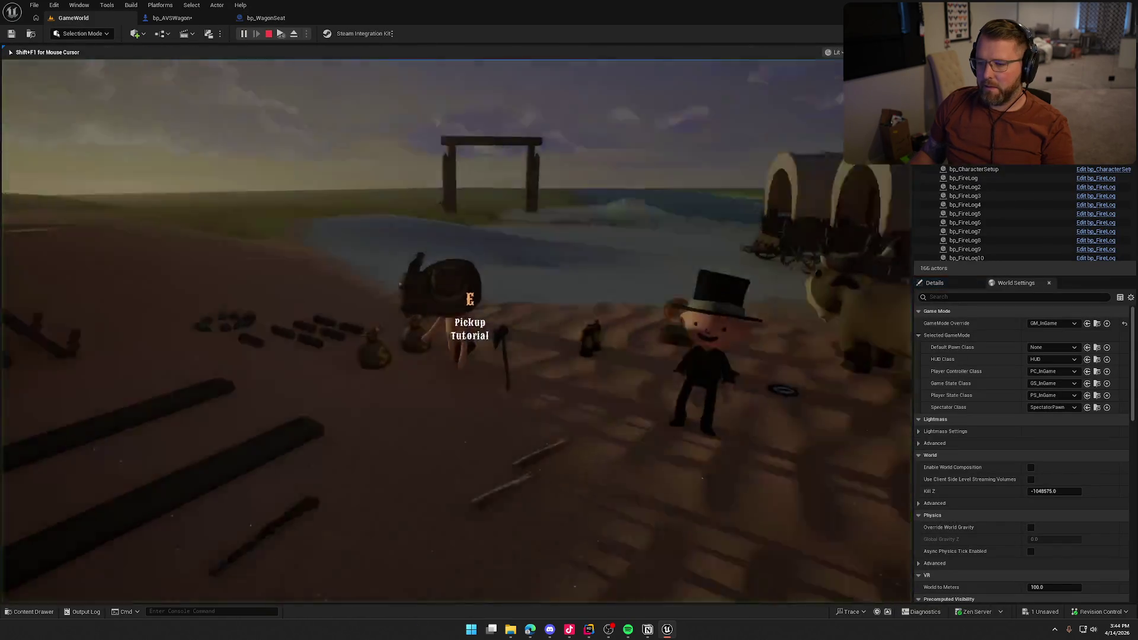
{"action": "key", "text": "super"}
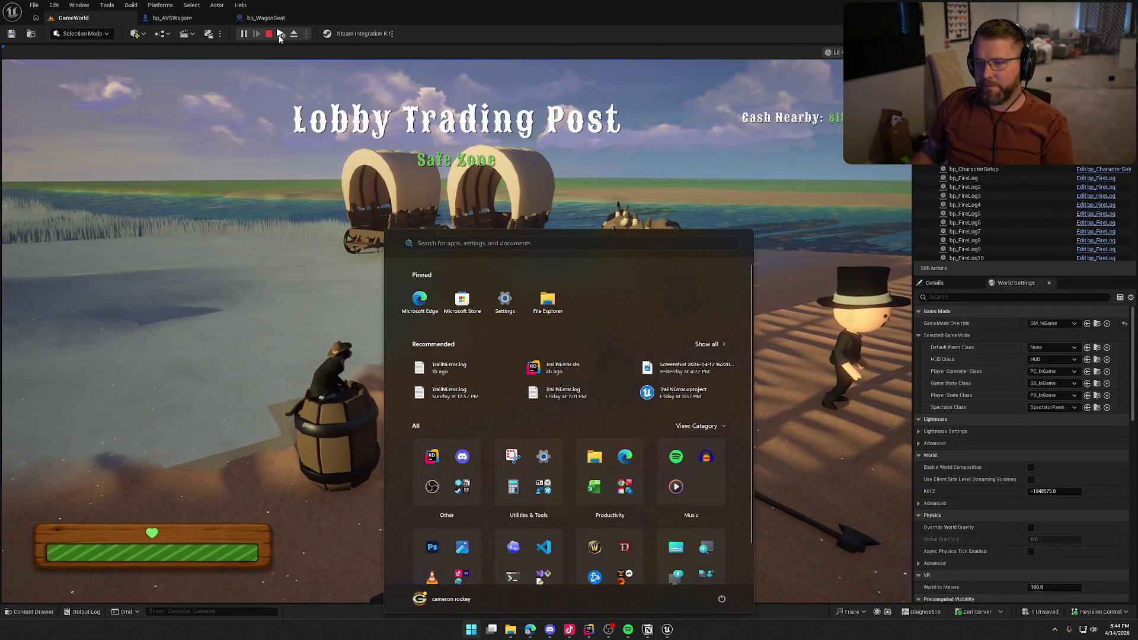
{"action": "left_click", "coordinate": [296, 146]}
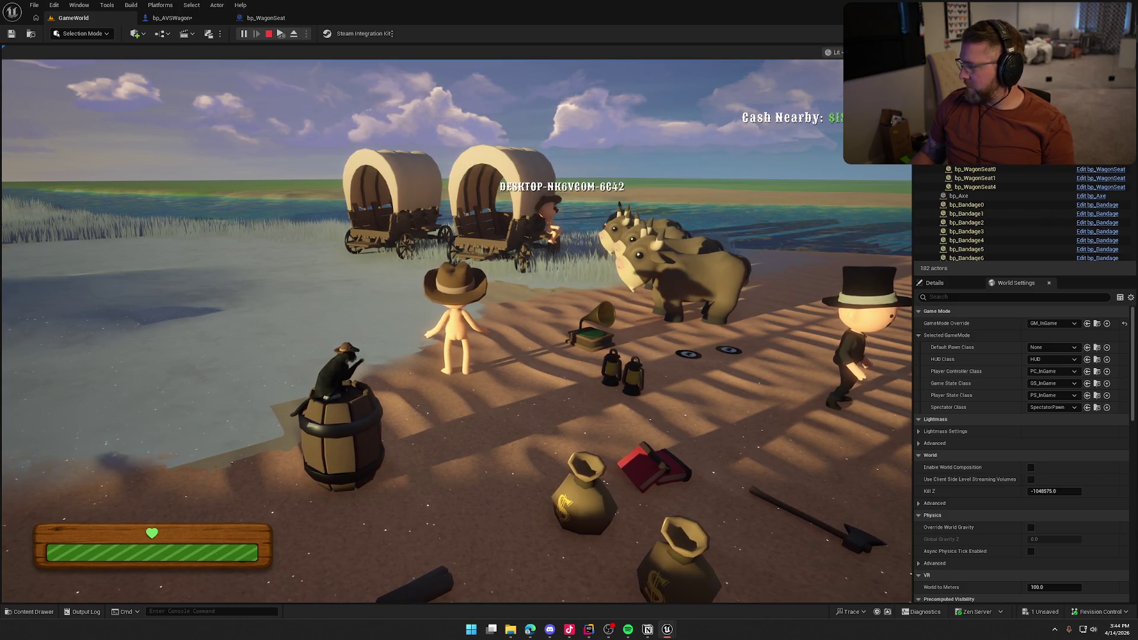
{"action": "key", "text": "super"}
{"action": "left_click", "coordinate": [451, 296]}
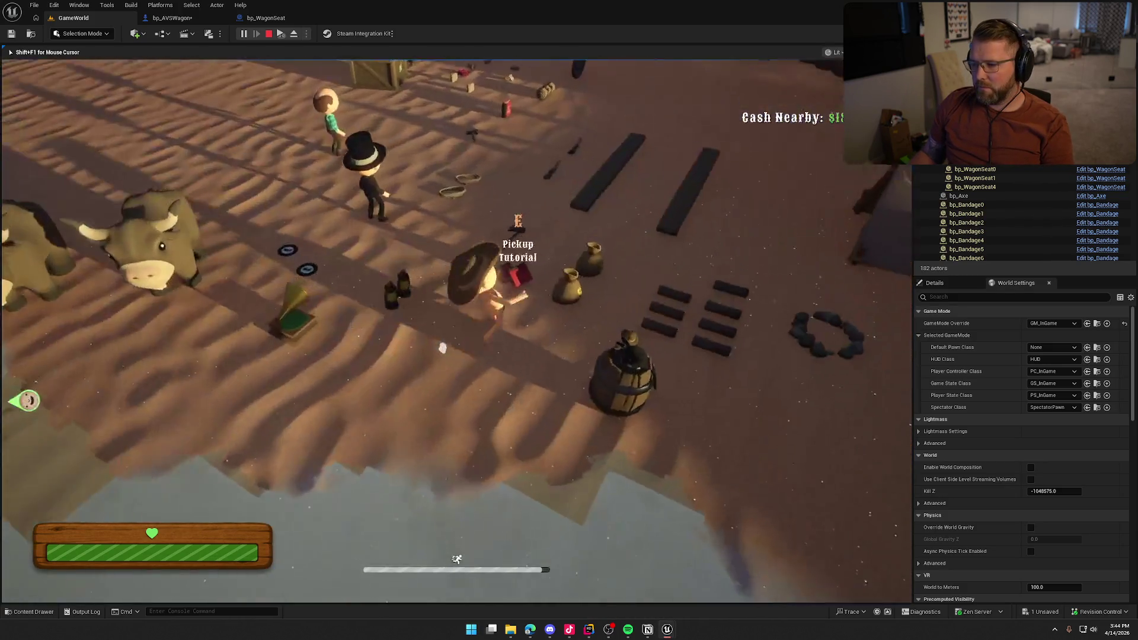
{"action": "key", "text": "e"}
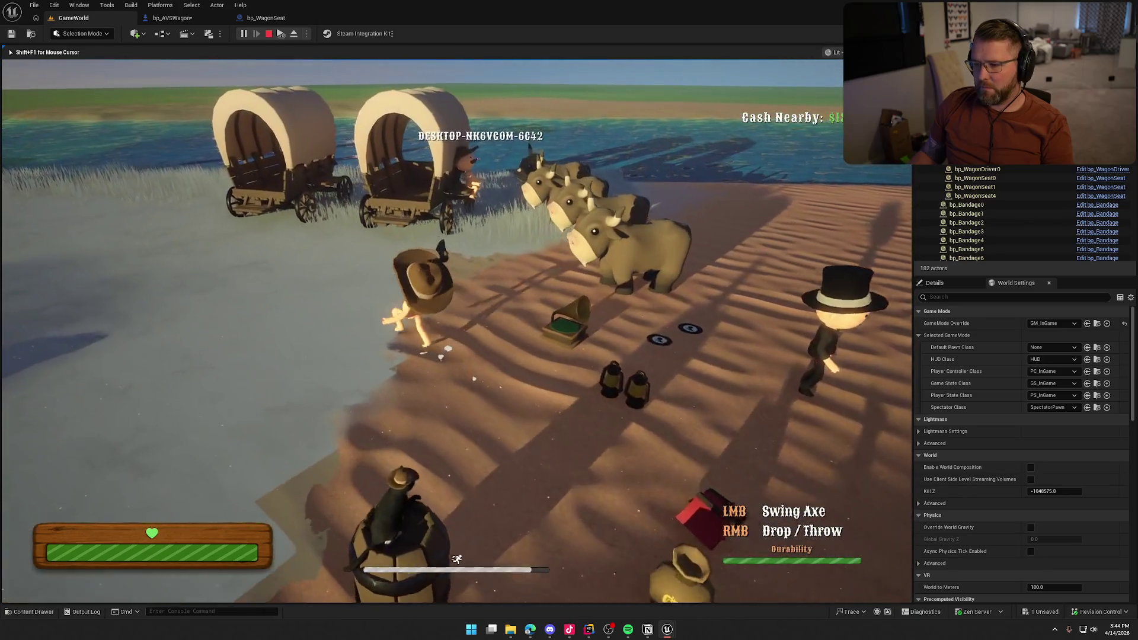
{"action": "key", "text": "w"}
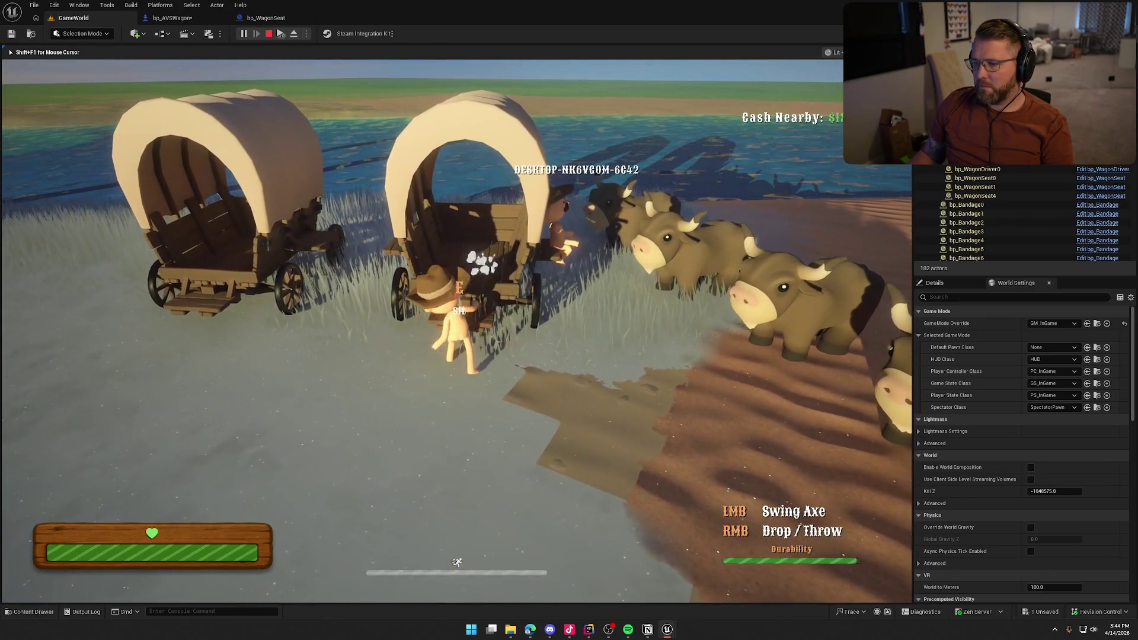
{"action": "left_click", "coordinate": [456, 330]}
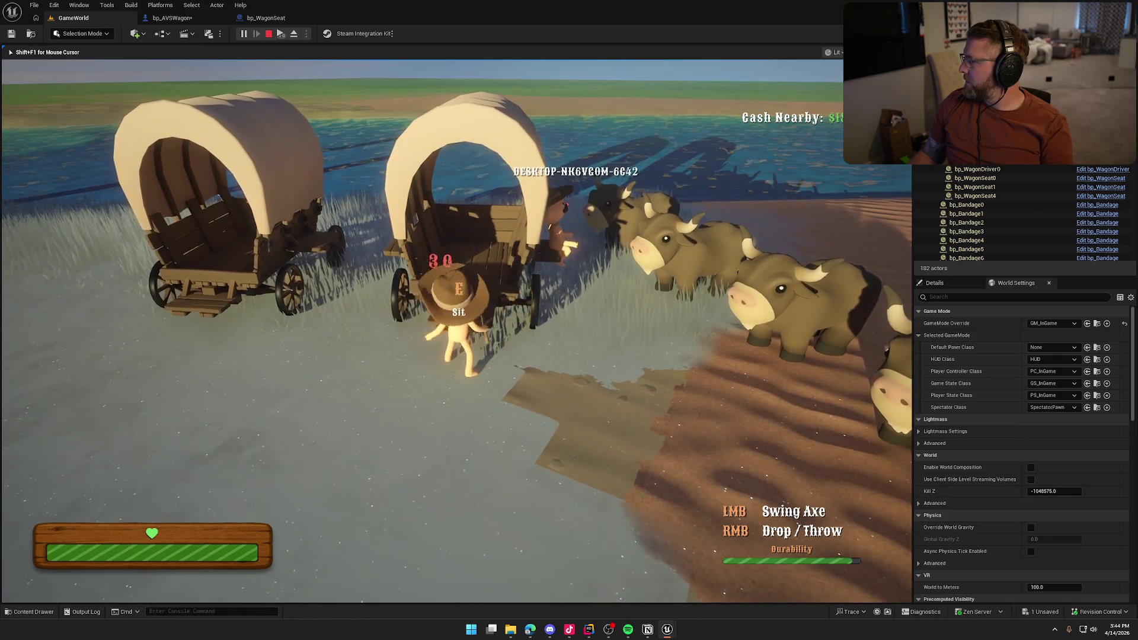
{"action": "left_click", "coordinate": [456, 331]}
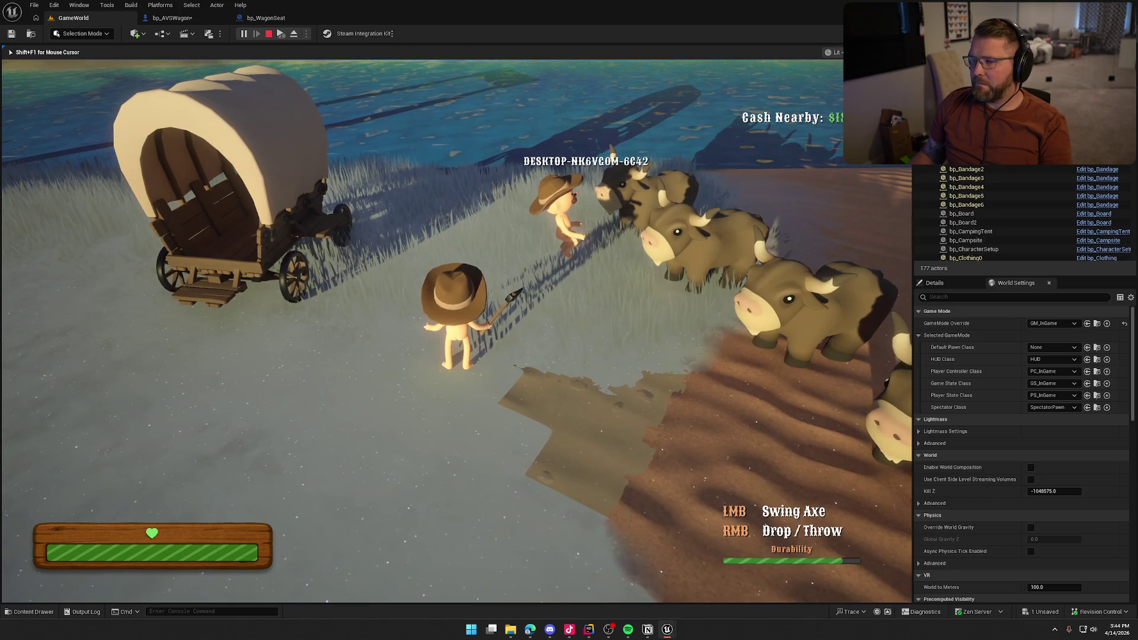
{"action": "key", "text": "Escape"}
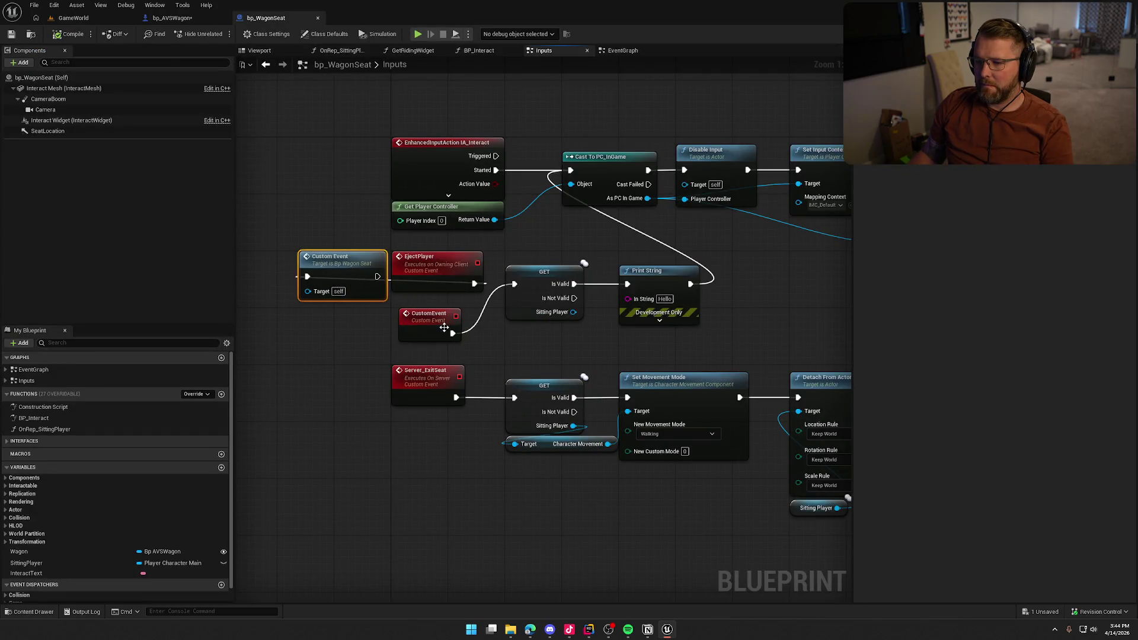
Step: Delete the temporary custom events, wire EjectPlayer straight into GET, and save bp_WagonSeat and bp_AVSWagon
{"action": "key", "text": "Delete"}
{"action": "left_click_drag", "start_coordinate": [474, 283], "coordinate": [514, 284]}
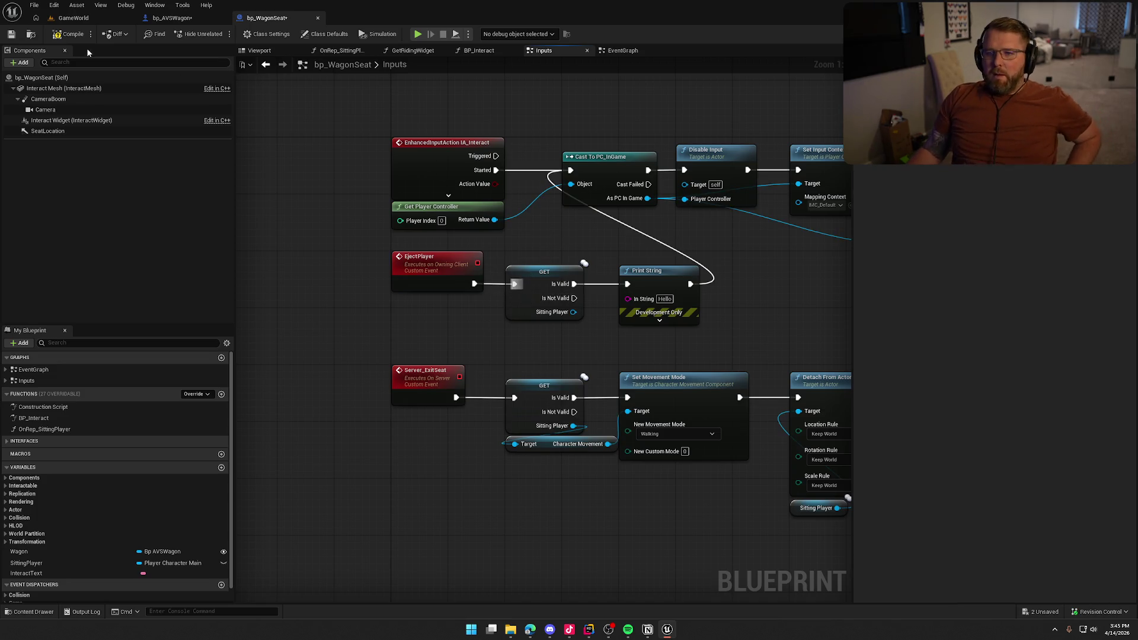
{"action": "key", "text": "ctrl+s"}
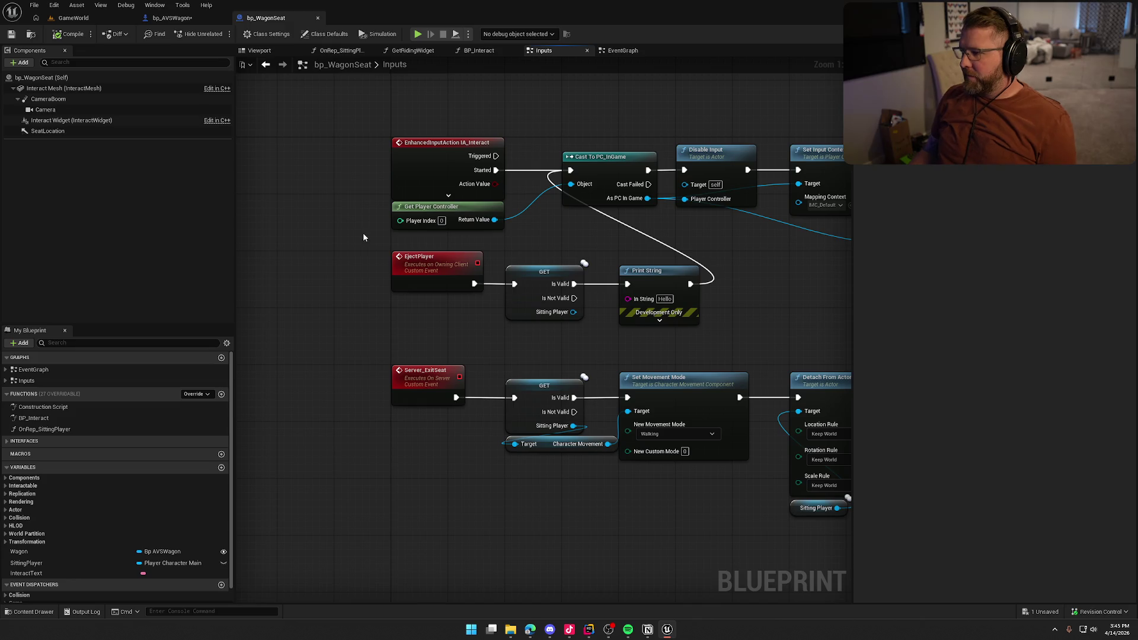
{"action": "key", "text": "ctrl+shift+s"}
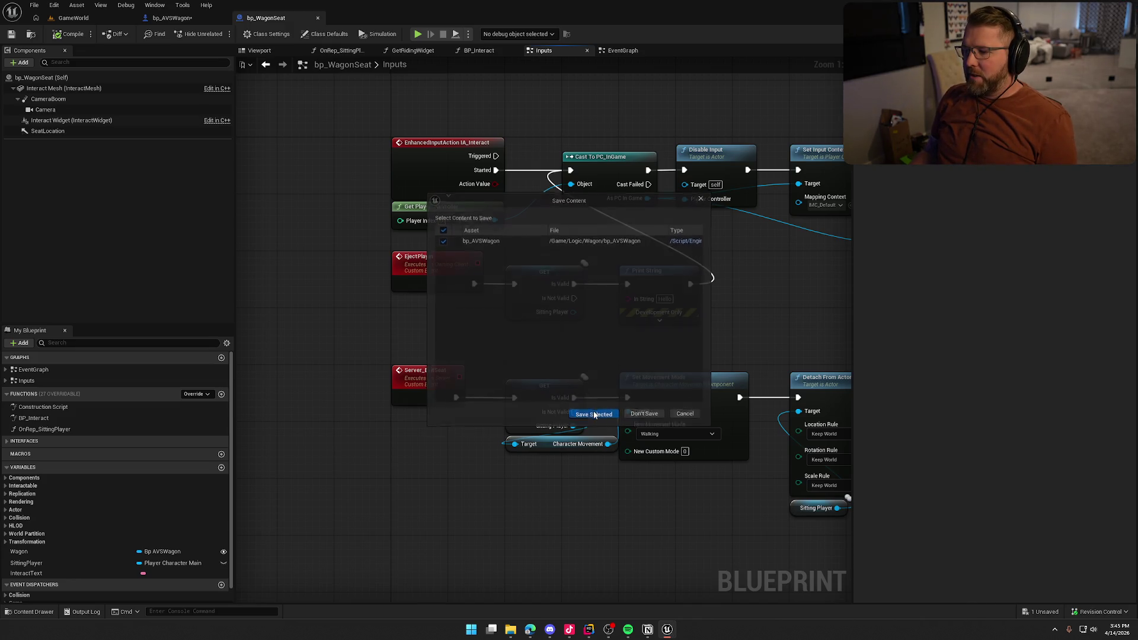
{"action": "left_click", "coordinate": [595, 415]}
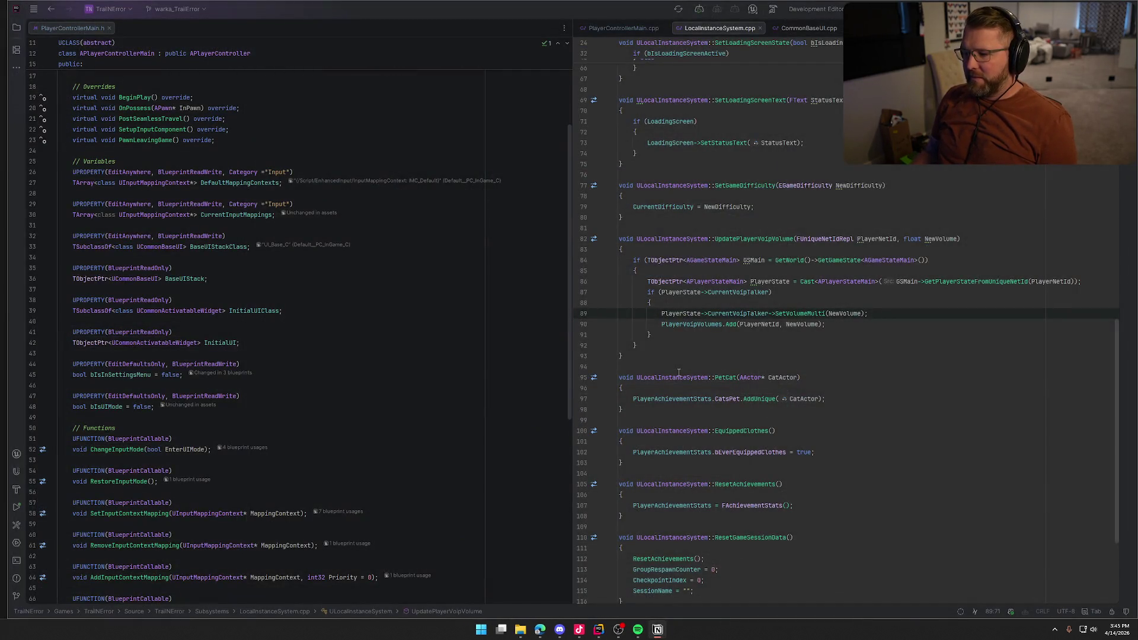
Step: Close Rider's source tabs, collapse the UnrealLink log panel, and bring up the relaunched Unreal Editor
{"action": "middle_click", "coordinate": [68, 27]}
{"action": "middle_click", "coordinate": [68, 27]}
{"action": "middle_click", "coordinate": [68, 27]}
{"action": "middle_click", "coordinate": [68, 26]}
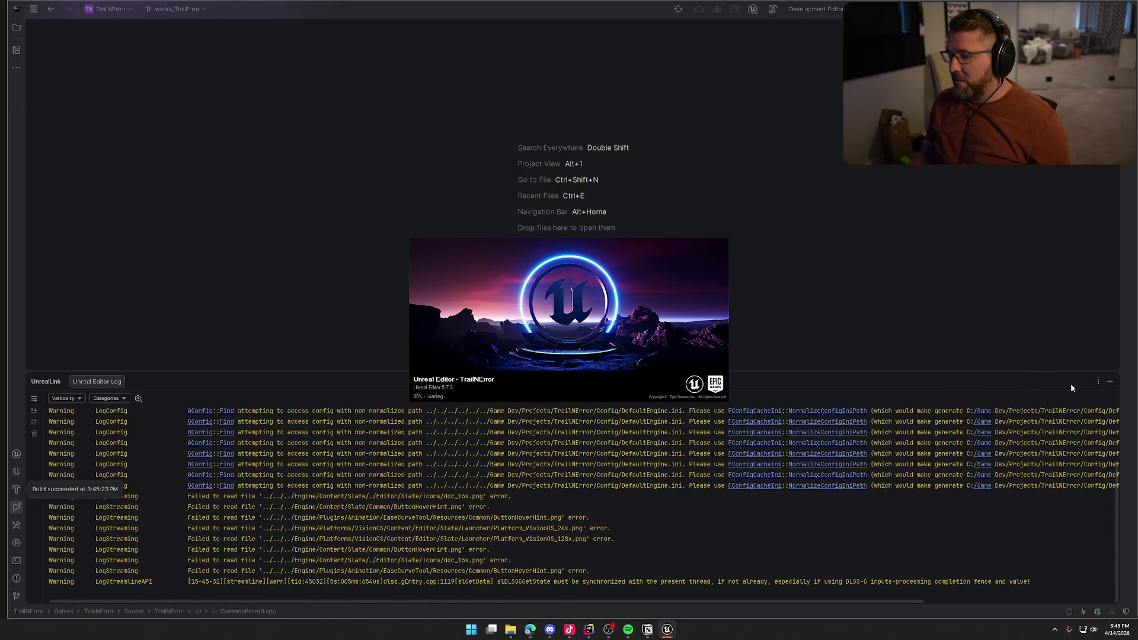
{"action": "left_click", "coordinate": [1105, 382]}
{"action": "left_click", "coordinate": [671, 629]}
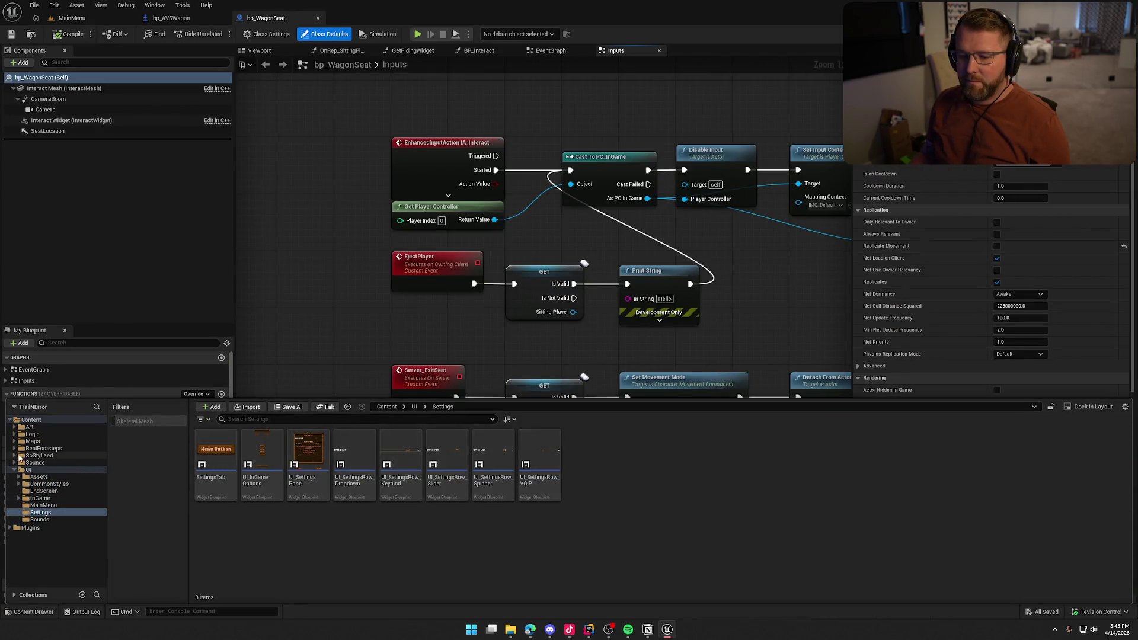
Step: Load the GameWorld map from the Maps folder and start a play-in-editor session
{"action": "left_click", "coordinate": [32, 441]}
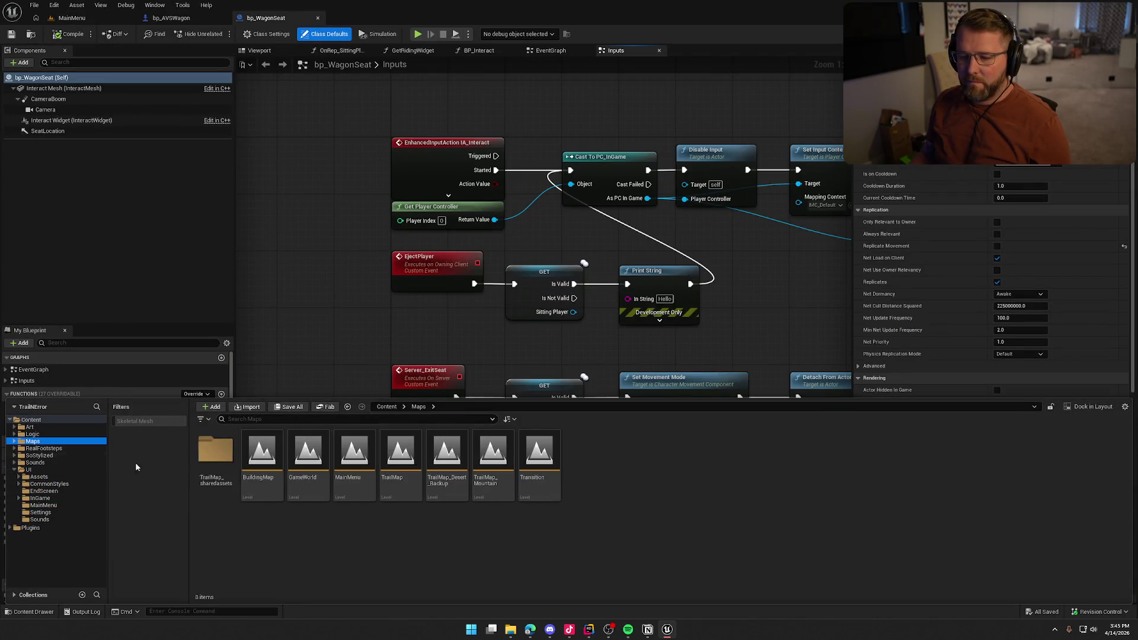
{"action": "double_click", "coordinate": [308, 453]}
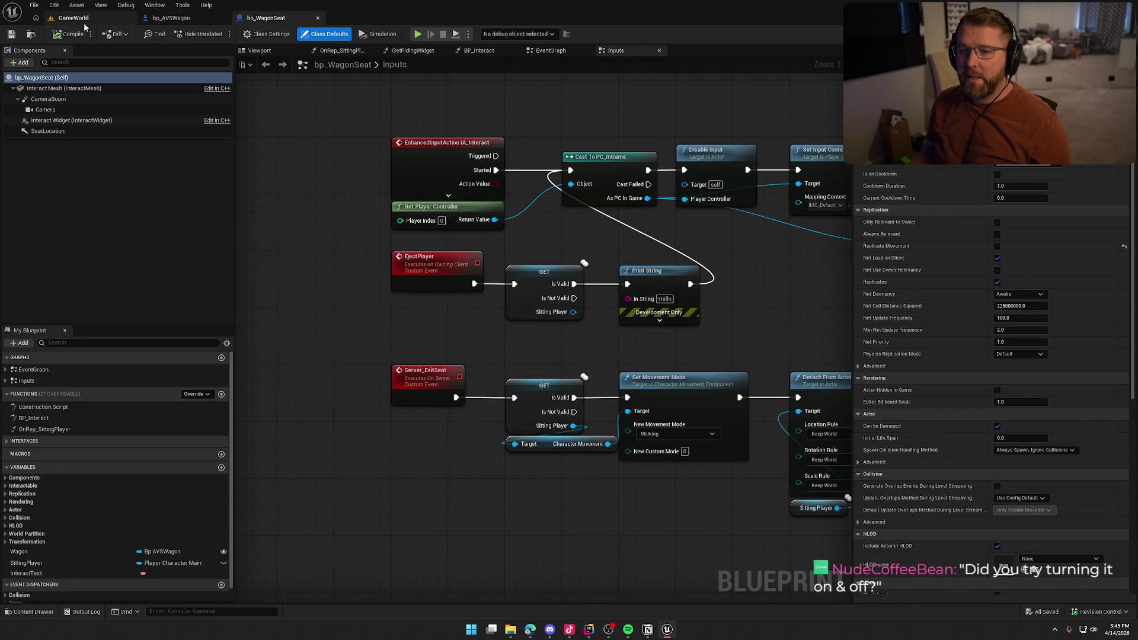
{"action": "left_click", "coordinate": [82, 18]}
{"action": "key", "text": "alt+p"}
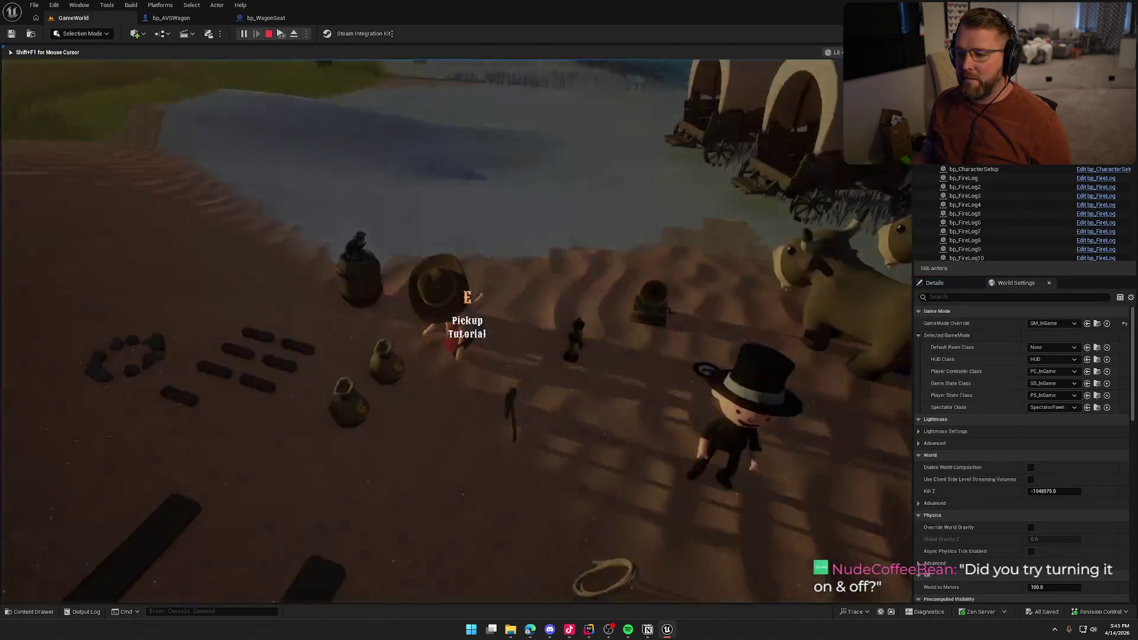
{"action": "key", "text": "super"}
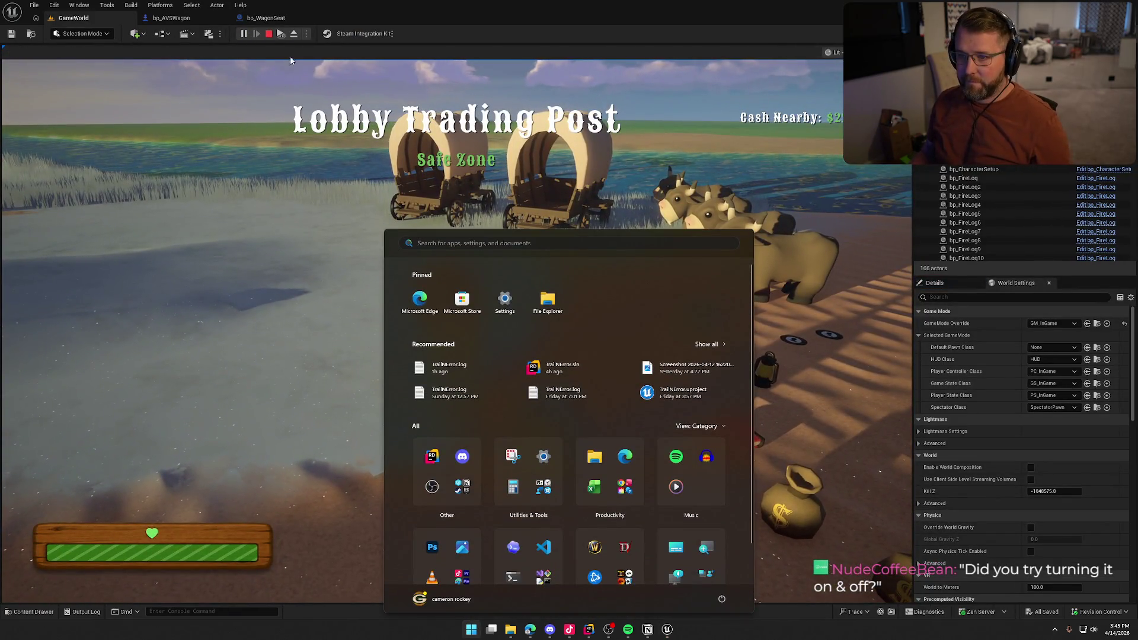
{"action": "key", "text": "Escape"}
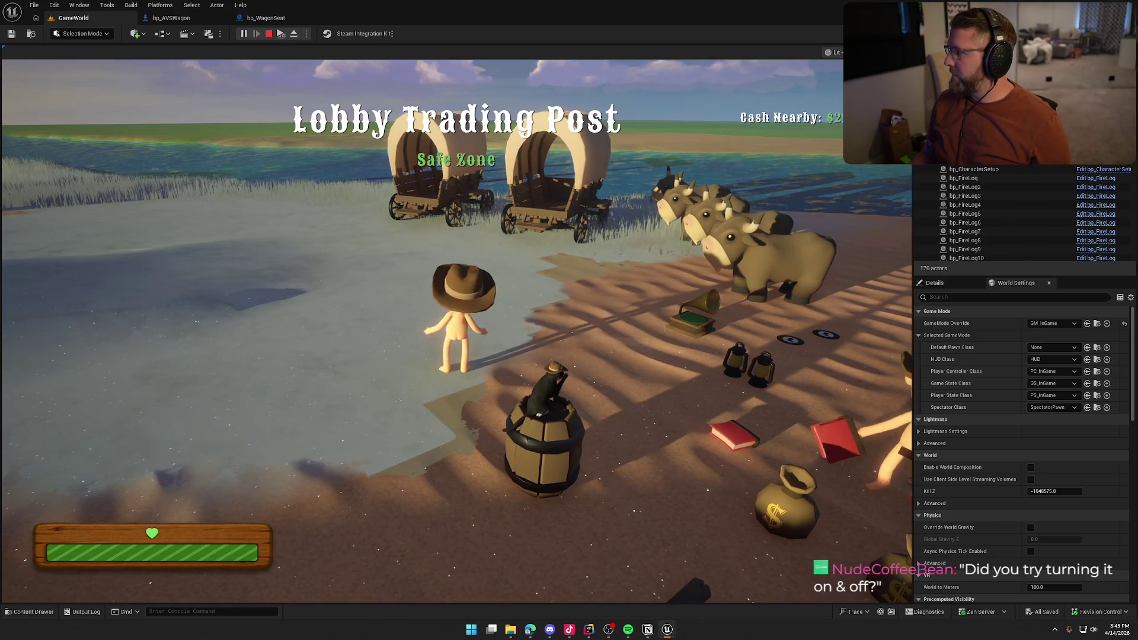
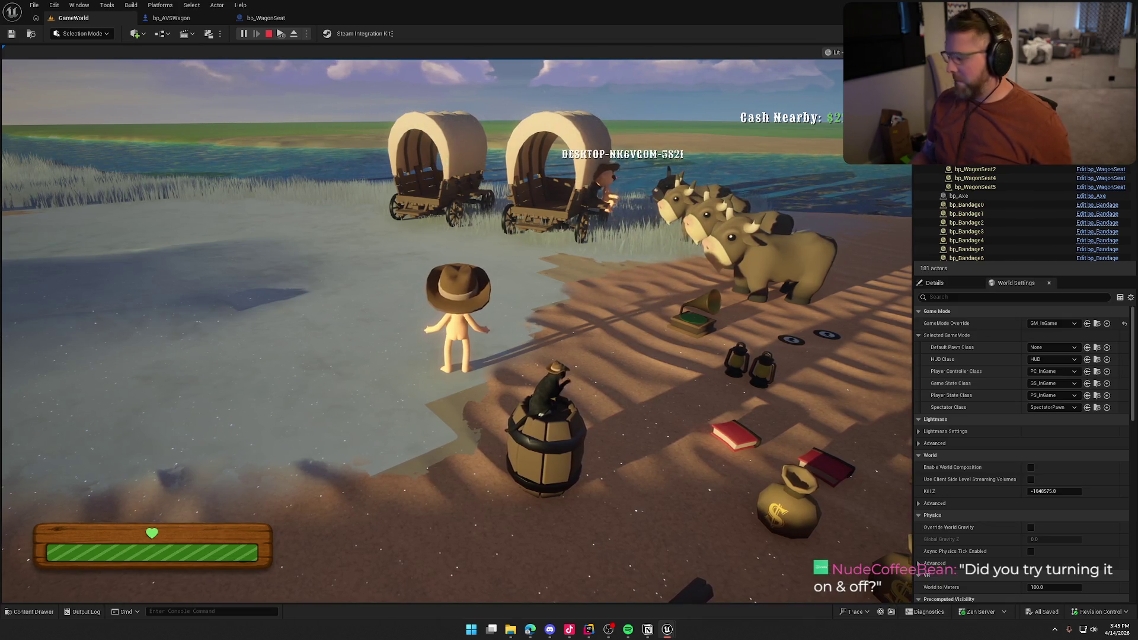
Step: Pick up the axe, chop the wagon until it breaks apart, and stop the play session
{"action": "key", "text": "super"}
{"action": "key", "text": "Escape"}
{"action": "key", "text": "w"}
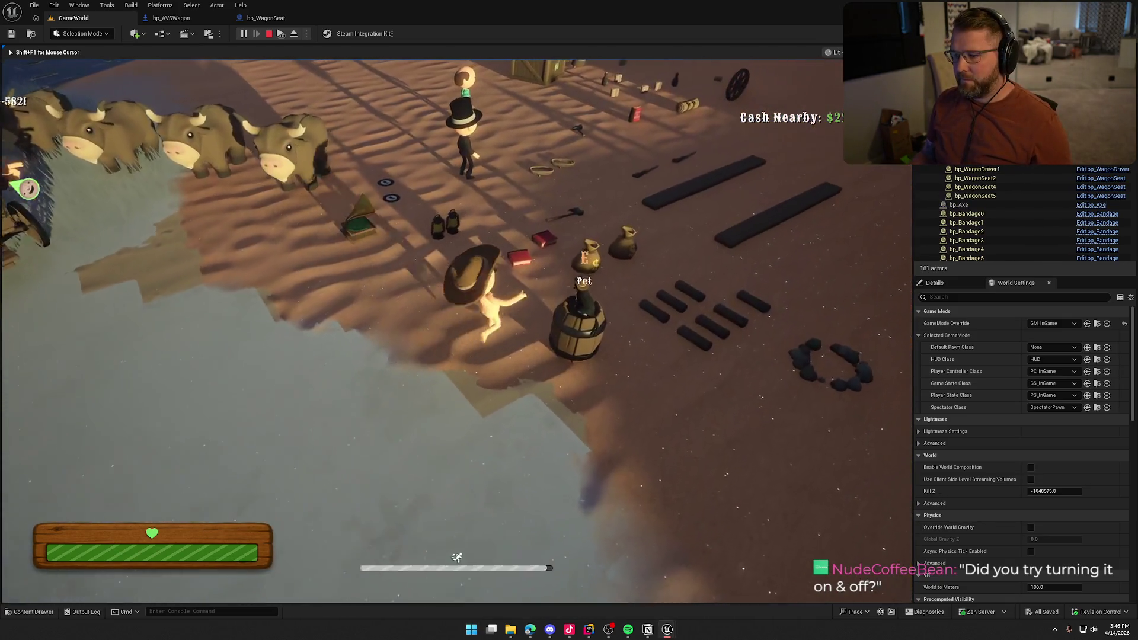
{"action": "key", "text": "e"}
{"action": "key", "text": "w"}
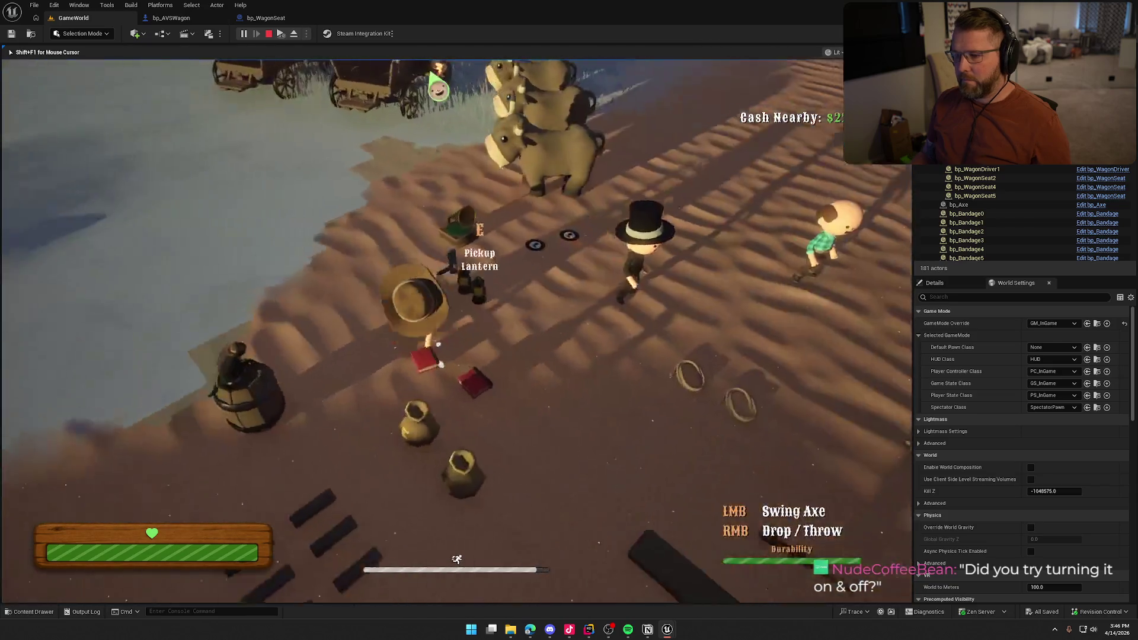
{"action": "key", "text": "w"}
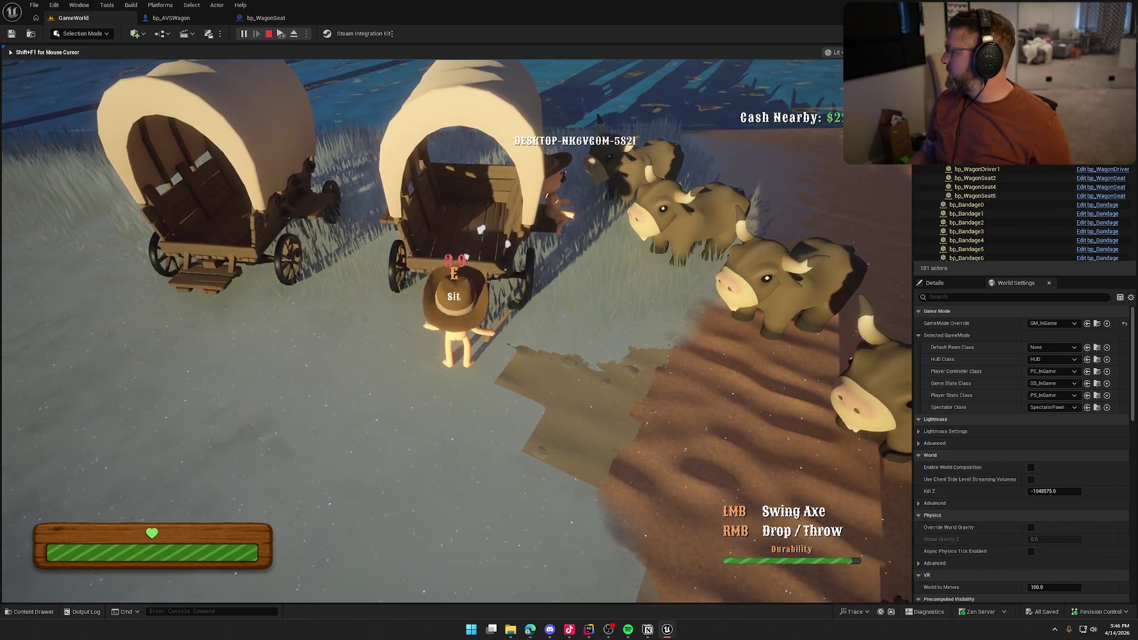
{"action": "left_click", "coordinate": [456, 331]}
{"action": "left_click", "coordinate": [456, 330]}
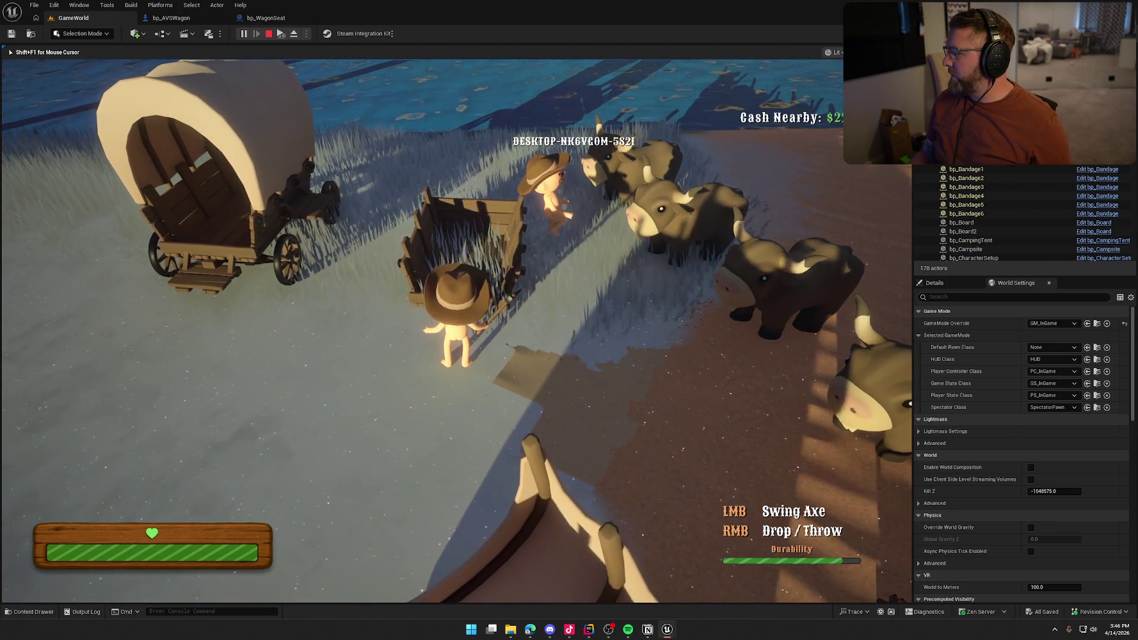
{"action": "key", "text": "Escape"}
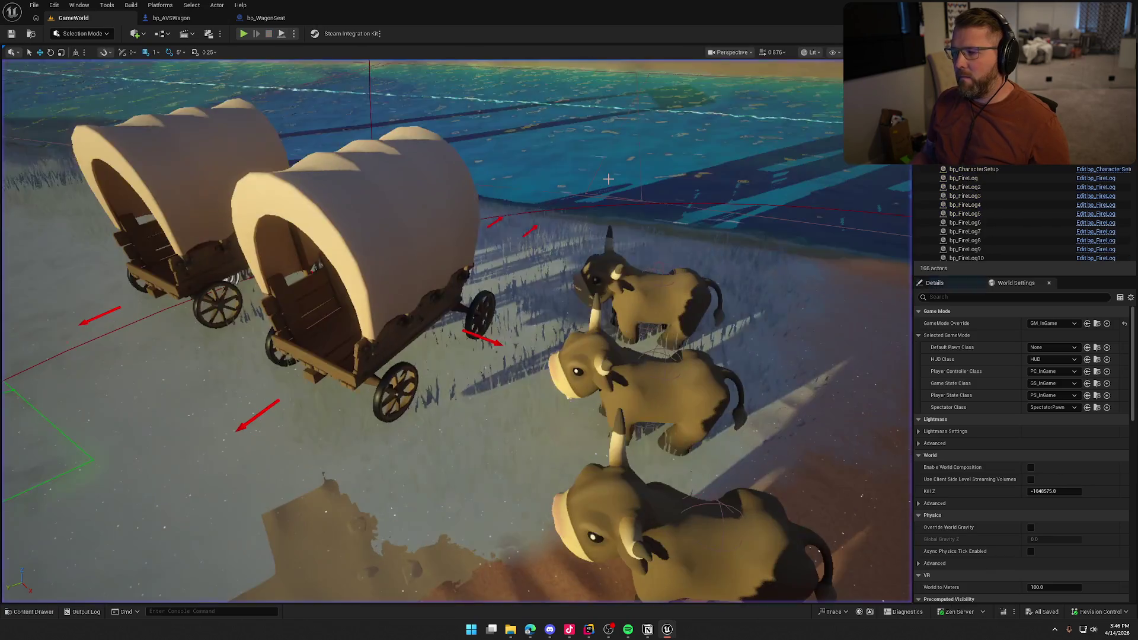
Step: In bp_WagonSeat's Inputs graph, look over the Exit Wagon, EjectPlayer and Print String nodes
{"action": "left_click", "coordinate": [266, 18]}
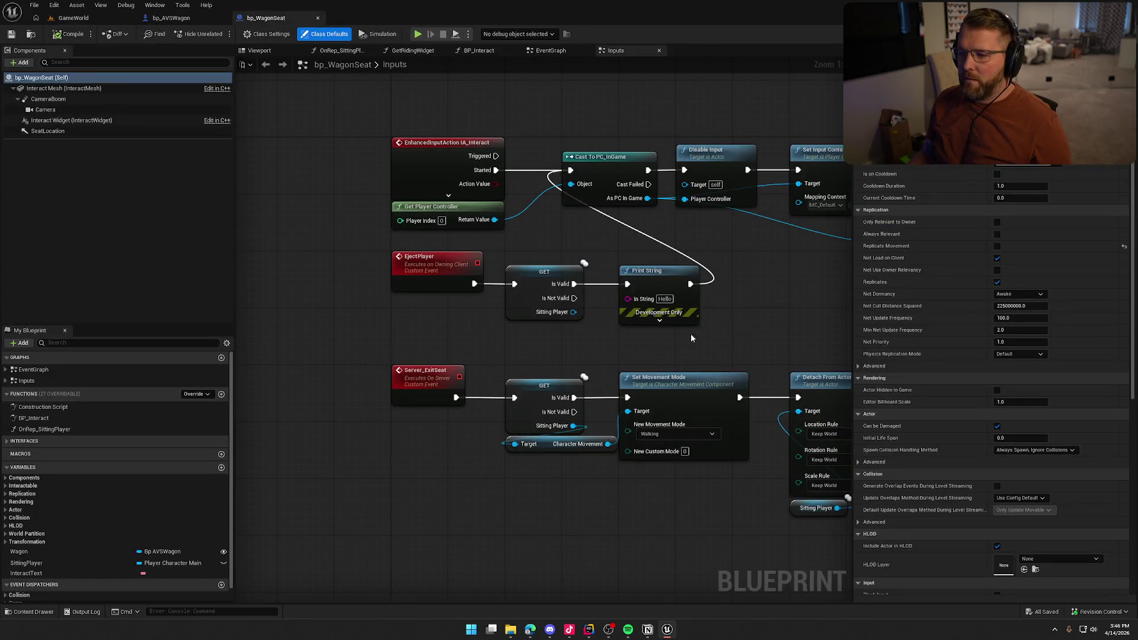
{"action": "left_click_drag", "start_coordinate": [680, 337], "coordinate": [538, 335]}
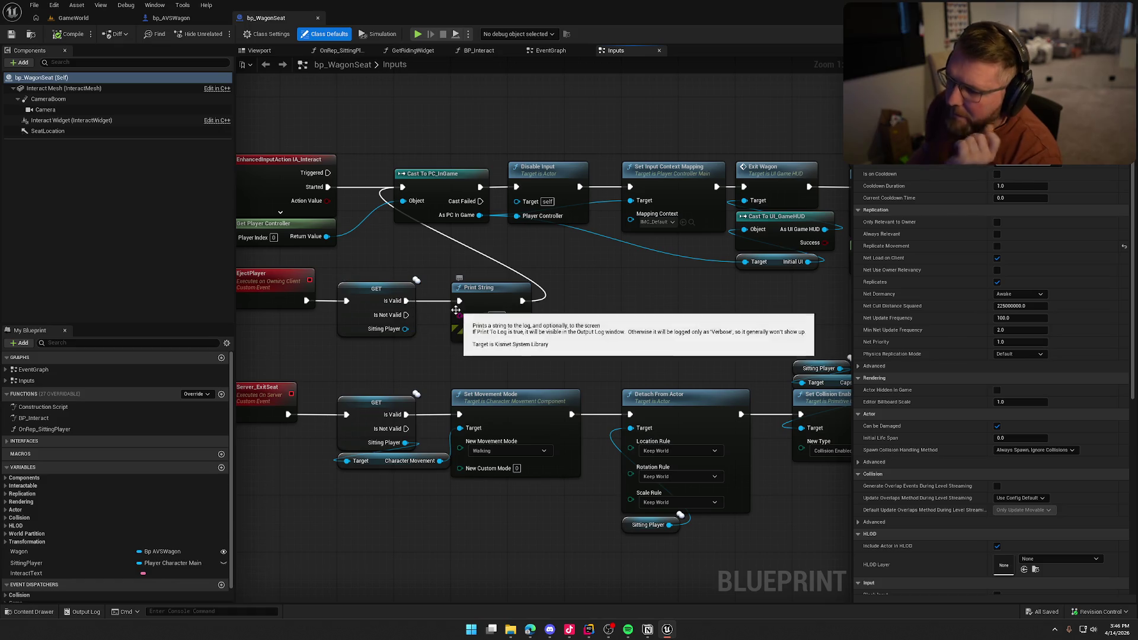
{"action": "left_click_drag", "start_coordinate": [521, 330], "coordinate": [308, 279]}
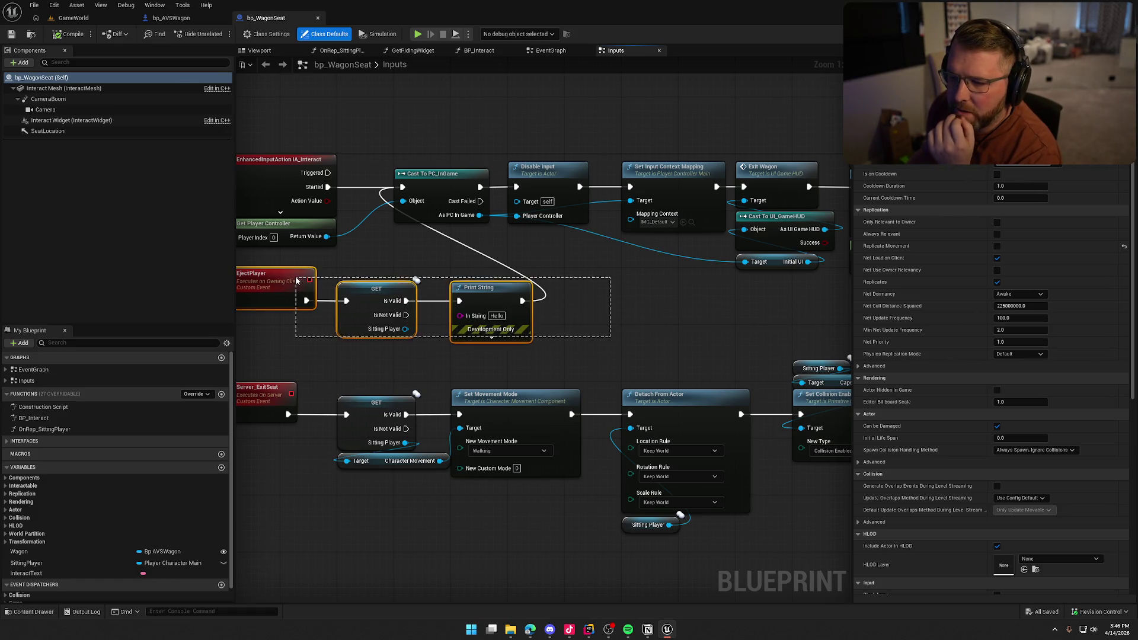
{"action": "left_click", "coordinate": [637, 287]}
{"action": "mouse_move", "coordinate": [804, 315]}
{"action": "left_mouse_down"}
{"action": "mouse_move", "coordinate": [442, 300]}
{"action": "mouse_move", "coordinate": [343, 319]}
{"action": "left_mouse_up"}
{"action": "left_click_drag", "start_coordinate": [757, 249], "coordinate": [661, 289]}
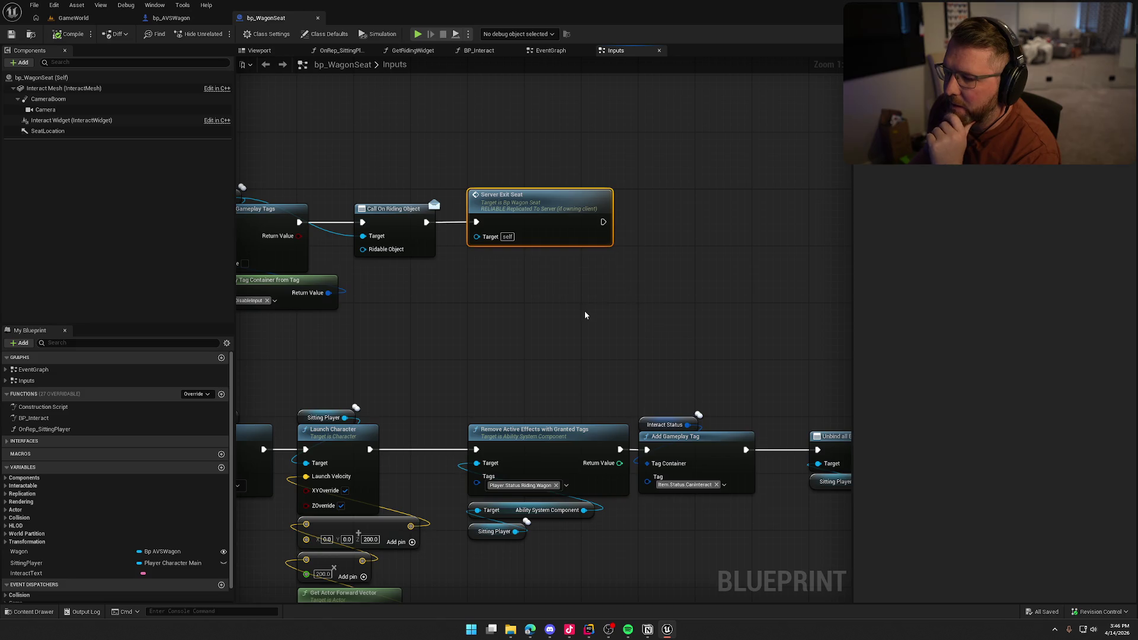
{"action": "left_click_drag", "start_coordinate": [442, 330], "coordinate": [559, 337]}
{"action": "scroll", "coordinate": [560, 336], "scroll_direction": "down", "scroll_amount": 2}
{"action": "mouse_move", "coordinate": [758, 241]}
{"action": "left_mouse_down"}
{"action": "mouse_move", "coordinate": [792, 233]}
{"action": "mouse_move", "coordinate": [543, 391]}
{"action": "mouse_move", "coordinate": [488, 381]}
{"action": "mouse_move", "coordinate": [484, 457]}
{"action": "left_mouse_up"}
{"action": "scroll", "coordinate": [489, 371], "scroll_direction": "up", "scroll_amount": 2}
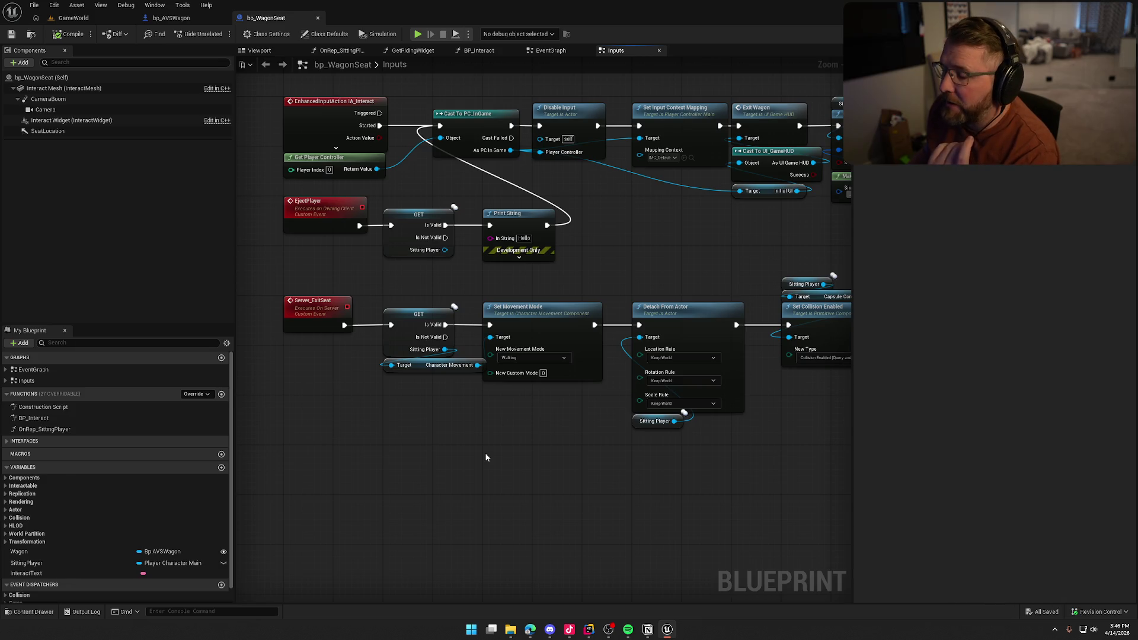
Step: Inspect Server_ExitSeat with its Set Collision Enabled and Launch Character nodes, then go to bp_AVSWagon
{"action": "left_click_drag", "start_coordinate": [489, 451], "coordinate": [13, 532]}
{"action": "left_click_drag", "start_coordinate": [485, 479], "coordinate": [705, 250]}
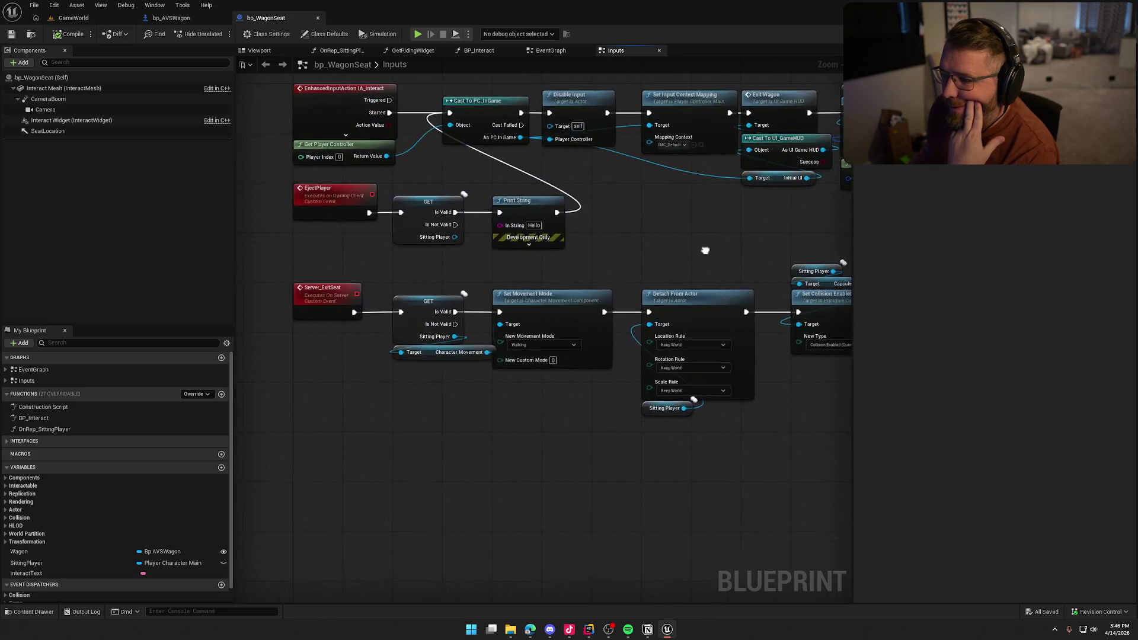
{"action": "left_click_drag", "start_coordinate": [378, 455], "coordinate": [371, 463]}
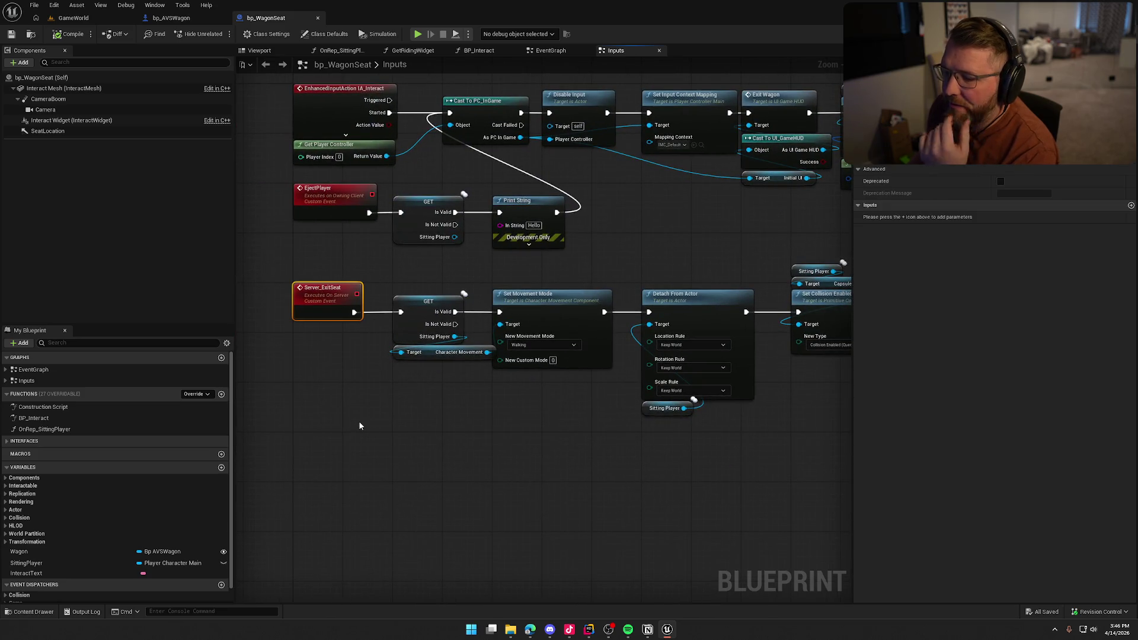
{"action": "mouse_move", "coordinate": [535, 441]}
{"action": "left_mouse_down"}
{"action": "mouse_move", "coordinate": [237, 415]}
{"action": "mouse_move", "coordinate": [540, 423]}
{"action": "left_mouse_up"}
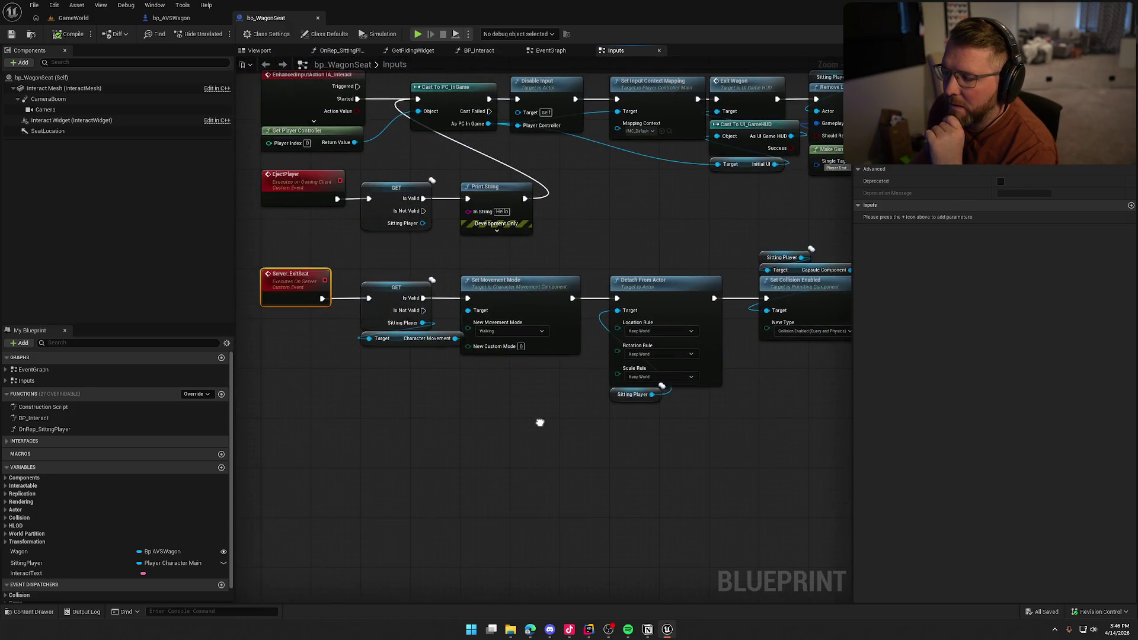
{"action": "key", "text": "ctrl+Tab"}
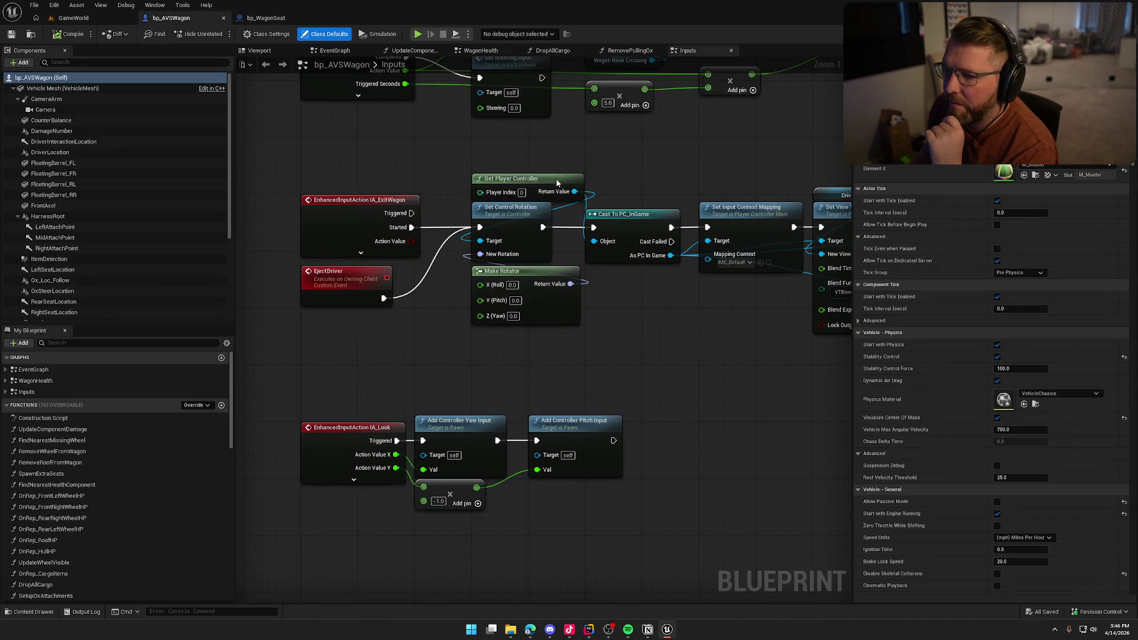
Step: Jump from the WagonHealth graph into the Eject All Players implementation
{"action": "scroll", "coordinate": [522, 347], "scroll_direction": "down", "scroll_amount": 4}
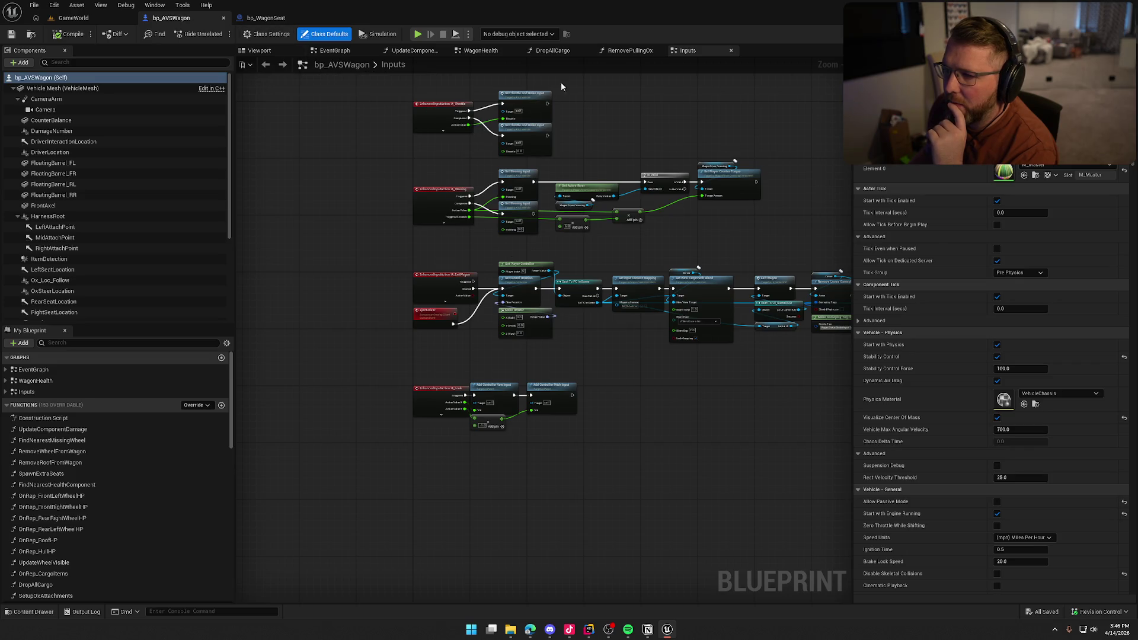
{"action": "left_click", "coordinate": [485, 52]}
{"action": "mouse_move", "coordinate": [558, 289]}
{"action": "left_mouse_down"}
{"action": "mouse_move", "coordinate": [697, 484]}
{"action": "mouse_move", "coordinate": [680, 301]}
{"action": "left_mouse_up"}
{"action": "left_click", "coordinate": [627, 345]}
{"action": "double_click", "coordinate": [628, 345]}
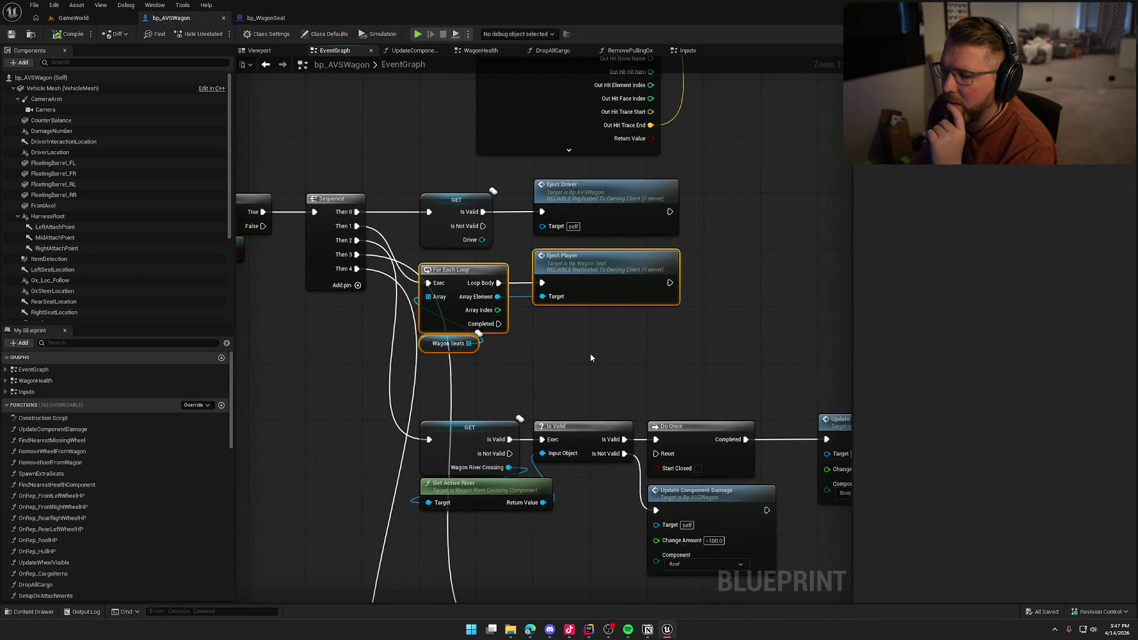
{"action": "left_click_drag", "start_coordinate": [589, 354], "coordinate": [471, 342]}
Step: Add a Server Exit Seat call on each seat array element, wired after Eject Player
{"action": "left_click_drag", "start_coordinate": [394, 284], "coordinate": [511, 310]}
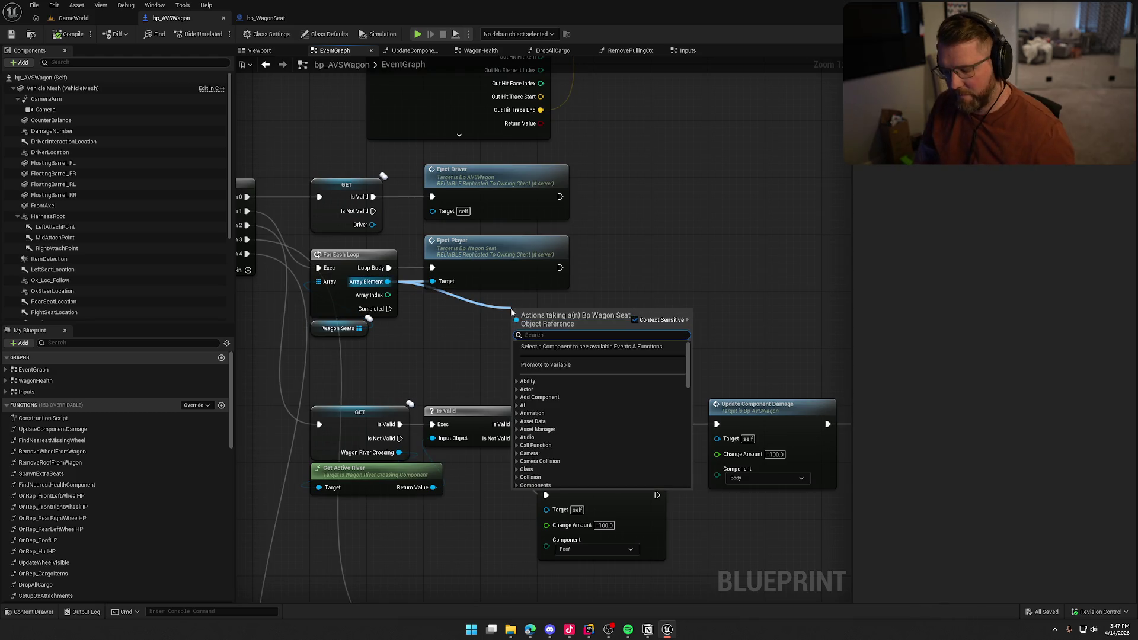
{"action": "type", "text": "server"}
{"action": "key", "text": "Return"}
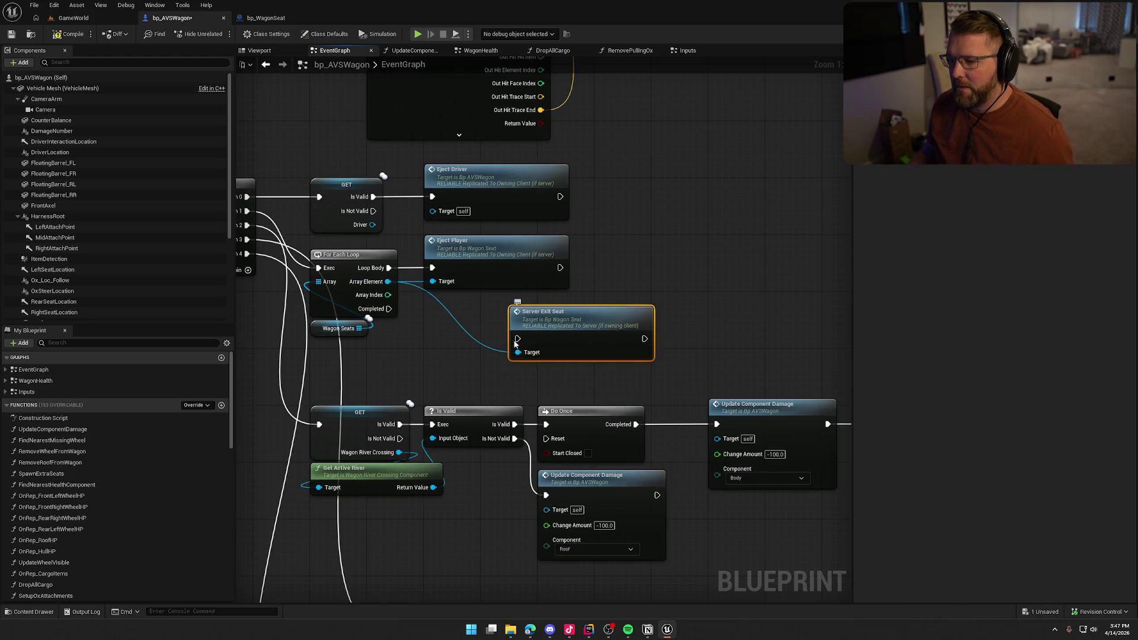
{"action": "left_click_drag", "start_coordinate": [560, 268], "coordinate": [517, 338]}
{"action": "left_click_drag", "start_coordinate": [582, 322], "coordinate": [667, 251]}
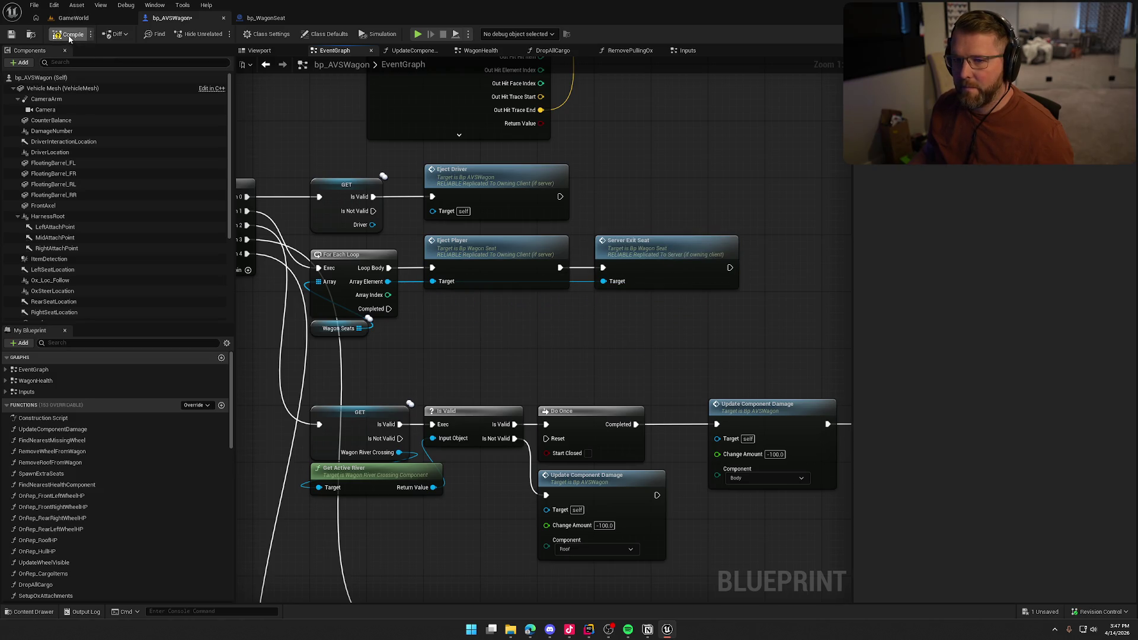
Step: Save everything and start a test play from the GameWorld level
{"action": "key", "text": "ctrl+s"}
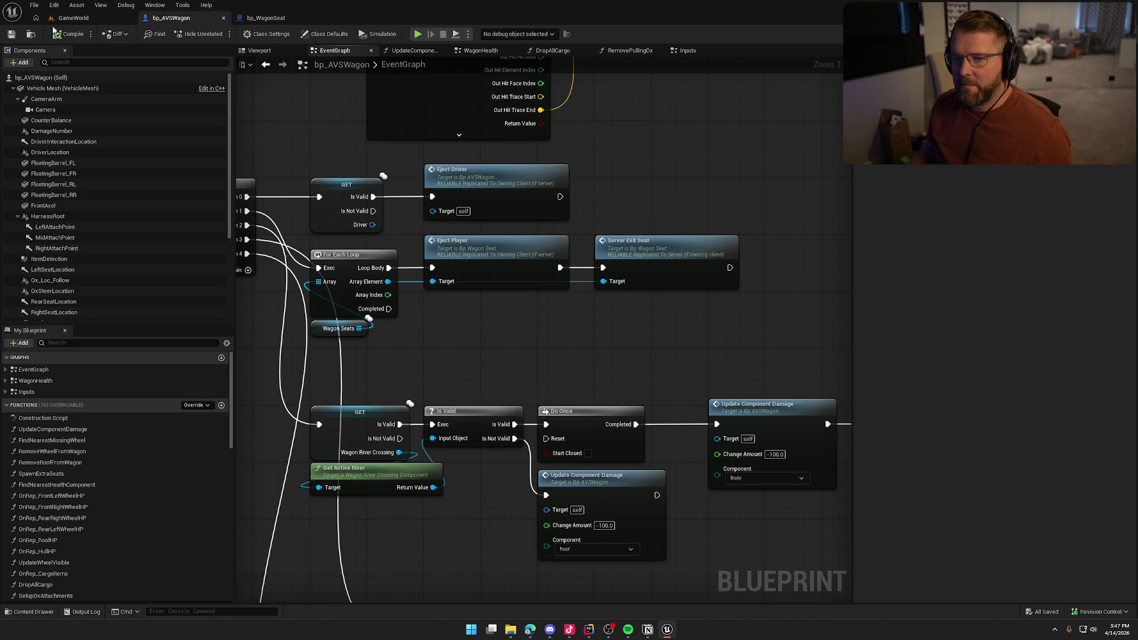
{"action": "left_click", "coordinate": [74, 17]}
{"action": "key", "text": "alt+p"}
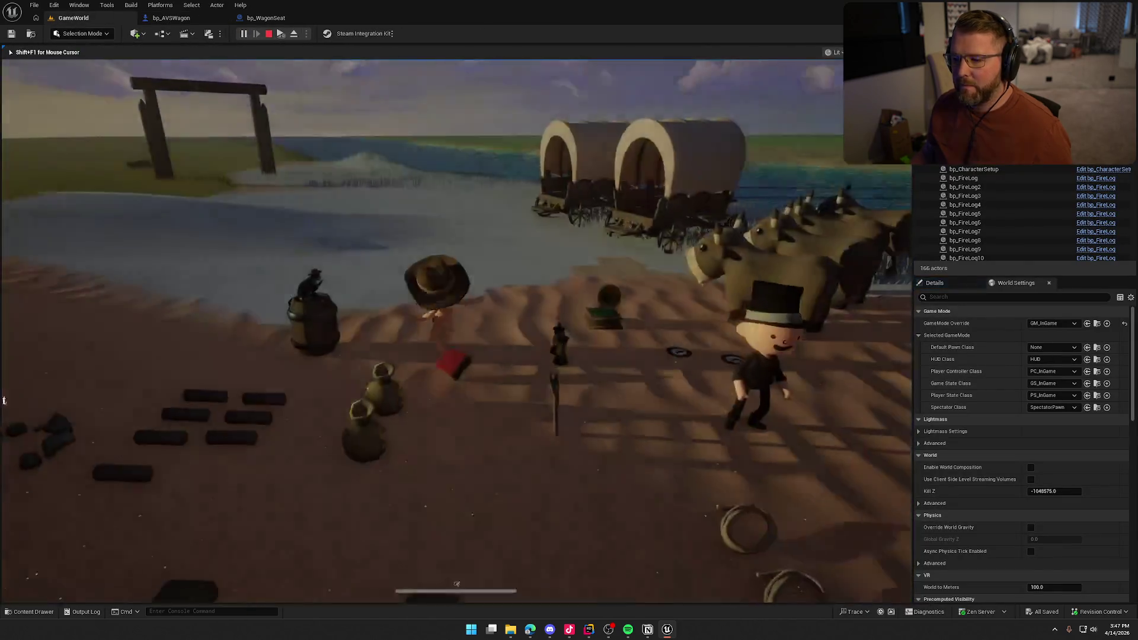
Step: Pick up the axe, hit the rear wagon until its cover falls, and stop playing
{"action": "key", "text": "super"}
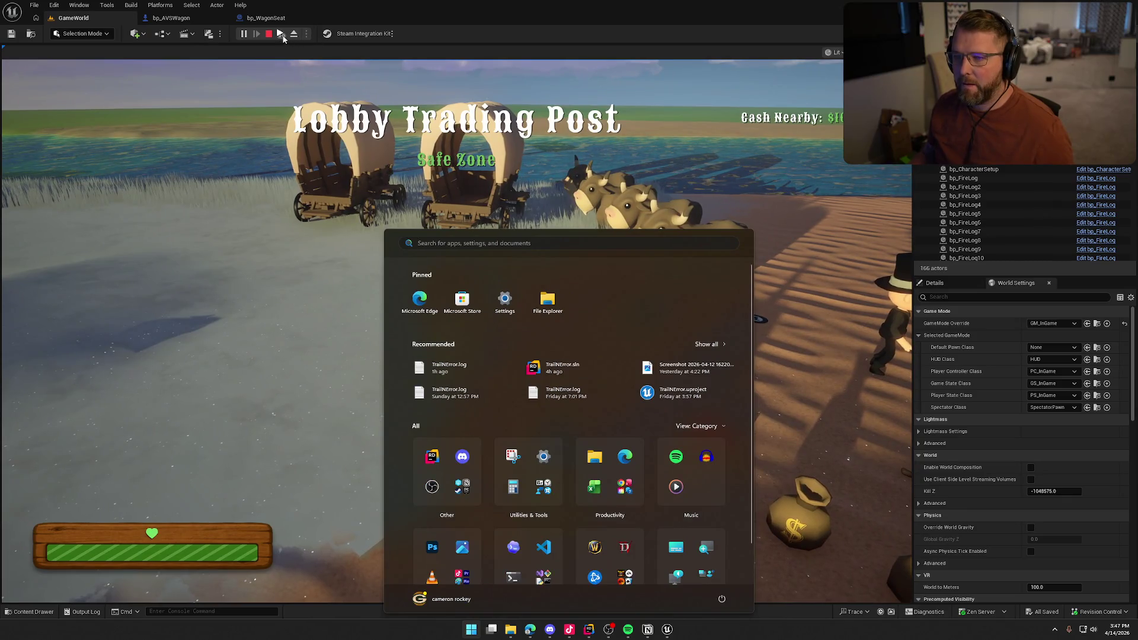
{"action": "key", "text": "super"}
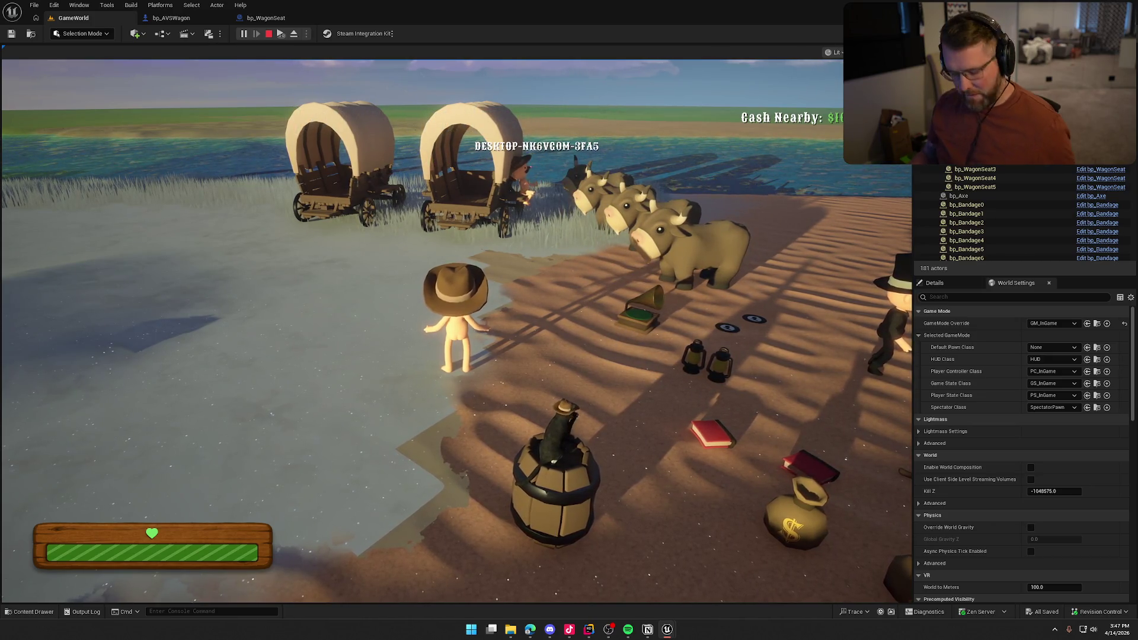
{"action": "key", "text": "super"}
{"action": "key", "text": "super"}
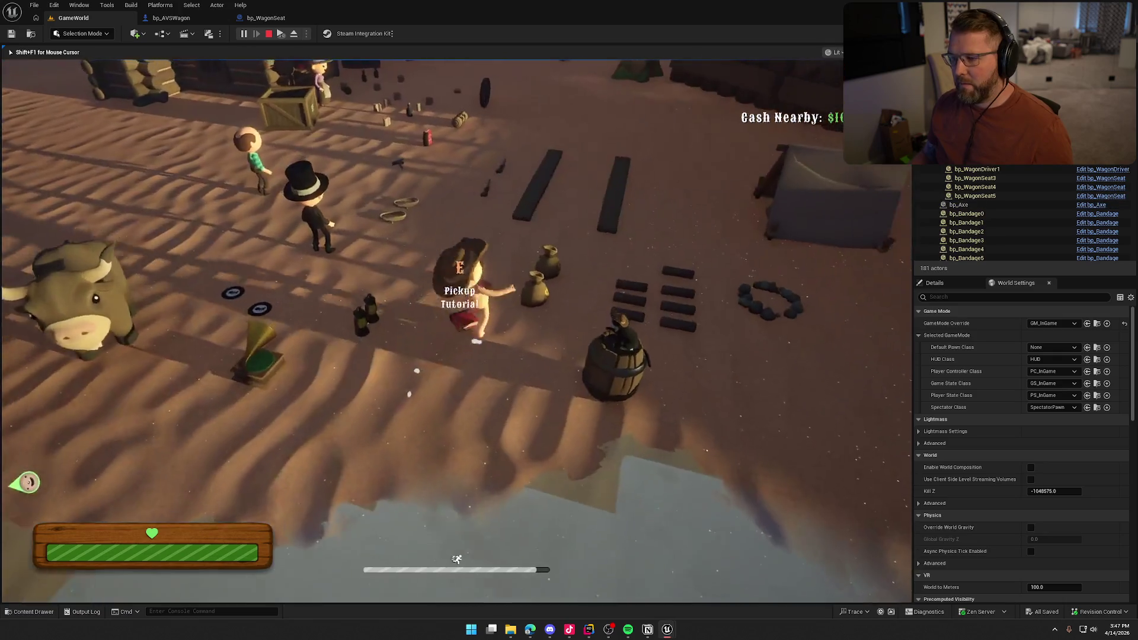
{"action": "key", "text": "e"}
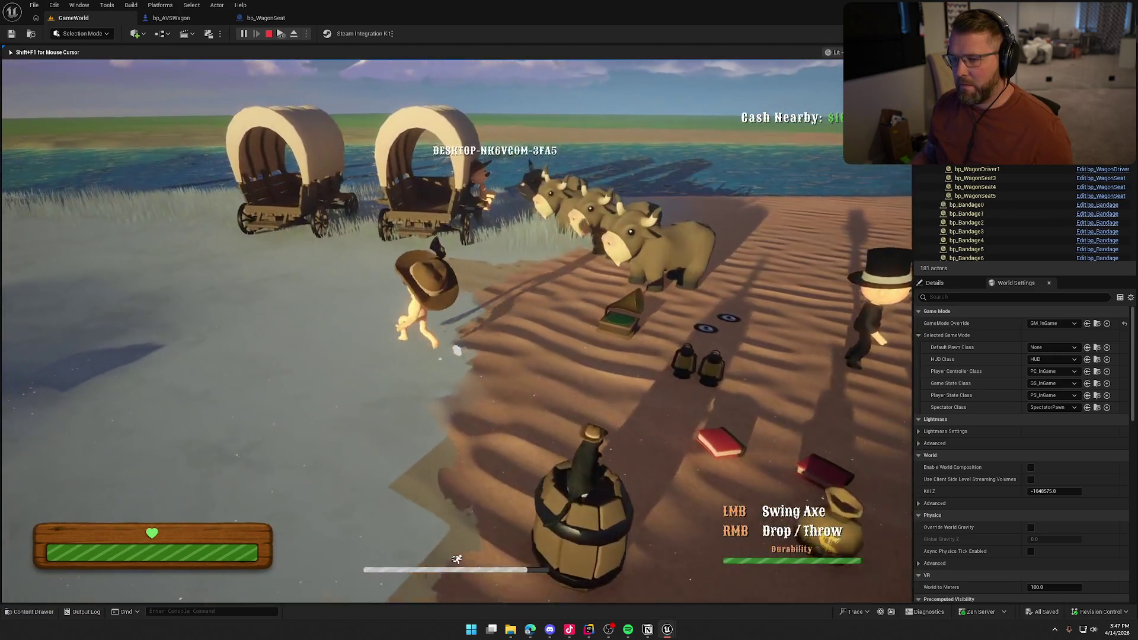
{"action": "key", "text": "w"}
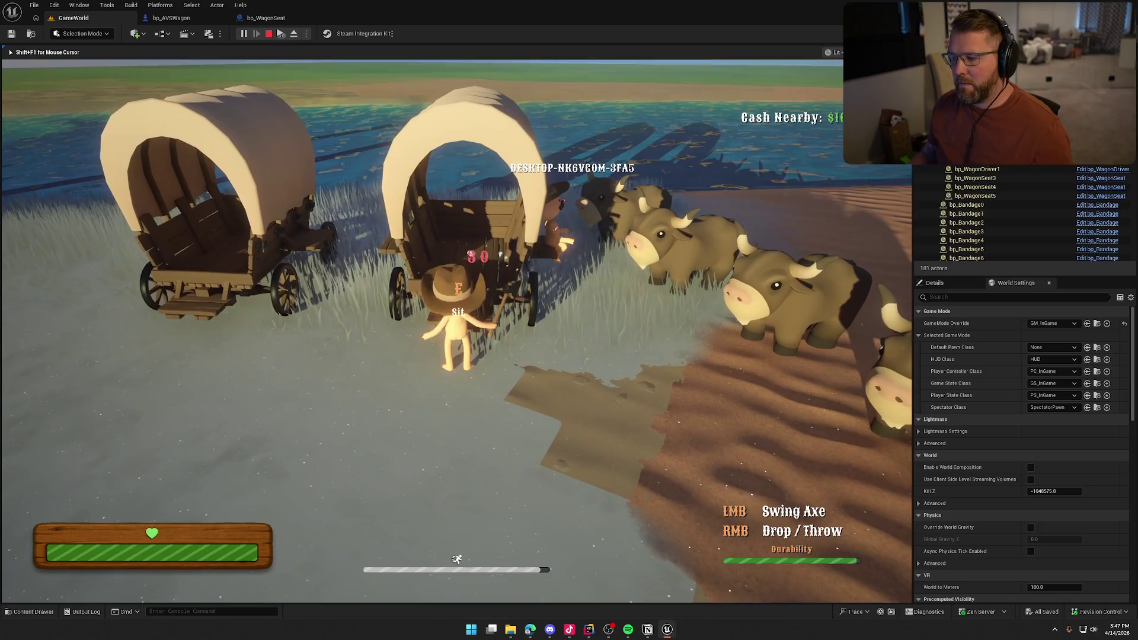
{"action": "left_click", "coordinate": [456, 329]}
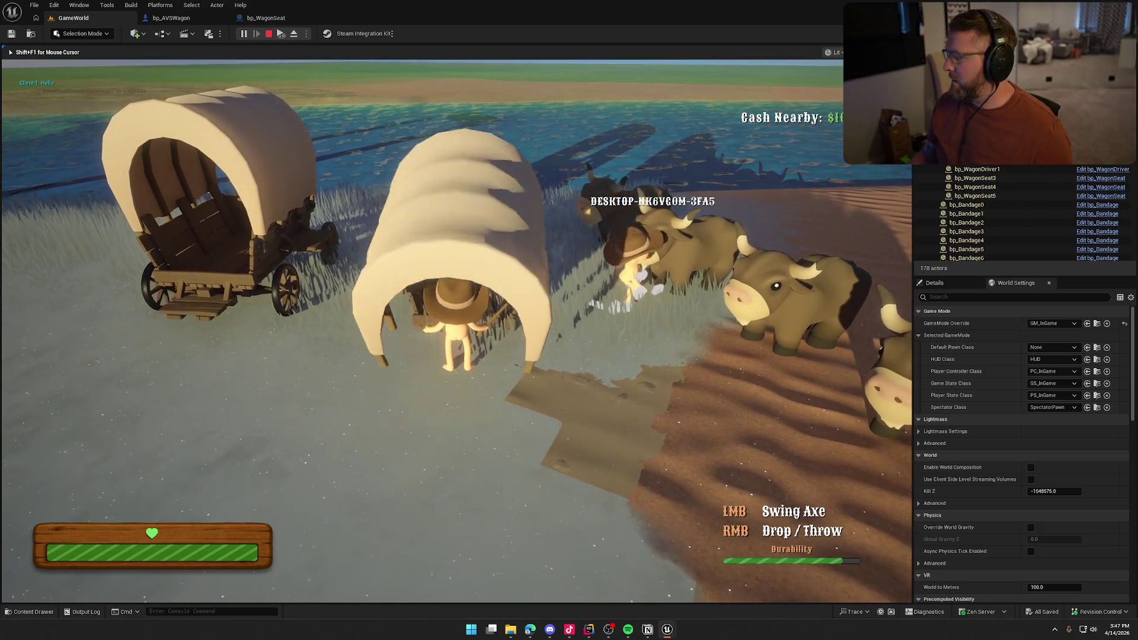
{"action": "key", "text": "shift+w"}
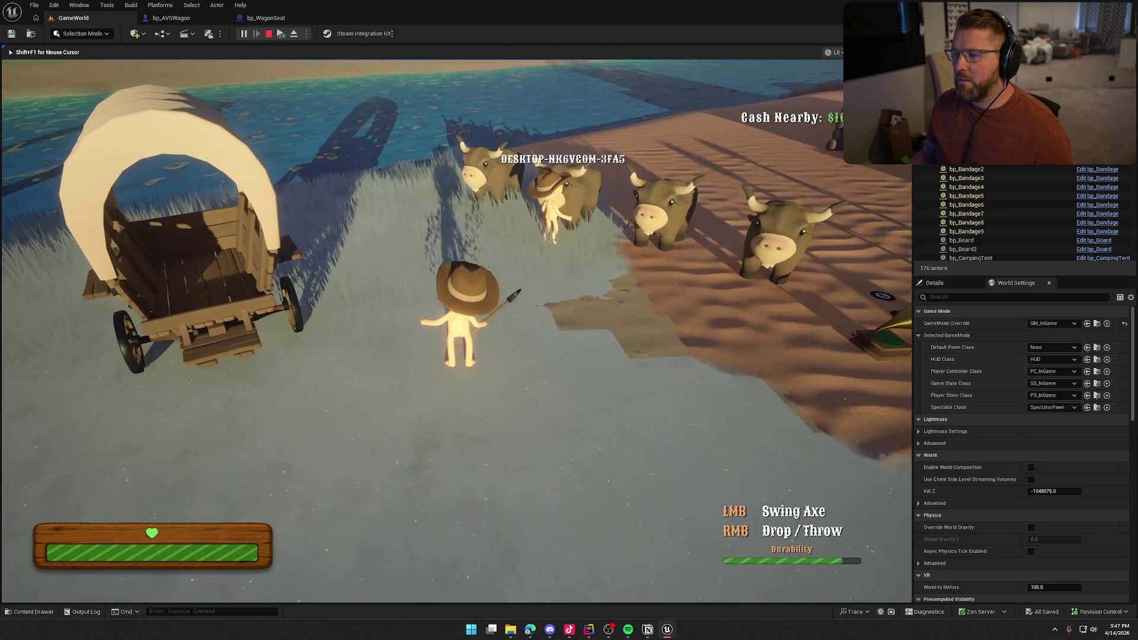
{"action": "key", "text": "Escape"}
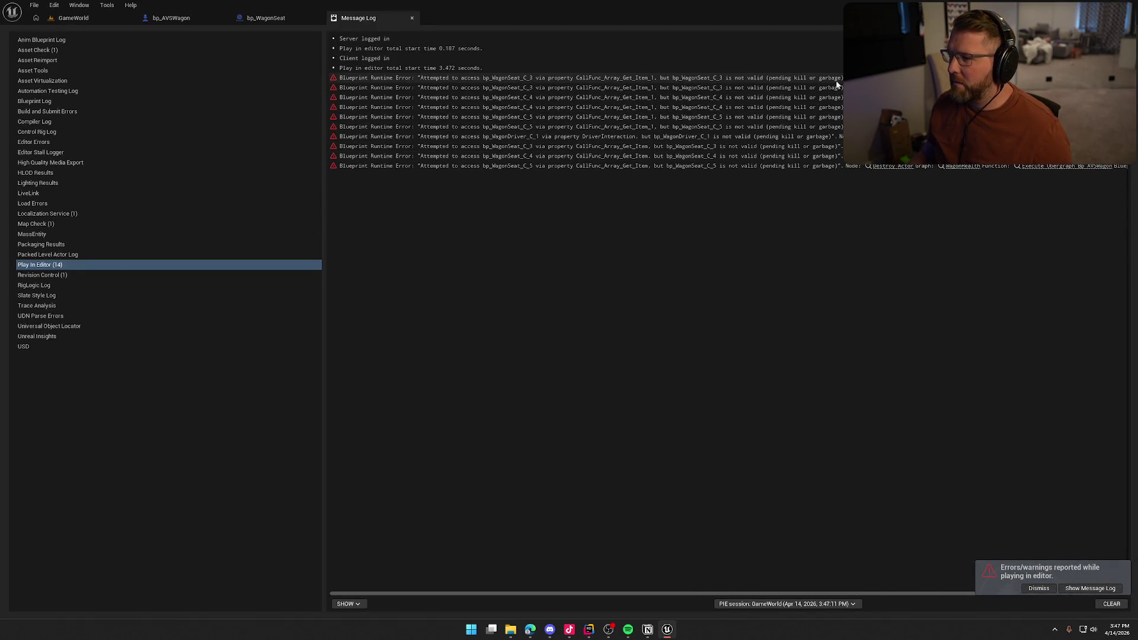
Step: Follow the first runtime error to the Eject Player node and inspect the nearby Delay and Branch logic
{"action": "left_click", "coordinate": [882, 77]}
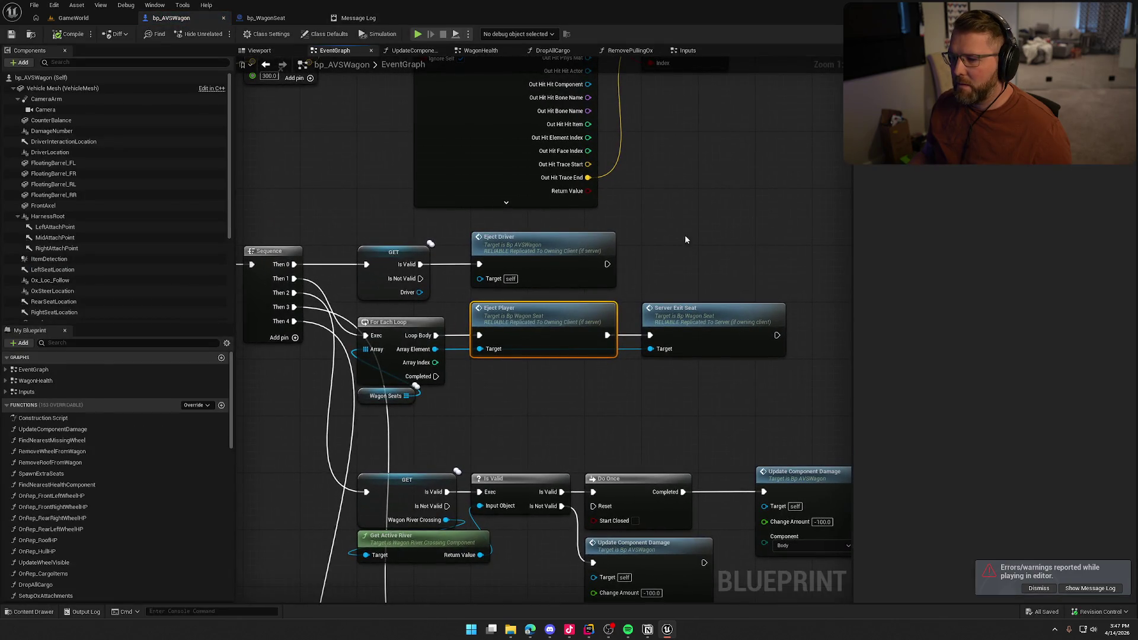
{"action": "mouse_move", "coordinate": [549, 404]}
{"action": "left_mouse_down"}
{"action": "mouse_move", "coordinate": [543, 284]}
{"action": "mouse_move", "coordinate": [636, 336]}
{"action": "mouse_move", "coordinate": [719, 317]}
{"action": "left_mouse_up"}
{"action": "left_click", "coordinate": [542, 284]}
{"action": "left_click_drag", "start_coordinate": [599, 341], "coordinate": [678, 255]}
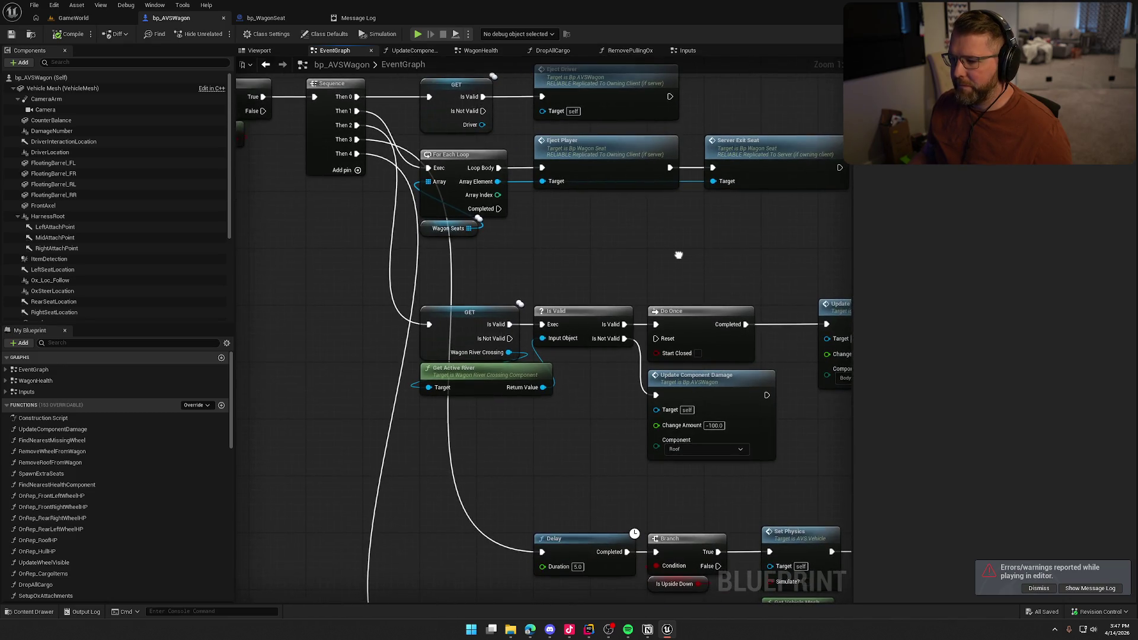
{"action": "left_click_drag", "start_coordinate": [608, 264], "coordinate": [612, 356]}
Step: Follow the other error links to Server Exit Seat and the Destroy Actor node in WagonHealth
{"action": "left_click", "coordinate": [347, 21]}
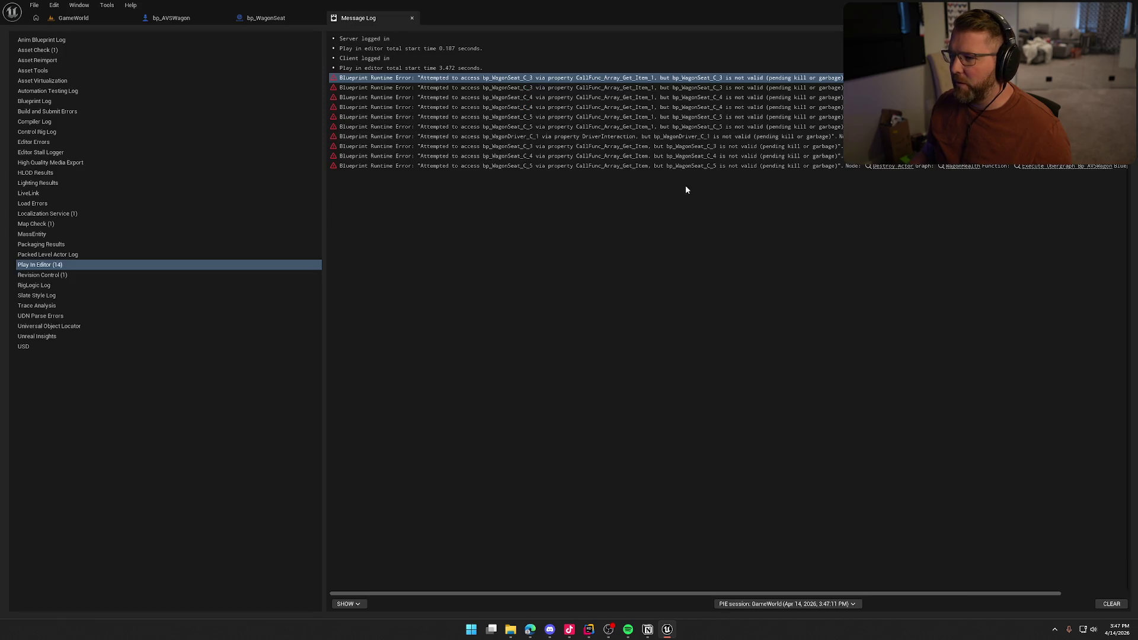
{"action": "left_click", "coordinate": [901, 78]}
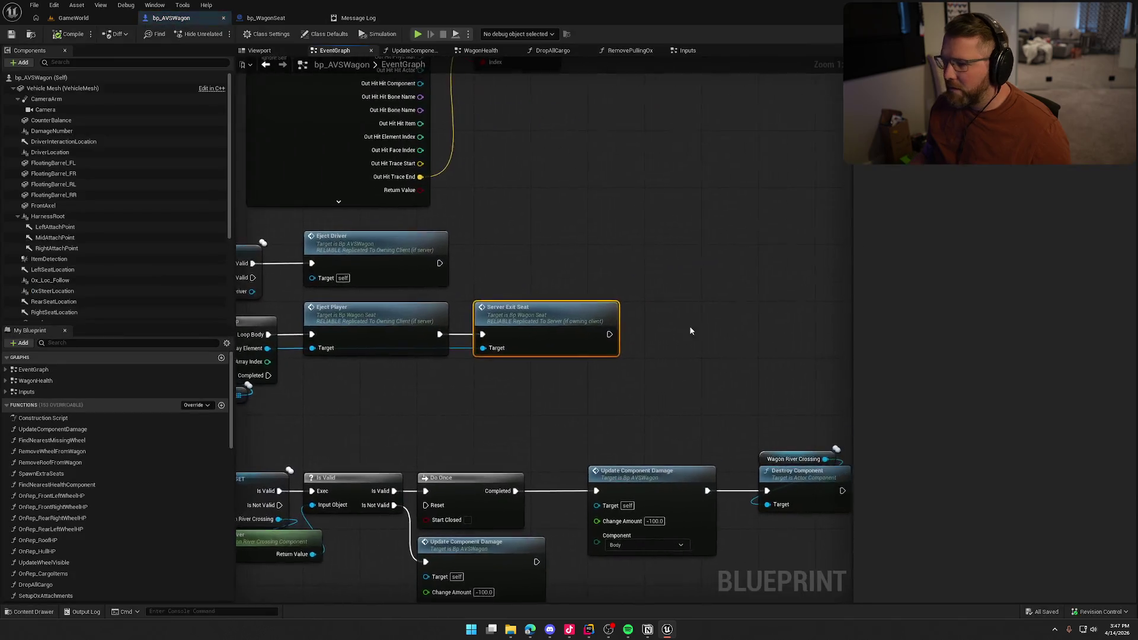
{"action": "left_click", "coordinate": [345, 21]}
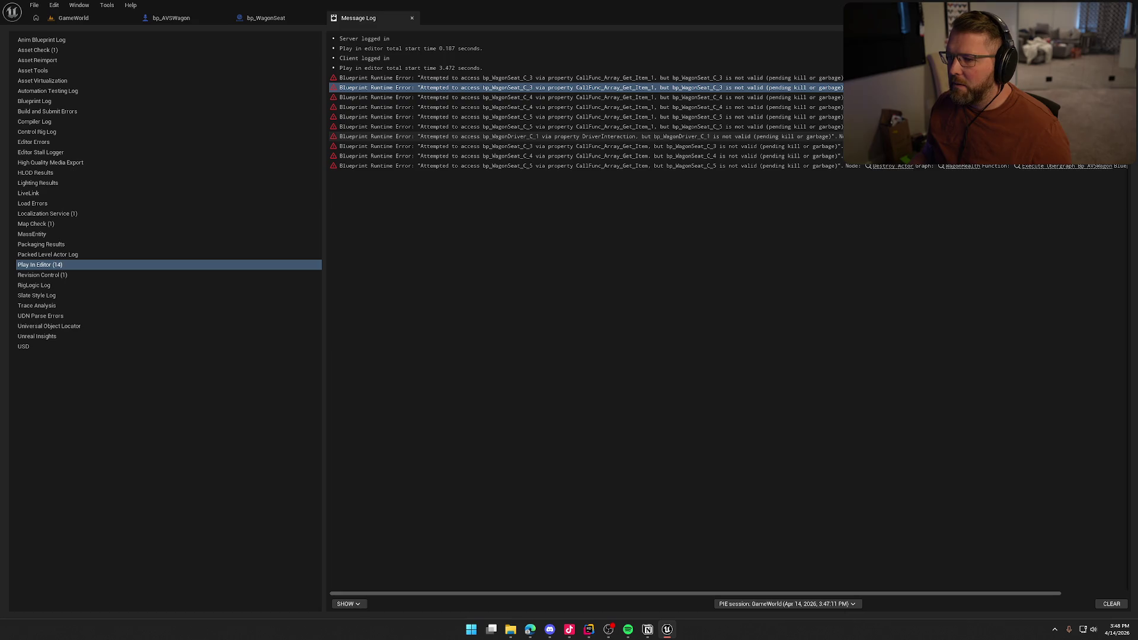
{"action": "left_click", "coordinate": [886, 136]}
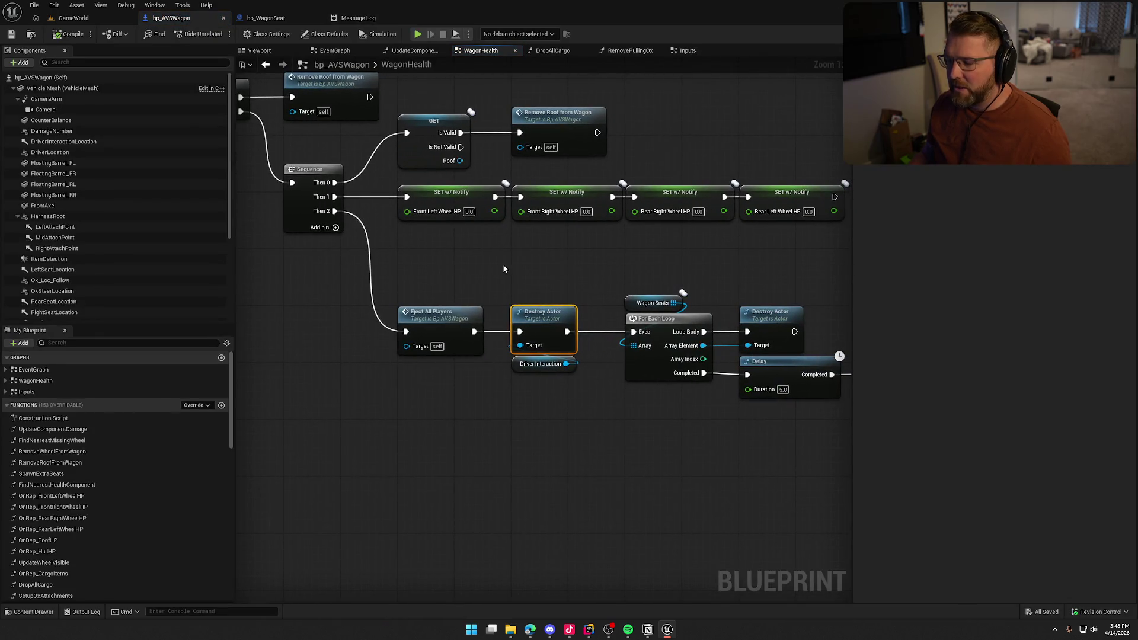
Step: Bring Server_BreakComponent into view and shift its node chain right to make room
{"action": "mouse_move", "coordinate": [503, 268]}
{"action": "left_mouse_down"}
{"action": "mouse_move", "coordinate": [582, 266]}
{"action": "mouse_move", "coordinate": [606, 314]}
{"action": "mouse_move", "coordinate": [417, 225]}
{"action": "mouse_move", "coordinate": [520, 283]}
{"action": "left_mouse_up"}
{"action": "scroll", "coordinate": [404, 212], "scroll_direction": "down", "scroll_amount": 2}
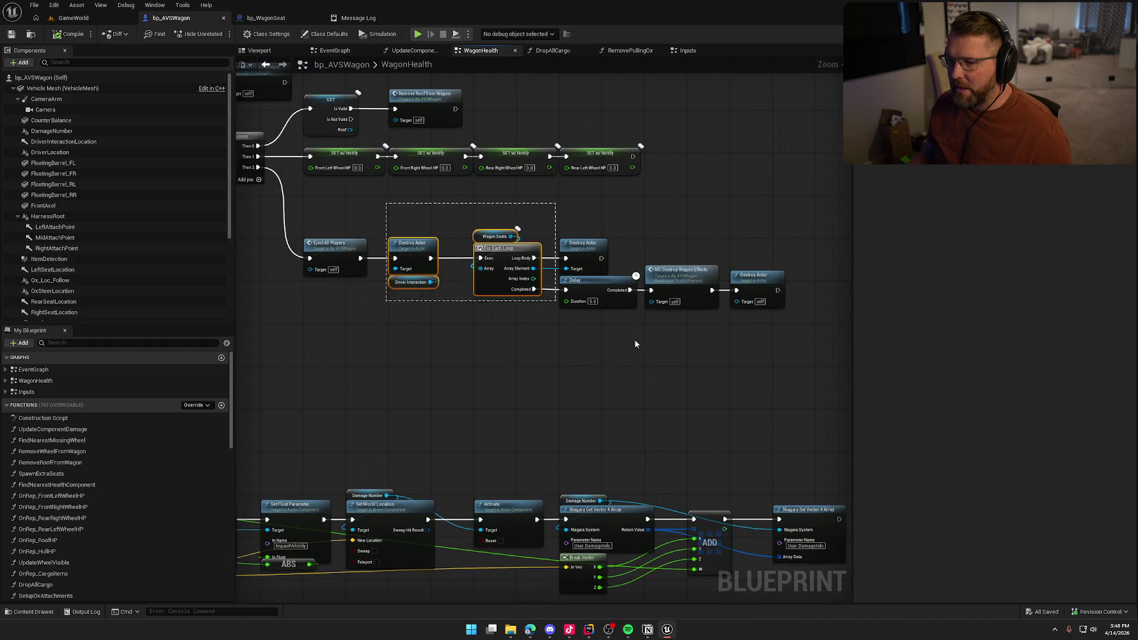
{"action": "scroll", "coordinate": [492, 299], "scroll_direction": "up", "scroll_amount": 2}
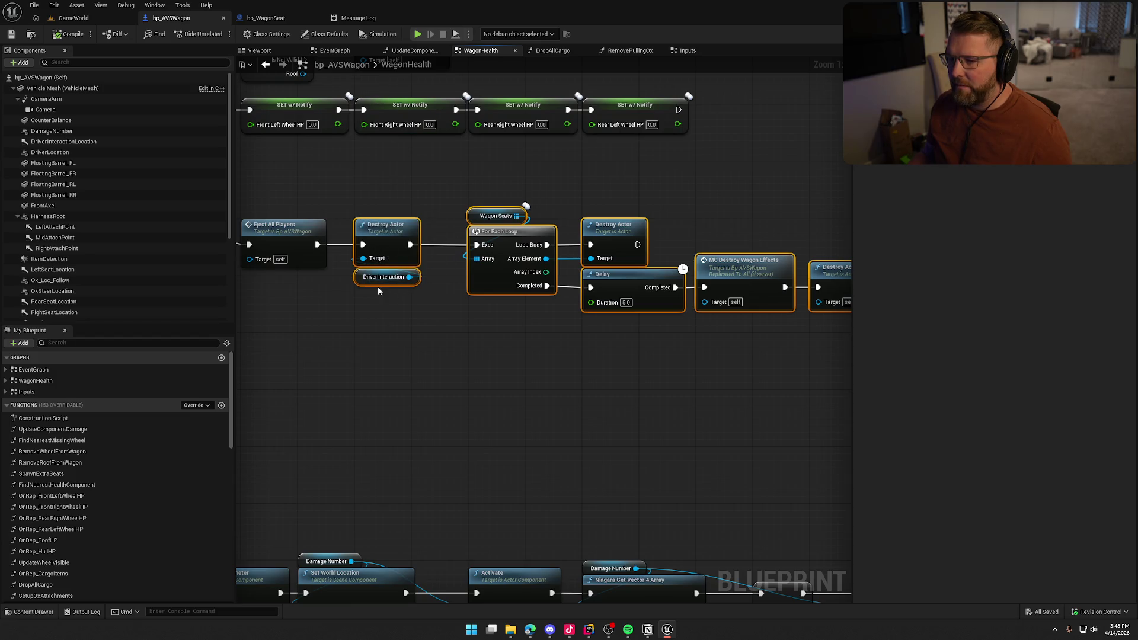
{"action": "left_click_drag", "start_coordinate": [411, 199], "coordinate": [999, 492]}
{"action": "mouse_move", "coordinate": [577, 278]}
{"action": "left_mouse_down"}
{"action": "mouse_move", "coordinate": [522, 249]}
{"action": "mouse_move", "coordinate": [470, 260]}
{"action": "left_mouse_up"}
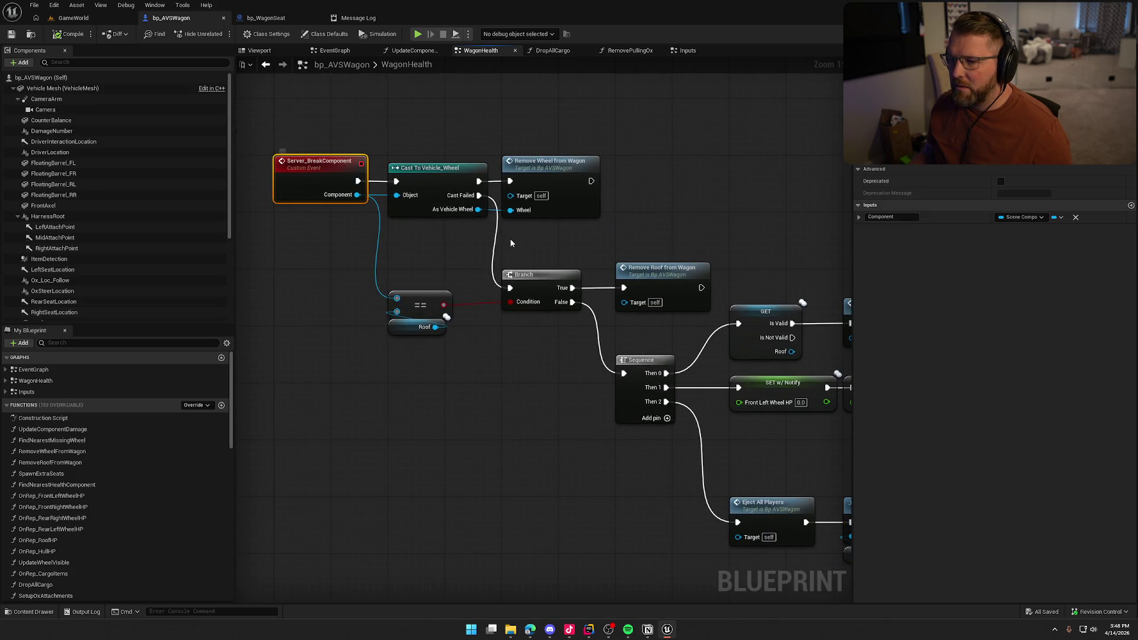
{"action": "scroll", "coordinate": [410, 134], "scroll_direction": "down", "scroll_amount": 4}
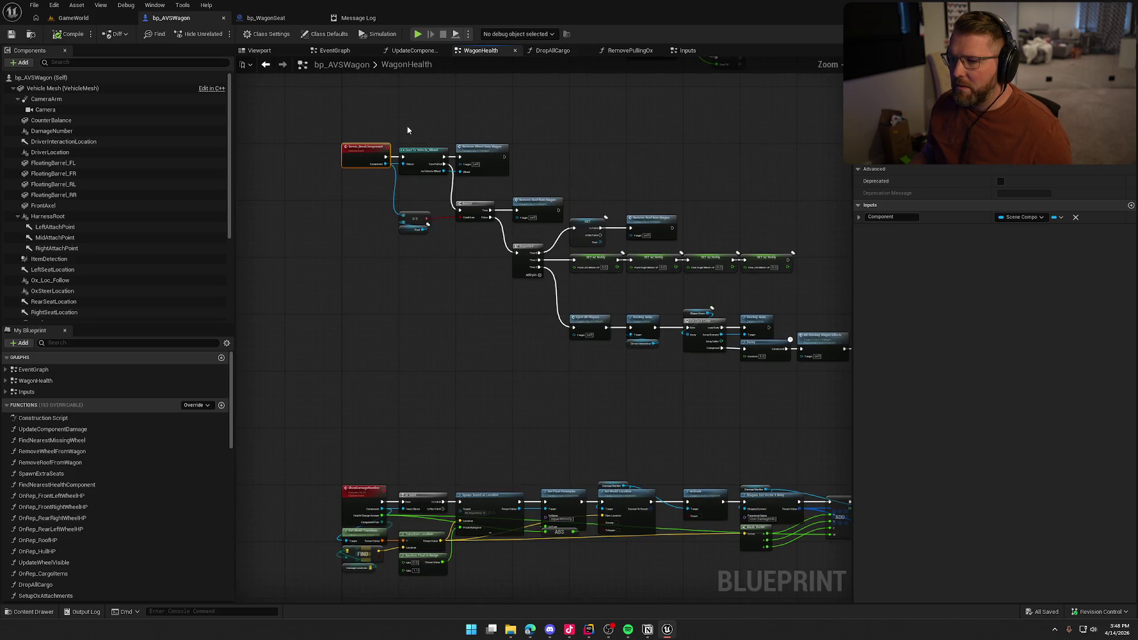
{"action": "scroll", "coordinate": [411, 280], "scroll_direction": "up", "scroll_amount": 4}
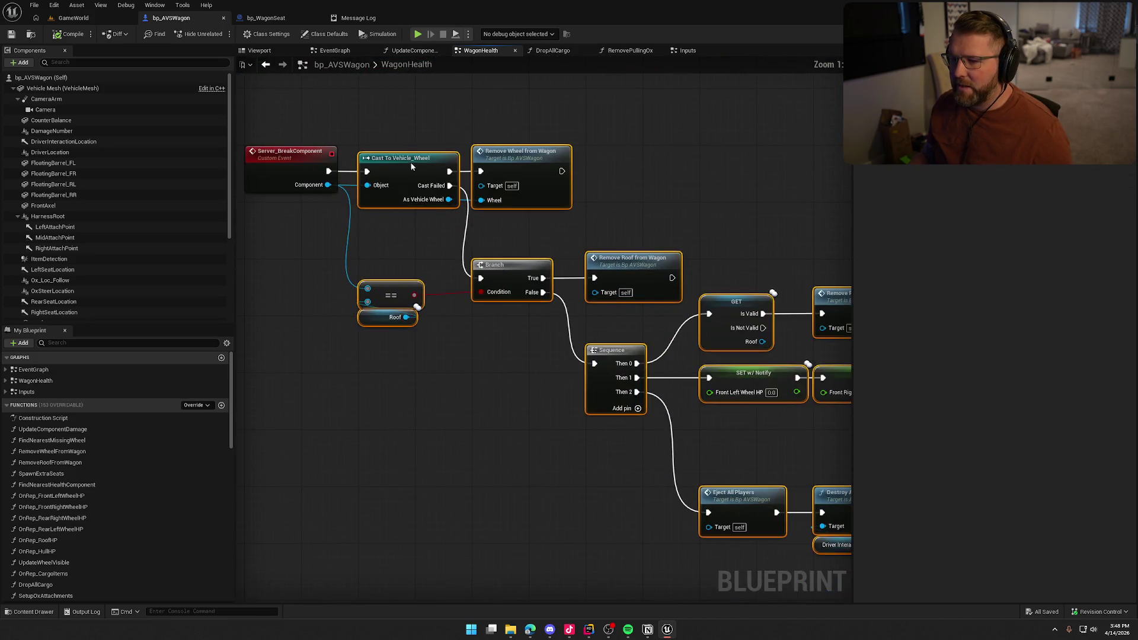
{"action": "left_click_drag", "start_coordinate": [409, 163], "coordinate": [523, 159]}
{"action": "left_click", "coordinate": [380, 226]}
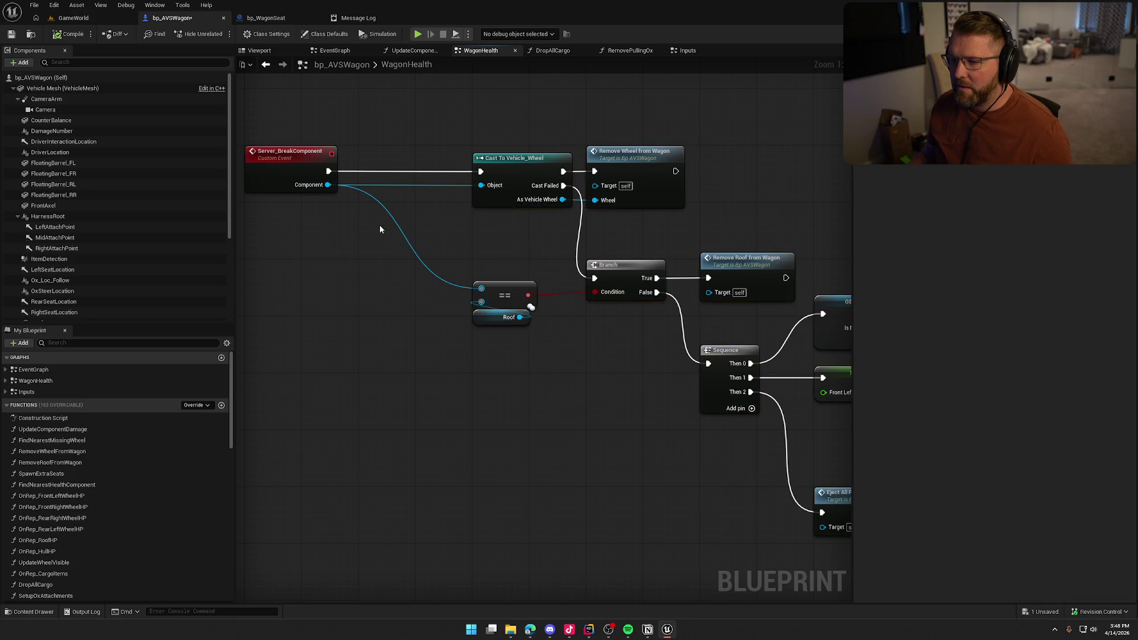
Step: Insert a Branch between Server_BreakComponent and Cast To Vehicle_Wheel
{"action": "right_click", "coordinate": [320, 224]}
{"action": "left_click", "coordinate": [400, 203]}
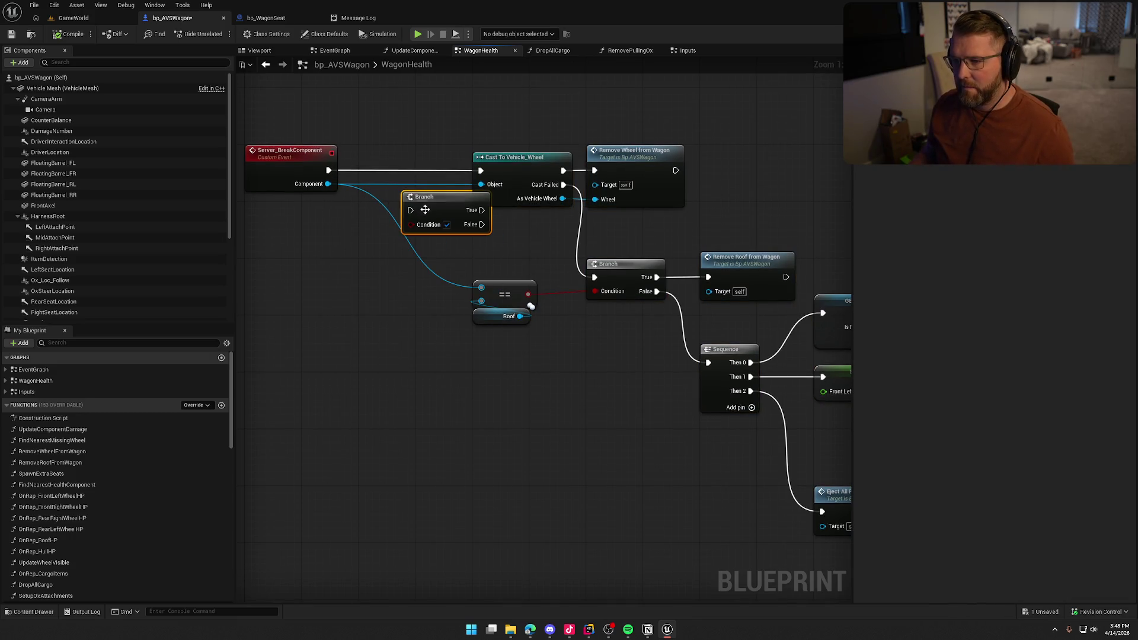
{"action": "left_click_drag", "start_coordinate": [433, 204], "coordinate": [397, 165]}
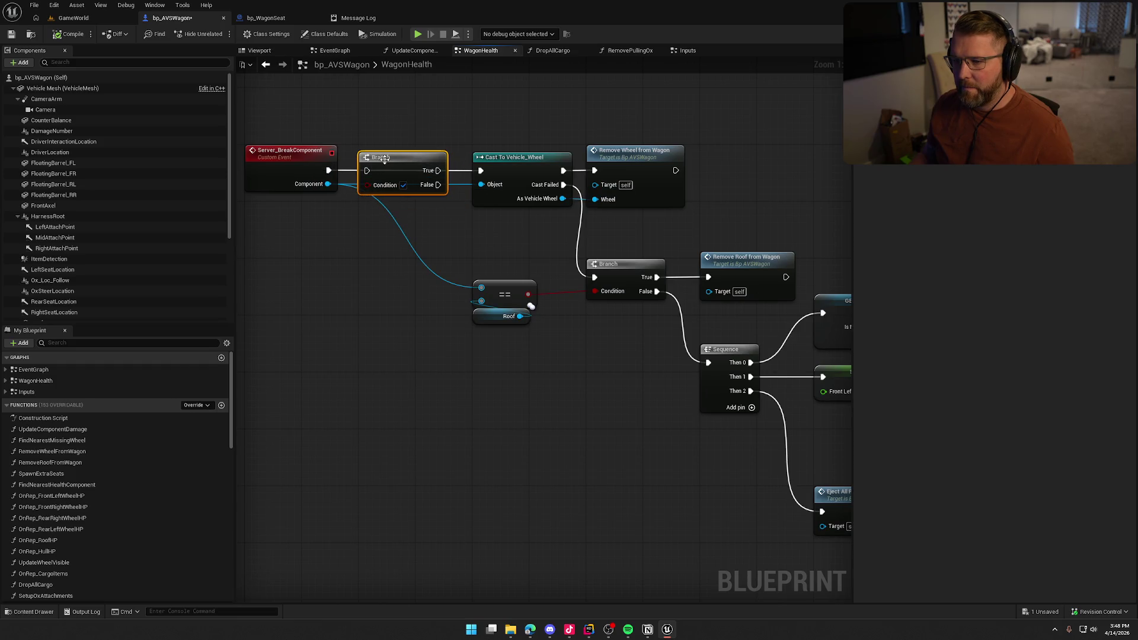
{"action": "left_click", "coordinate": [454, 202]}
Step: Add an Is Server node to drive the Branch condition, then return to GameWorld
{"action": "right_click", "coordinate": [344, 229]}
{"action": "type", "text": "is server"}
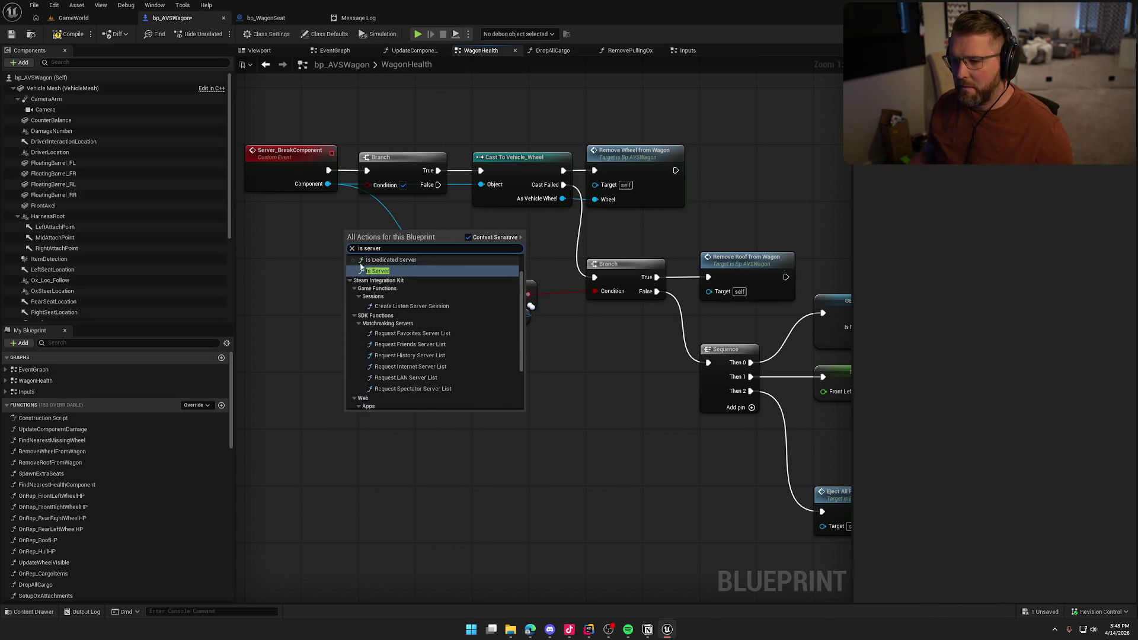
{"action": "left_click", "coordinate": [359, 268]}
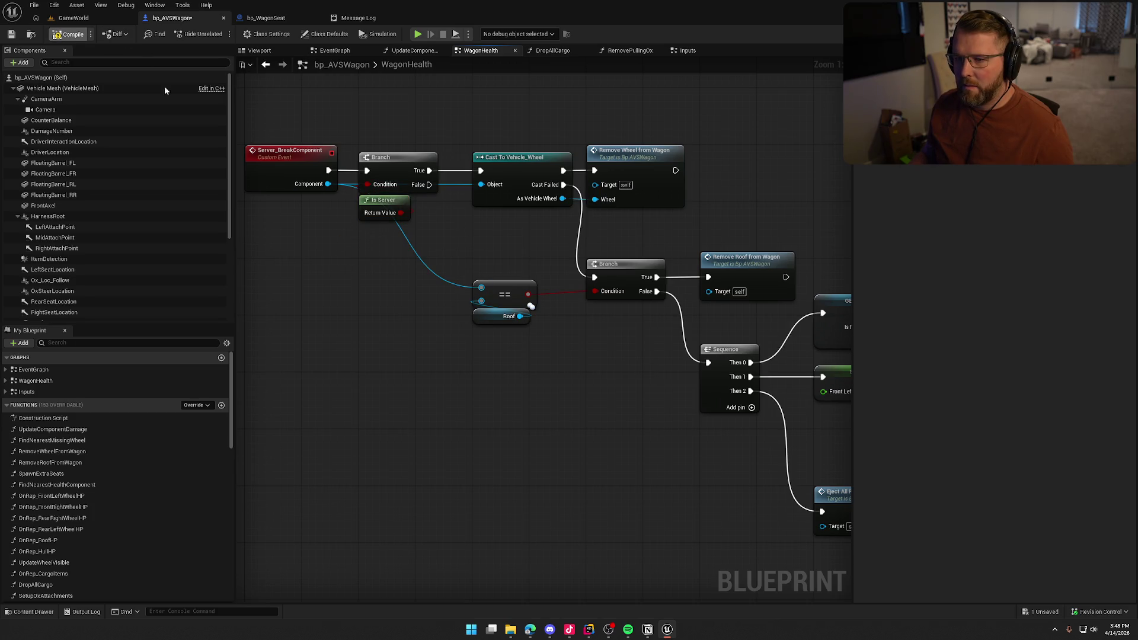
{"action": "left_click", "coordinate": [74, 18]}
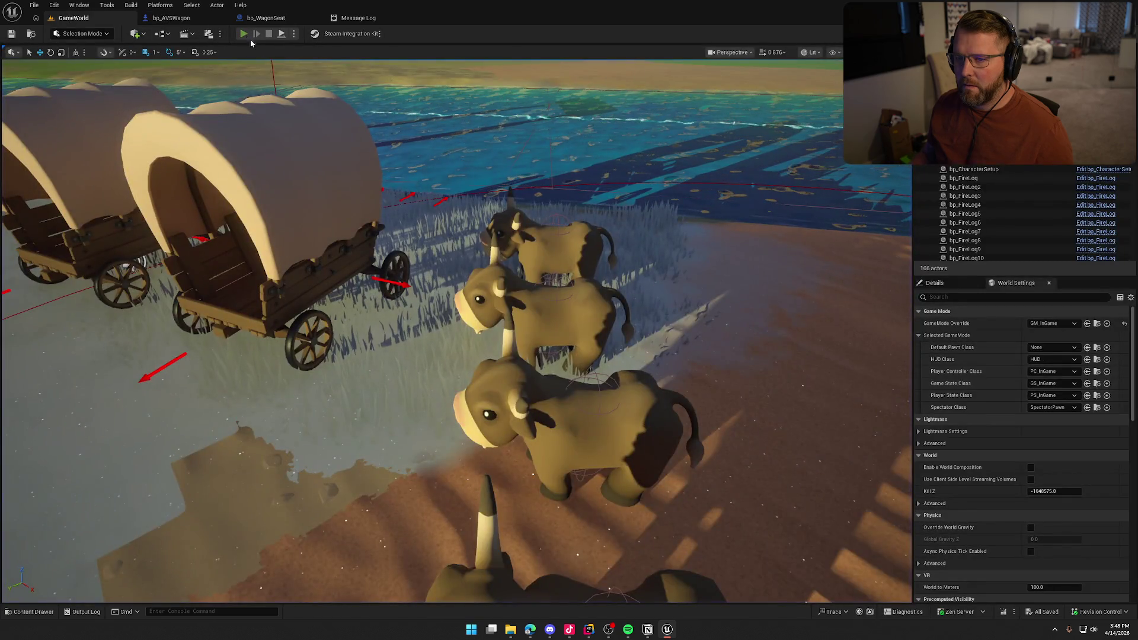
{"action": "left_click", "coordinate": [245, 34]}
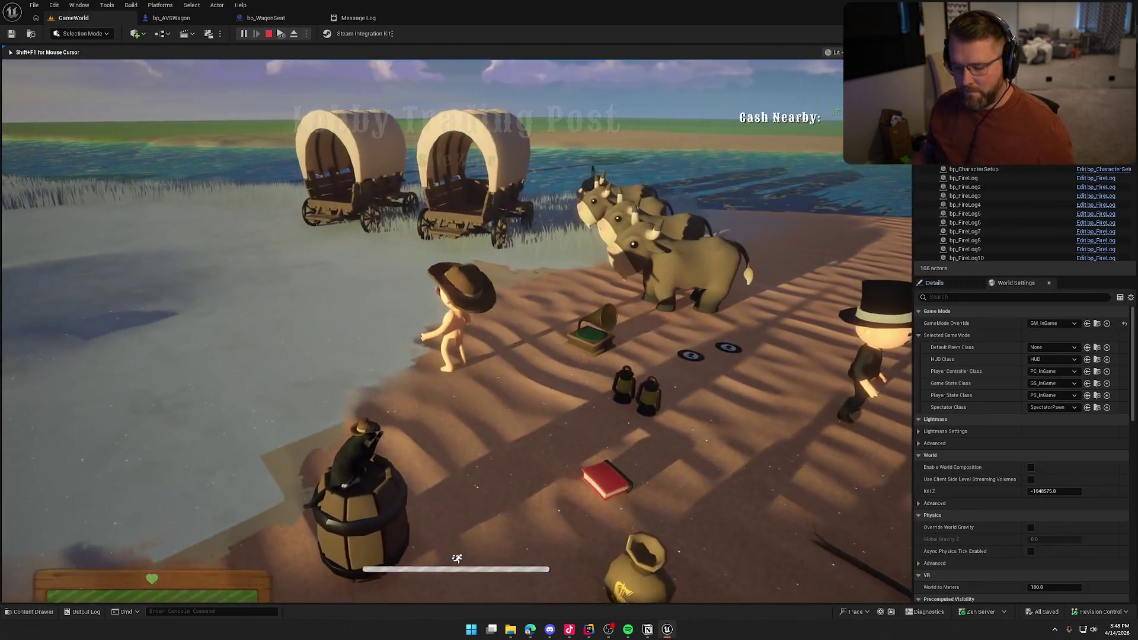
{"action": "key", "text": "super"}
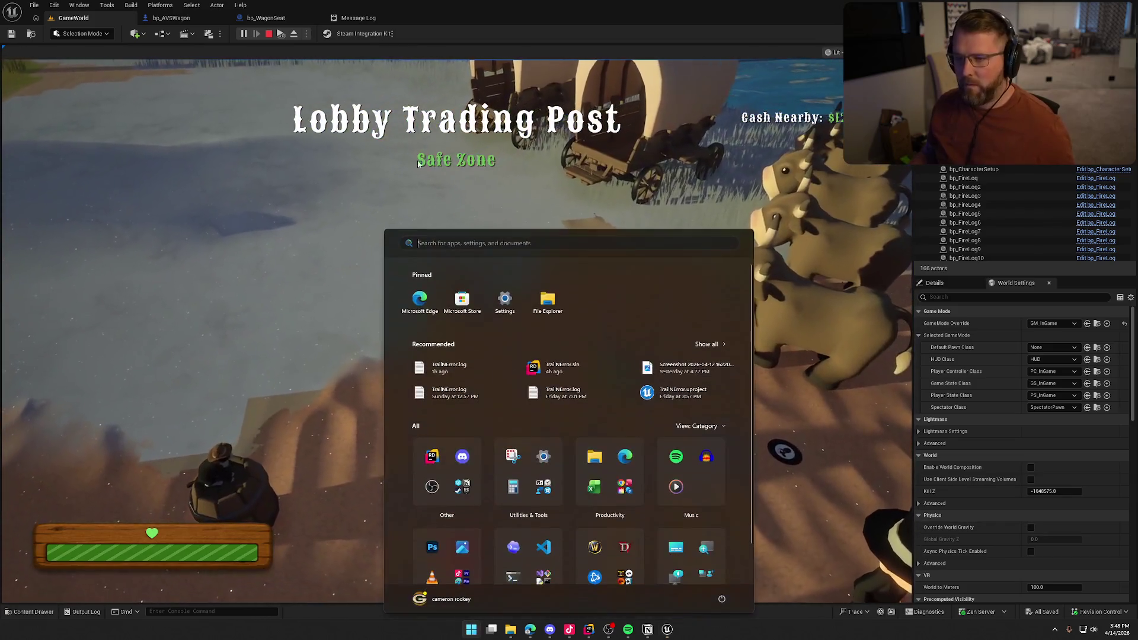
{"action": "key", "text": "super"}
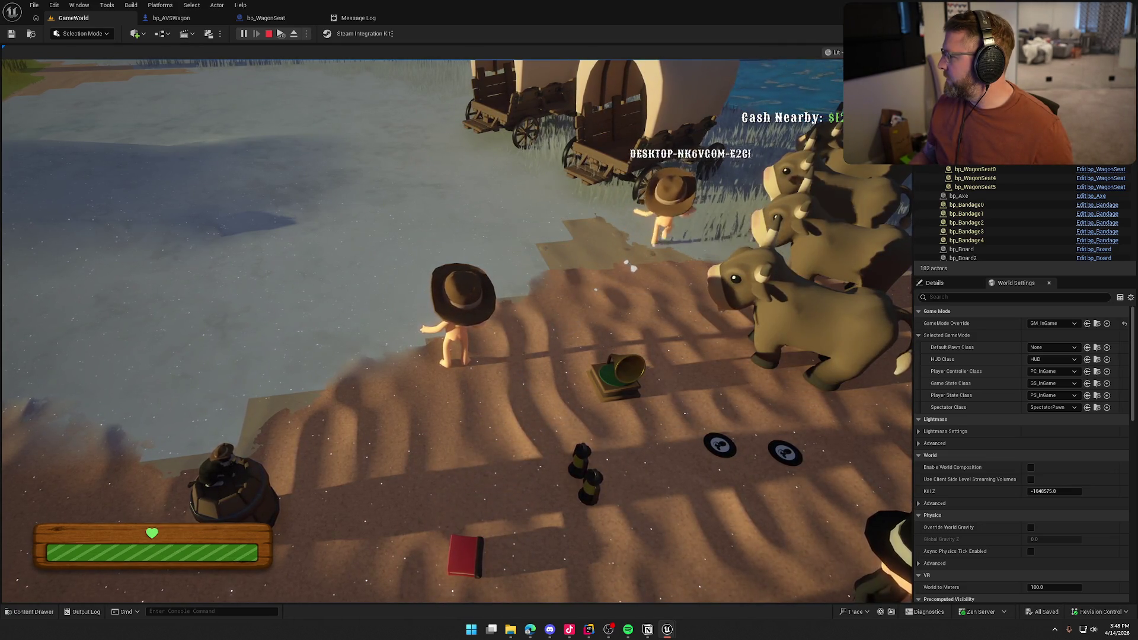
{"action": "key", "text": "super"}
{"action": "left_click", "coordinate": [456, 331]}
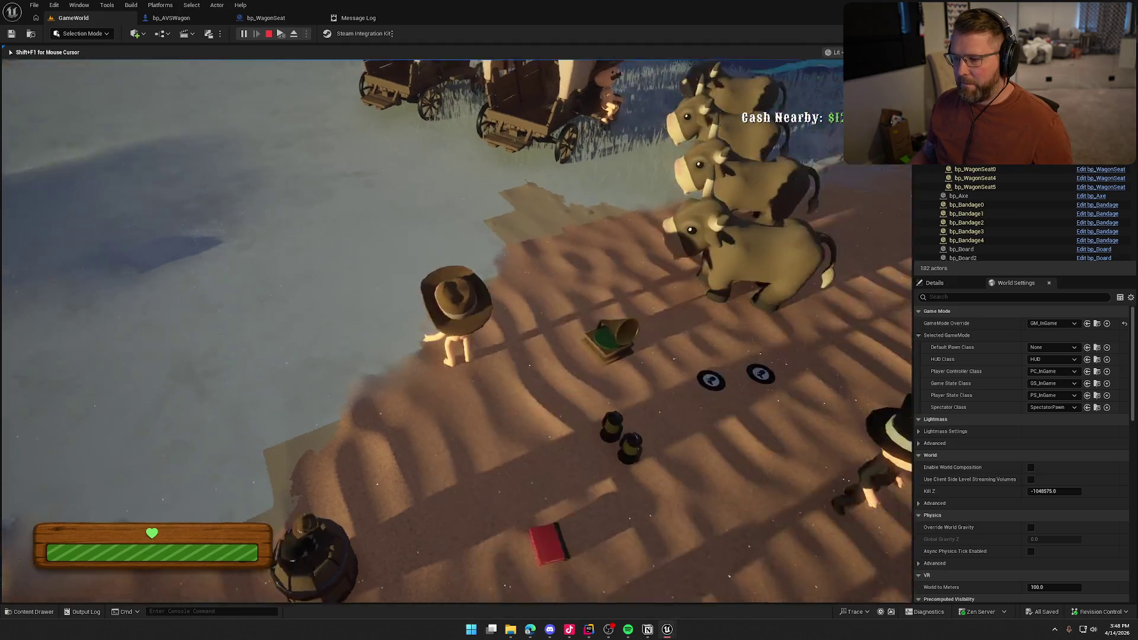
{"action": "key", "text": "e"}
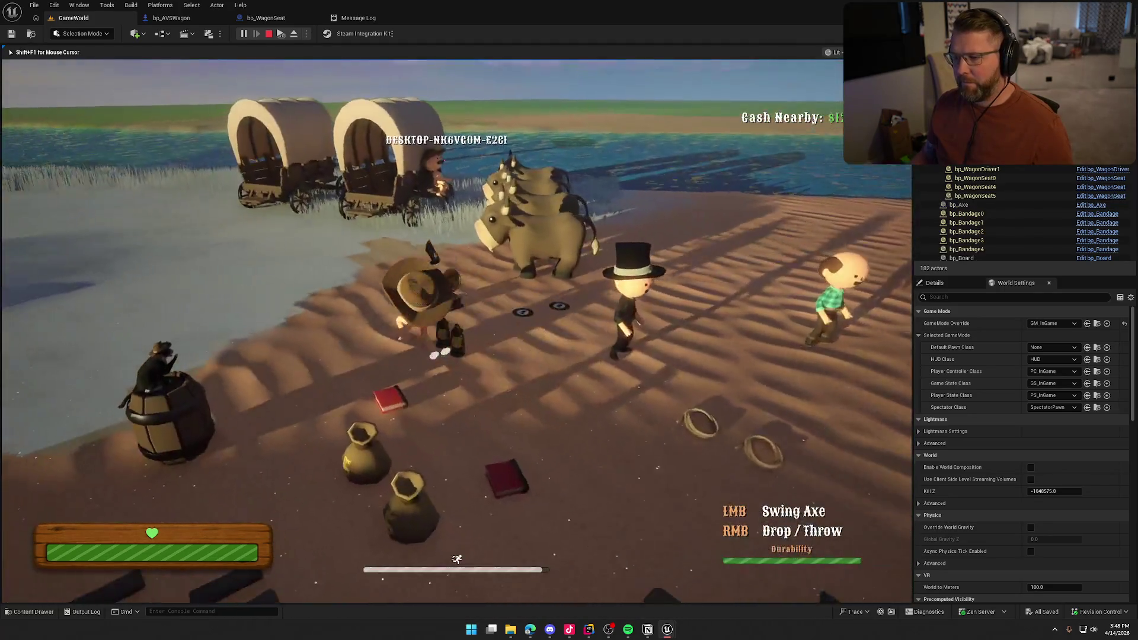
{"action": "key", "text": "w"}
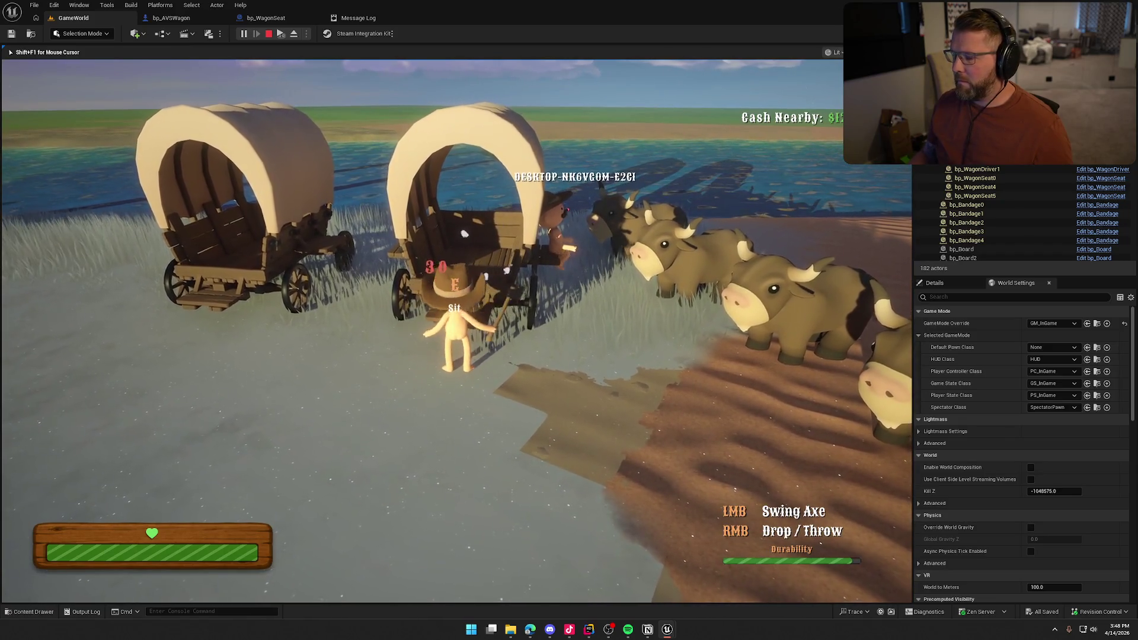
{"action": "left_click", "coordinate": [456, 331]}
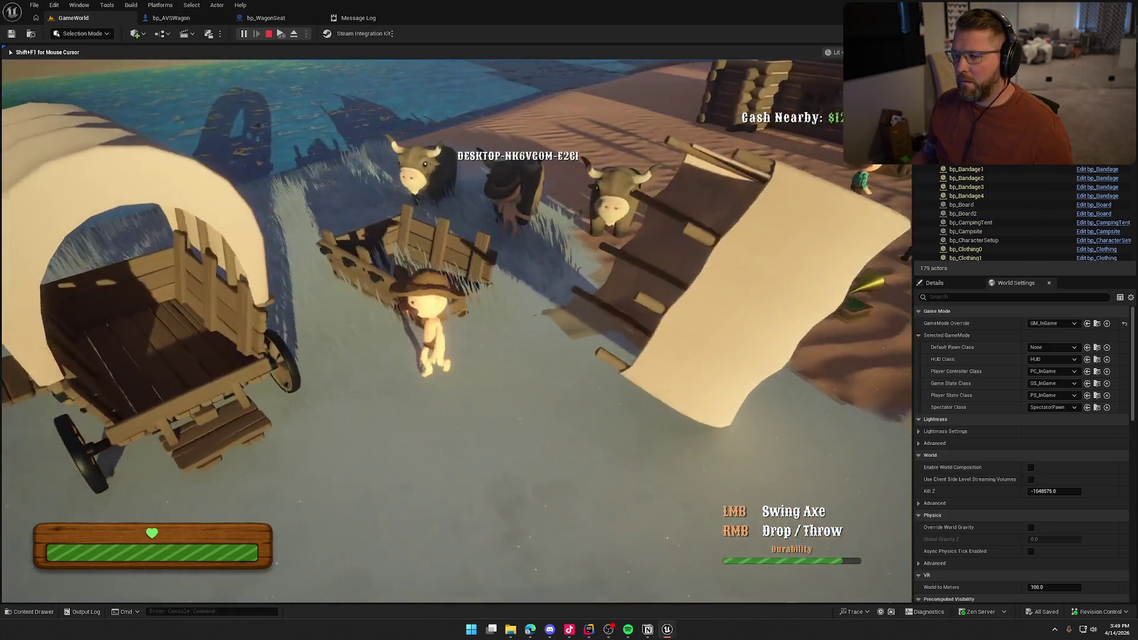
{"action": "key", "text": "super"}
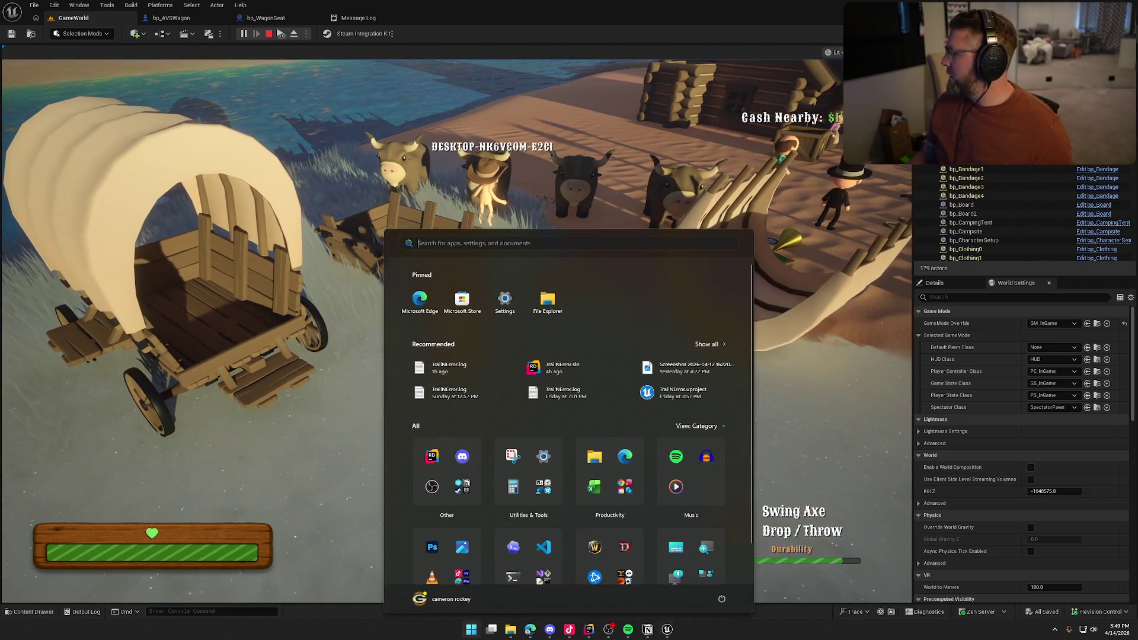
{"action": "key", "text": "Escape"}
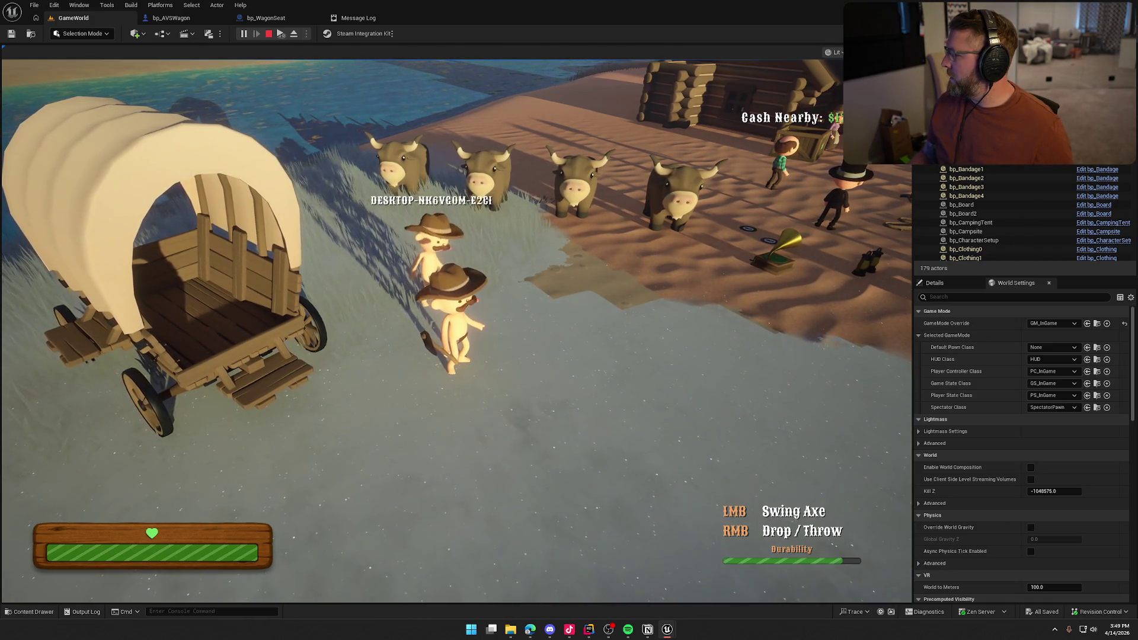
{"action": "key", "text": "super"}
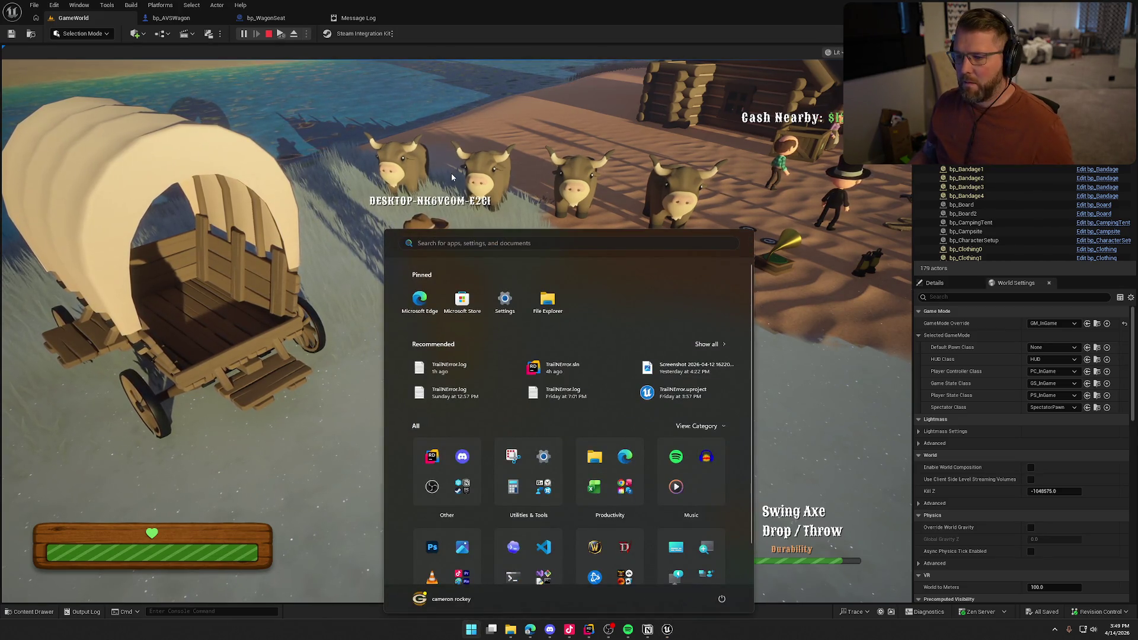
{"action": "key", "text": "Escape"}
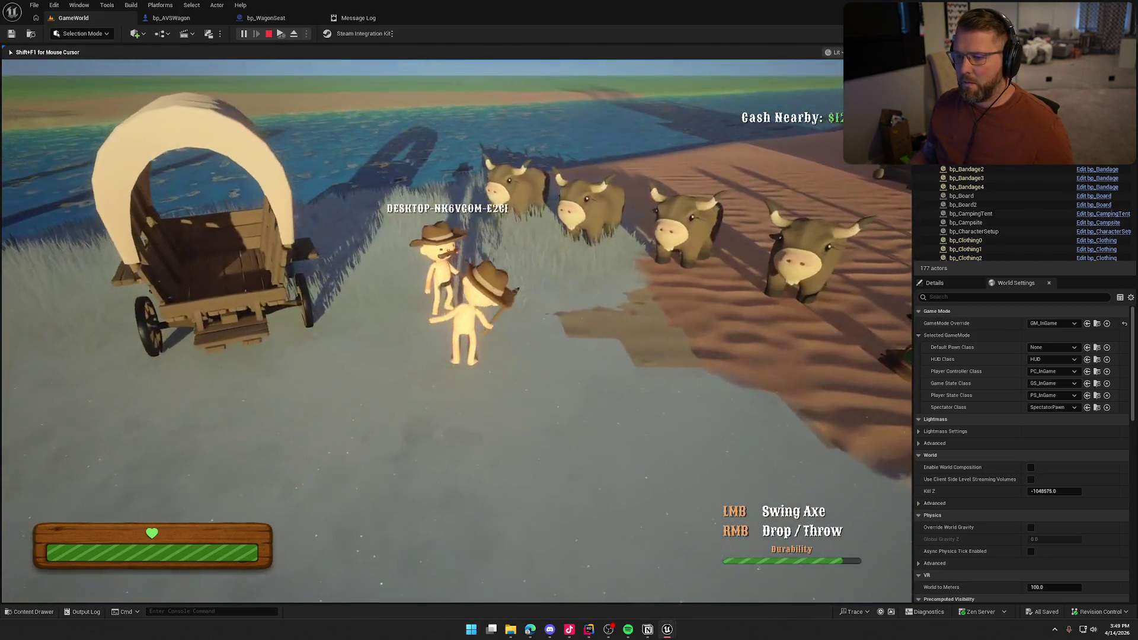
{"action": "right_click", "coordinate": [457, 330]}
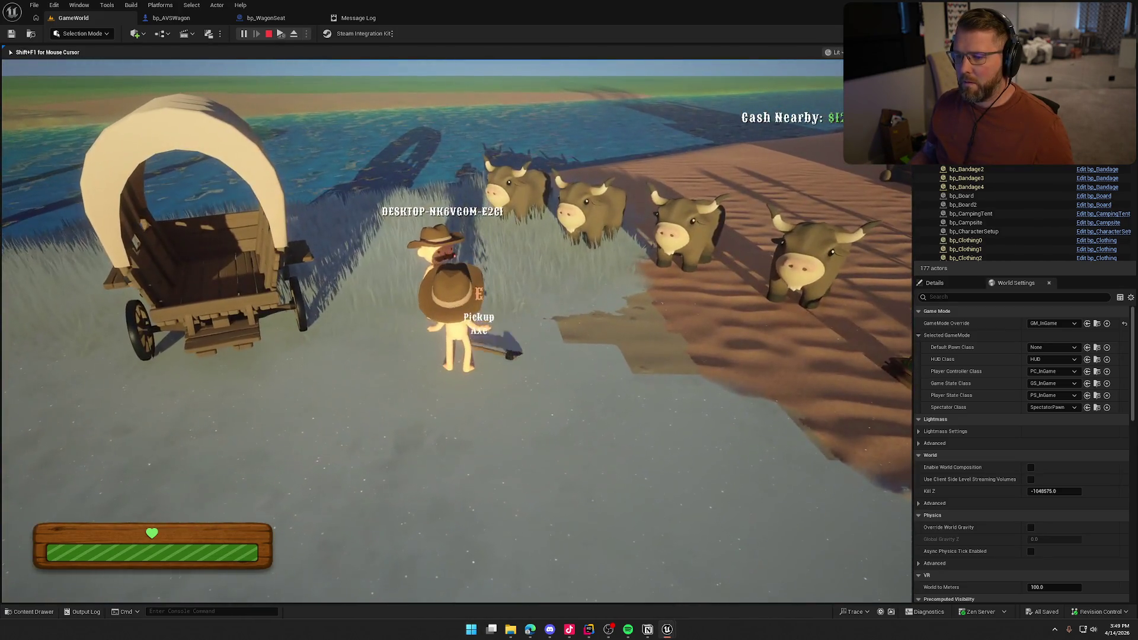
{"action": "key", "text": "Escape"}
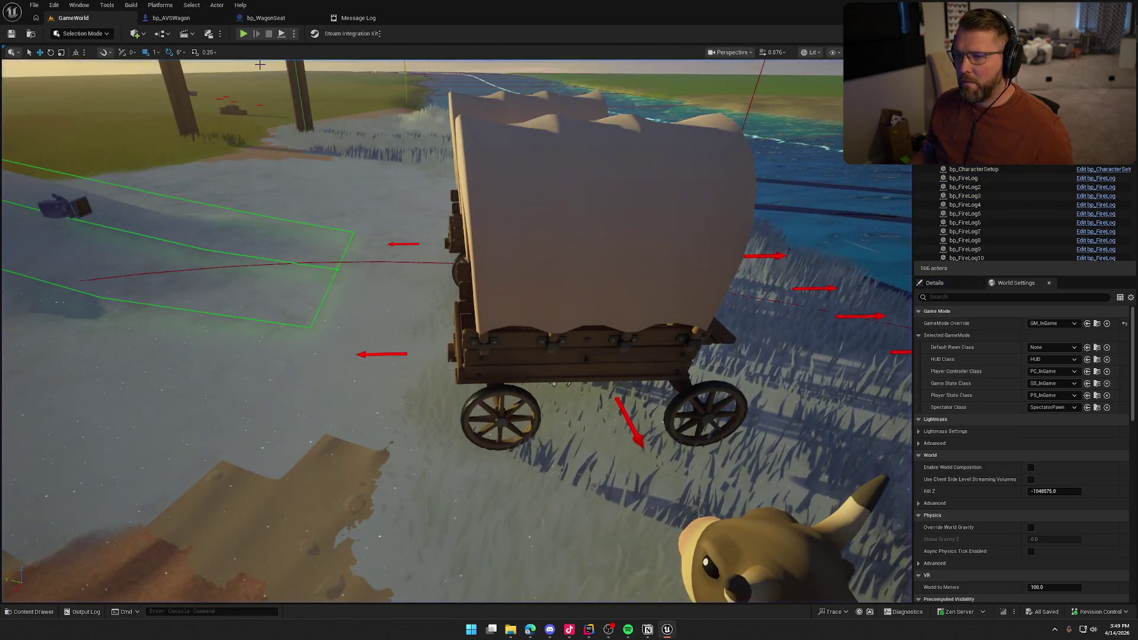
Step: Close the Message Log and start a play test of GameWorld
{"action": "left_click", "coordinate": [357, 17]}
{"action": "middle_click", "coordinate": [369, 19]}
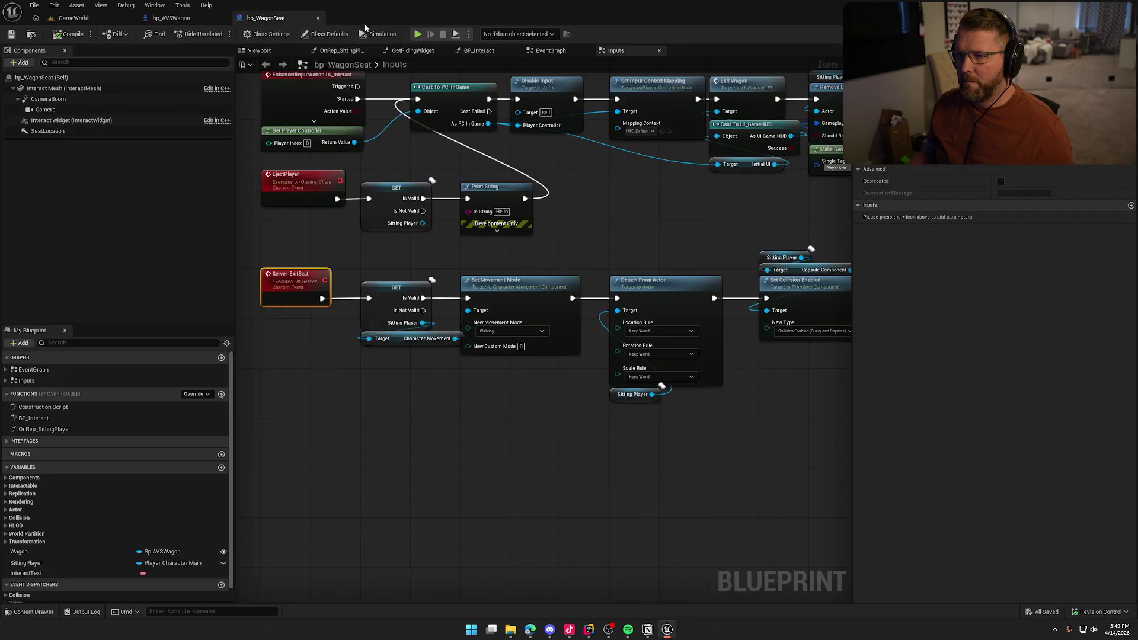
{"action": "left_click", "coordinate": [89, 19]}
{"action": "left_click", "coordinate": [255, 31]}
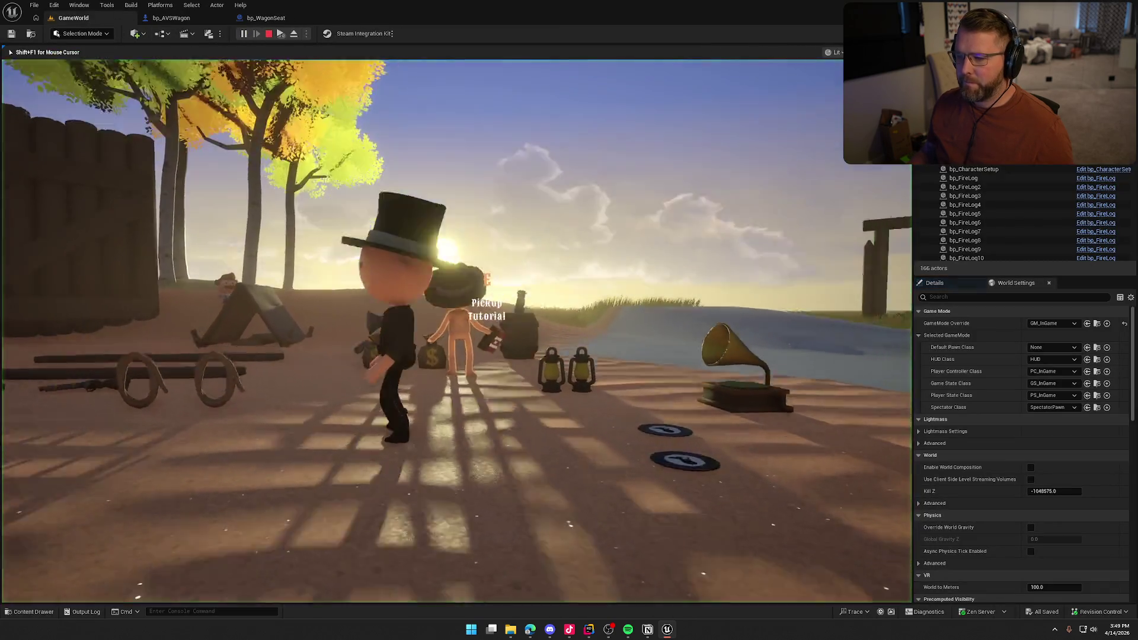
Step: Ride in the wagon seat, get out with X, and stop the play test
{"action": "key", "text": "super"}
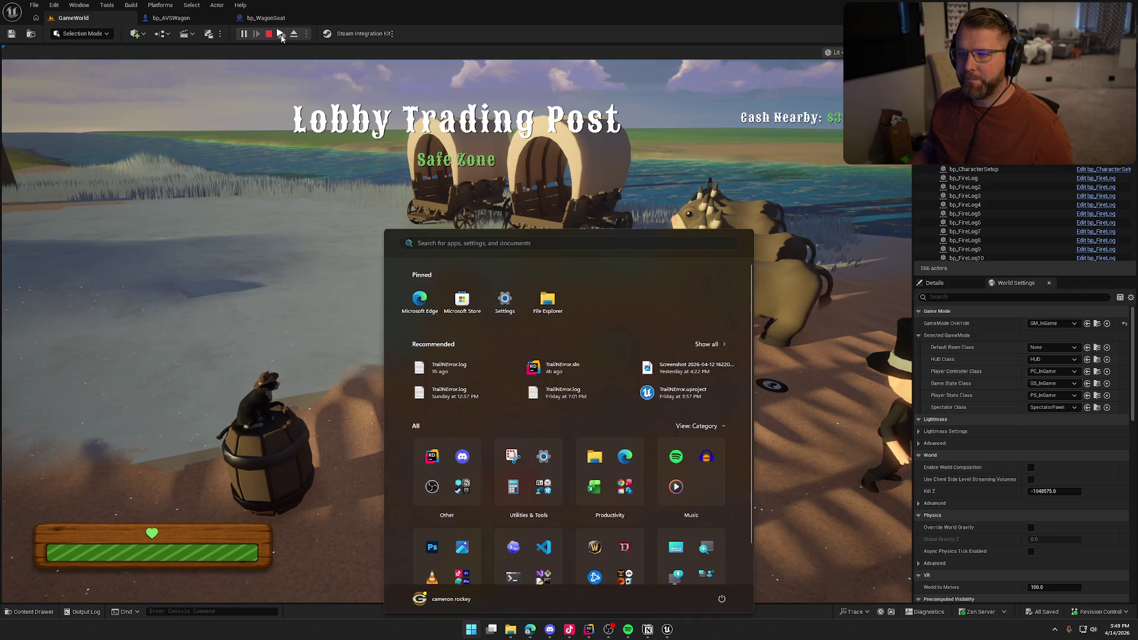
{"action": "key", "text": "super"}
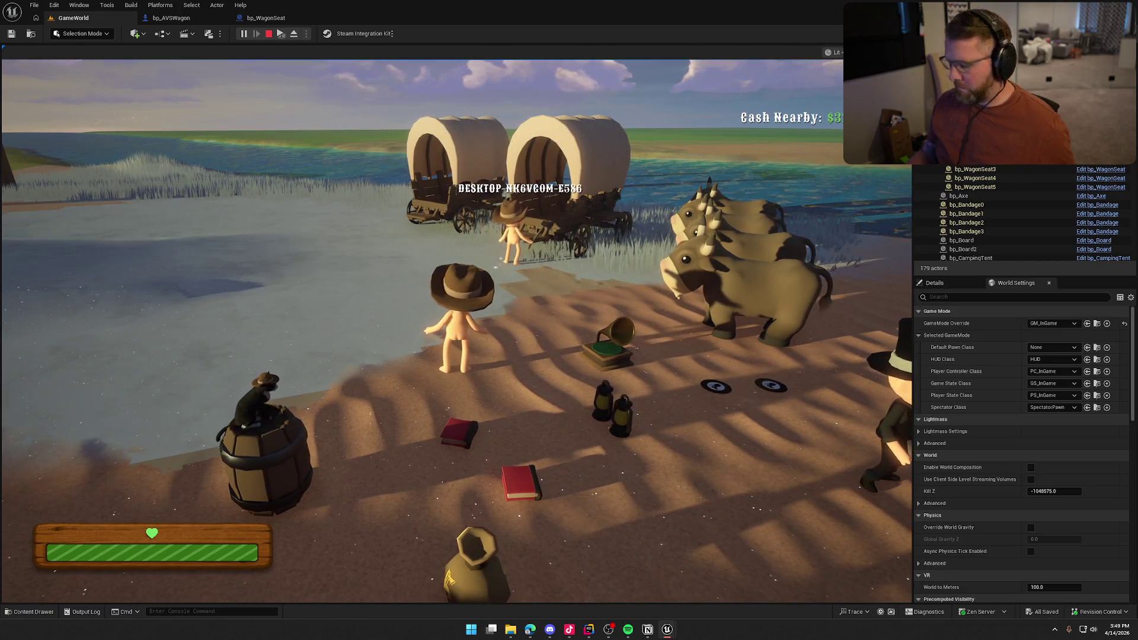
{"action": "key", "text": "super"}
{"action": "left_click", "coordinate": [335, 176]}
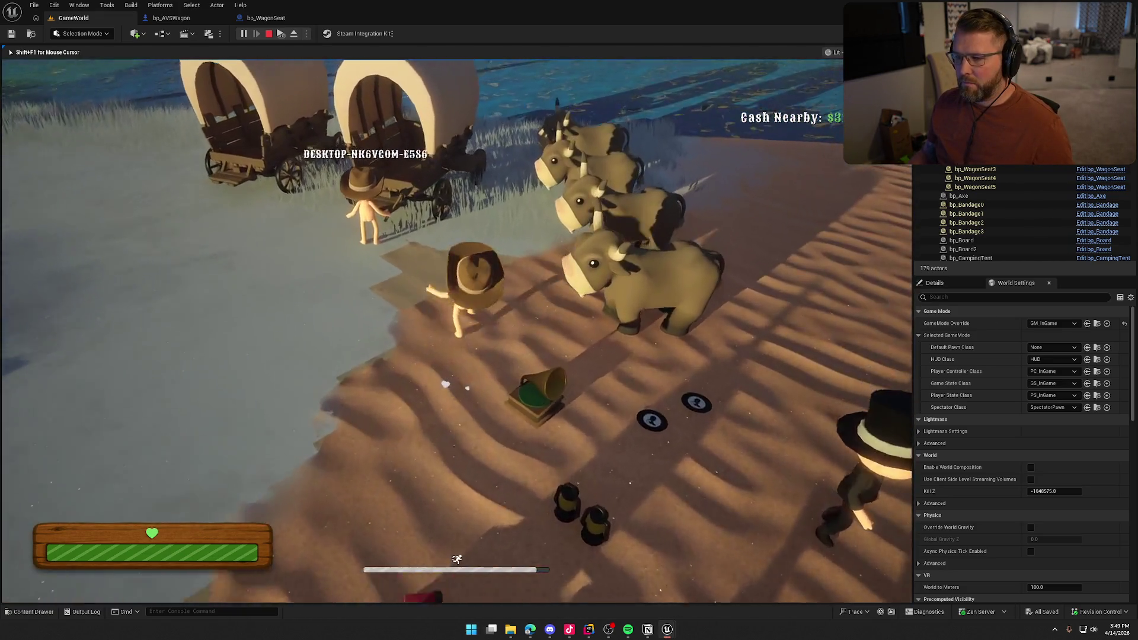
{"action": "key", "text": "super"}
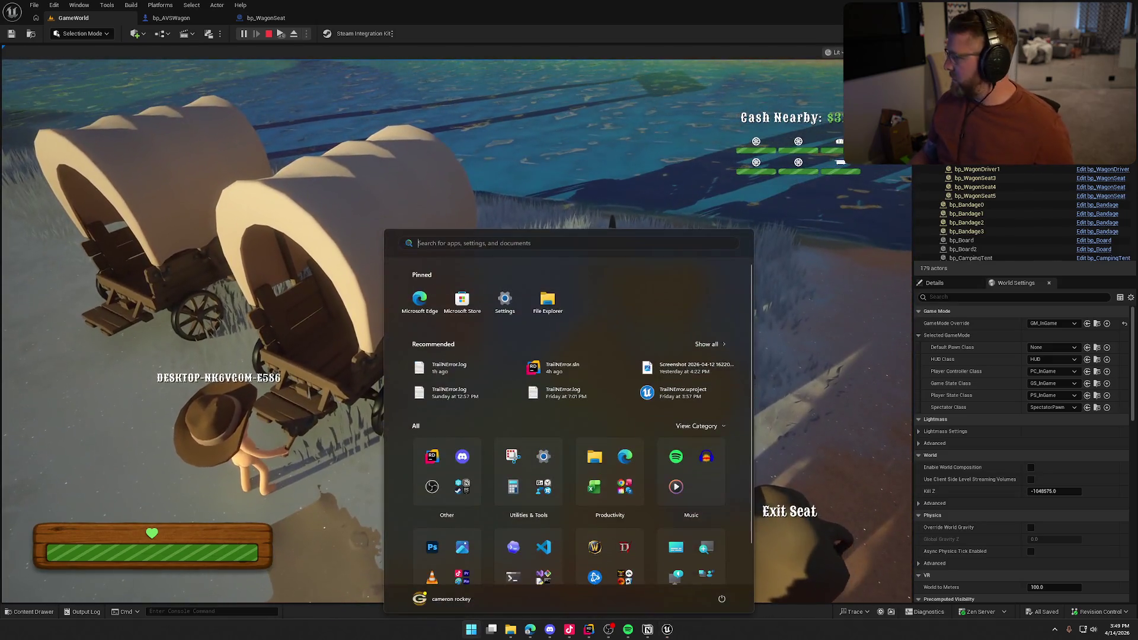
{"action": "key", "text": "super"}
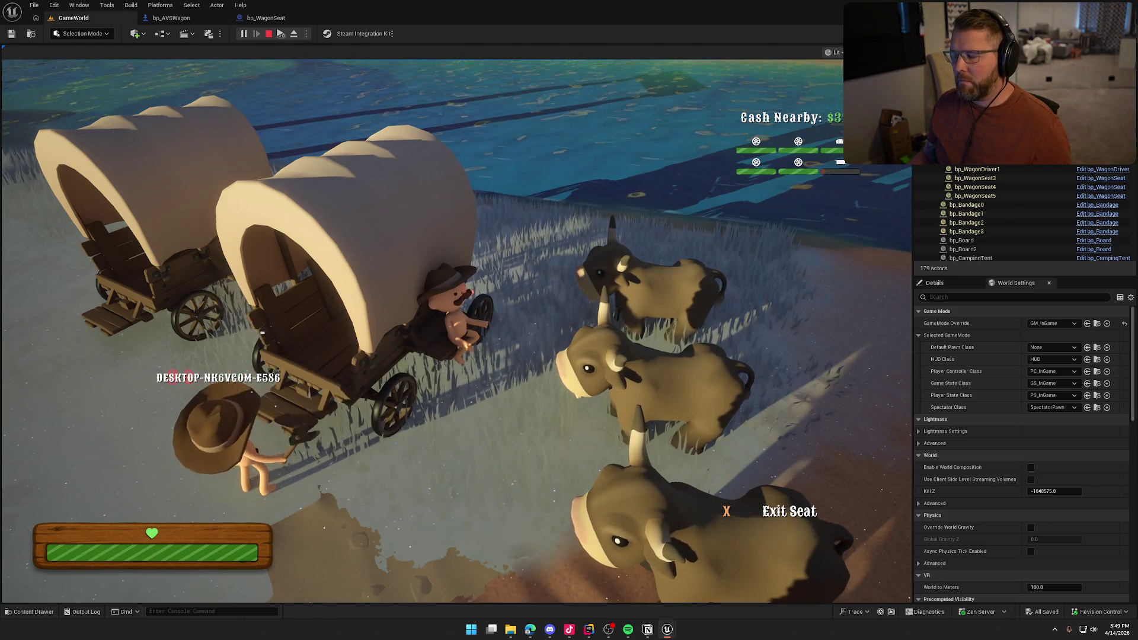
{"action": "key", "text": "x"}
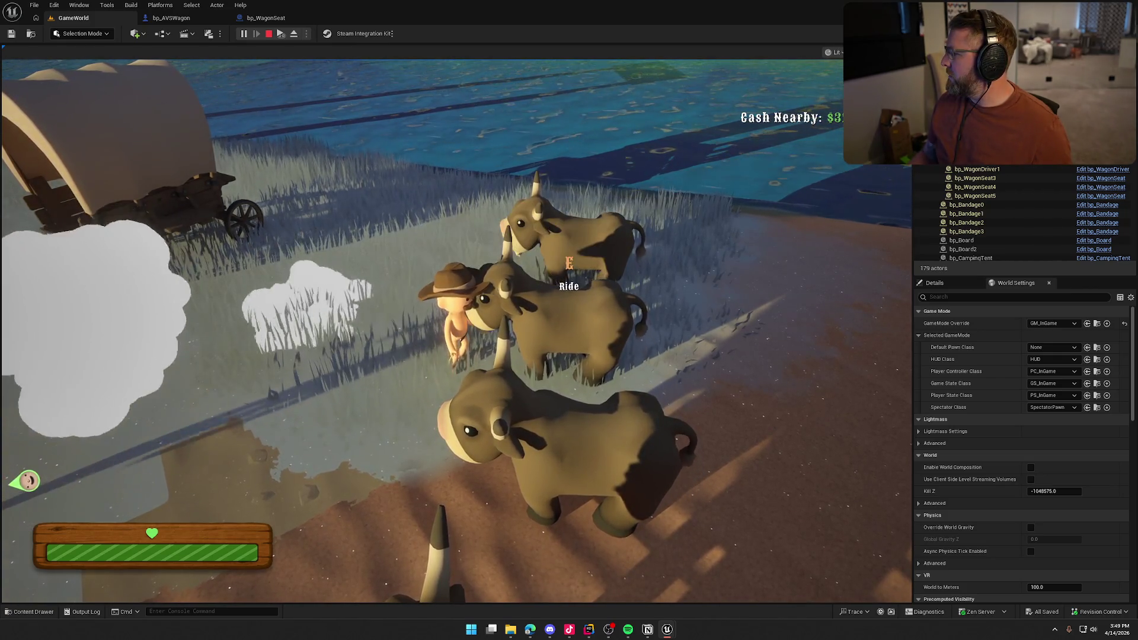
{"action": "key", "text": "Escape"}
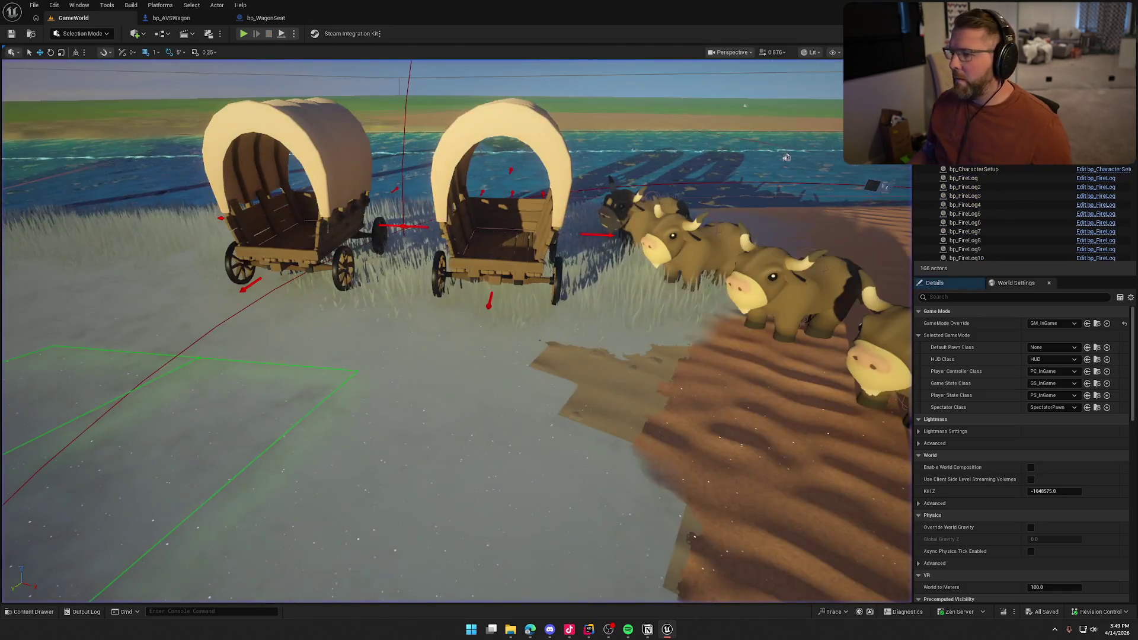
Step: Pan bp_WagonSeat's graph to the EjectPlayer validity check and IA_Interact row
{"action": "left_click", "coordinate": [269, 17]}
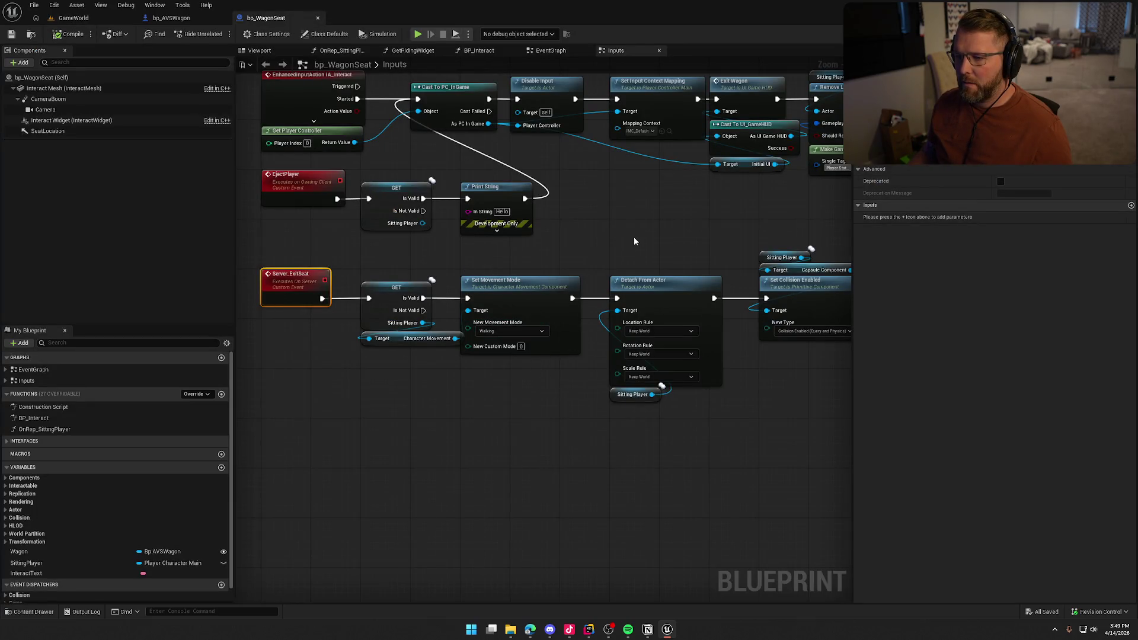
{"action": "left_click_drag", "start_coordinate": [634, 239], "coordinate": [573, 195]}
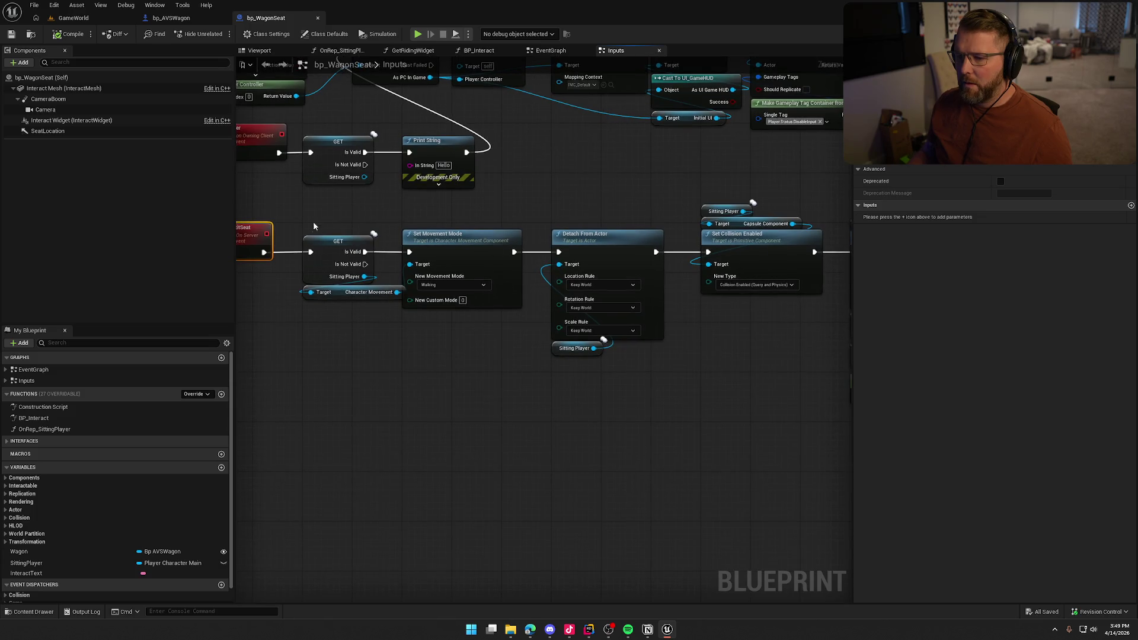
{"action": "left_click", "coordinate": [364, 336]}
{"action": "mouse_move", "coordinate": [363, 336]}
{"action": "left_mouse_down"}
{"action": "mouse_move", "coordinate": [417, 368]}
{"action": "mouse_move", "coordinate": [453, 371]}
{"action": "left_mouse_up"}
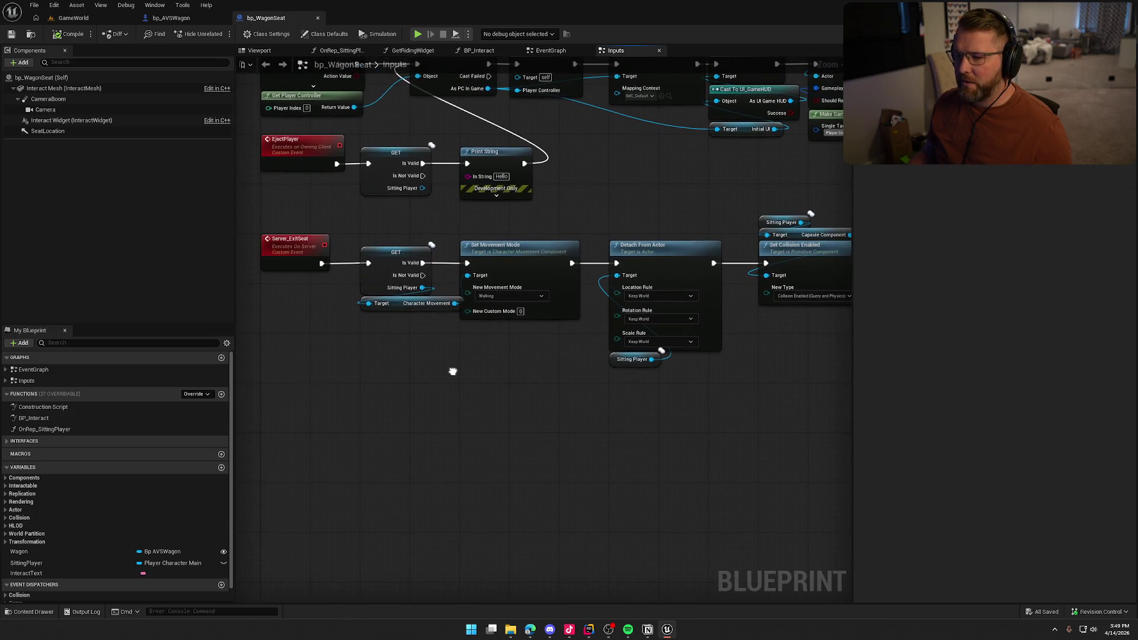
{"action": "mouse_move", "coordinate": [316, 243]}
{"action": "left_mouse_down"}
{"action": "mouse_move", "coordinate": [385, 427]}
{"action": "mouse_move", "coordinate": [563, 437]}
{"action": "left_mouse_up"}
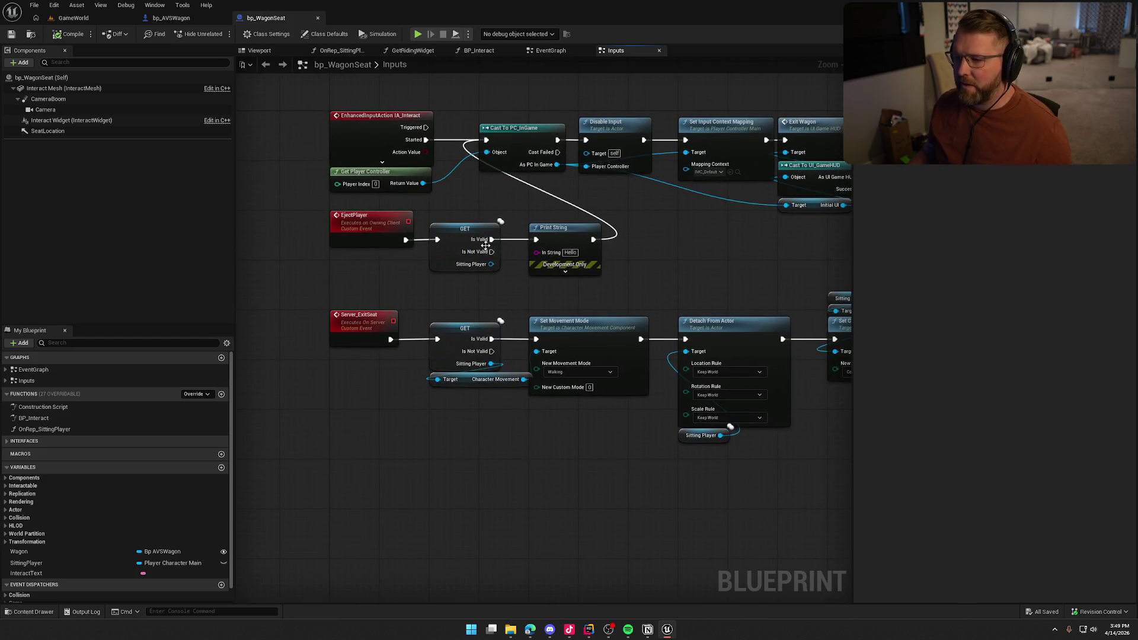
Step: Delete the Print String debug node after the Is Valid check and start a GameWorld play test
{"action": "left_click_drag", "start_coordinate": [466, 148], "coordinate": [477, 146]}
{"action": "key", "text": "Escape"}
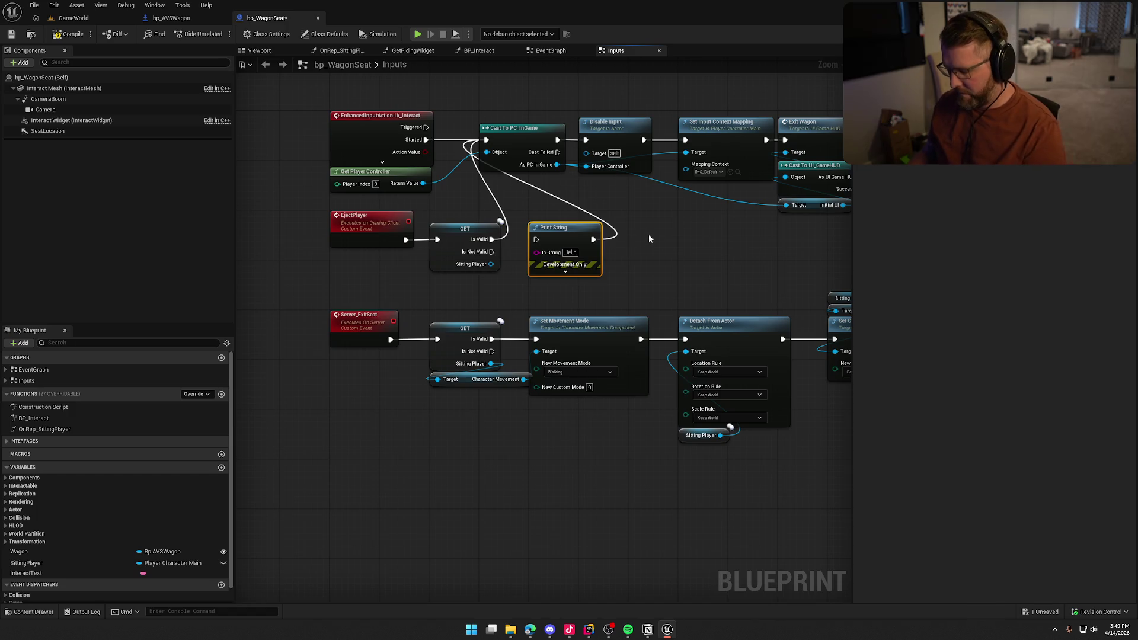
{"action": "key", "text": "Delete"}
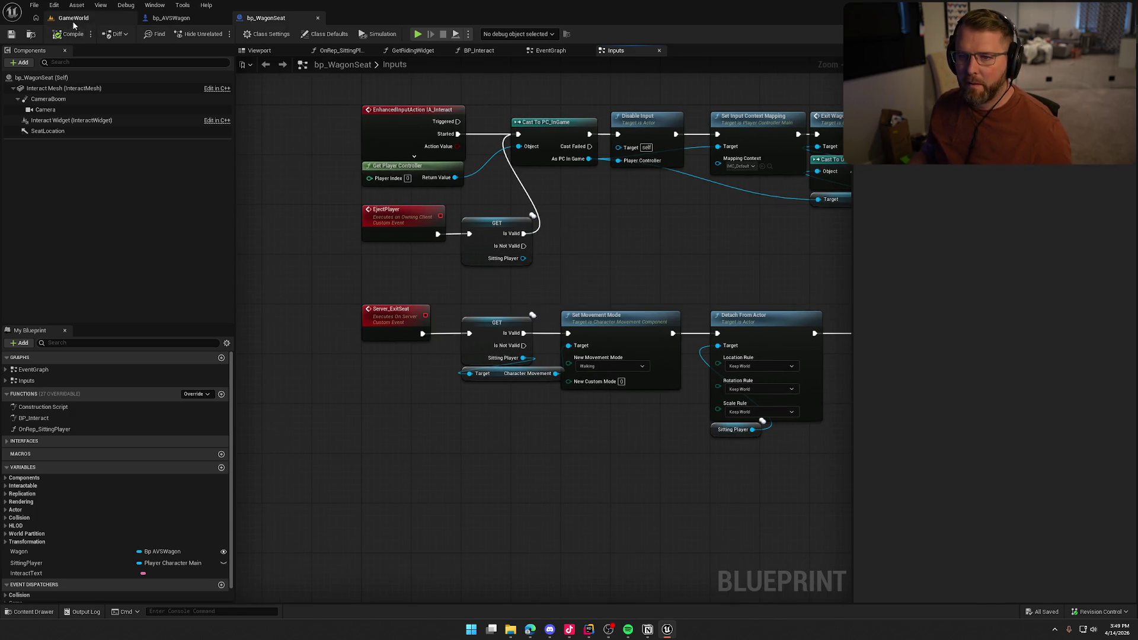
{"action": "left_click", "coordinate": [73, 20]}
{"action": "left_click", "coordinate": [243, 33]}
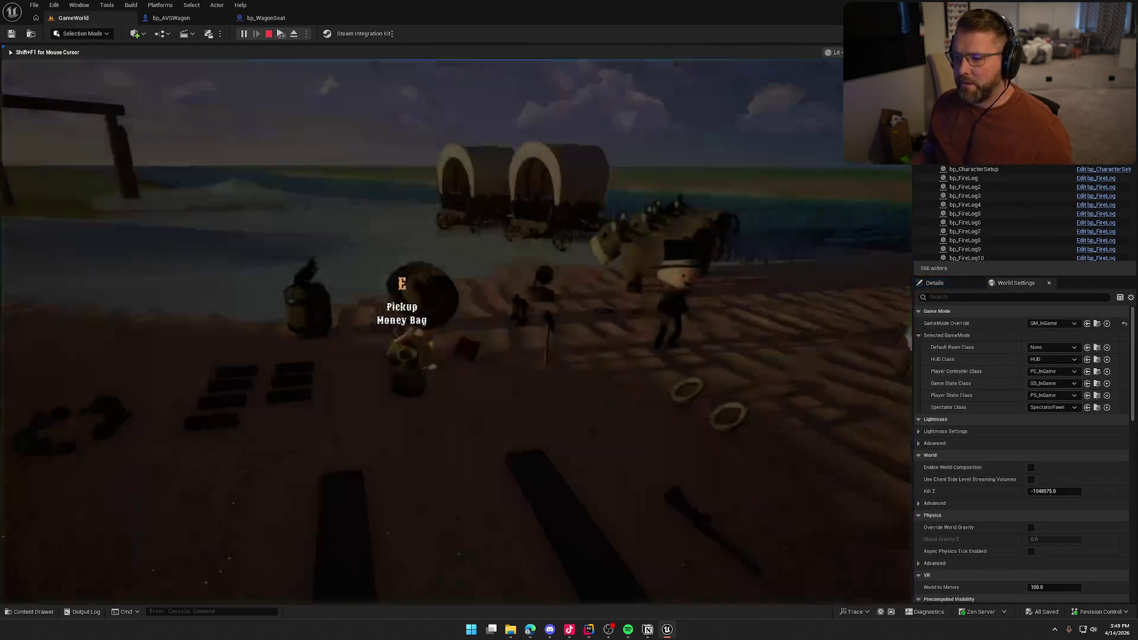
Step: Pick up the axe, chop the second wagon apart, and stop the play test
{"action": "key", "text": "super"}
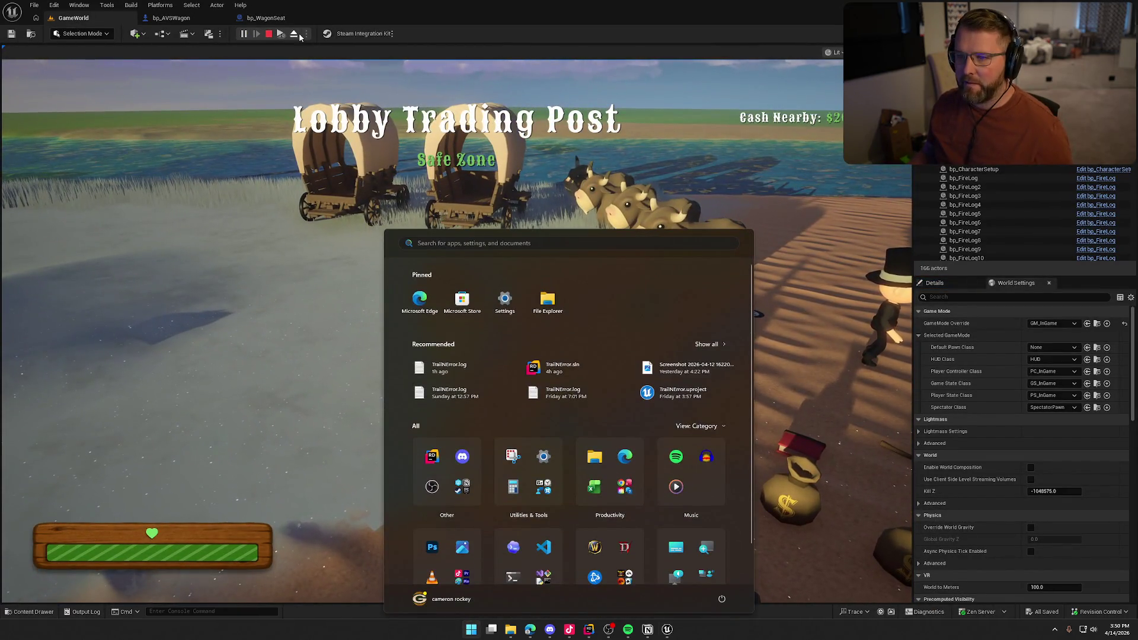
{"action": "key", "text": "super"}
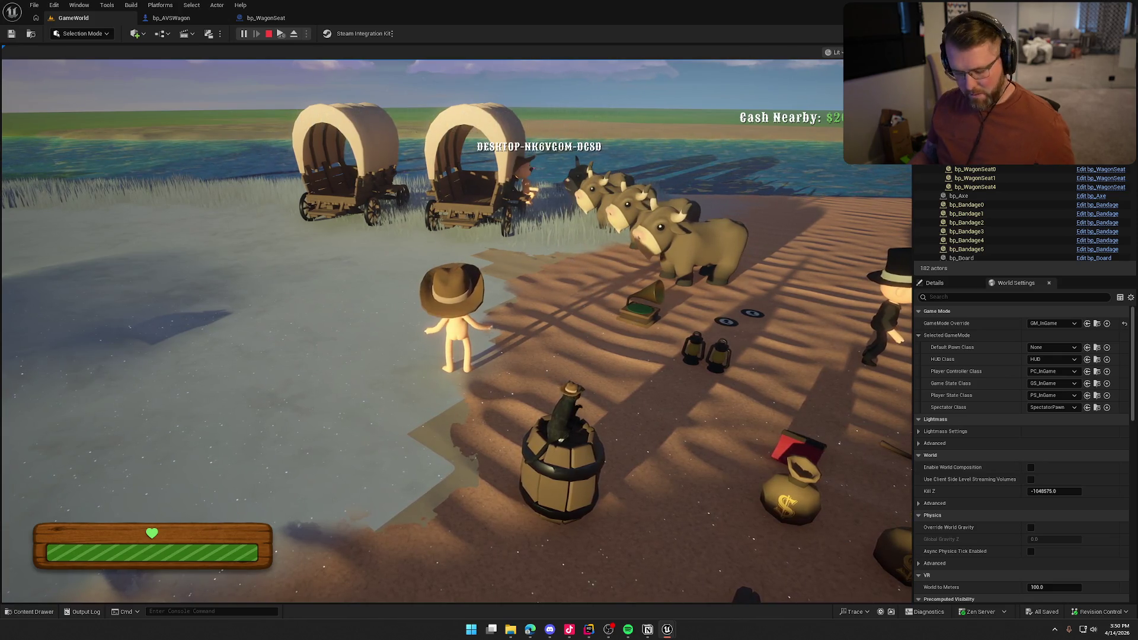
{"action": "key", "text": "super"}
{"action": "key", "text": "super"}
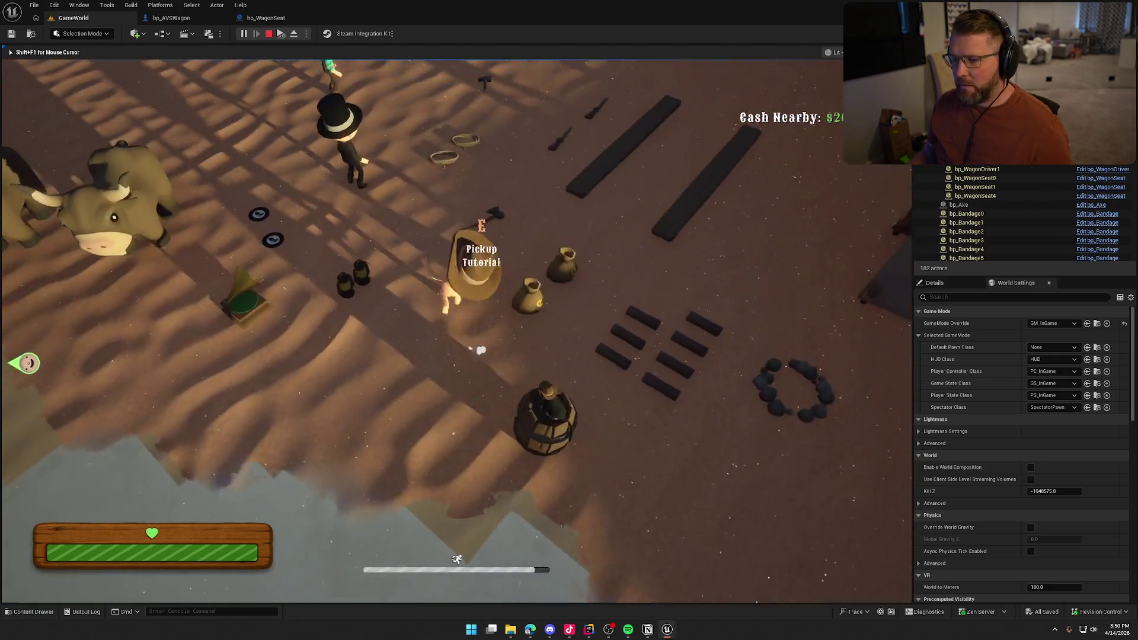
{"action": "key", "text": "e"}
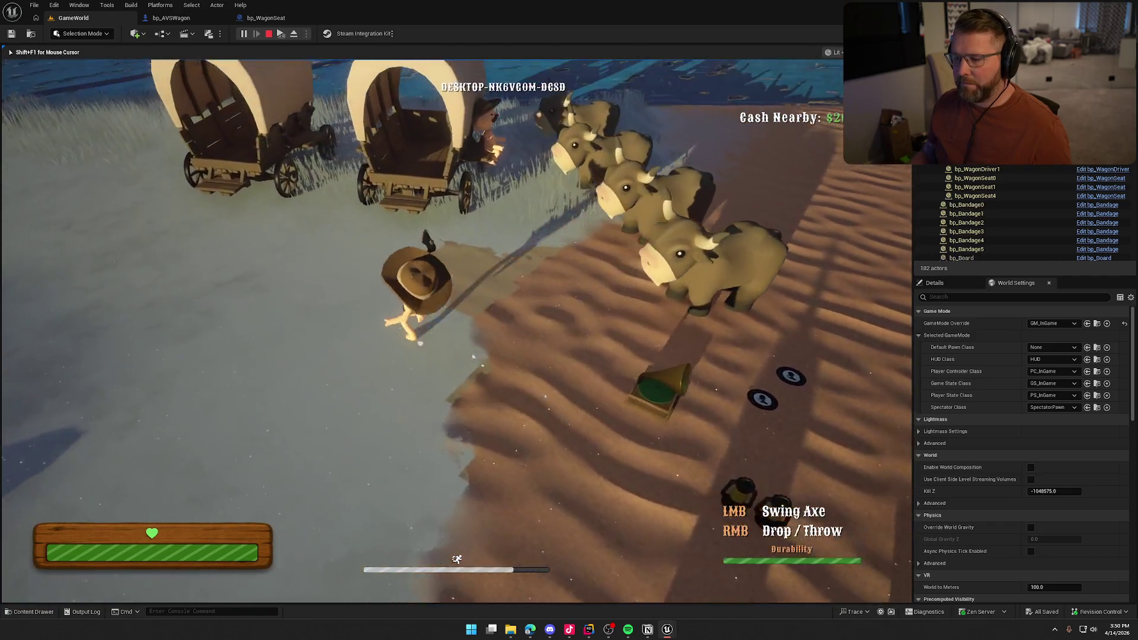
{"action": "key", "text": "w"}
{"action": "left_click", "coordinate": [456, 571]}
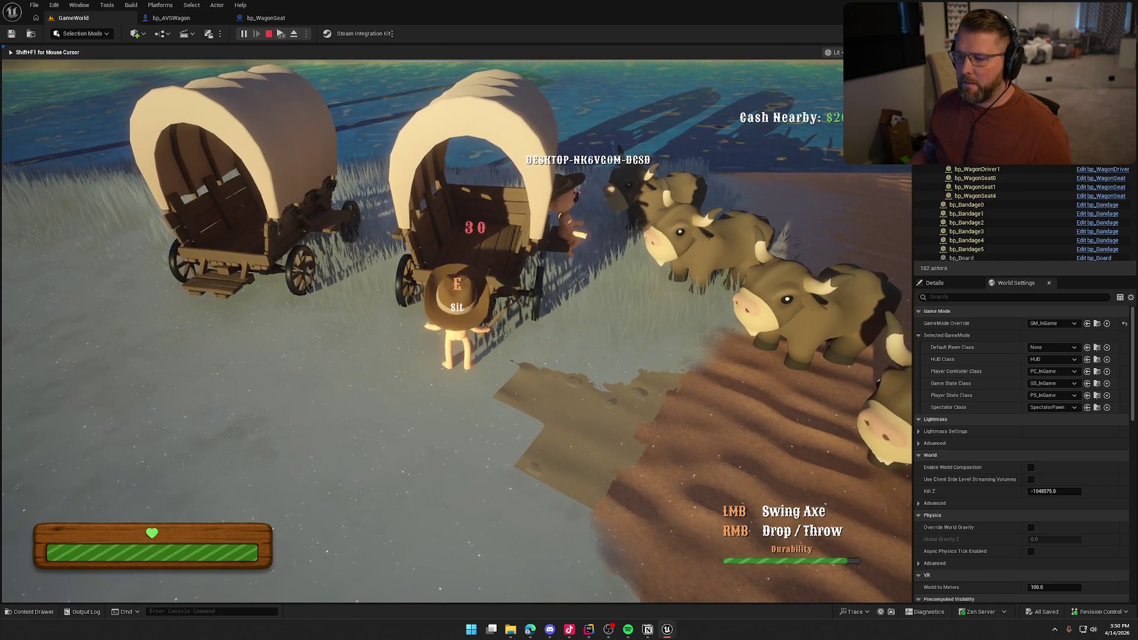
{"action": "left_click", "coordinate": [569, 320]}
{"action": "key", "text": "shift+w"}
{"action": "key", "text": "shift+w"}
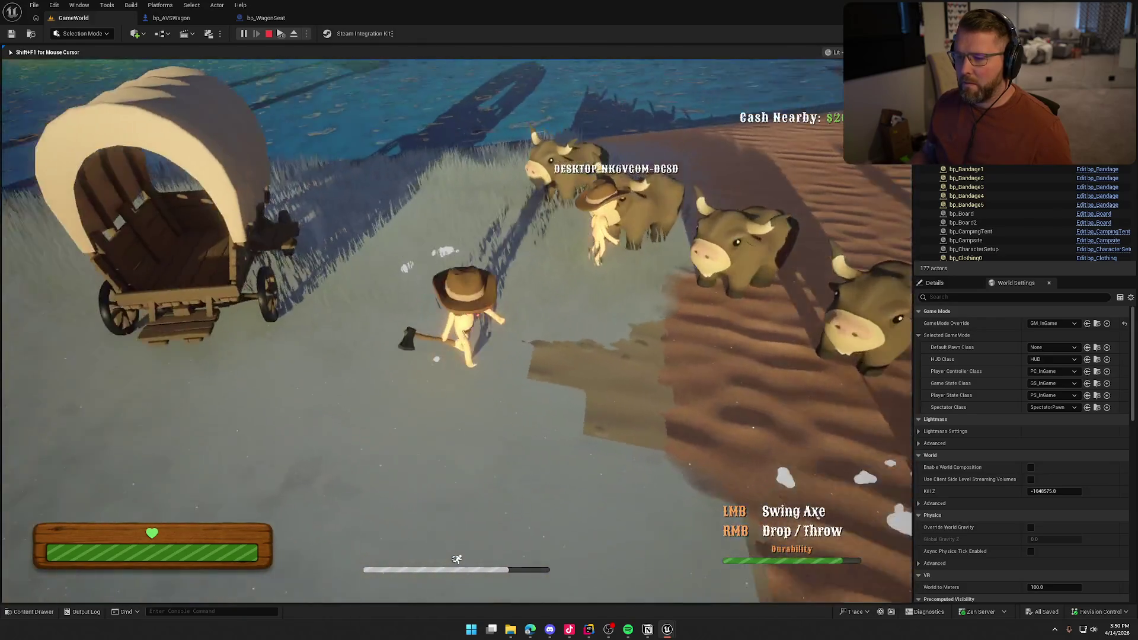
{"action": "key", "text": "Escape"}
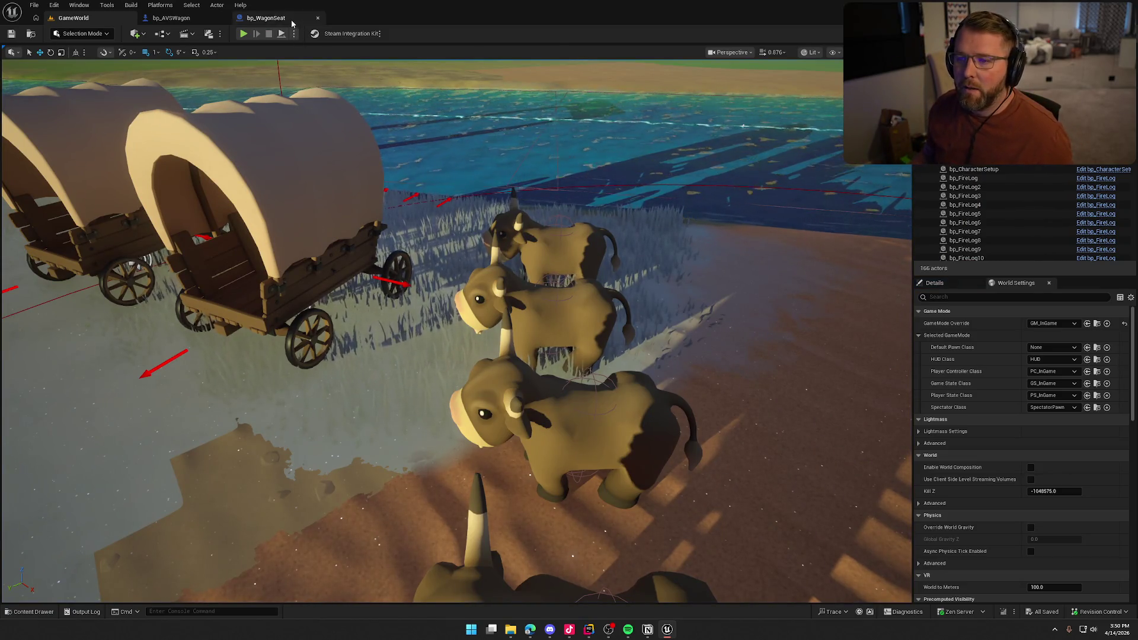
Step: Close the bp_WagonSeat and bp_AVSWagon blueprint tabs
{"action": "left_click", "coordinate": [292, 23]}
{"action": "left_click", "coordinate": [203, 20]}
{"action": "left_click", "coordinate": [73, 17]}
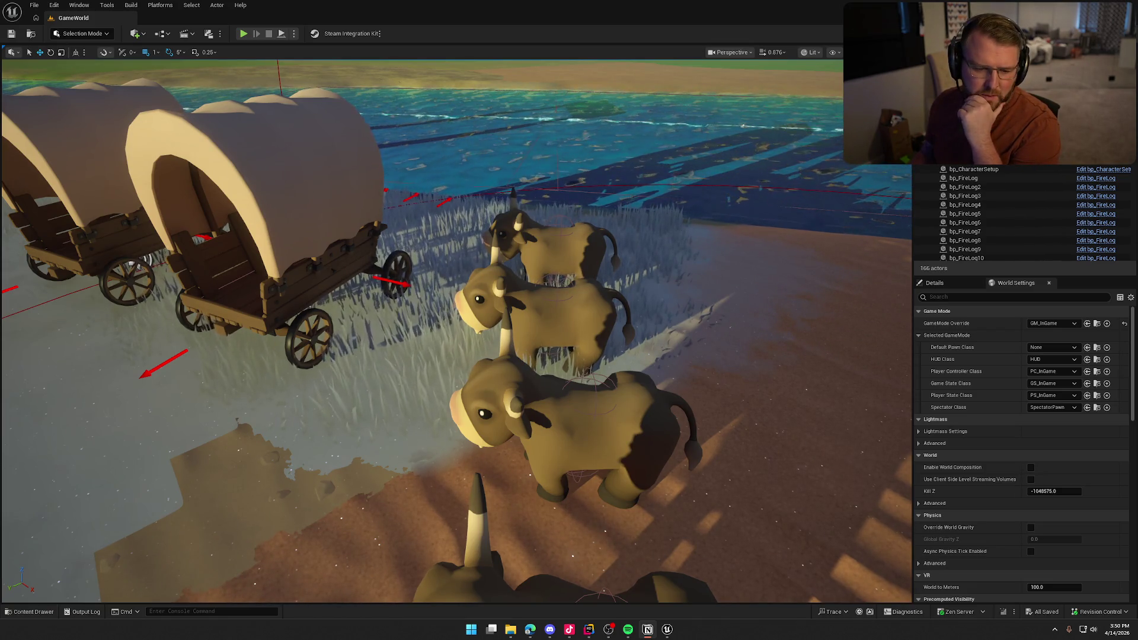
Step: Open bp_WagonDriver from the Logic > Wagon folder in the Content Drawer
{"action": "left_click", "coordinate": [33, 611]}
{"action": "left_click", "coordinate": [32, 433]}
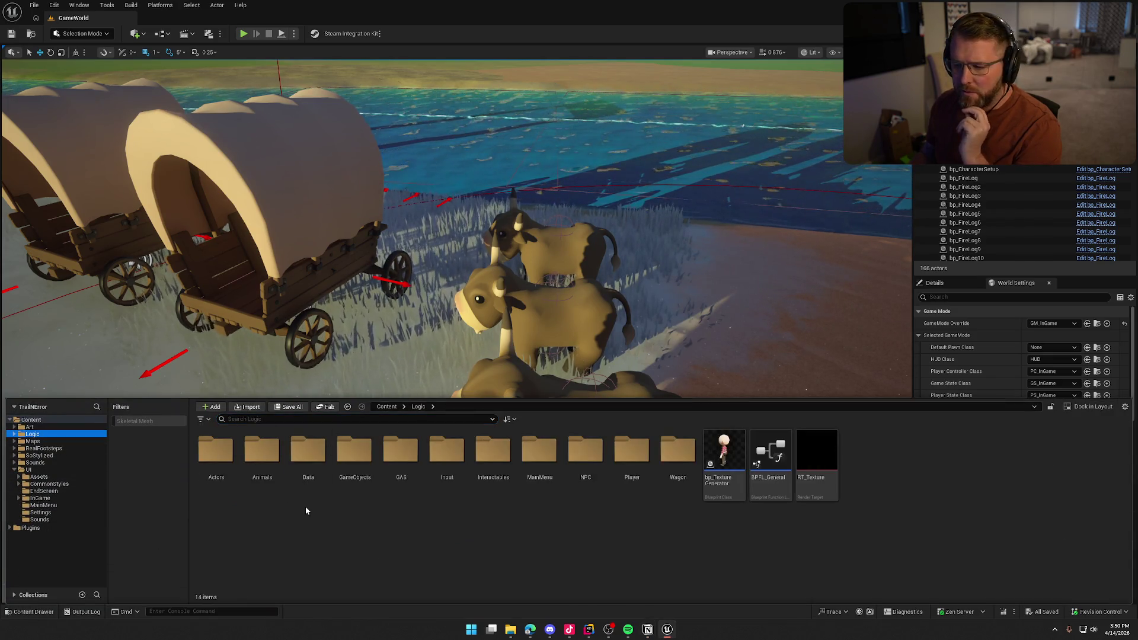
{"action": "double_click", "coordinate": [667, 464]}
{"action": "left_click", "coordinate": [313, 452]}
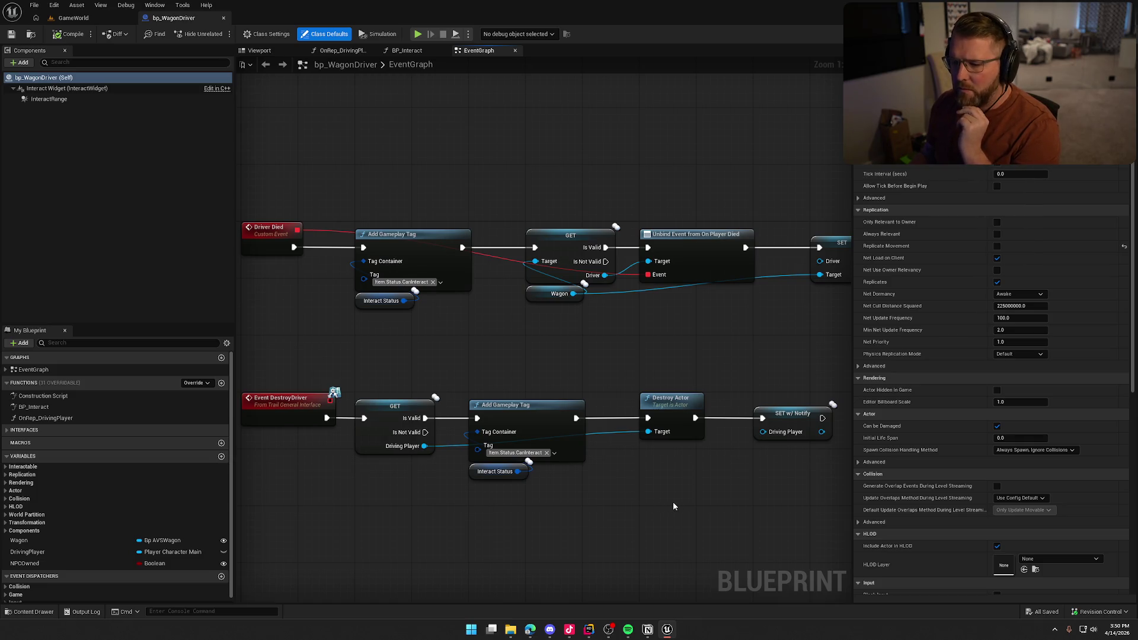
Step: Rewire Event DestroyDriver so Add Gameplay Tag runs before the GET/Destroy Actor chain
{"action": "mouse_move", "coordinate": [282, 359]}
{"action": "left_mouse_down"}
{"action": "mouse_move", "coordinate": [587, 517]}
{"action": "mouse_move", "coordinate": [737, 546]}
{"action": "mouse_move", "coordinate": [733, 471]}
{"action": "left_mouse_up"}
{"action": "scroll", "coordinate": [732, 471], "scroll_direction": "down", "scroll_amount": 1}
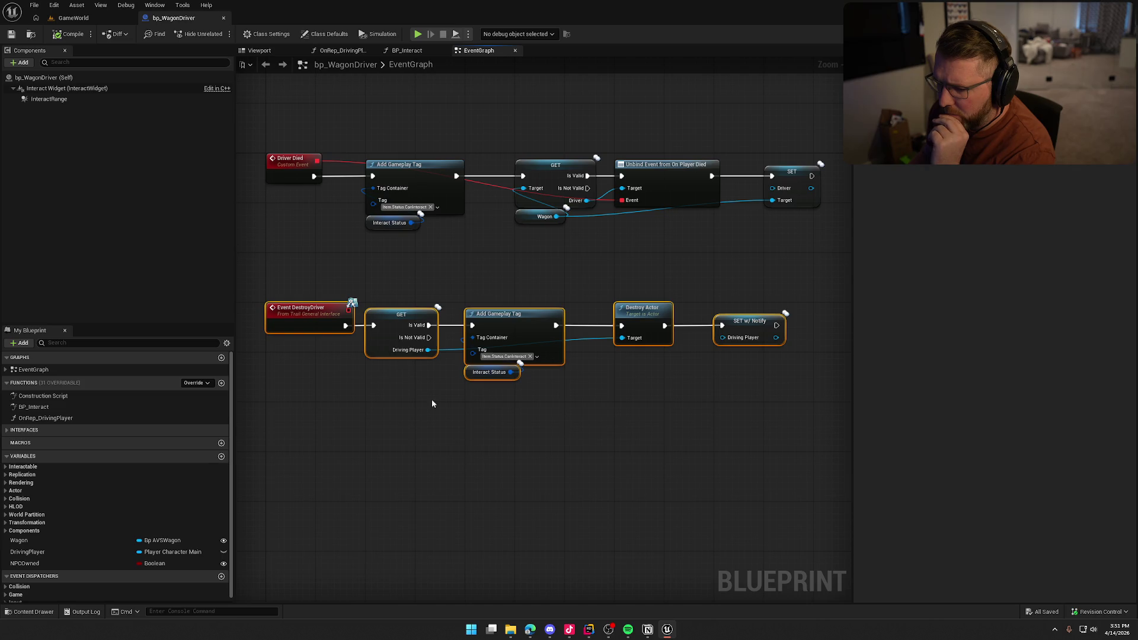
{"action": "scroll", "coordinate": [450, 404], "scroll_direction": "up", "scroll_amount": 1}
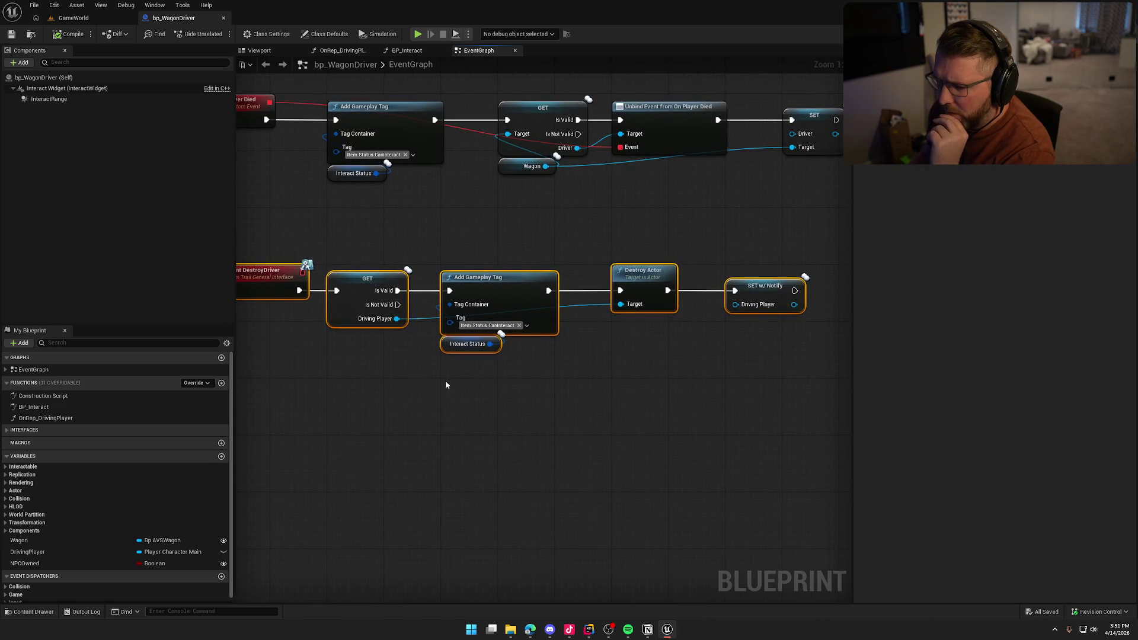
{"action": "scroll", "coordinate": [458, 380], "scroll_direction": "down", "scroll_amount": 1}
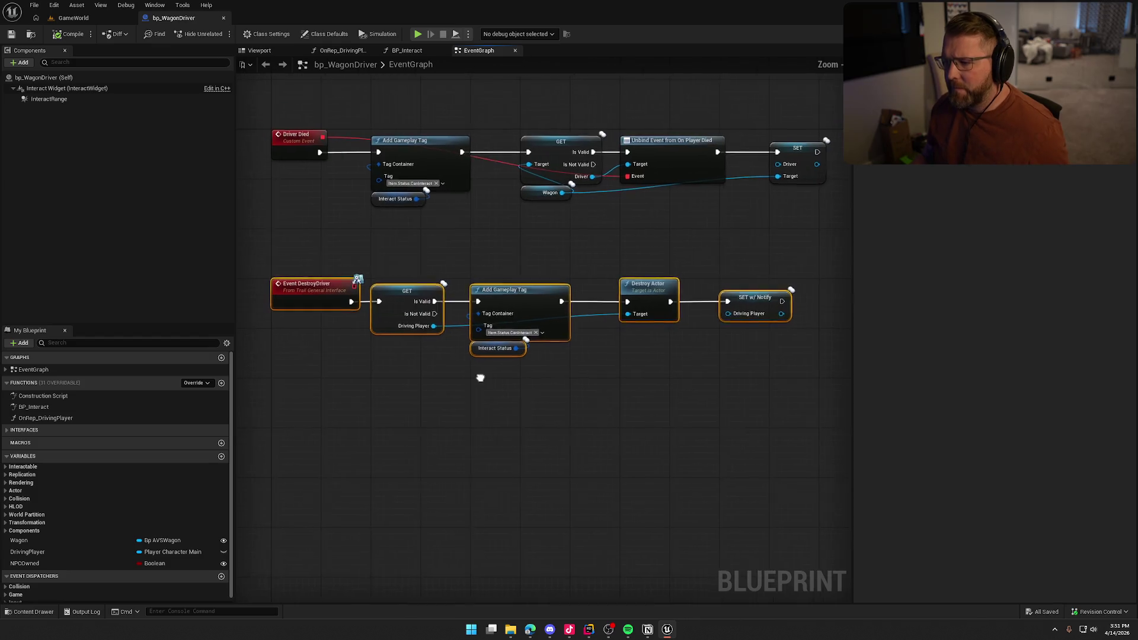
{"action": "left_click", "coordinate": [471, 299], "text": "alt"}
{"action": "left_click", "coordinate": [554, 299], "text": "alt"}
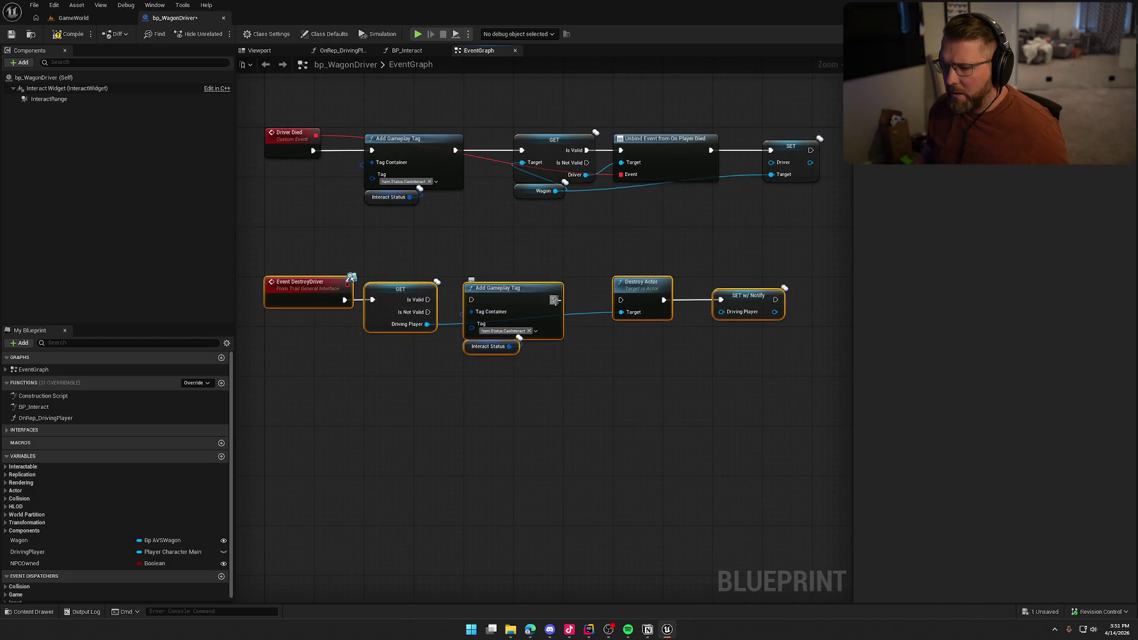
{"action": "mouse_move", "coordinate": [516, 299]}
{"action": "left_mouse_down"}
{"action": "mouse_move", "coordinate": [456, 391]}
{"action": "mouse_move", "coordinate": [373, 386]}
{"action": "left_mouse_up"}
{"action": "left_click_drag", "start_coordinate": [395, 295], "coordinate": [621, 299]}
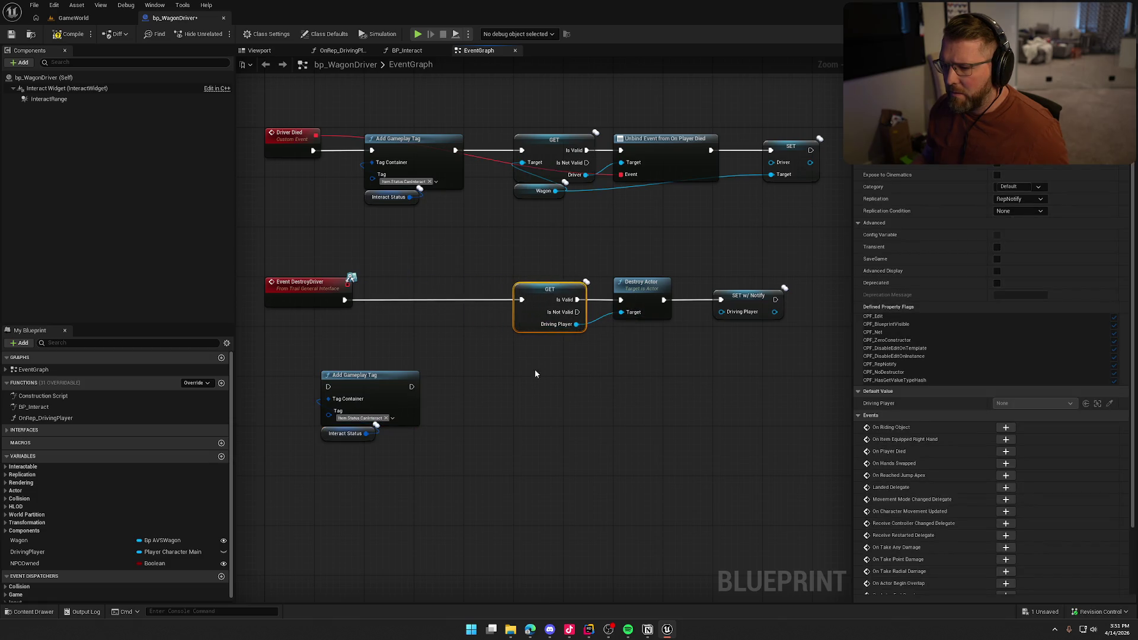
{"action": "mouse_move", "coordinate": [371, 386]}
{"action": "left_mouse_down"}
{"action": "mouse_move", "coordinate": [463, 289]}
{"action": "mouse_move", "coordinate": [447, 300]}
{"action": "mouse_move", "coordinate": [344, 299]}
{"action": "left_mouse_up"}
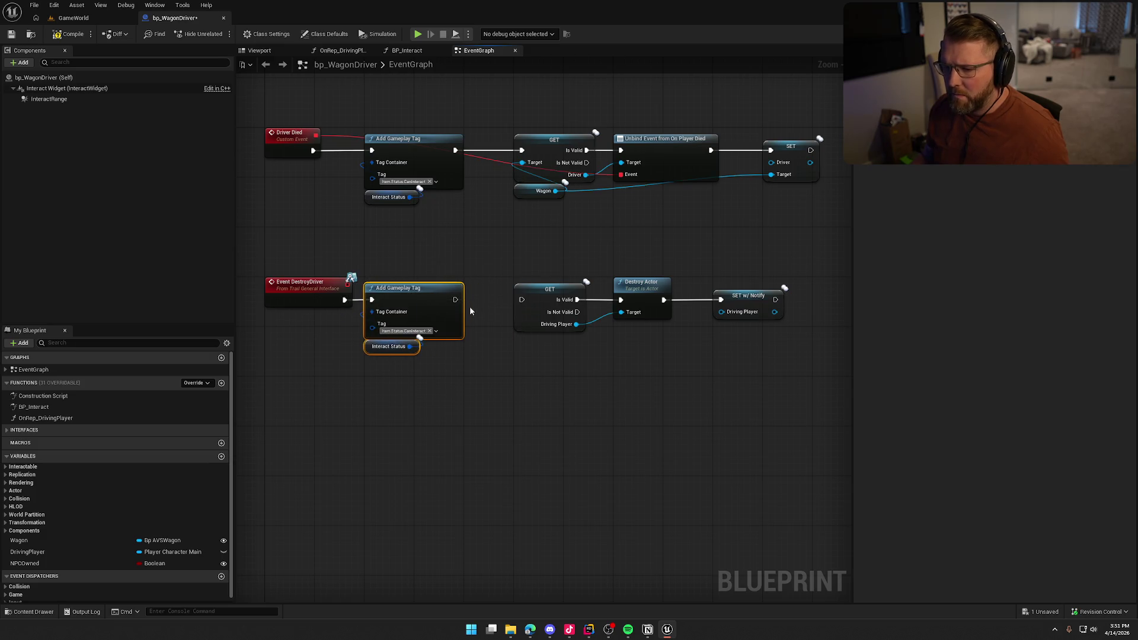
{"action": "left_click_drag", "start_coordinate": [455, 299], "coordinate": [526, 301]}
Step: Shift the GET, Destroy Actor and SET nodes left, then return to the GameWorld level
{"action": "left_click_drag", "start_coordinate": [494, 256], "coordinate": [819, 393]}
{"action": "scroll", "coordinate": [505, 295], "scroll_direction": "up", "scroll_amount": 1}
{"action": "left_click_drag", "start_coordinate": [533, 300], "coordinate": [496, 299]}
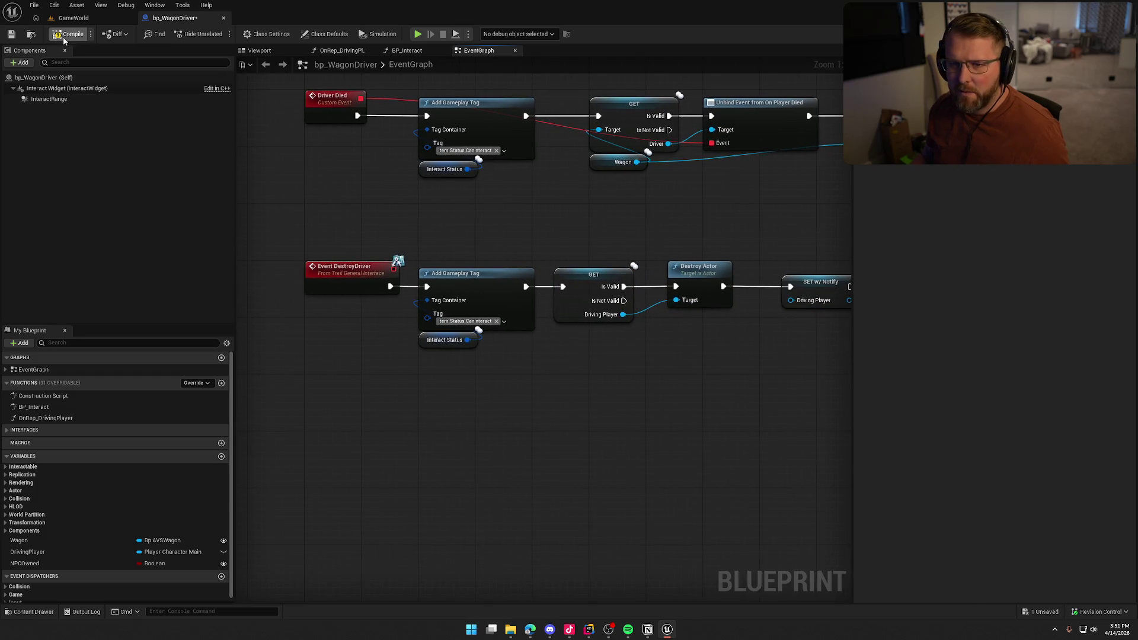
{"action": "left_click", "coordinate": [80, 18]}
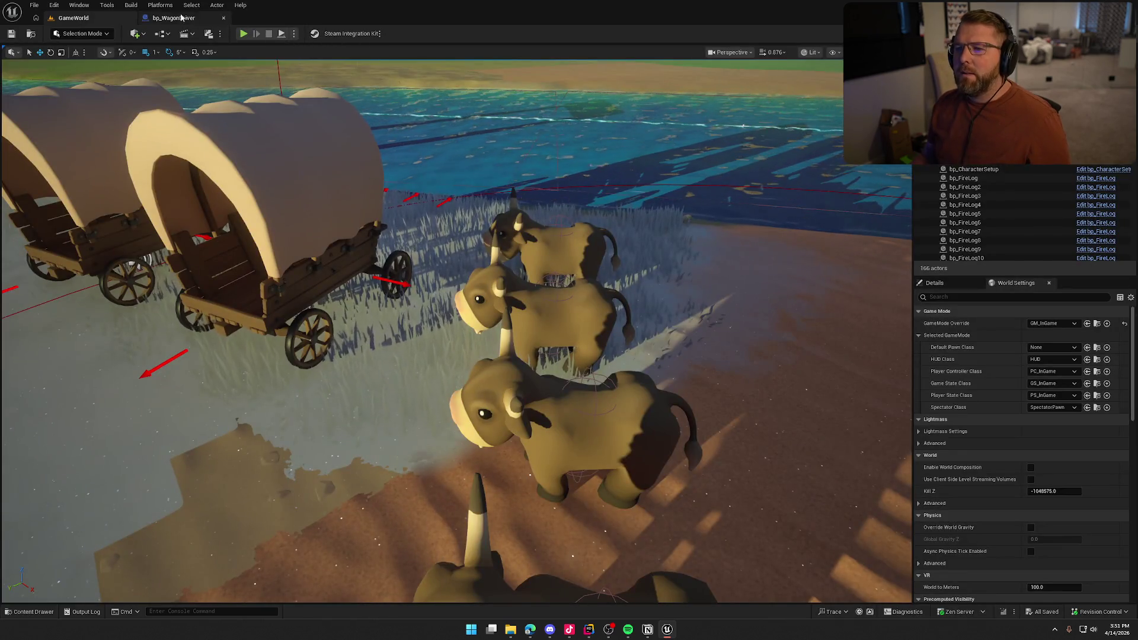
Step: Package the project for Windows into the selected folder, then close the editor after BUILD SUCCESSFUL
{"action": "left_click", "coordinate": [160, 5]}
{"action": "mouse_move", "coordinate": [199, 90]}
{"action": "left_click", "coordinate": [296, 93]}
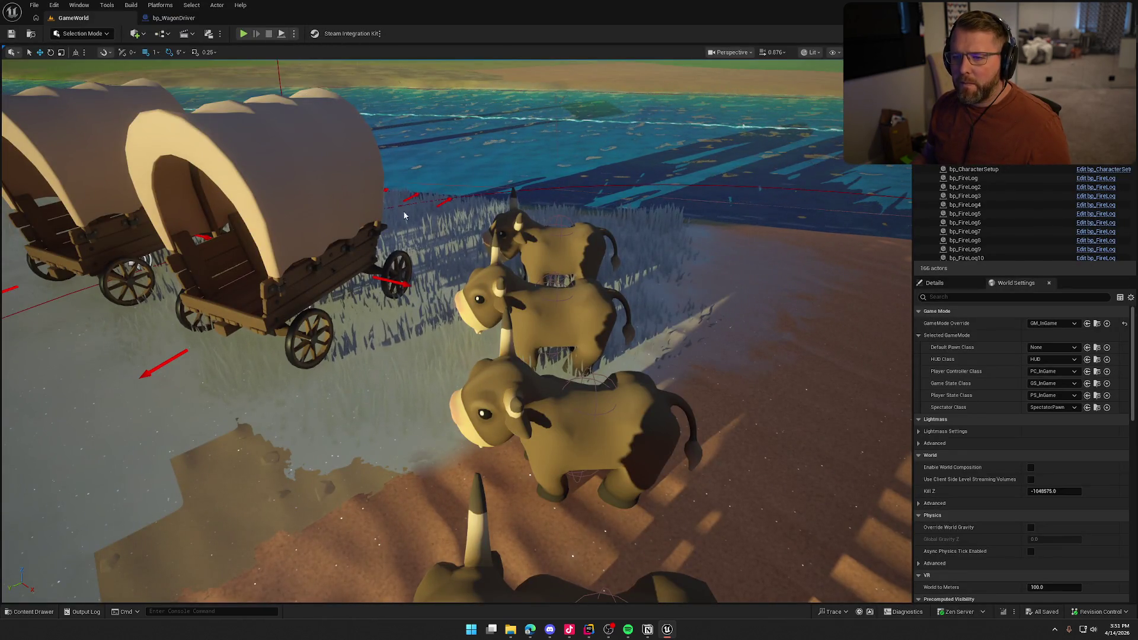
{"action": "left_click", "coordinate": [822, 390]}
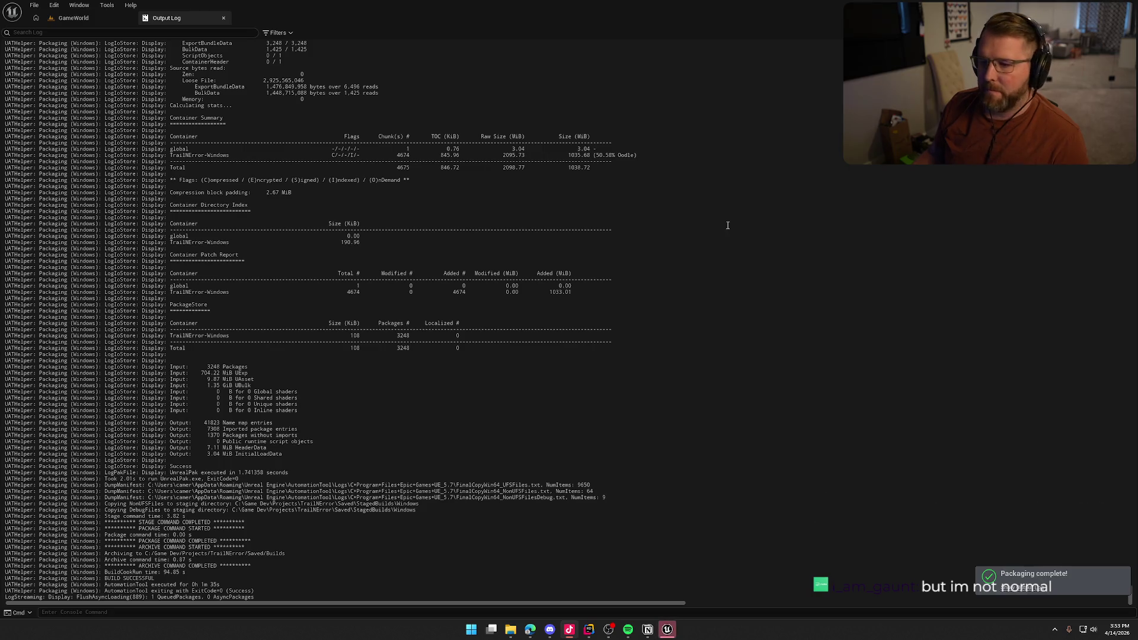
{"action": "key", "text": "alt+F4"}
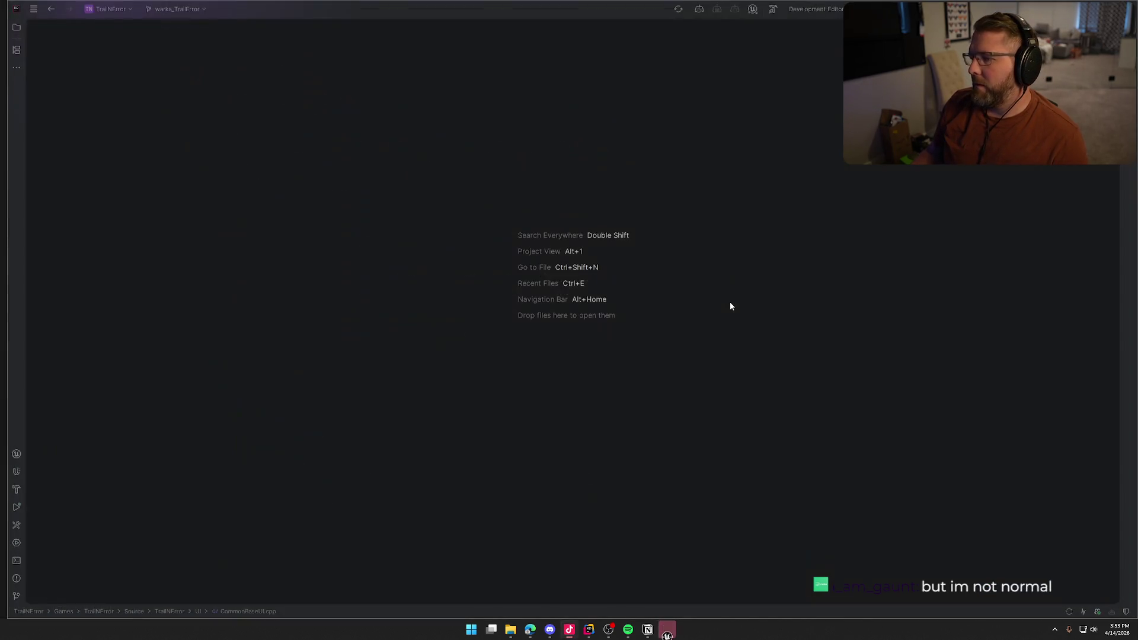
Step: Clear Rider from view with Win+D, exposing the SteamCMD console awaiting Steam Guard confirmation
{"action": "key", "text": "super+d"}
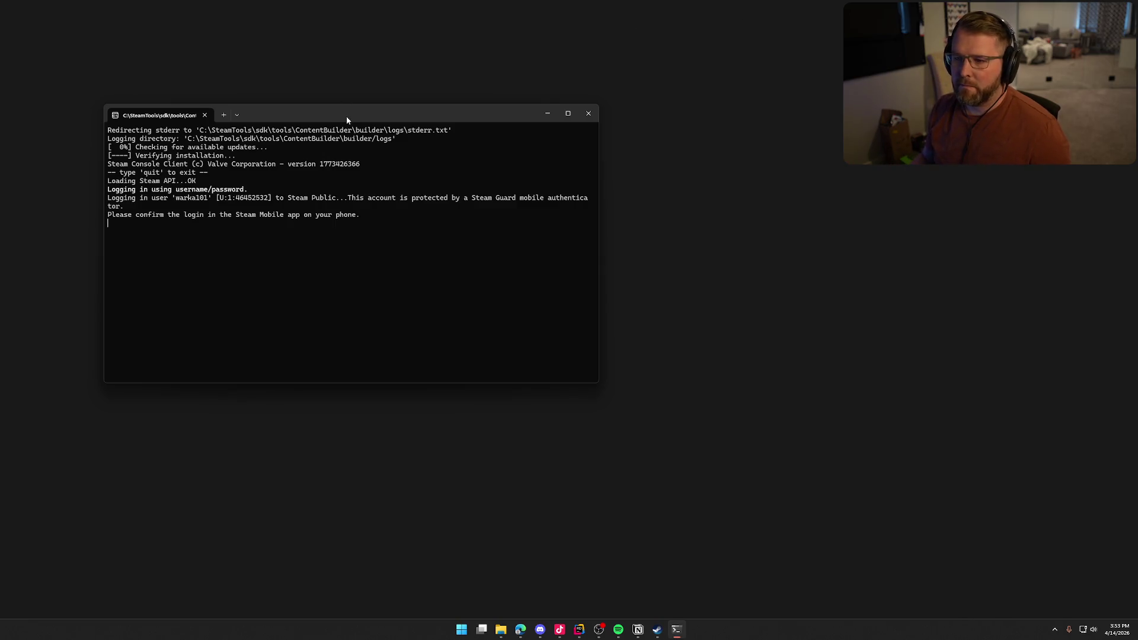
Step: Drag the SteamCMD console window off the right edge of the screen
{"action": "left_click_drag", "start_coordinate": [347, 116], "coordinate": [1137, 169]}
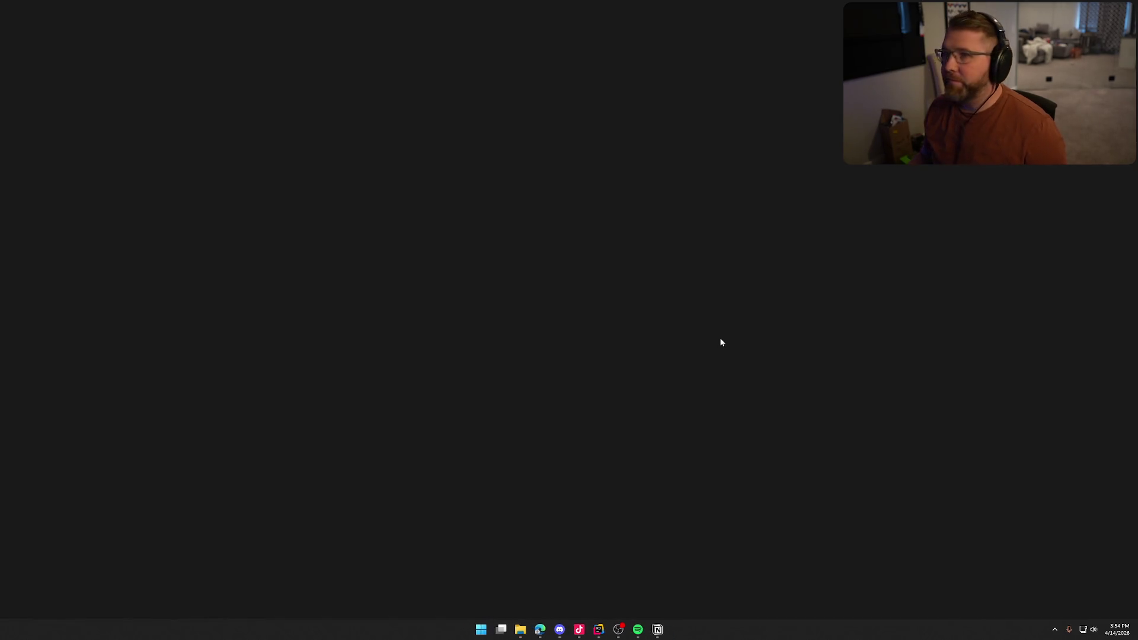
Step: Exit Steam completely from its system-tray icon
{"action": "left_click", "coordinate": [539, 629]}
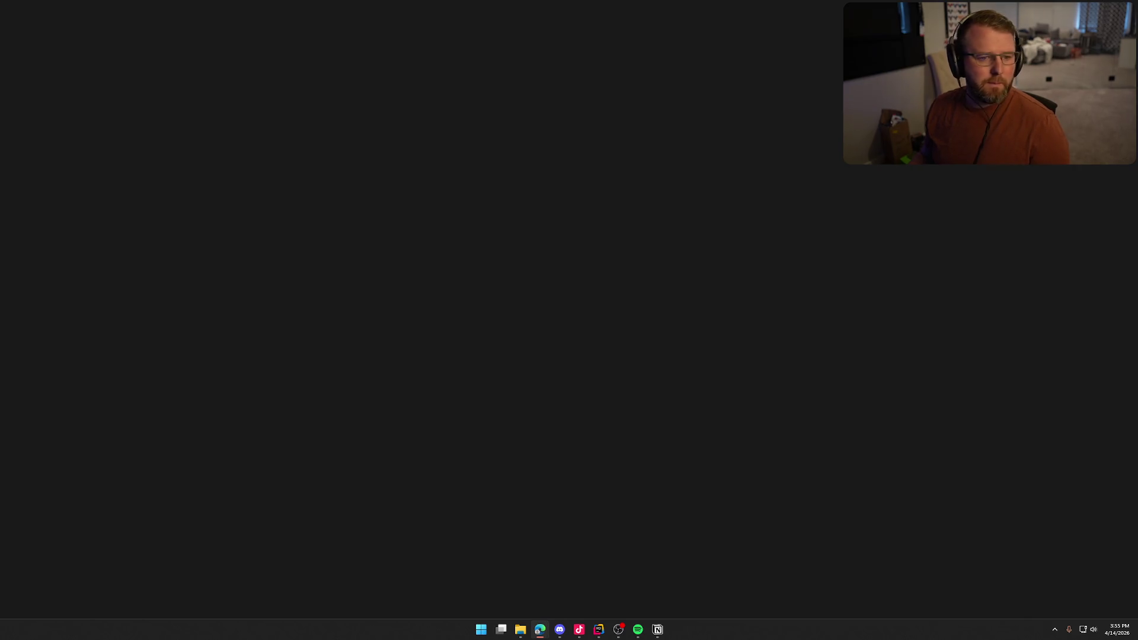
{"action": "left_click", "coordinate": [1054, 629]}
{"action": "right_click", "coordinate": [1025, 602]}
{"action": "left_click", "coordinate": [1042, 594]}
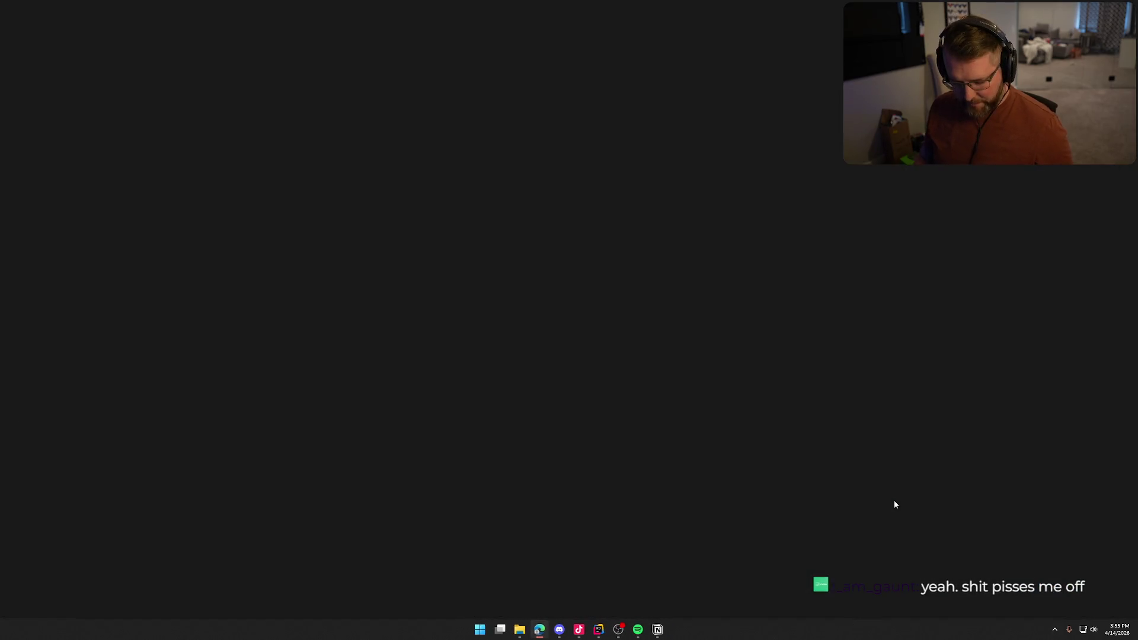
Step: Relaunch Steam through Windows search for 'steam'
{"action": "key", "text": "super"}
{"action": "type", "text": "steam"}
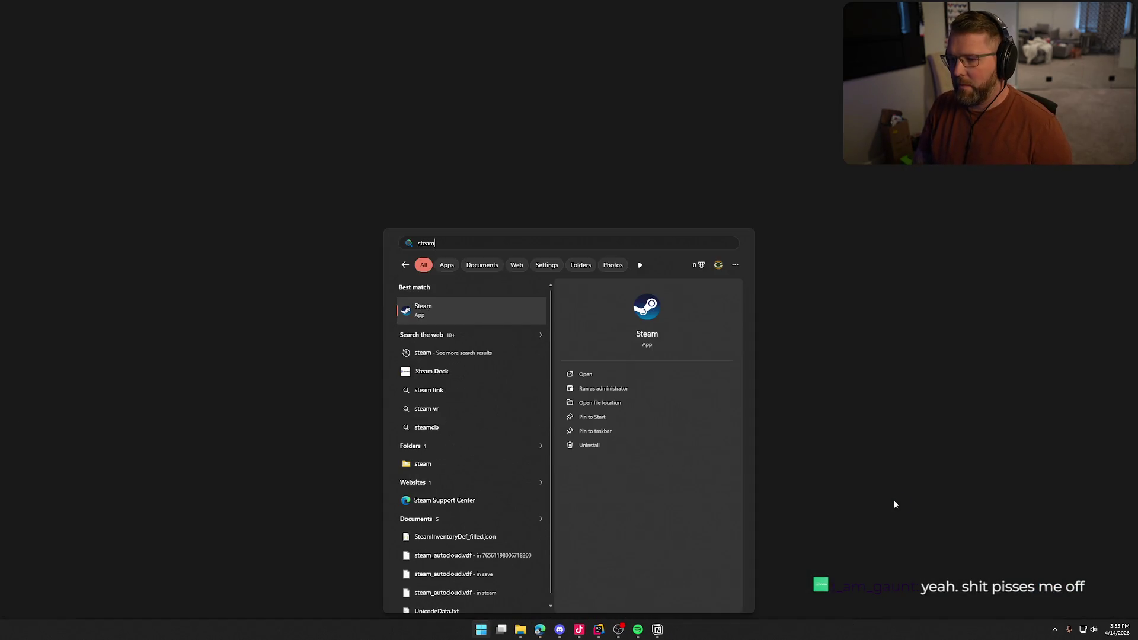
{"action": "key", "text": "Return"}
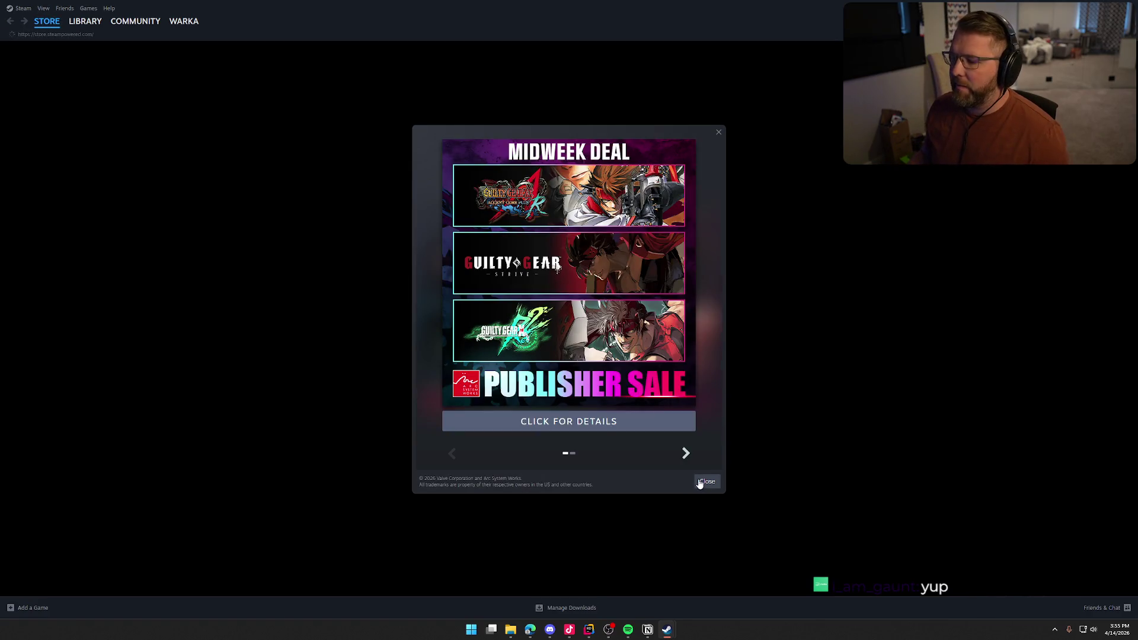
Step: Dismiss the Midweek Deal popup and start Trail & Error Playtest from the Library
{"action": "left_click", "coordinate": [707, 481]}
{"action": "left_click", "coordinate": [85, 21]}
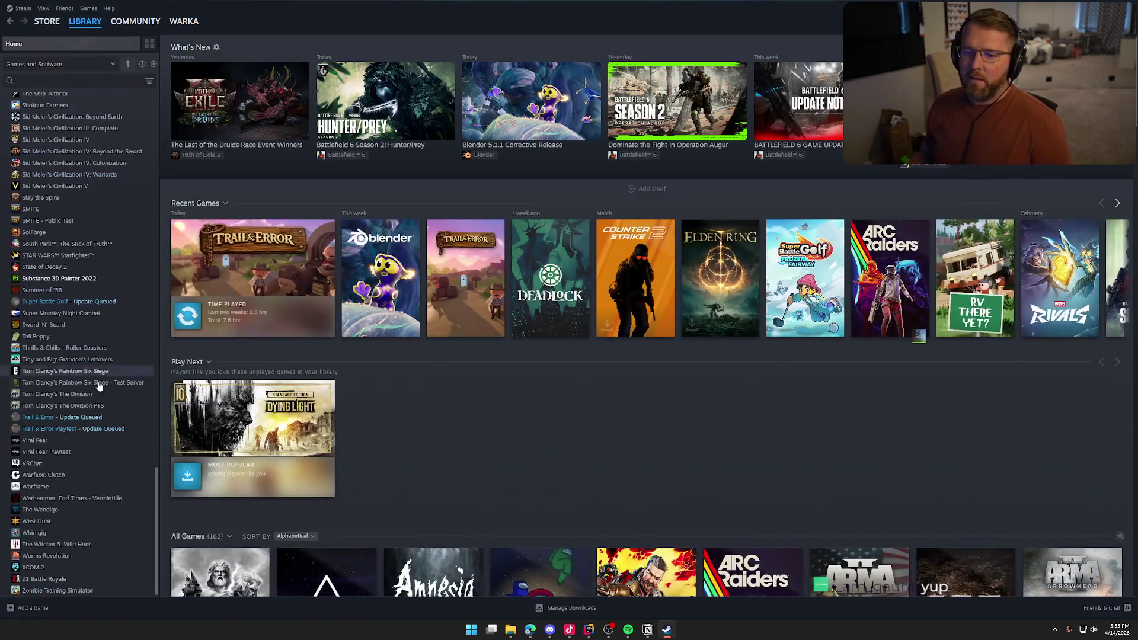
{"action": "left_click", "coordinate": [82, 429]}
{"action": "left_click", "coordinate": [216, 194]}
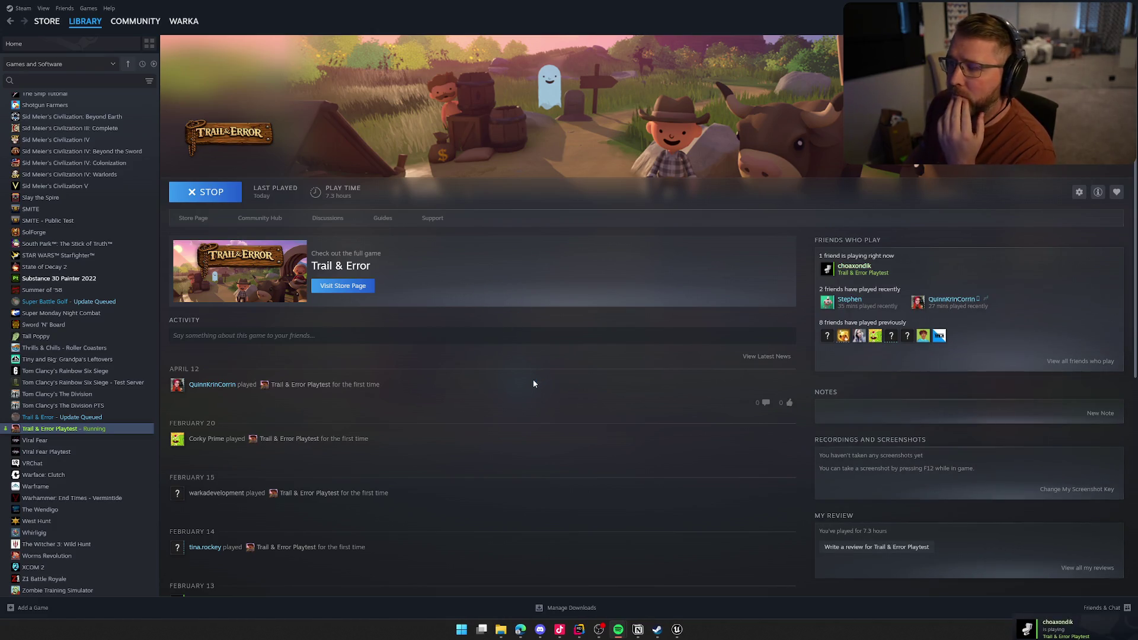
Step: Host a new Trail & Error game on Probably Fine difficulty
{"action": "left_click", "coordinate": [681, 635]}
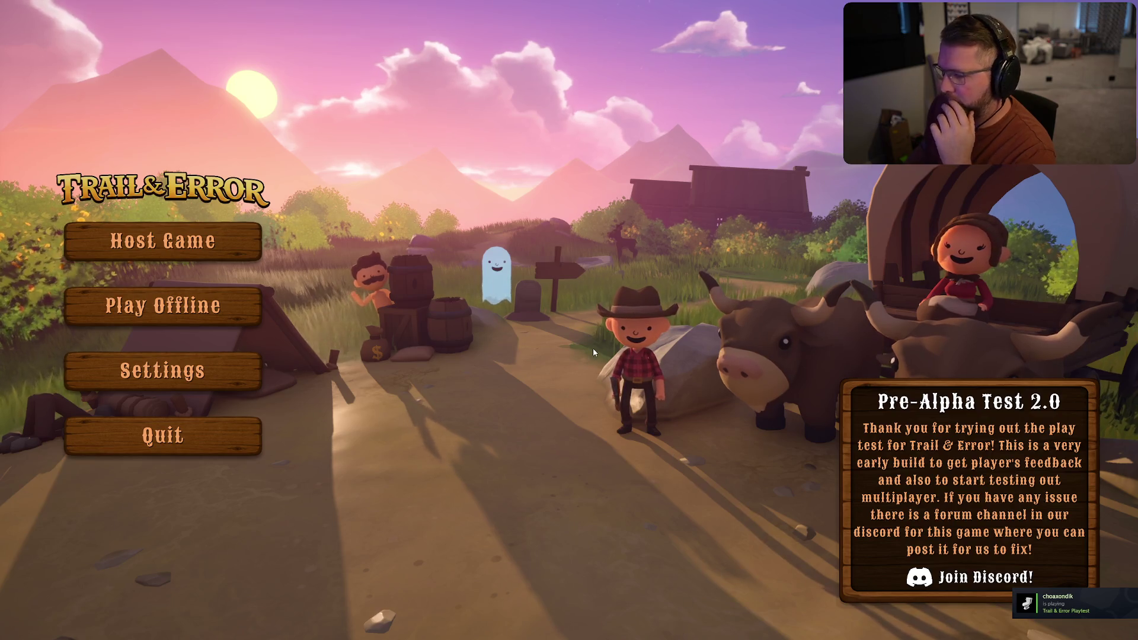
{"action": "left_click", "coordinate": [162, 241]}
{"action": "left_click", "coordinate": [359, 284]}
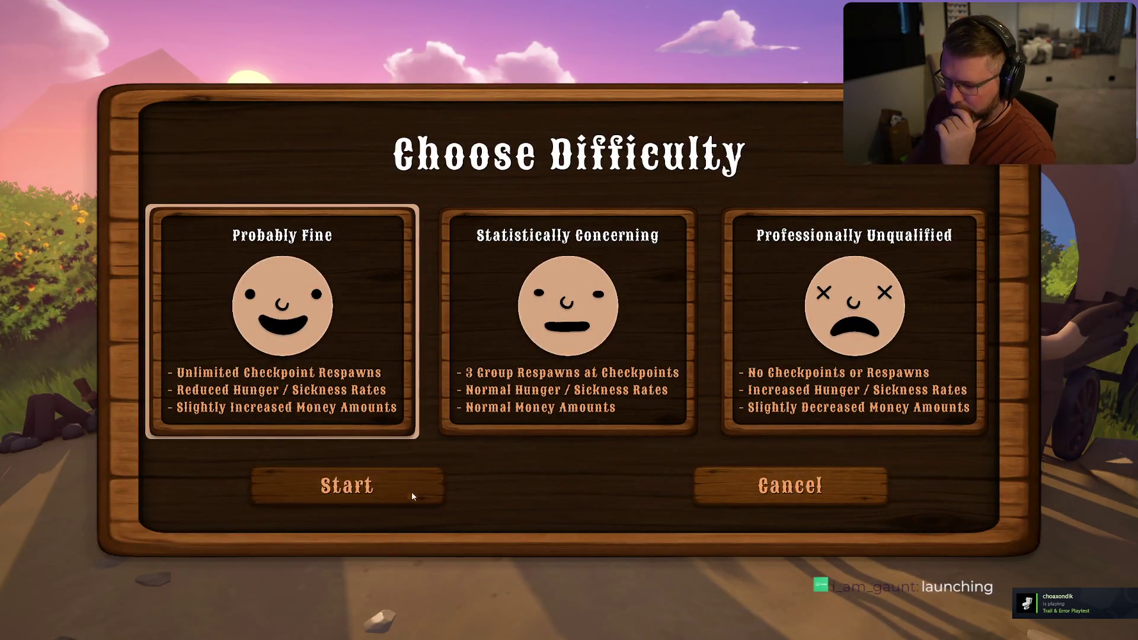
{"action": "left_click", "coordinate": [411, 492]}
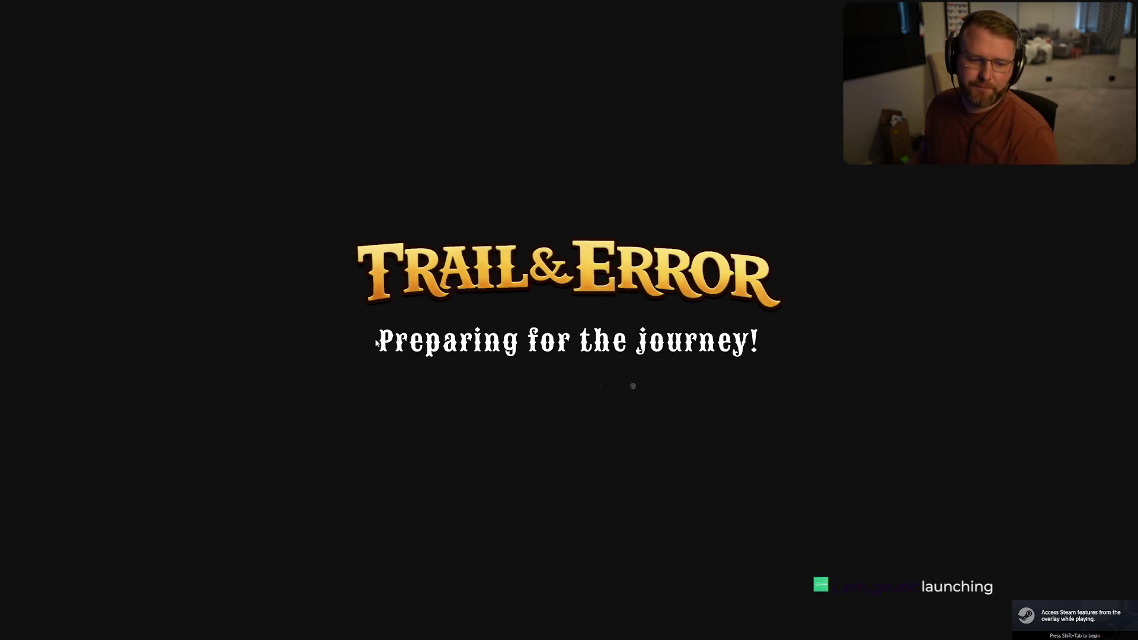
Step: Run around the Trailhead Trading Post clearing, past the tree and wagon, up to the other player
{"action": "key", "text": "w"}
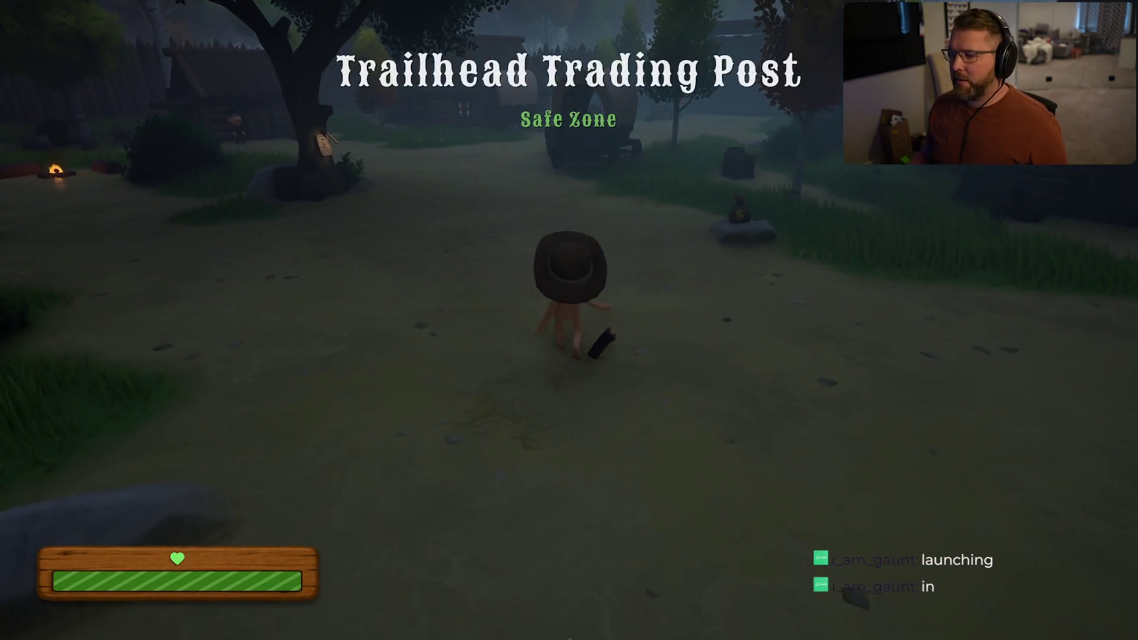
{"action": "key", "text": "shift"}
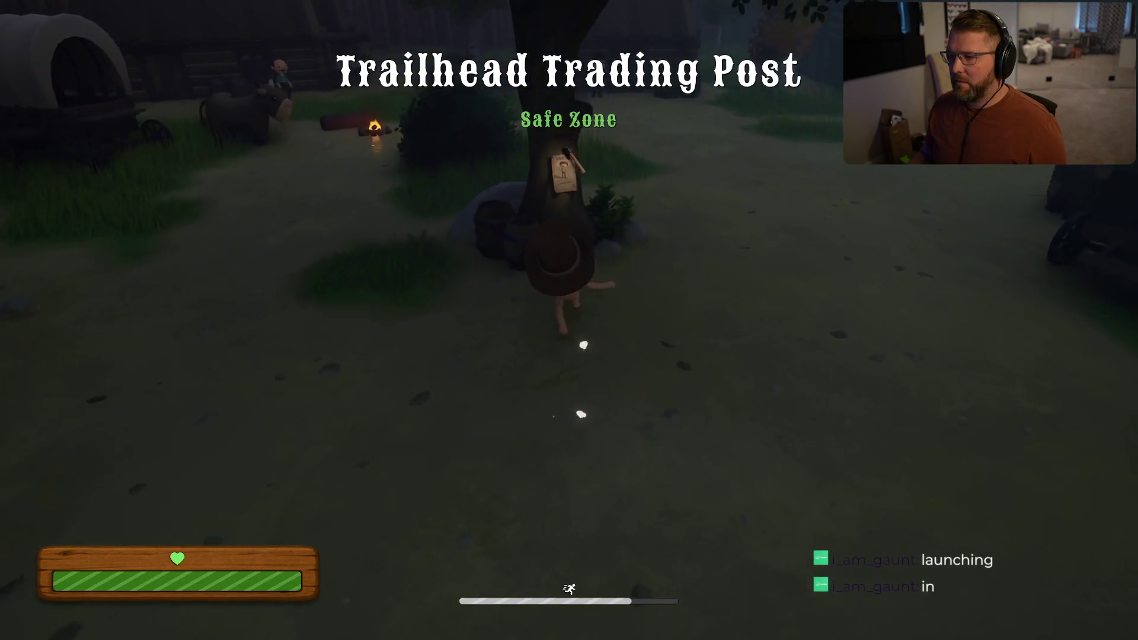
{"action": "key", "text": "e"}
{"action": "key", "text": "Escape"}
{"action": "key", "text": "s"}
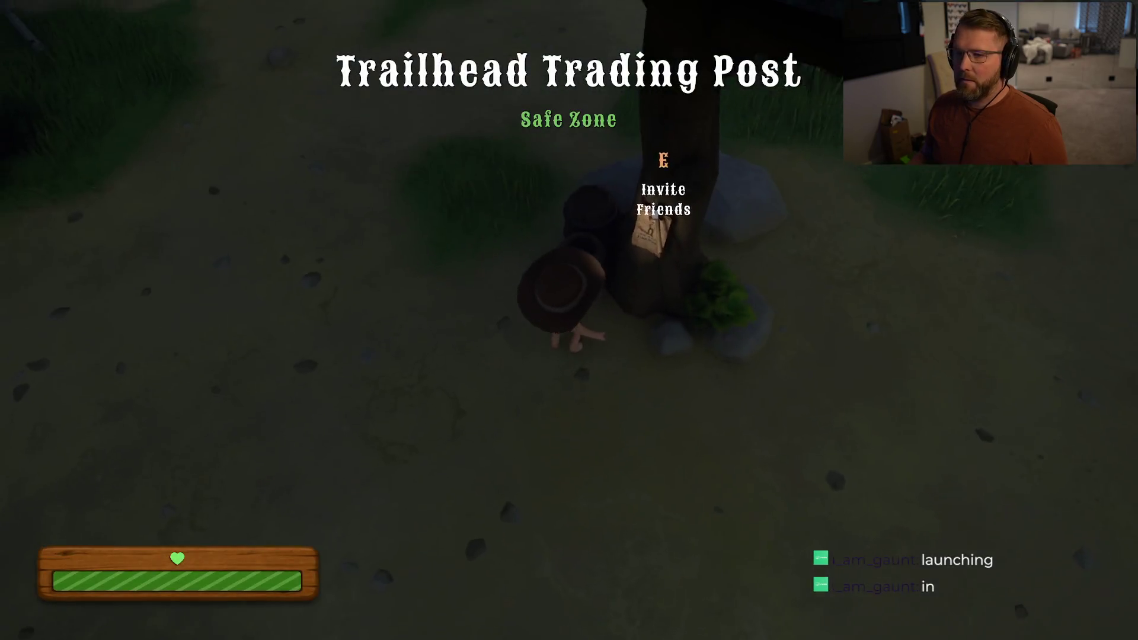
{"action": "key", "text": "w"}
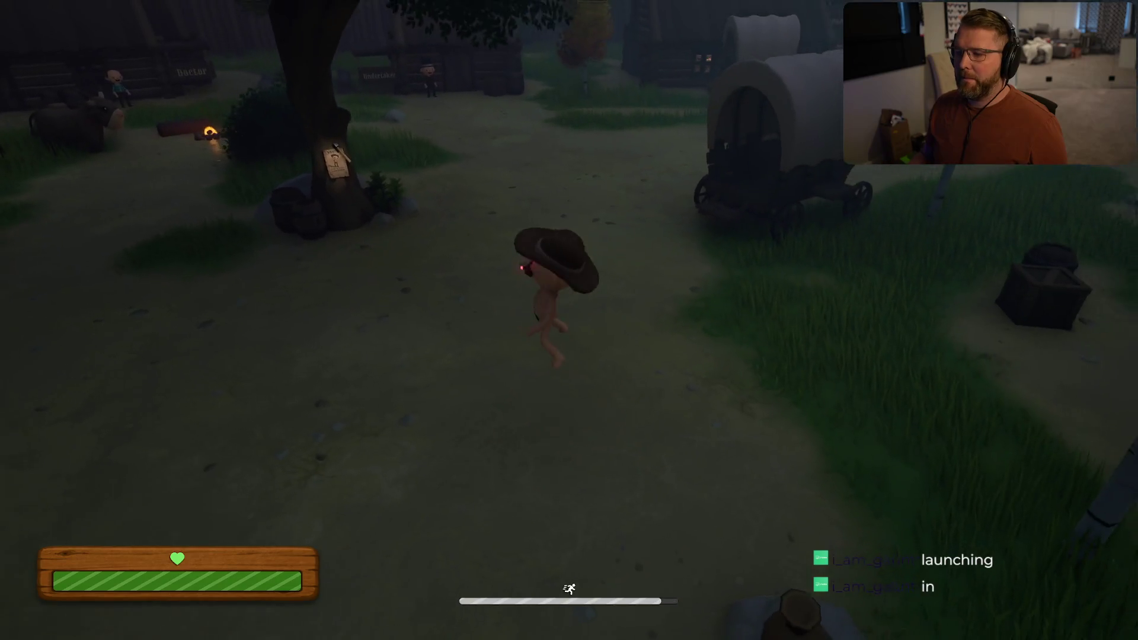
{"action": "key", "text": "shift"}
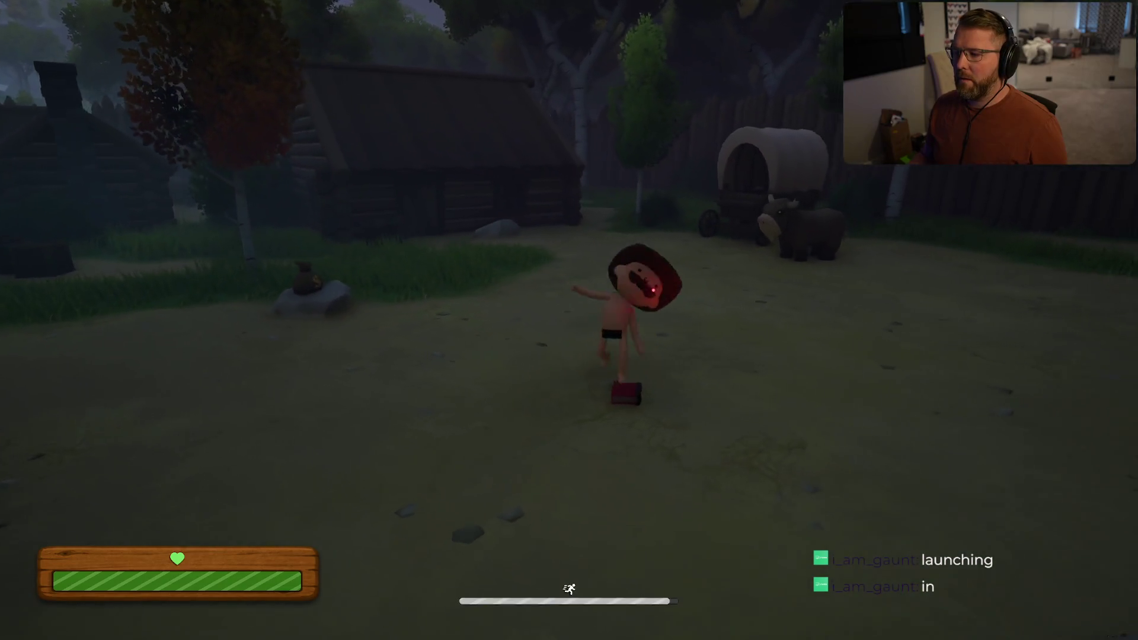
{"action": "key", "text": "w"}
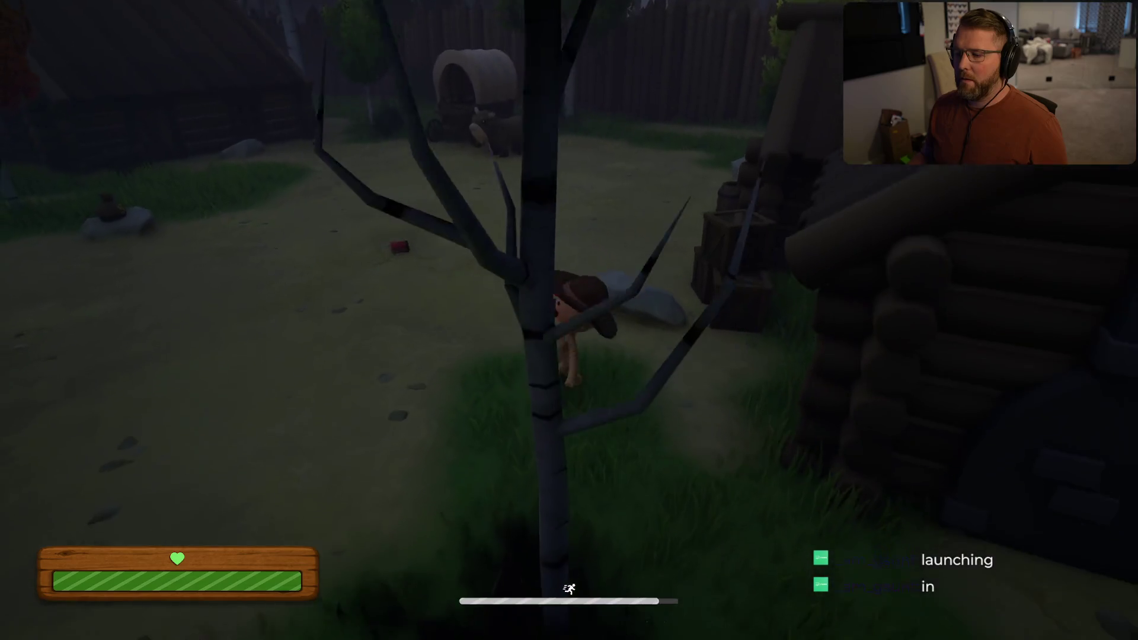
{"action": "key", "text": "w"}
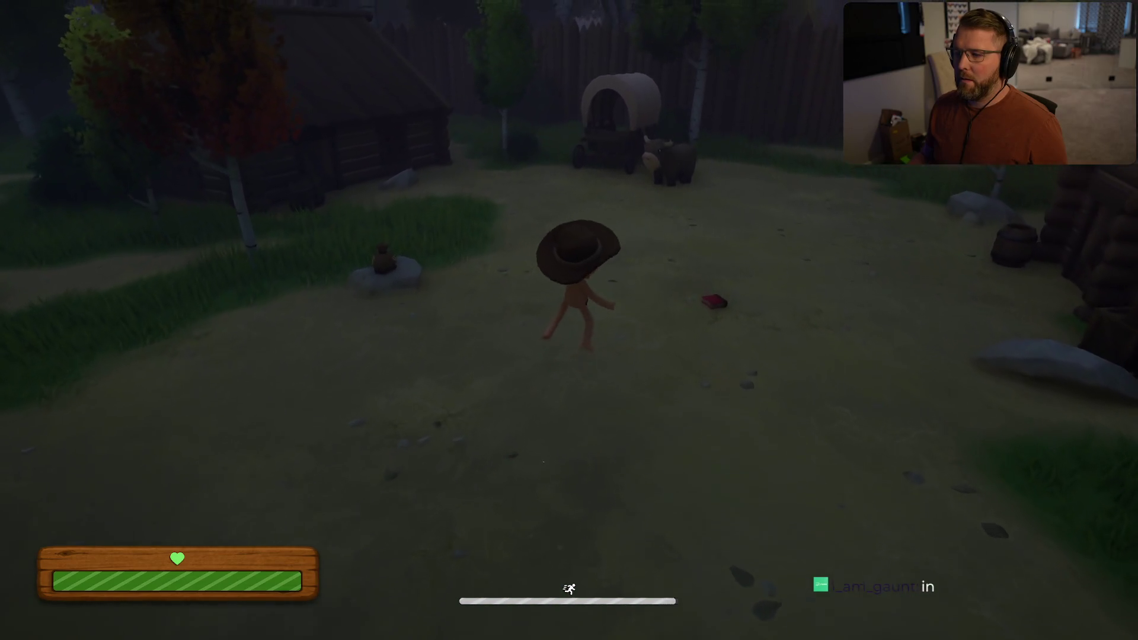
{"action": "key", "text": "w"}
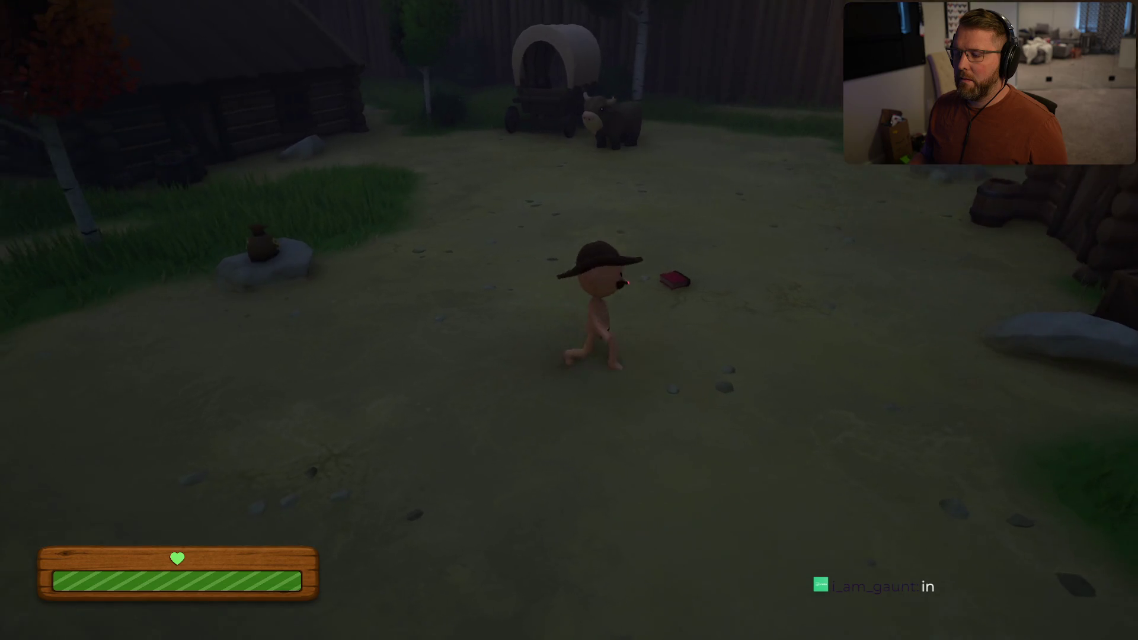
{"action": "key", "text": "w"}
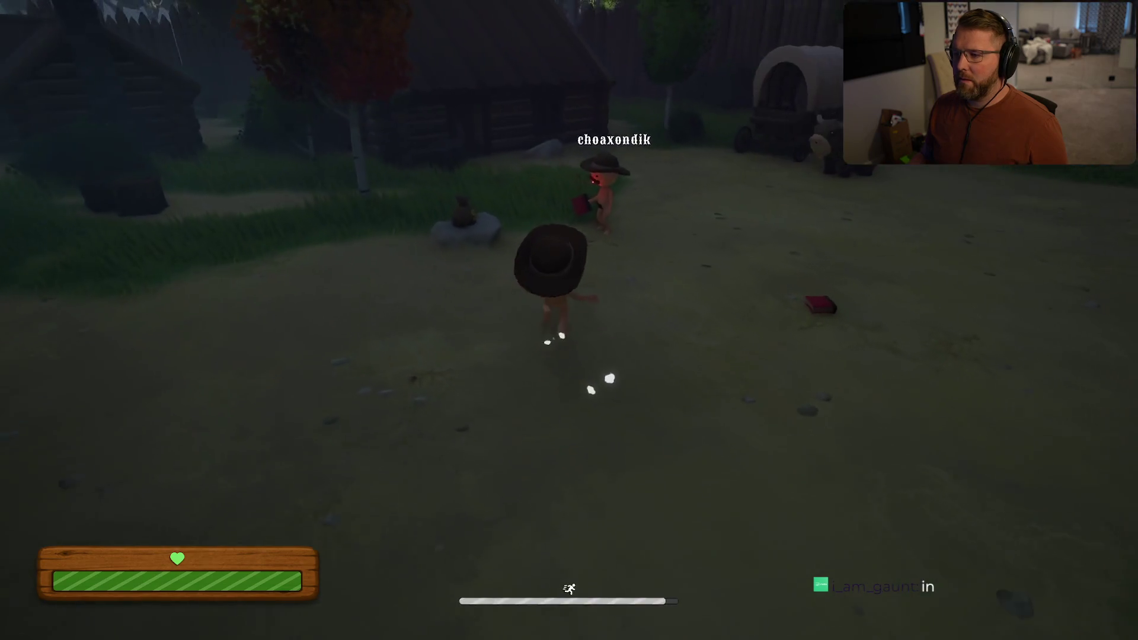
{"action": "key", "text": "w"}
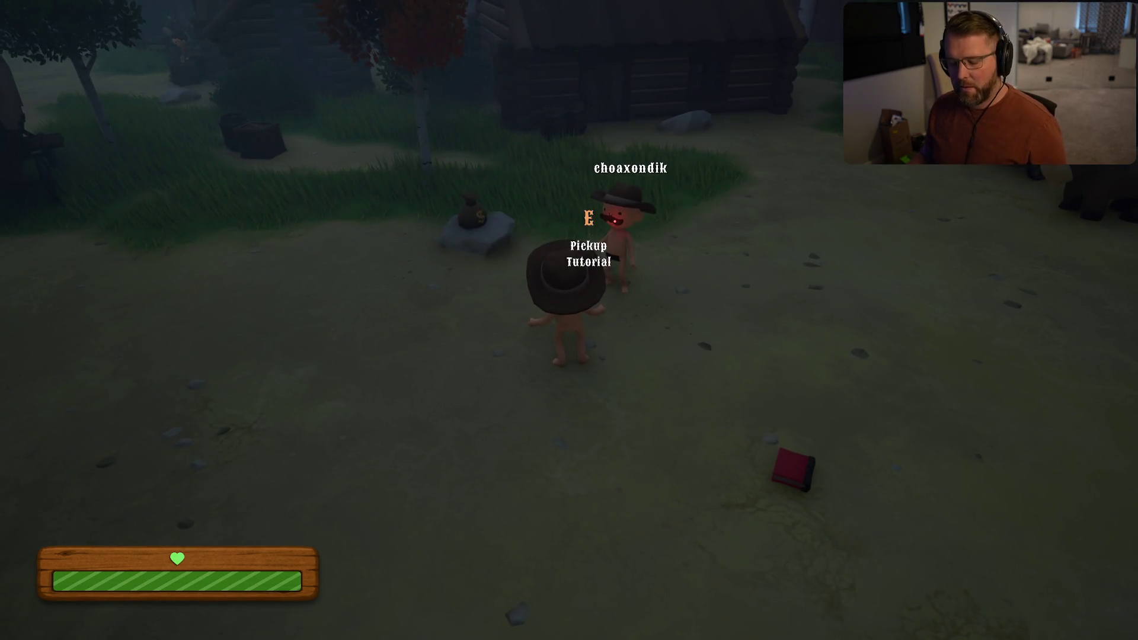
Step: Lower the other player's voice volume in Settings and apply it
{"action": "key", "text": "Escape"}
{"action": "left_click", "coordinate": [640, 243]}
{"action": "left_click_drag", "start_coordinate": [599, 393], "coordinate": [582, 392]}
{"action": "left_click", "coordinate": [441, 599]}
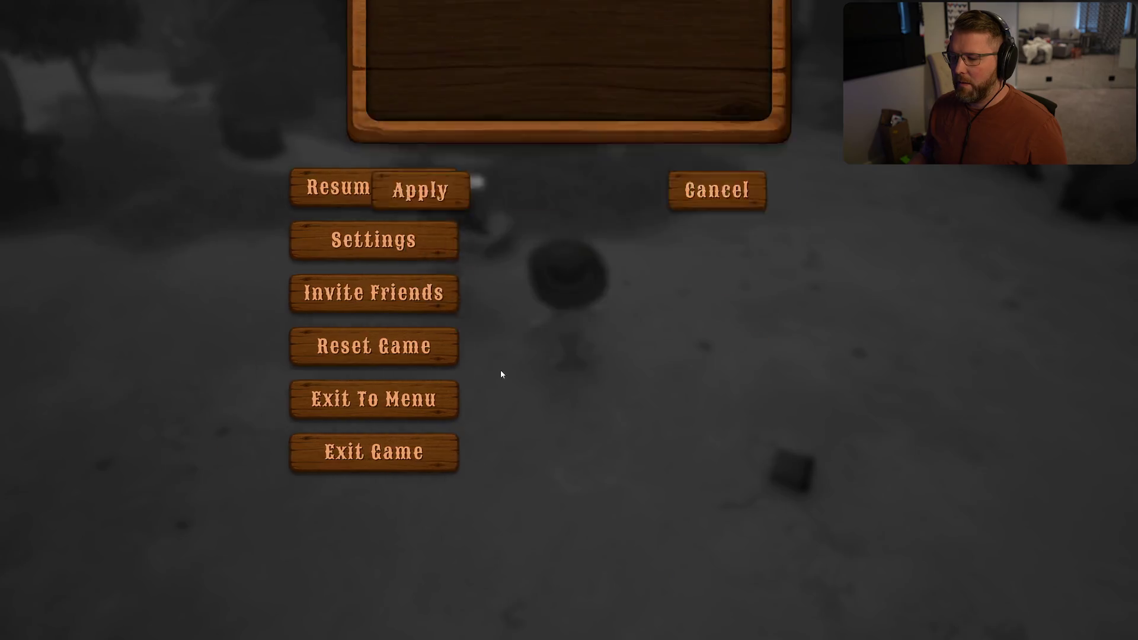
Step: Resume play and walk beside the other player toward the wagons and oxen
{"action": "left_click", "coordinate": [551, 196]}
{"action": "key", "text": "w"}
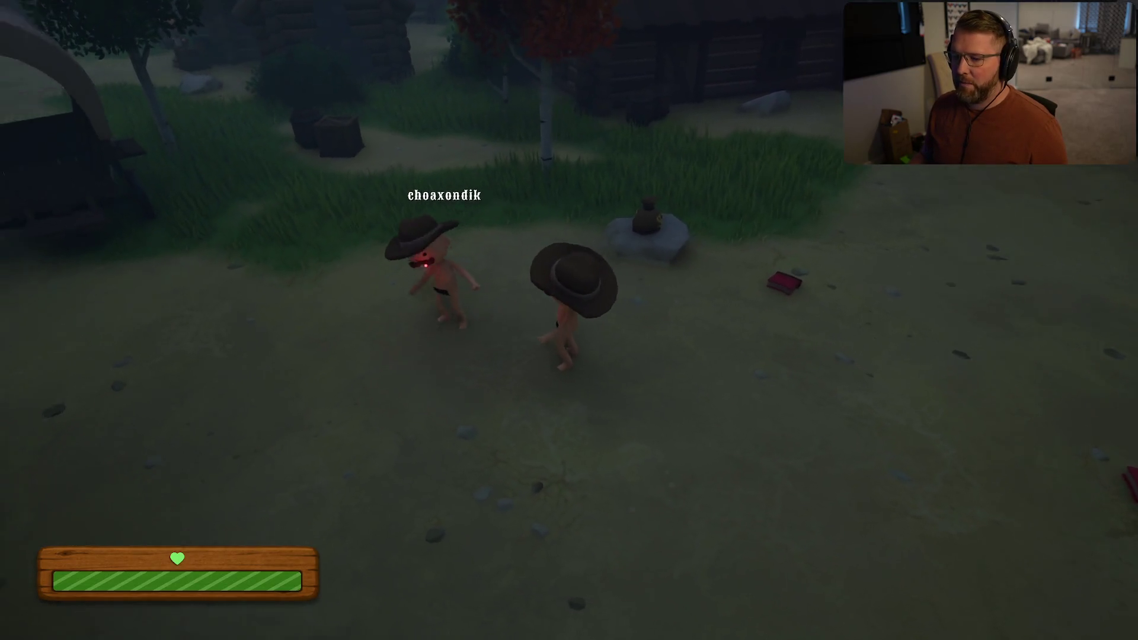
{"action": "key", "text": "a"}
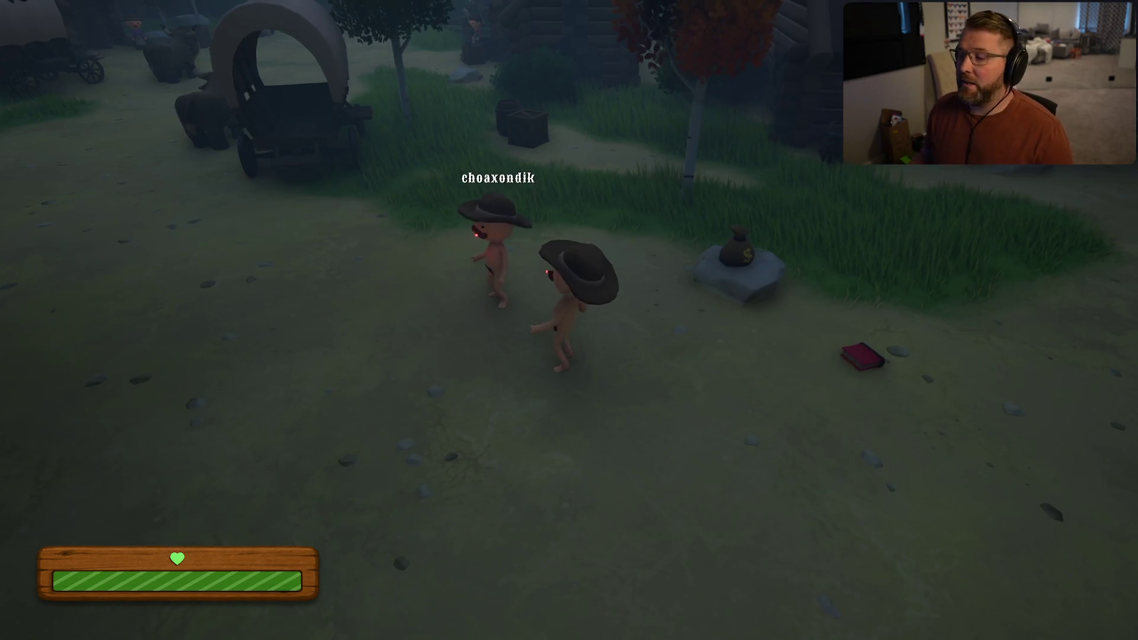
{"action": "key", "text": "w"}
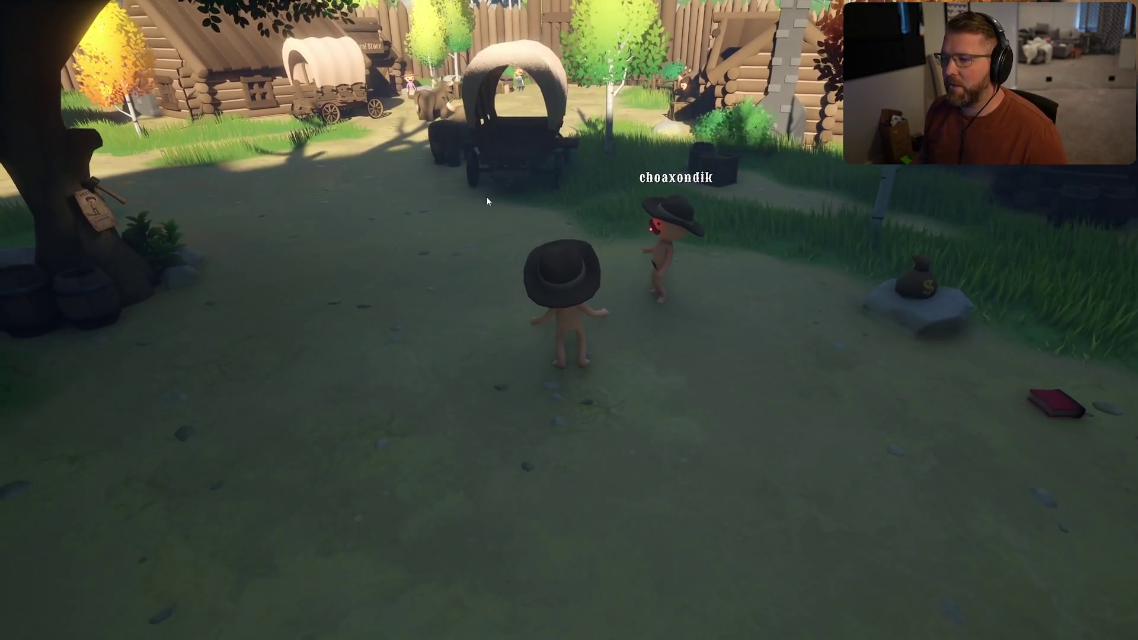
Step: Reopen Settings, apply the voice volume setting, and return to play
{"action": "key", "text": "Escape"}
{"action": "left_click", "coordinate": [570, 249]}
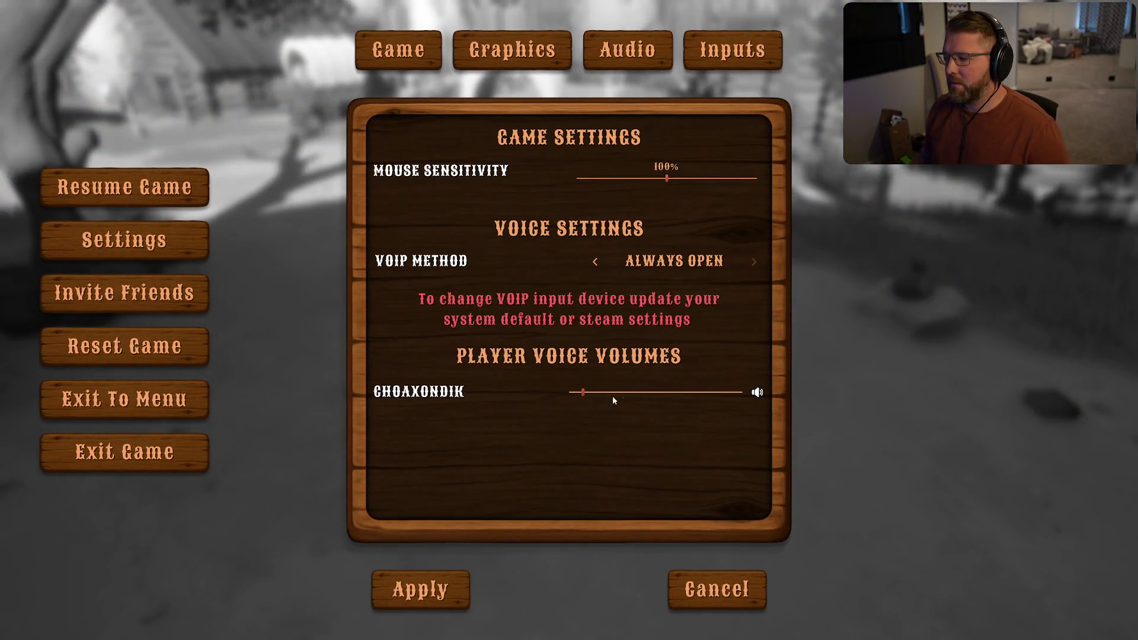
{"action": "left_click", "coordinate": [420, 585]}
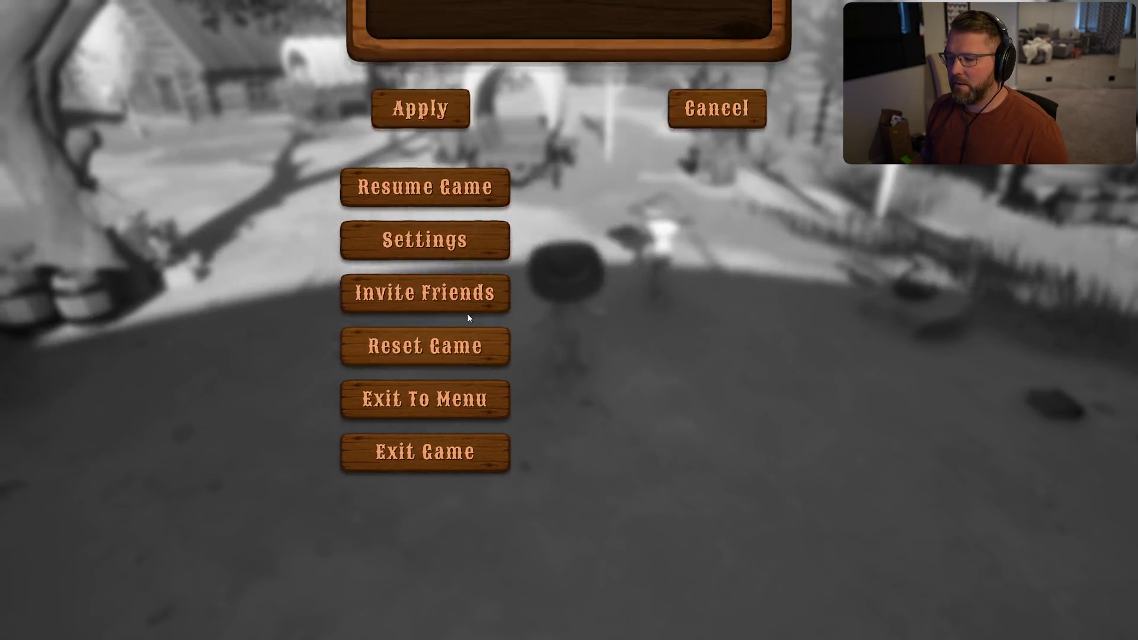
{"action": "left_click", "coordinate": [524, 192]}
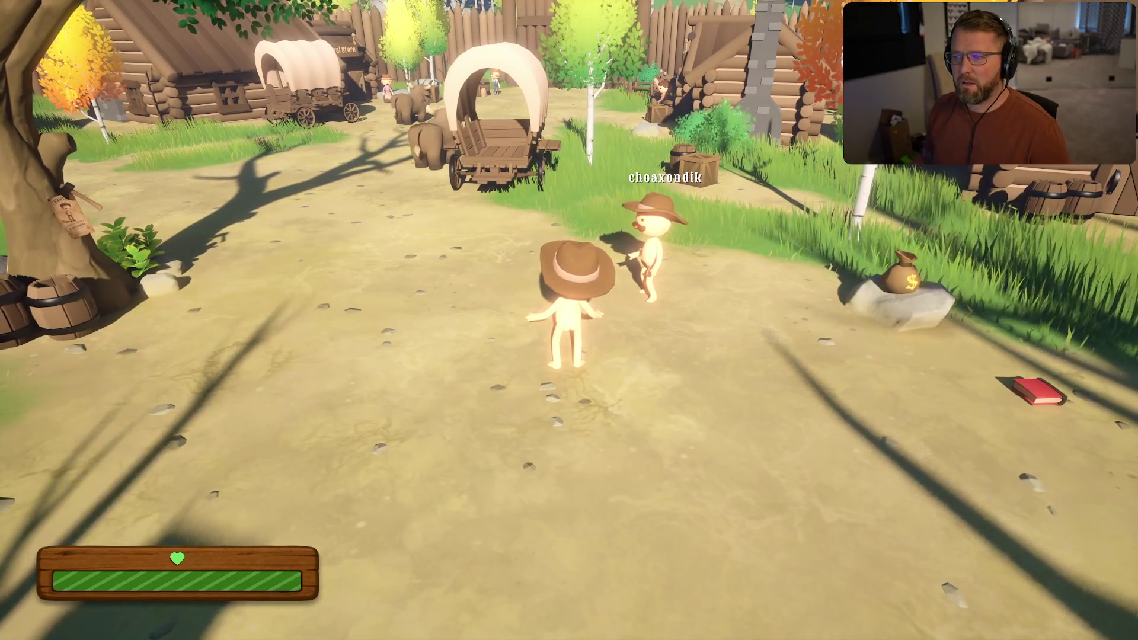
Step: Walk around the village, set the player voice volume to maximum, apply it, and sprint forward
{"action": "key", "text": "a"}
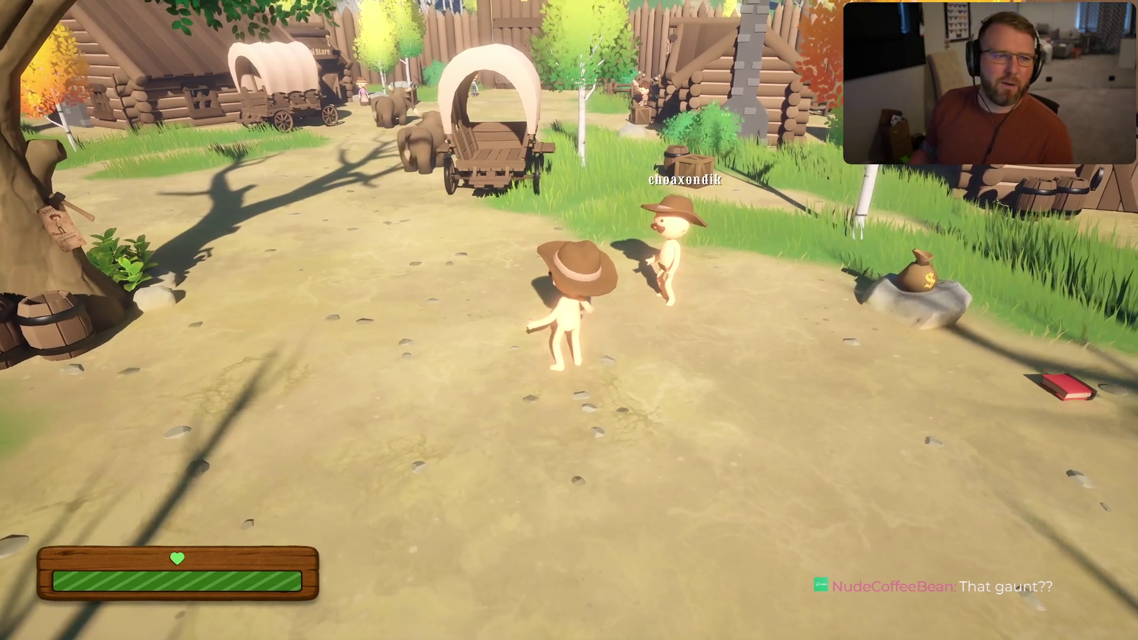
{"action": "key", "text": "Escape"}
{"action": "left_click", "coordinate": [551, 239]}
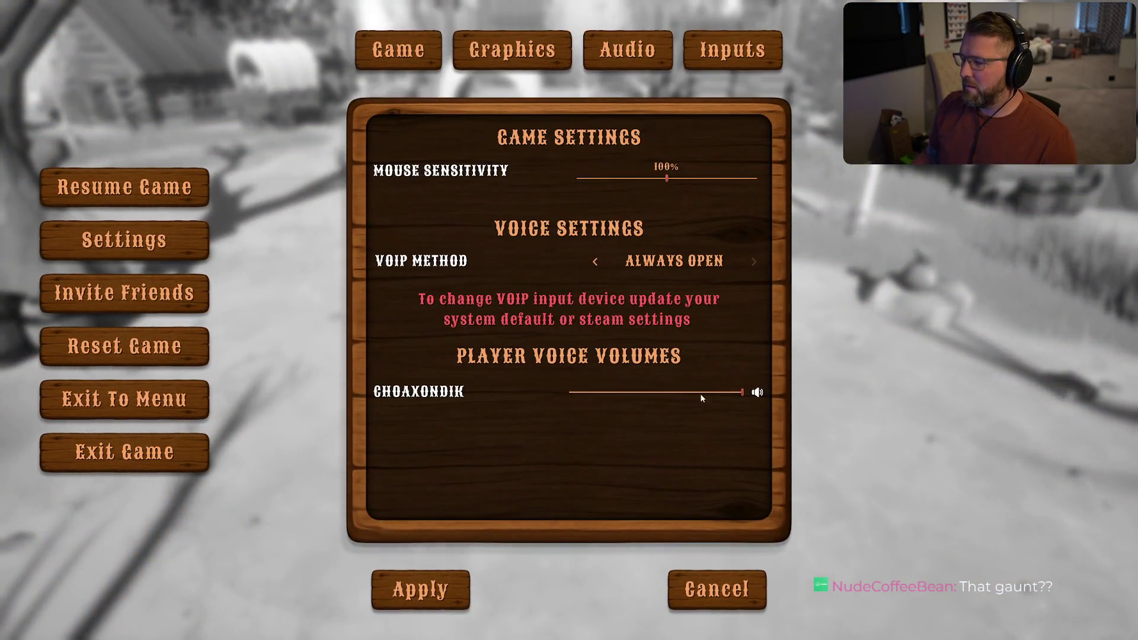
{"action": "left_click", "coordinate": [450, 584]}
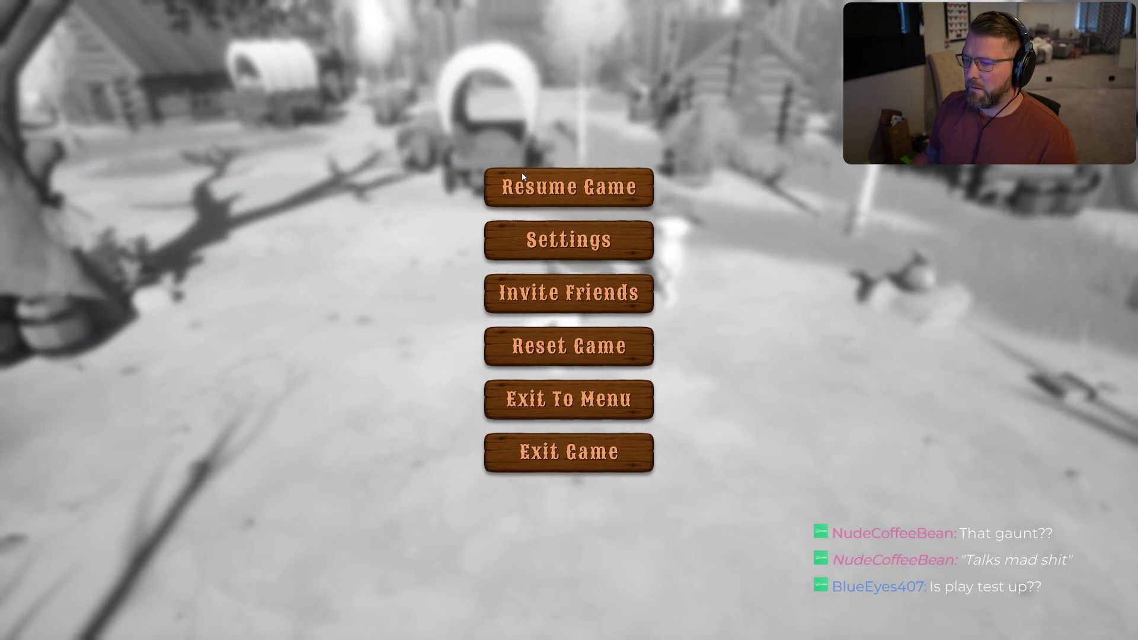
{"action": "key", "text": "Escape"}
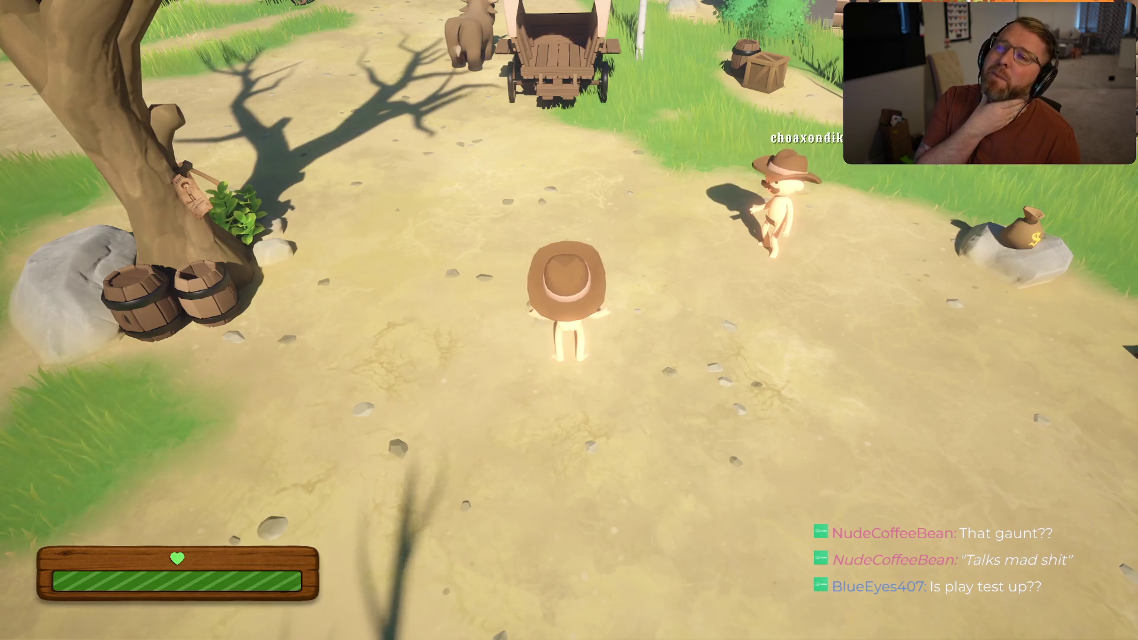
{"action": "scroll", "coordinate": [569, 320], "scroll_direction": "down", "scroll_amount": 3}
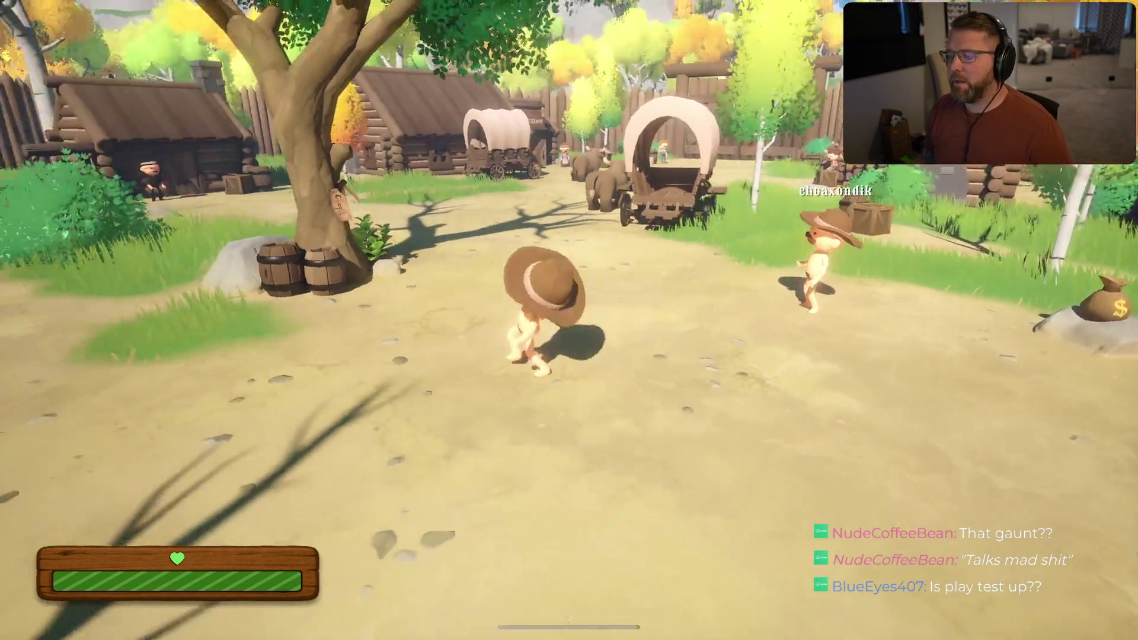
{"action": "key", "text": "space"}
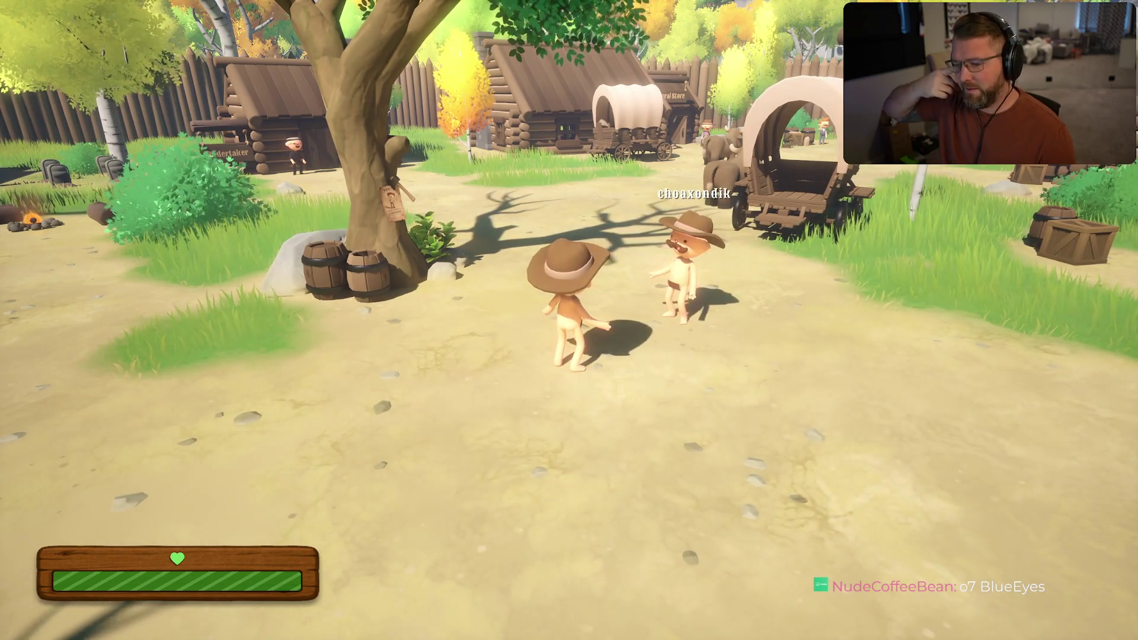
Step: Walk toward the other player, turn to face the camera, and pause the game
{"action": "key", "text": "s"}
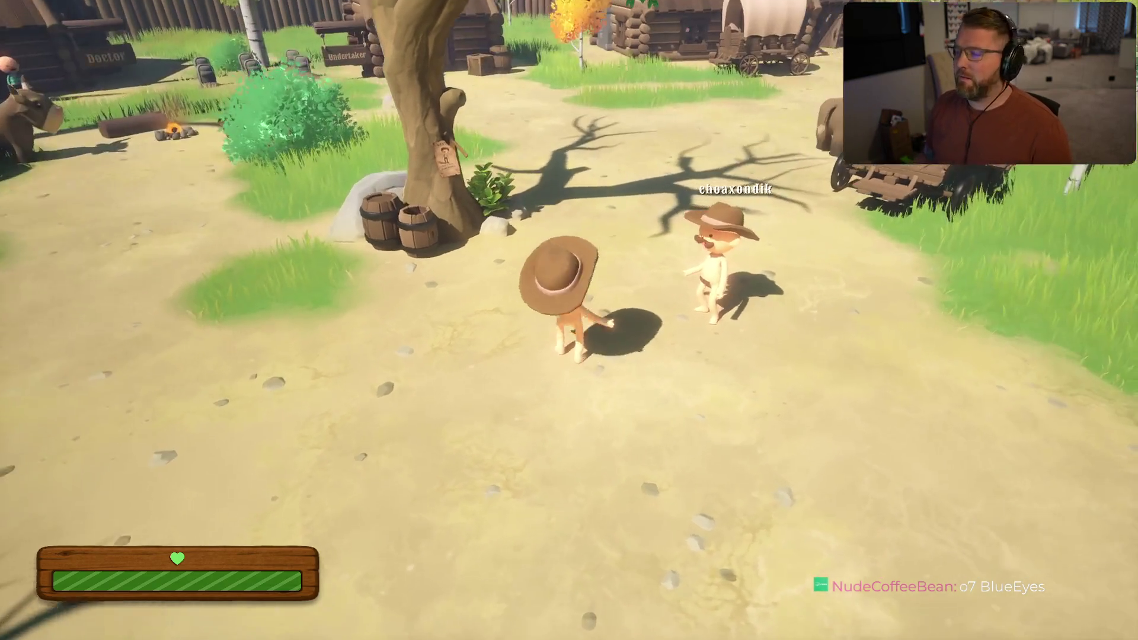
{"action": "key", "text": "shift"}
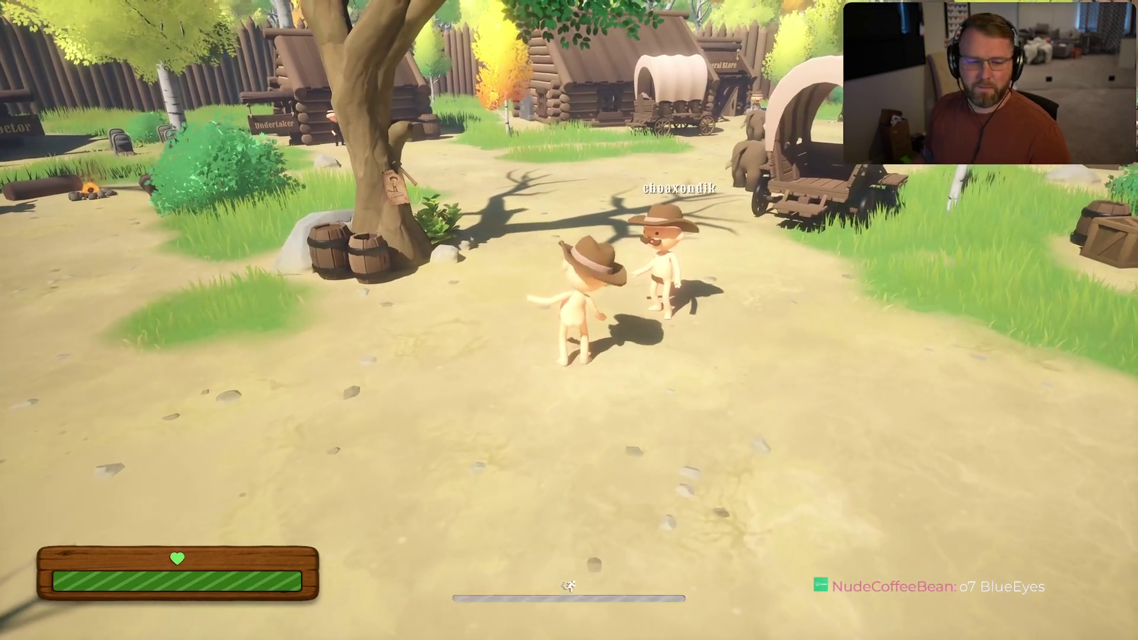
{"action": "key", "text": "s"}
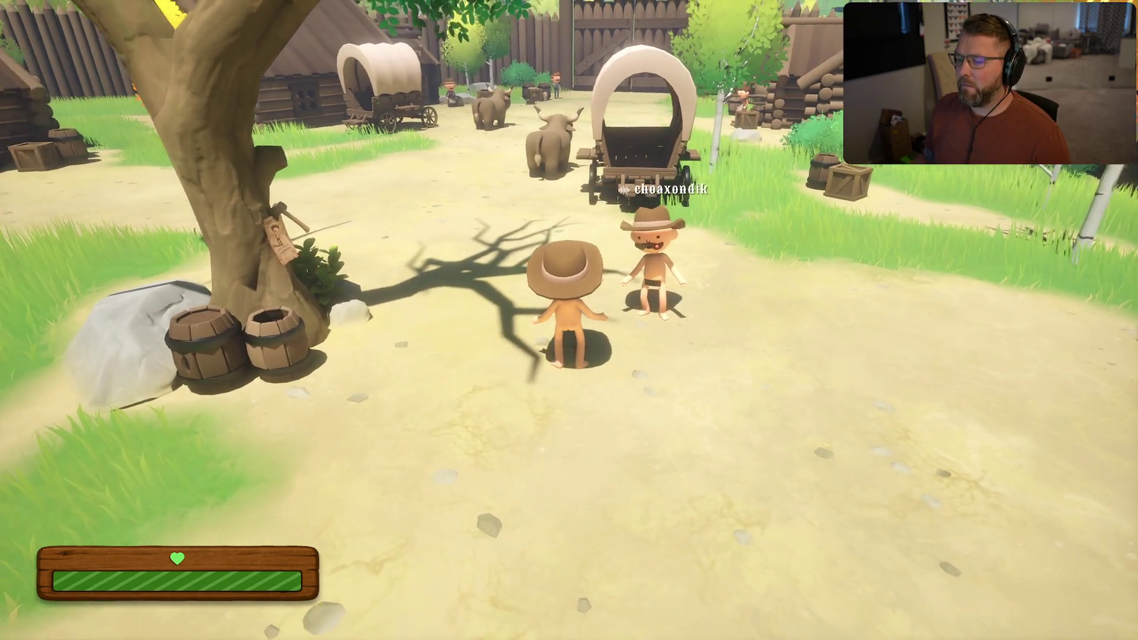
{"action": "key", "text": "Escape"}
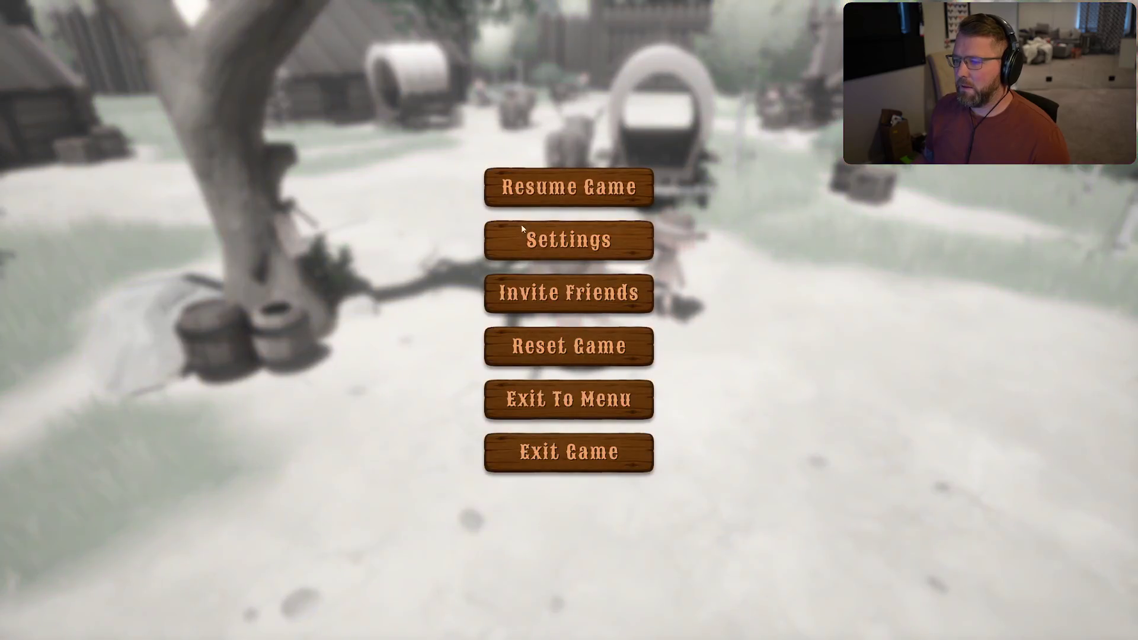
Step: Check the Audio volumes are all at 100%, cancel Settings, and resume the game
{"action": "left_click", "coordinate": [546, 246]}
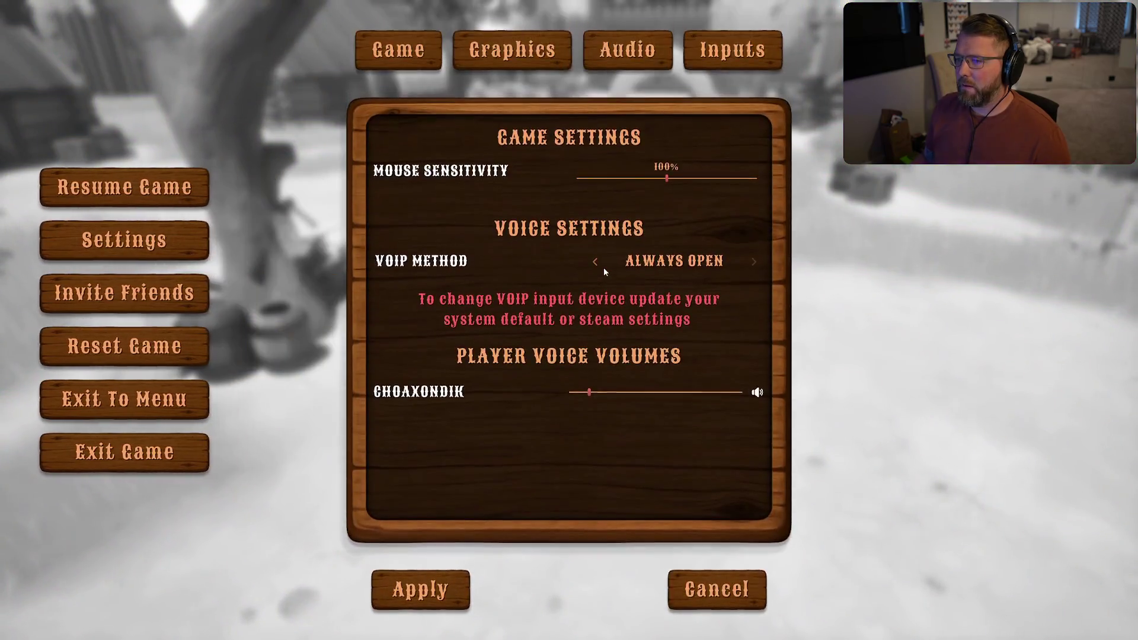
{"action": "left_click", "coordinate": [628, 55]}
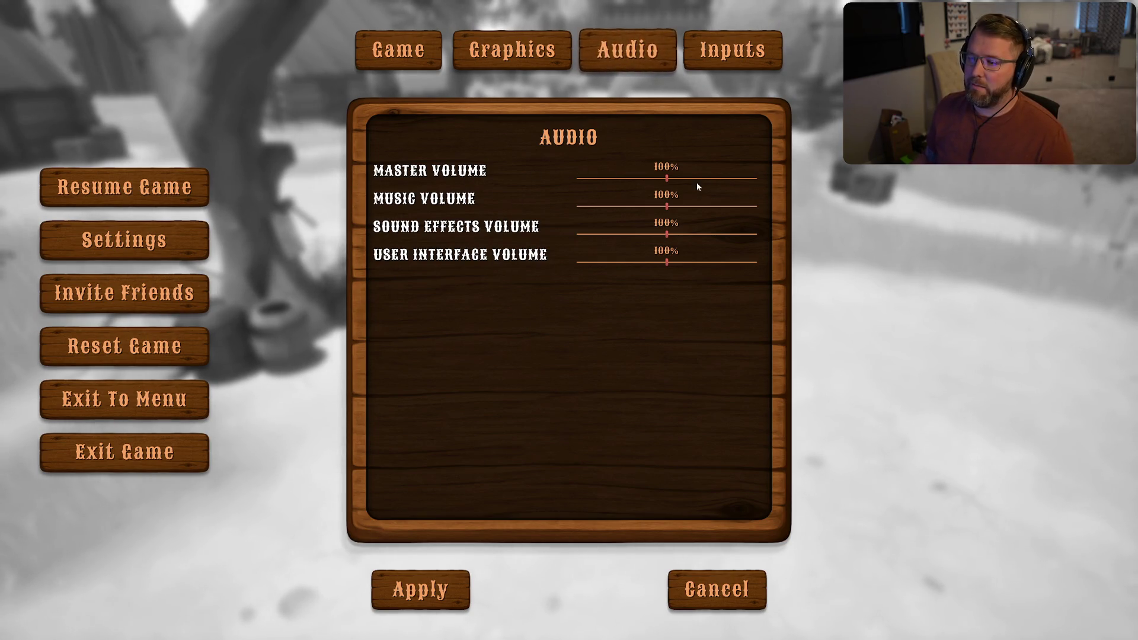
{"action": "left_click", "coordinate": [688, 577]}
{"action": "left_click", "coordinate": [628, 196]}
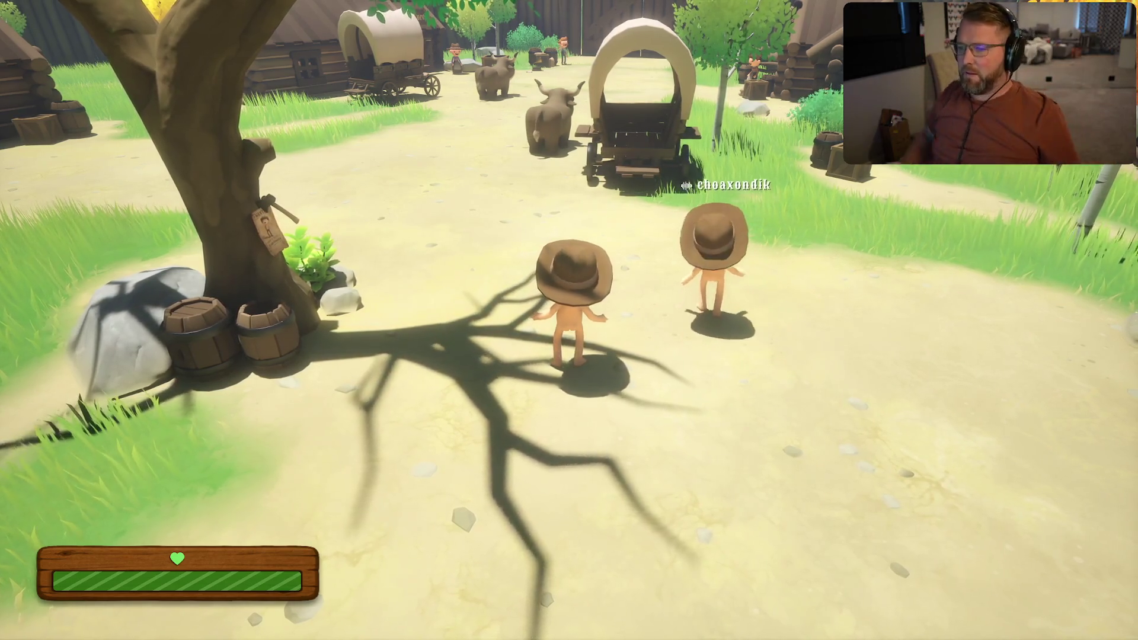
{"action": "key", "text": "s"}
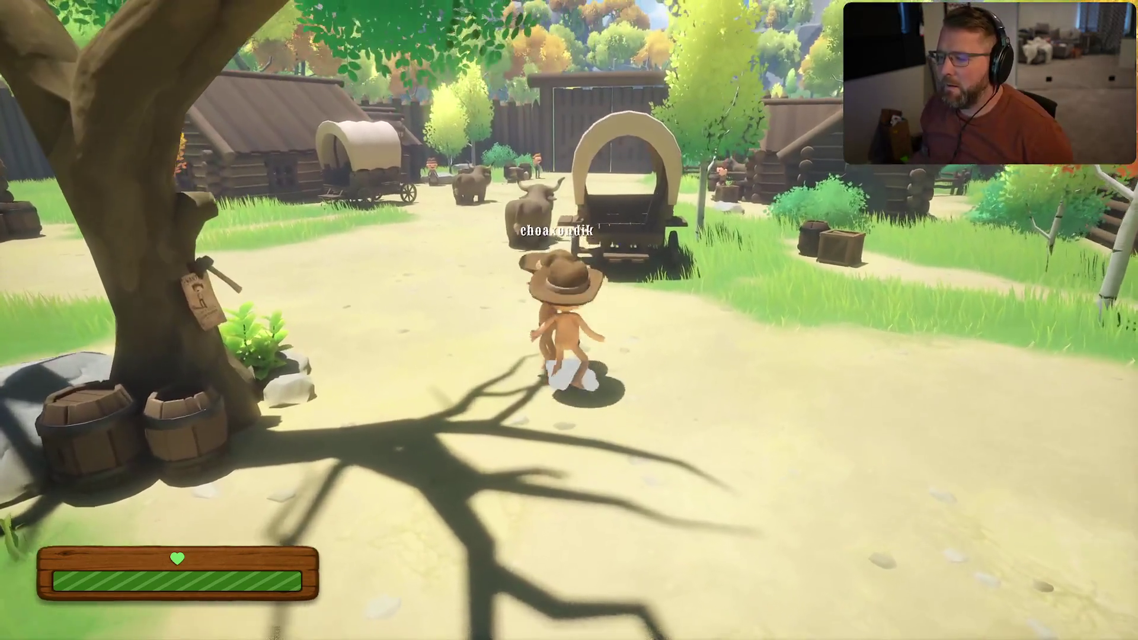
{"action": "key", "text": "w"}
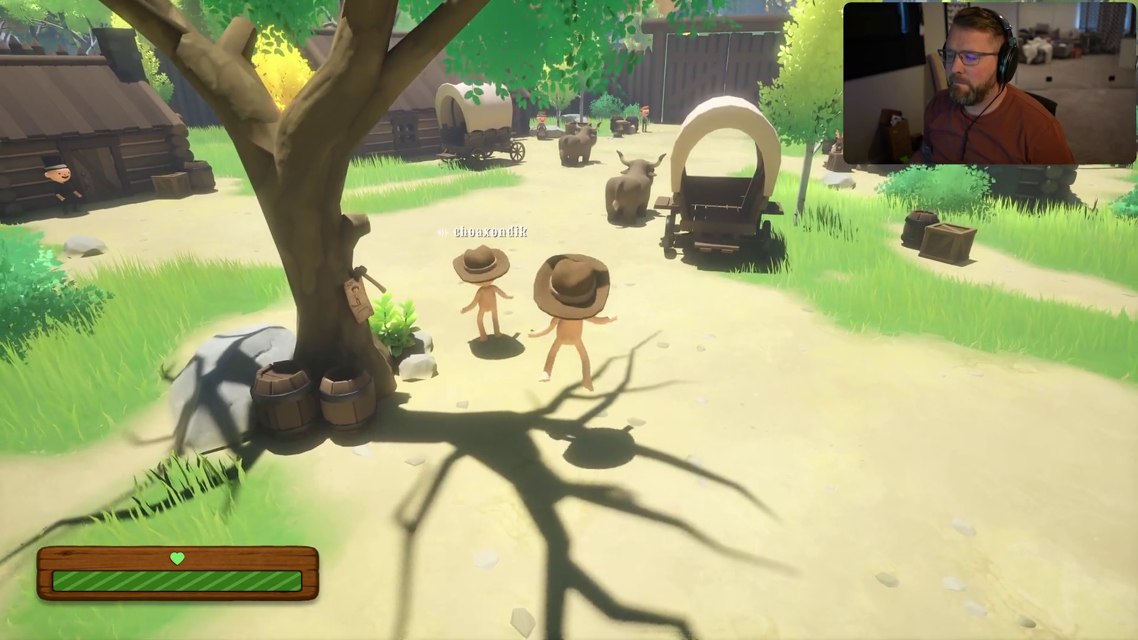
{"action": "key", "text": "space"}
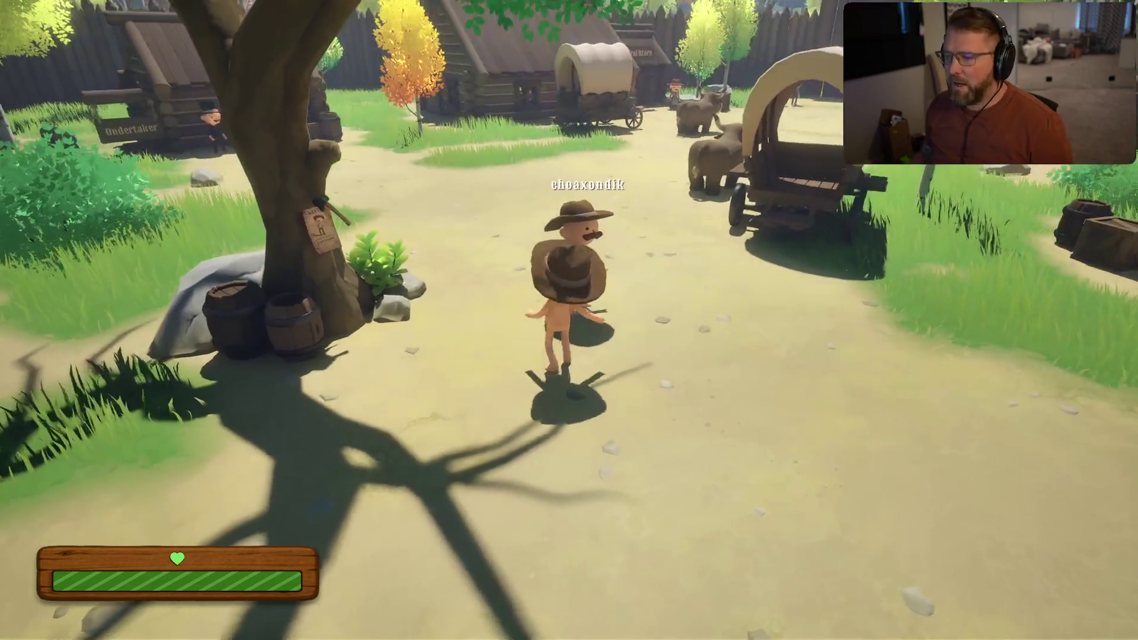
{"action": "key", "text": "a"}
{"action": "key", "text": "d"}
{"action": "key", "text": "d"}
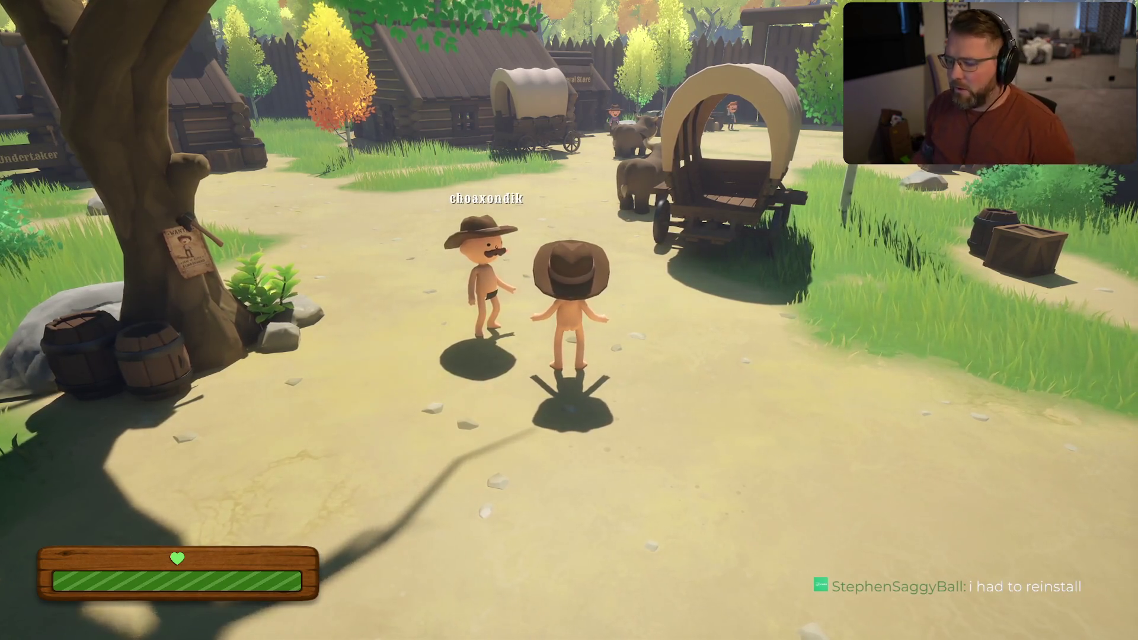
{"action": "key", "text": "w"}
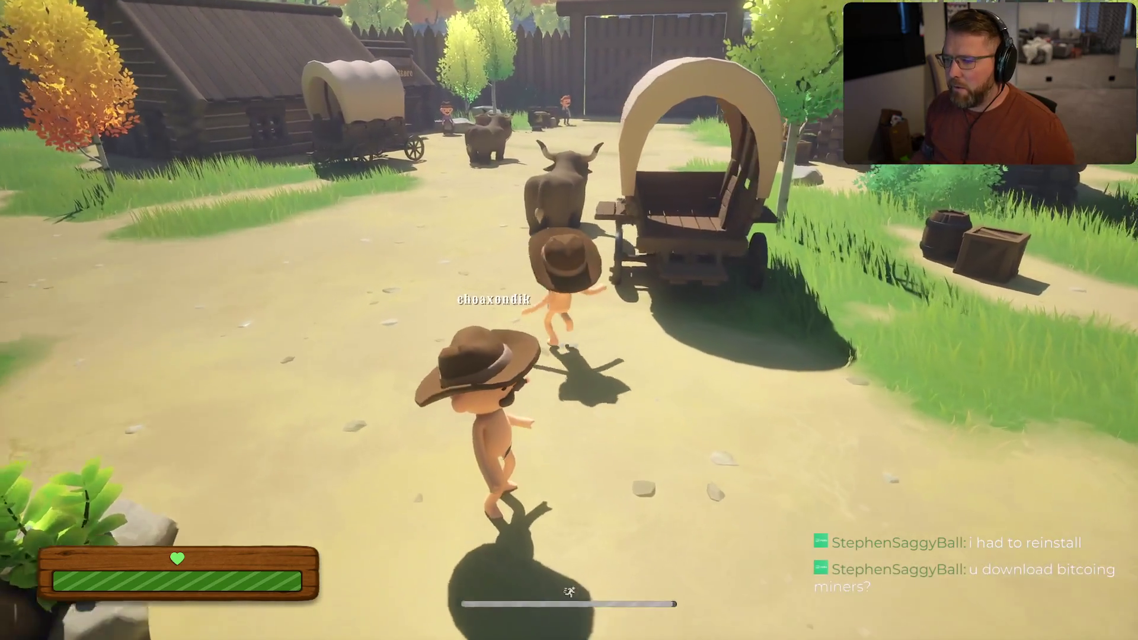
Step: Run to the bull at the wagon, chase the departing wagon, and buy the Axe for $10 at the General Store
{"action": "key", "text": "w"}
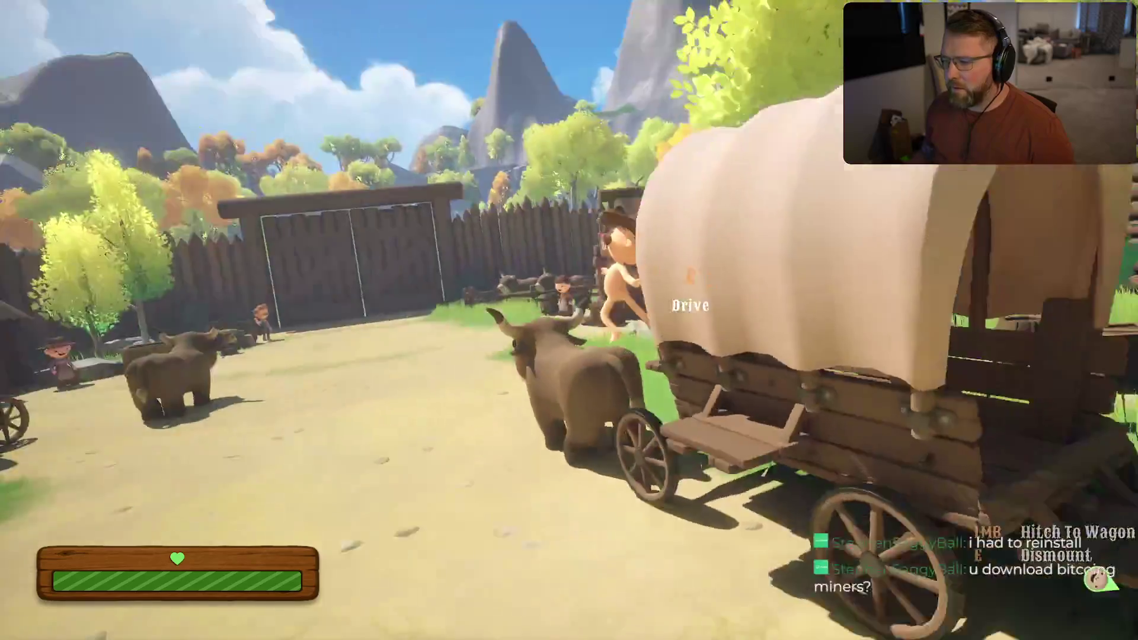
{"action": "key", "text": "w"}
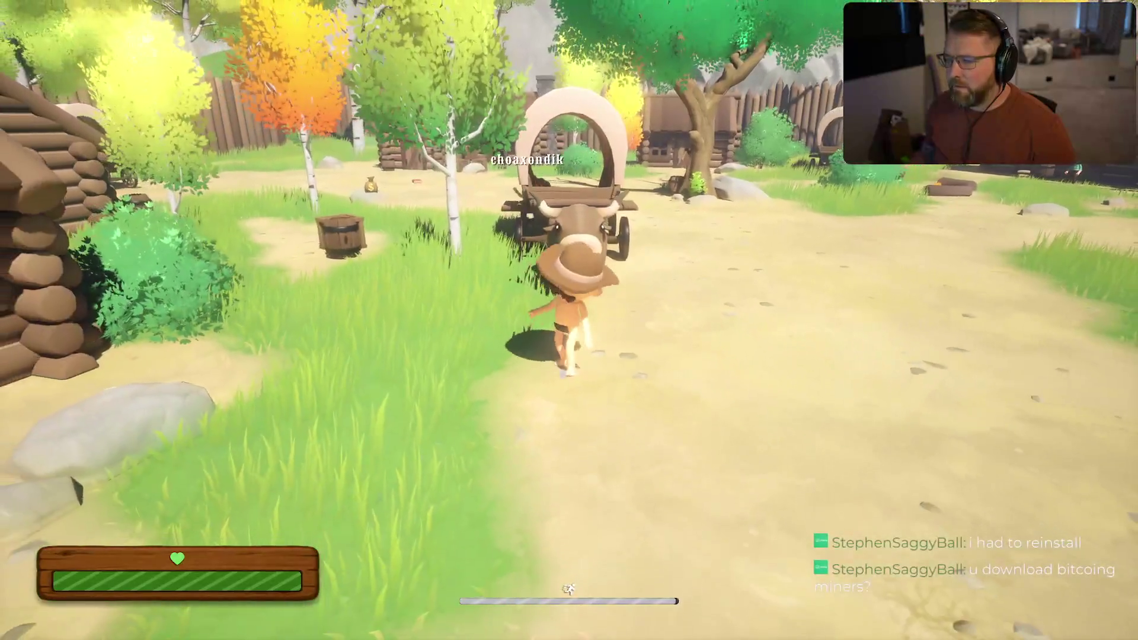
{"action": "key", "text": "w"}
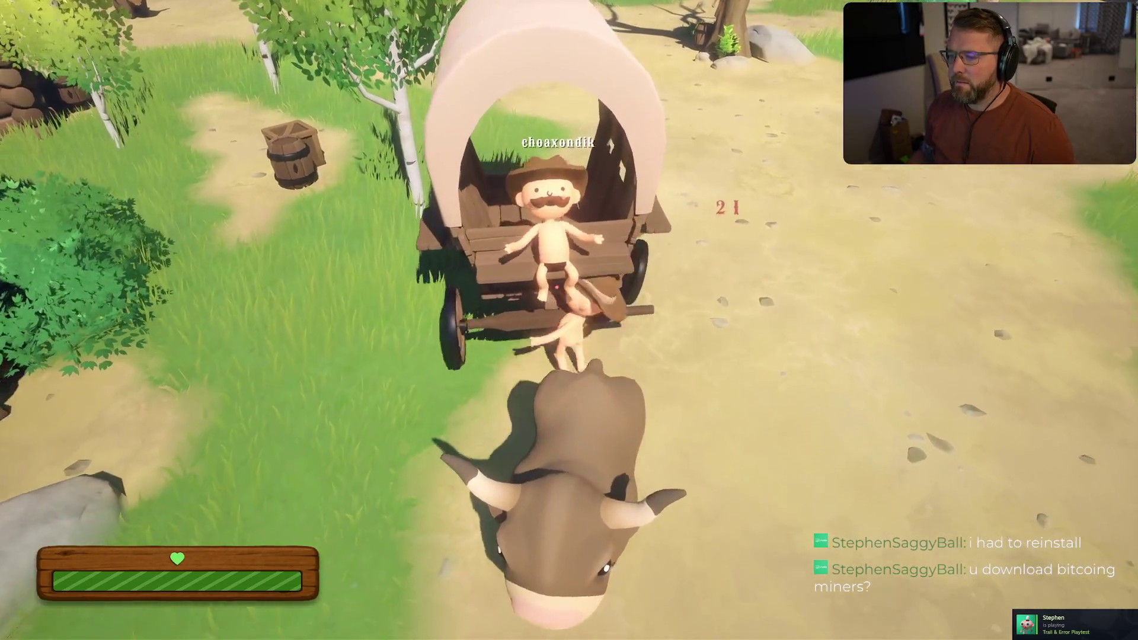
{"action": "key", "text": "shift+w"}
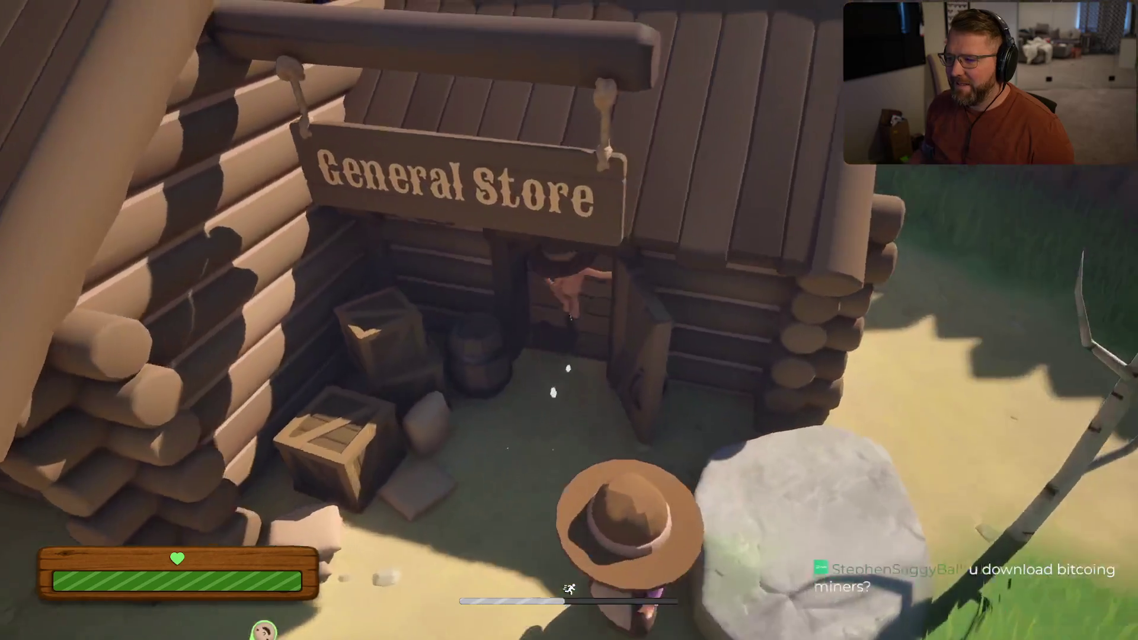
{"action": "key", "text": "e"}
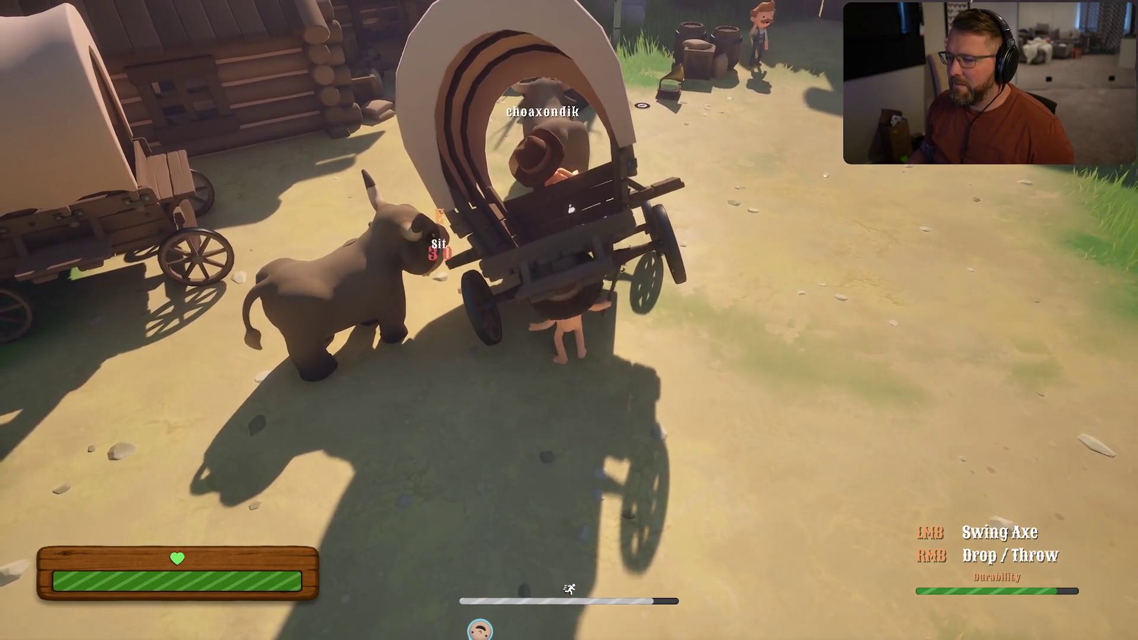
Step: Swing the axe at the wagon twice, then sprint around toward the ox the other player rides
{"action": "left_click", "coordinate": [569, 320]}
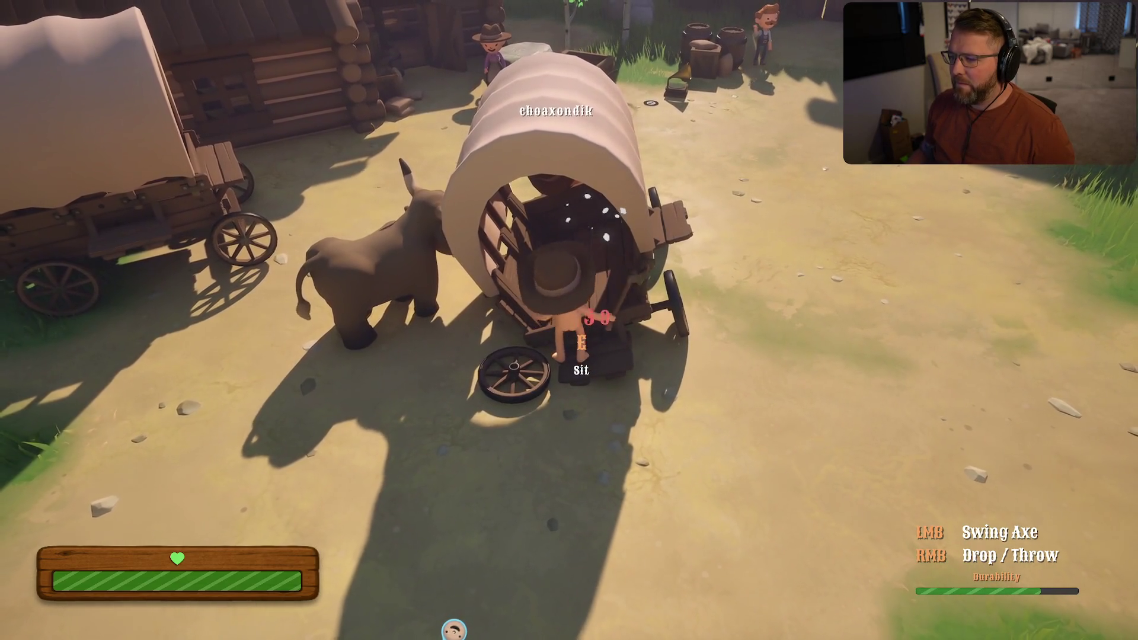
{"action": "left_click", "coordinate": [569, 320]}
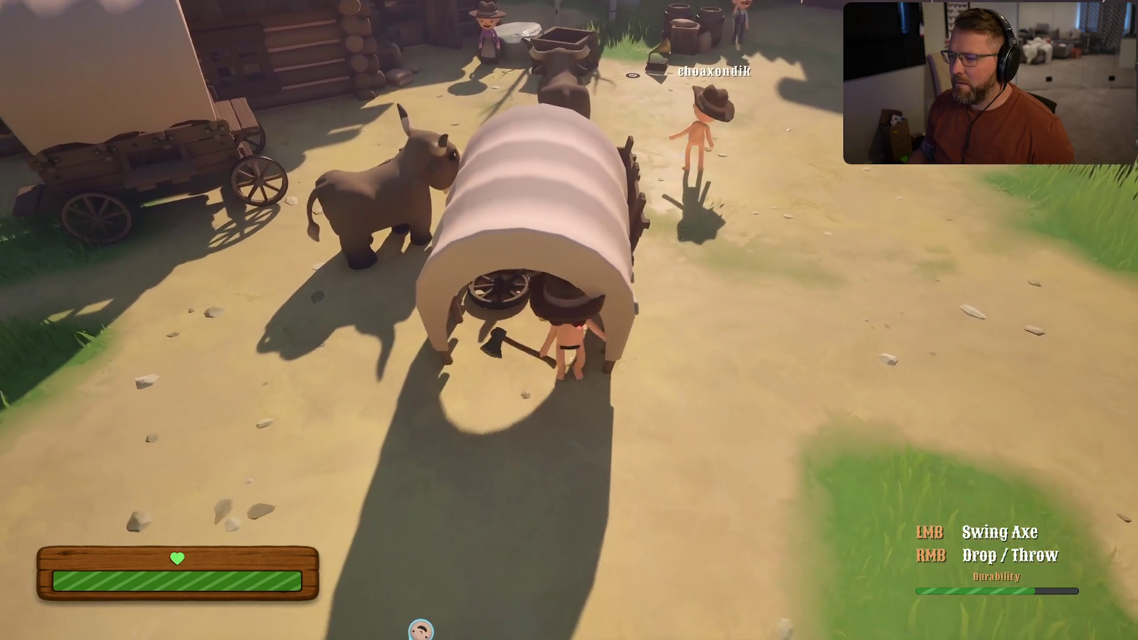
{"action": "key", "text": "shift+w"}
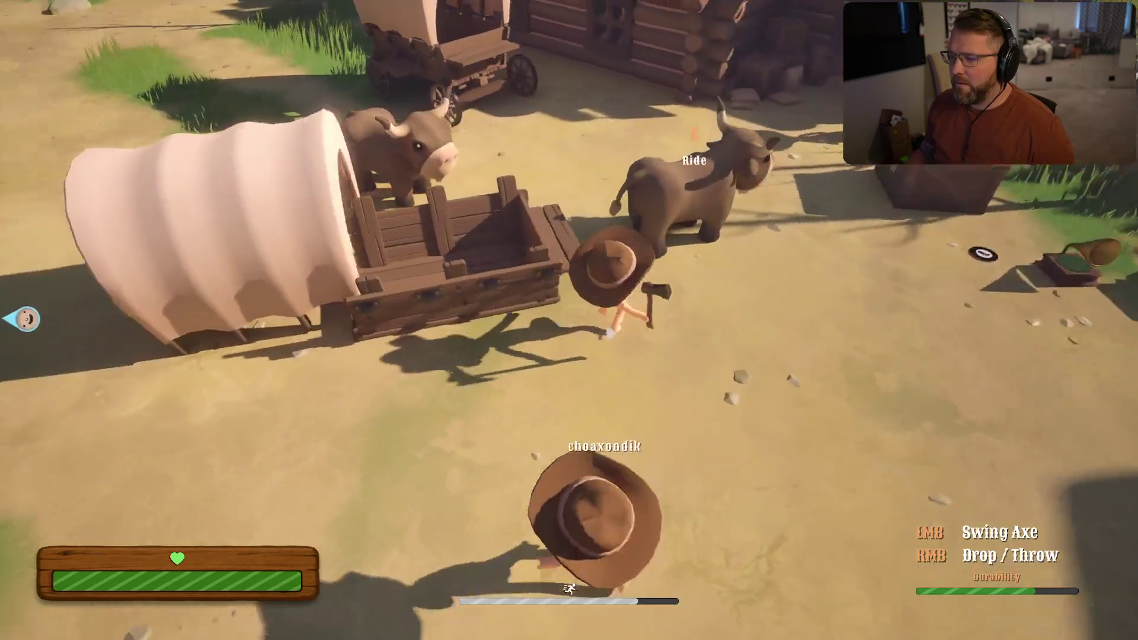
{"action": "key", "text": "shift+w"}
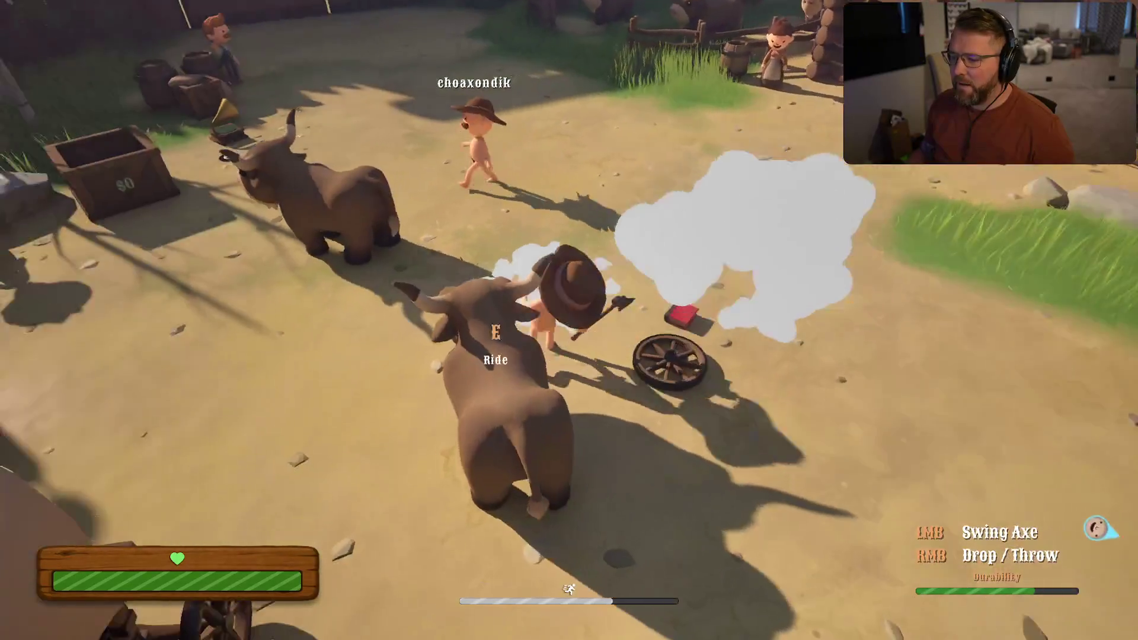
{"action": "key", "text": "w"}
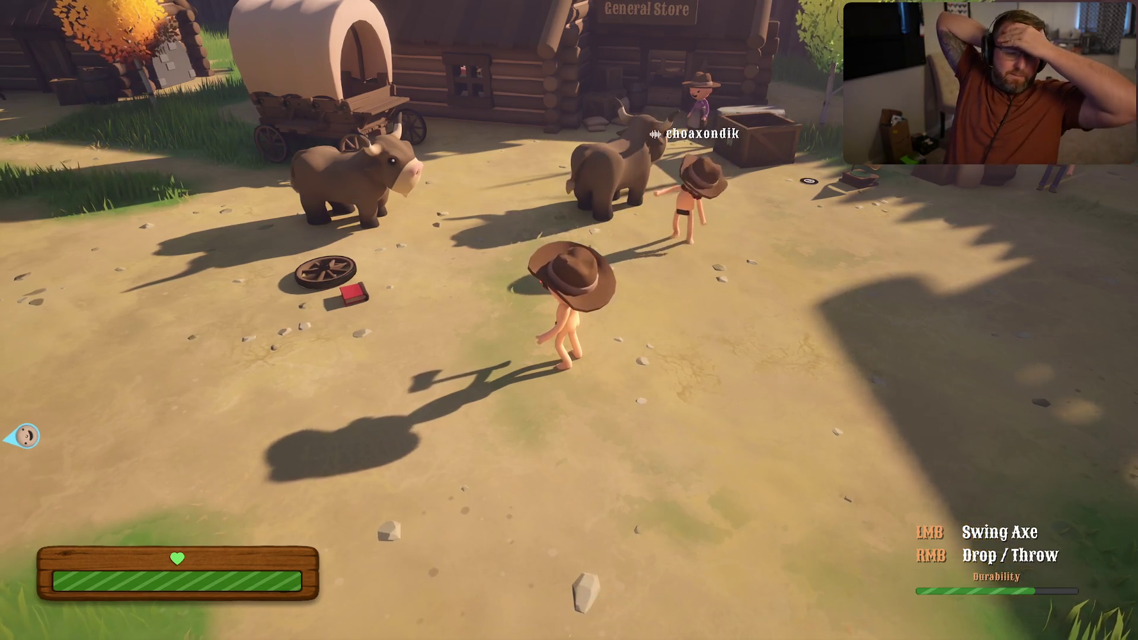
{"action": "key", "text": "shift+w"}
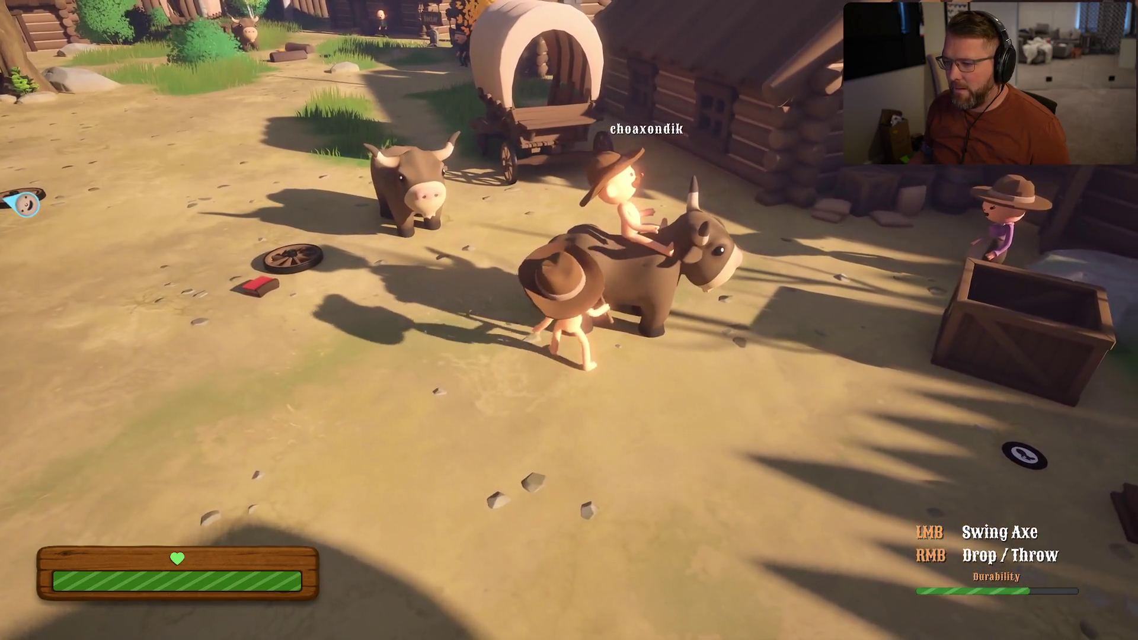
Step: Chop at the ox with the axe until it falls
{"action": "left_click", "coordinate": [569, 320]}
{"action": "left_click", "coordinate": [569, 320]}
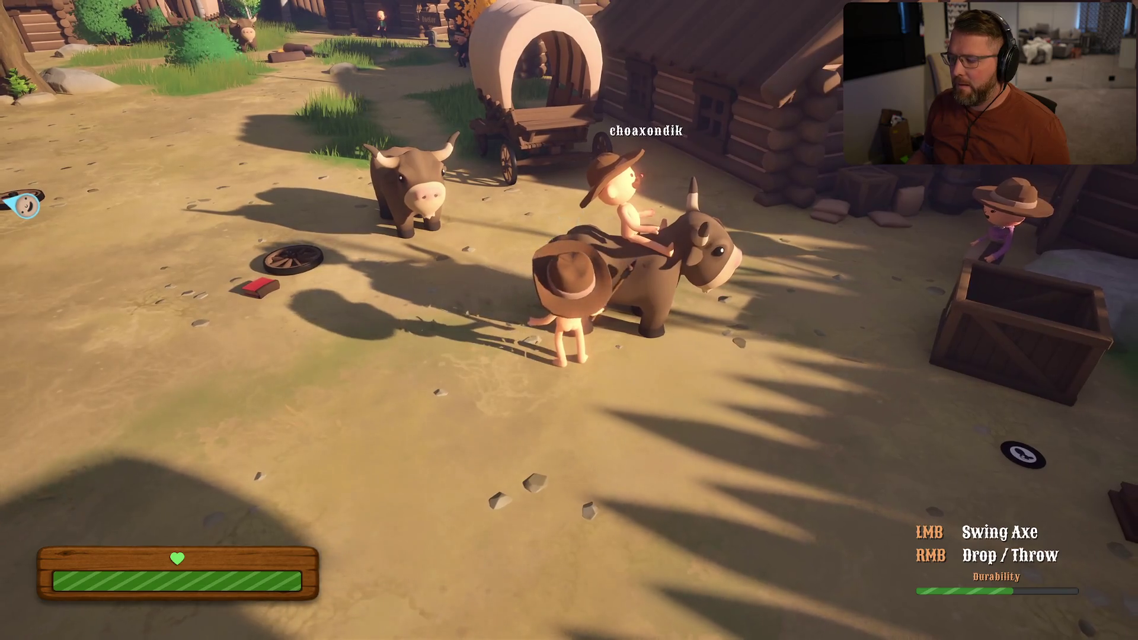
{"action": "left_click", "coordinate": [569, 320]}
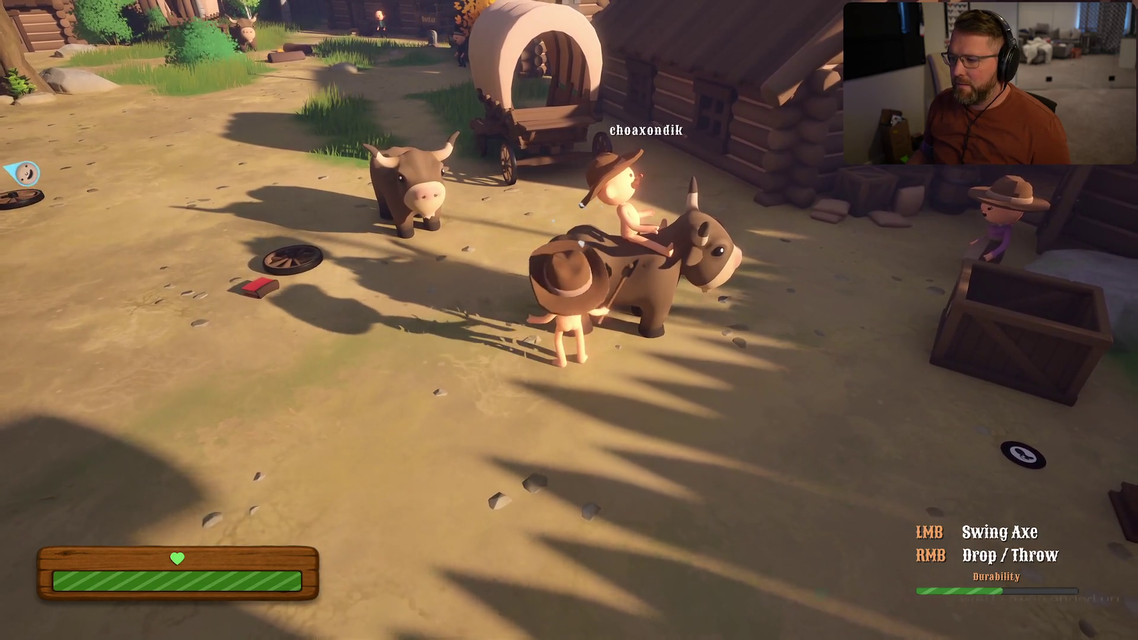
{"action": "left_click", "coordinate": [568, 320]}
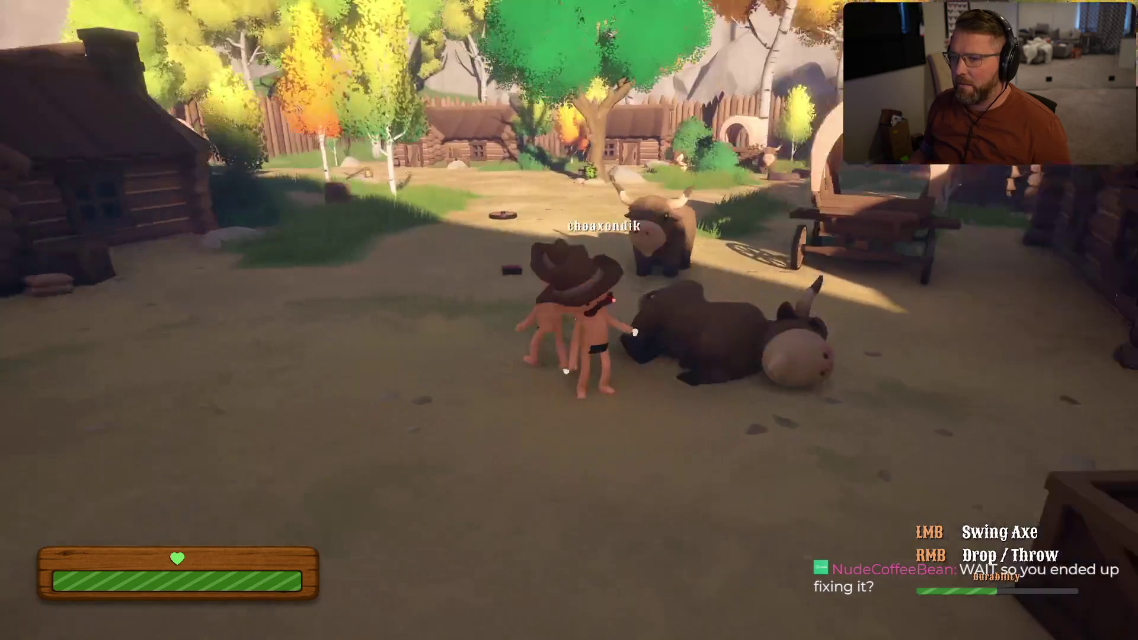
Step: Sprint away from the fallen ox through the village, past the covered wagon and across camp
{"action": "key", "text": "shift+w"}
{"action": "key", "text": "shift+w"}
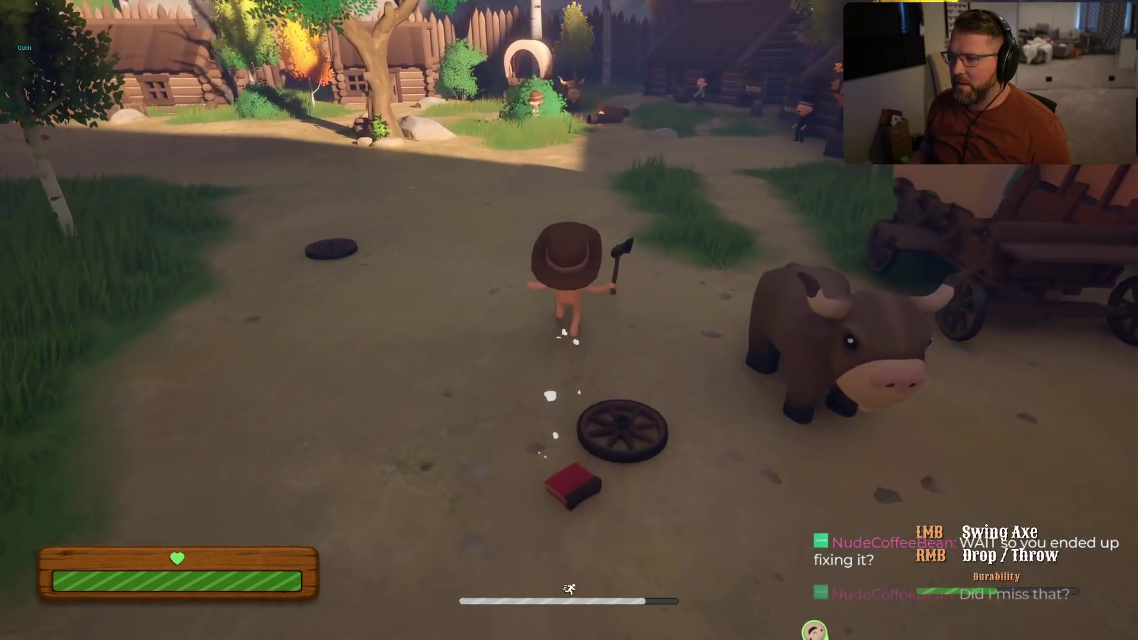
{"action": "key", "text": "shift+w"}
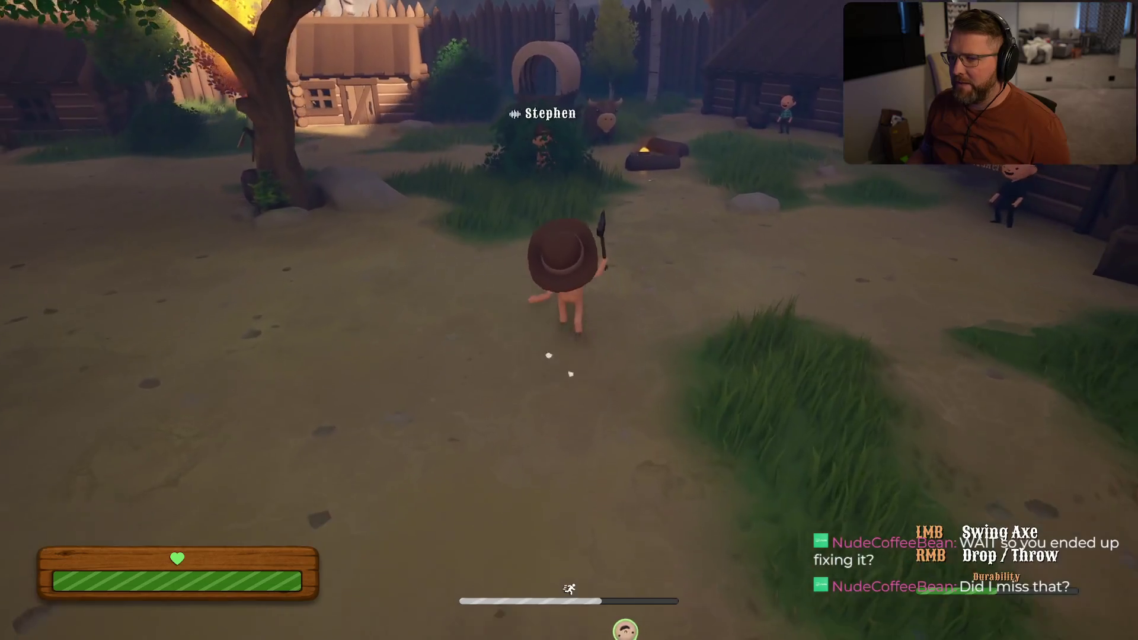
{"action": "key", "text": "a"}
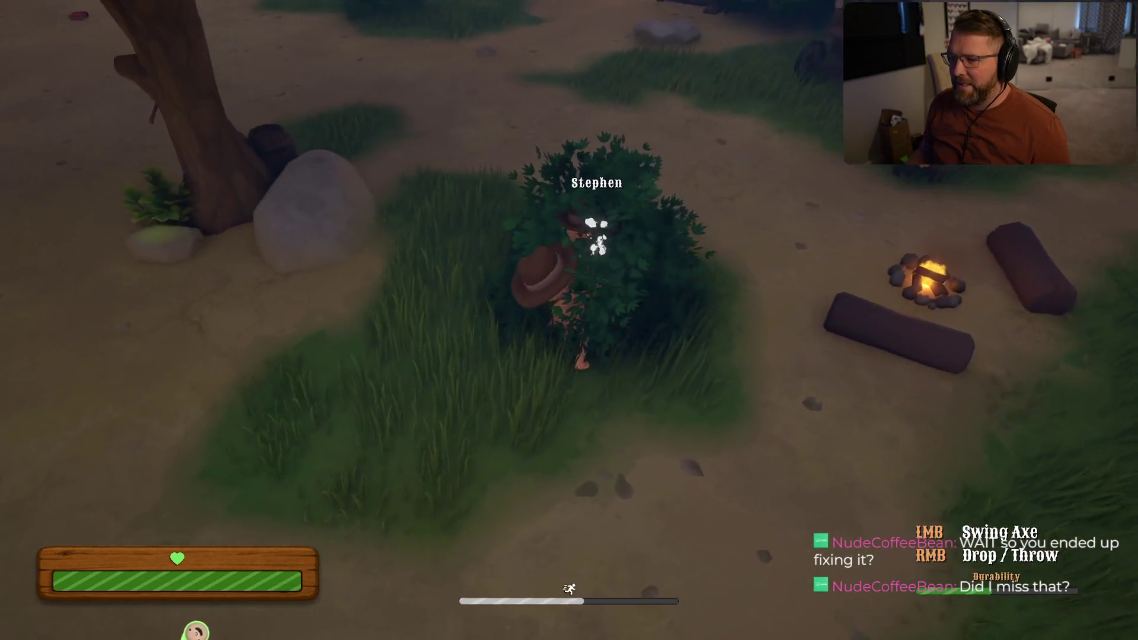
{"action": "key", "text": "shift+w"}
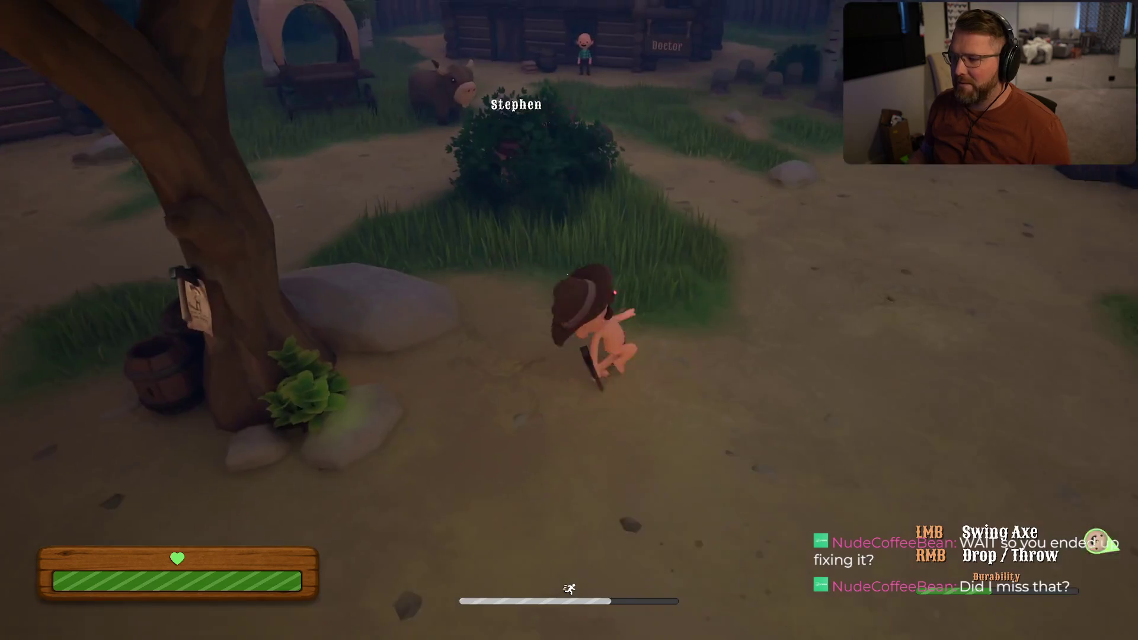
{"action": "key", "text": "shift+w"}
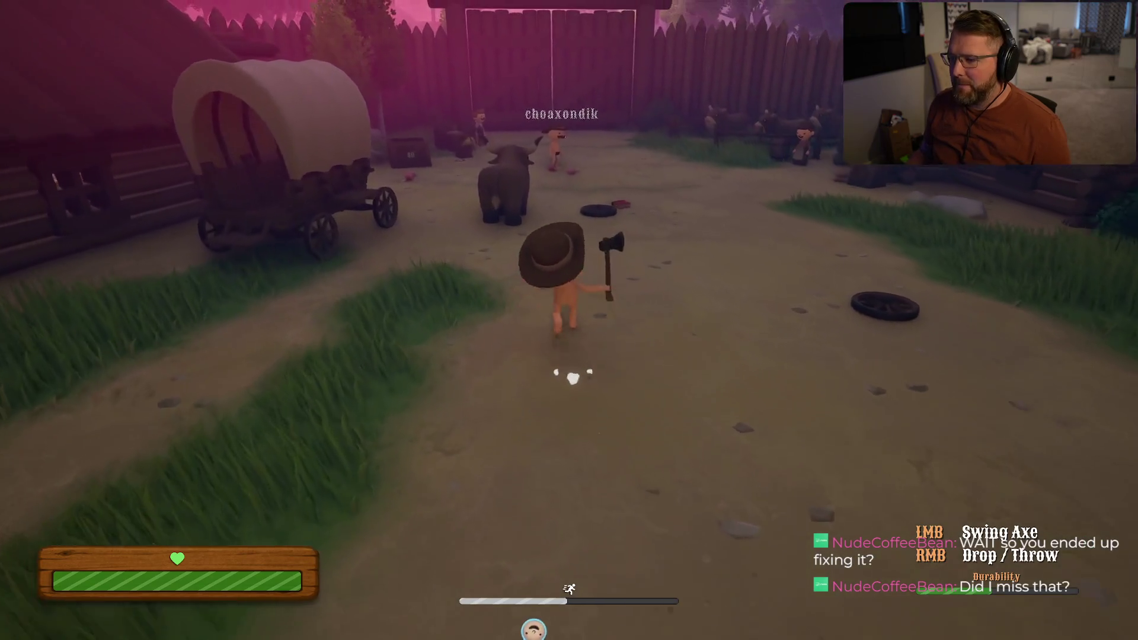
{"action": "key", "text": "shift+w"}
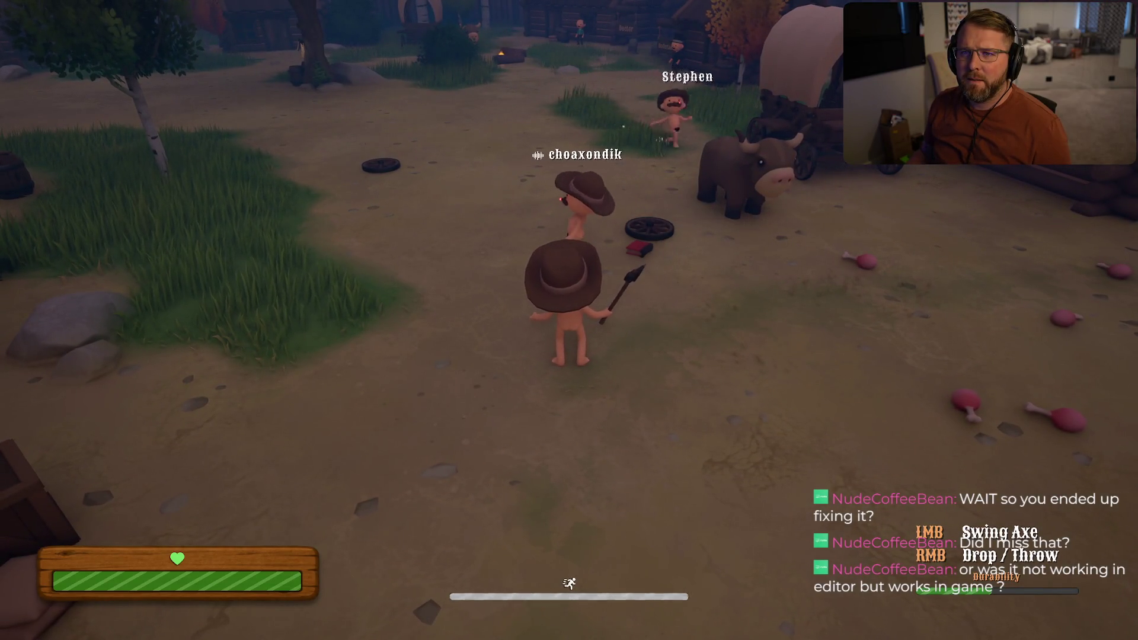
Step: Walk back beside the other player, then pause and open the game's Settings
{"action": "key", "text": "d"}
{"action": "key", "text": "w"}
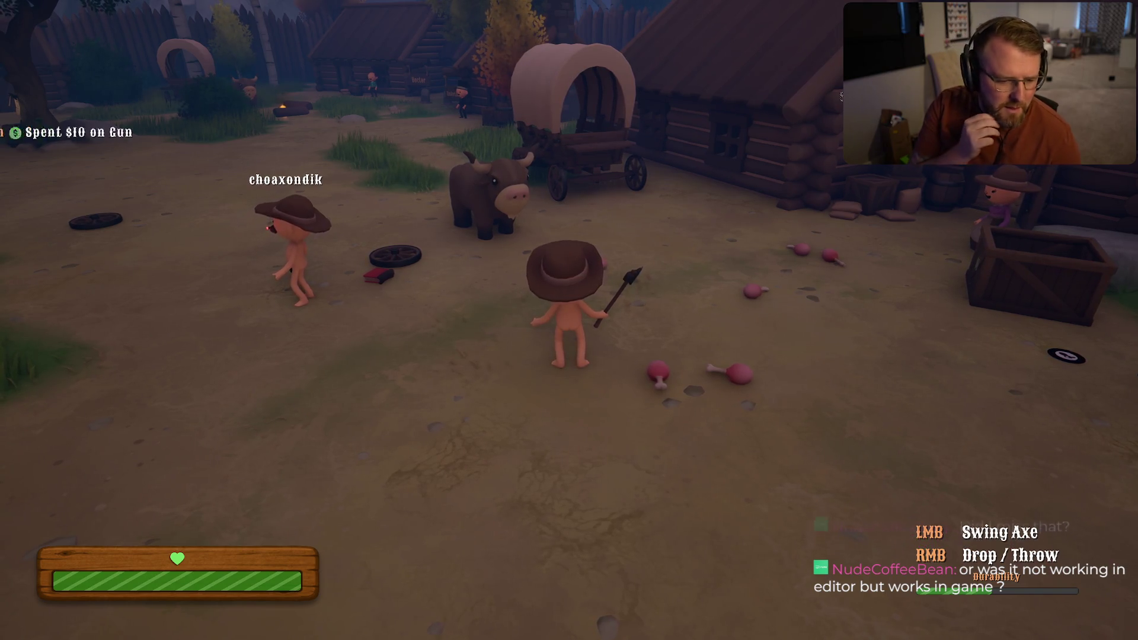
{"action": "key", "text": "a"}
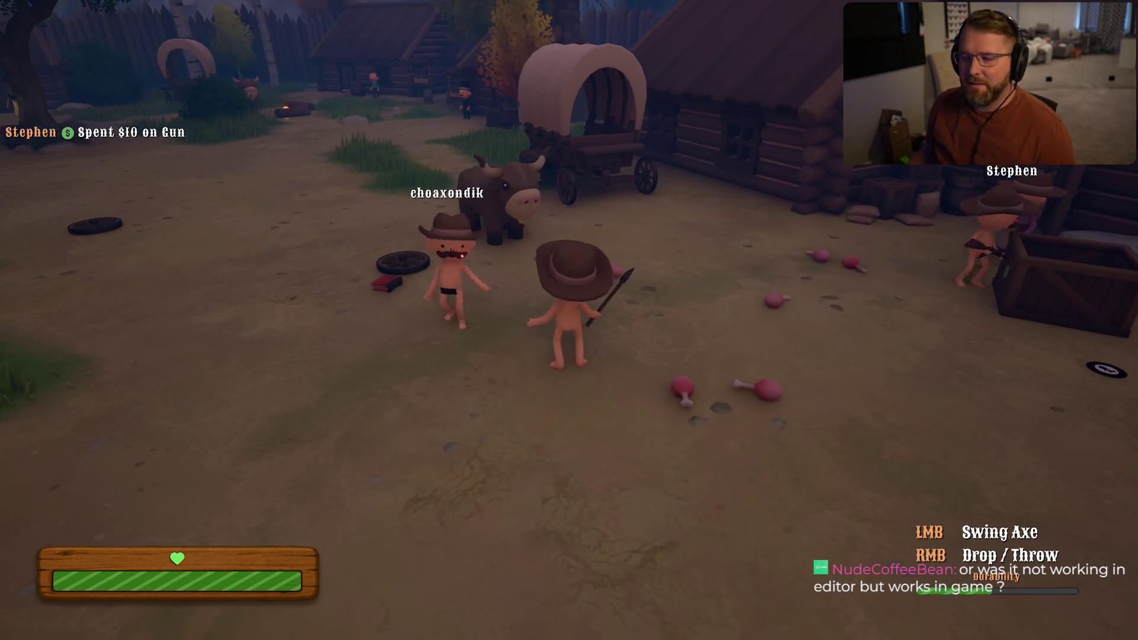
{"action": "key", "text": "Escape"}
{"action": "left_click", "coordinate": [558, 248]}
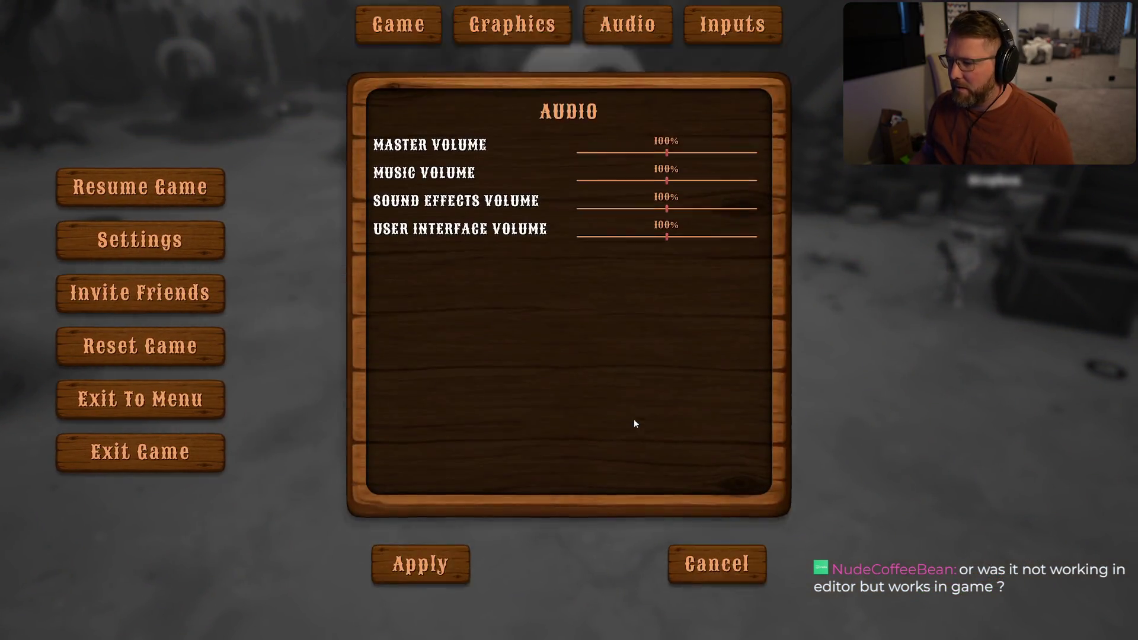
Step: Review the Voice Settings and Player Voice Volumes on the Game tab, then resume the game
{"action": "left_click", "coordinate": [430, 55]}
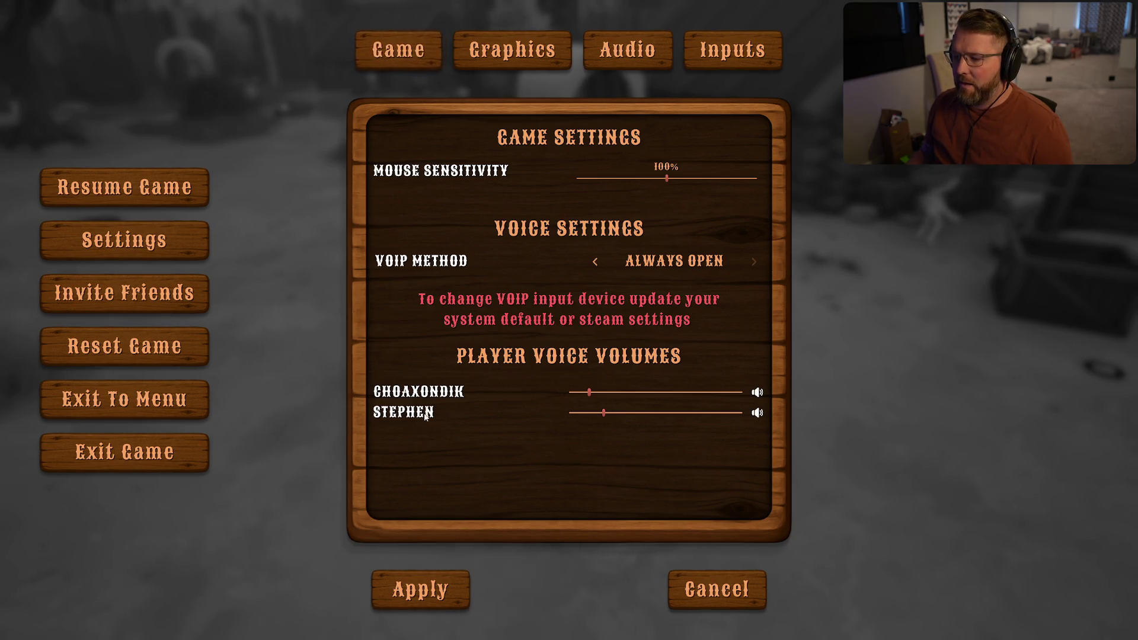
{"action": "left_click", "coordinate": [188, 184]}
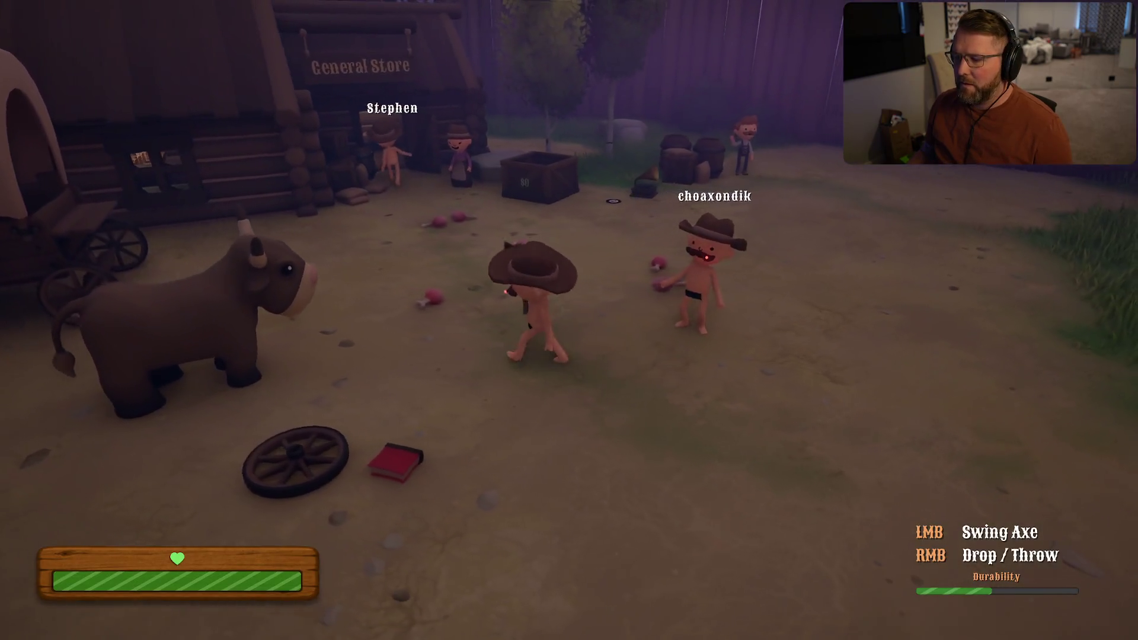
Step: Walk up to the other player outside the General Store and pause the game again
{"action": "key", "text": "d"}
{"action": "key", "text": "w"}
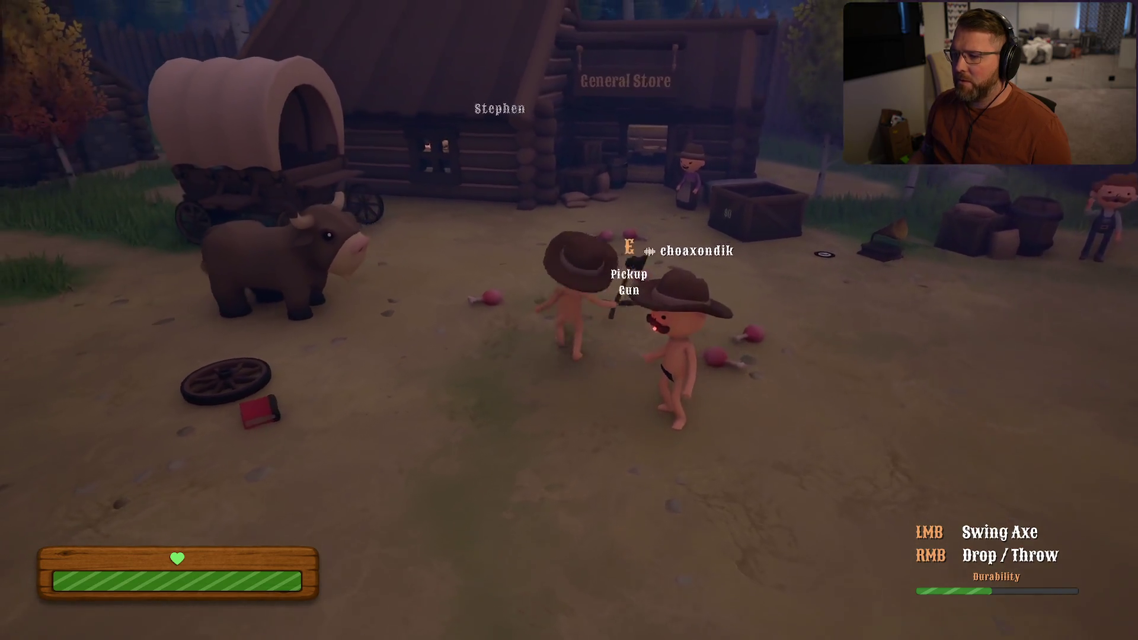
{"action": "key", "text": "s"}
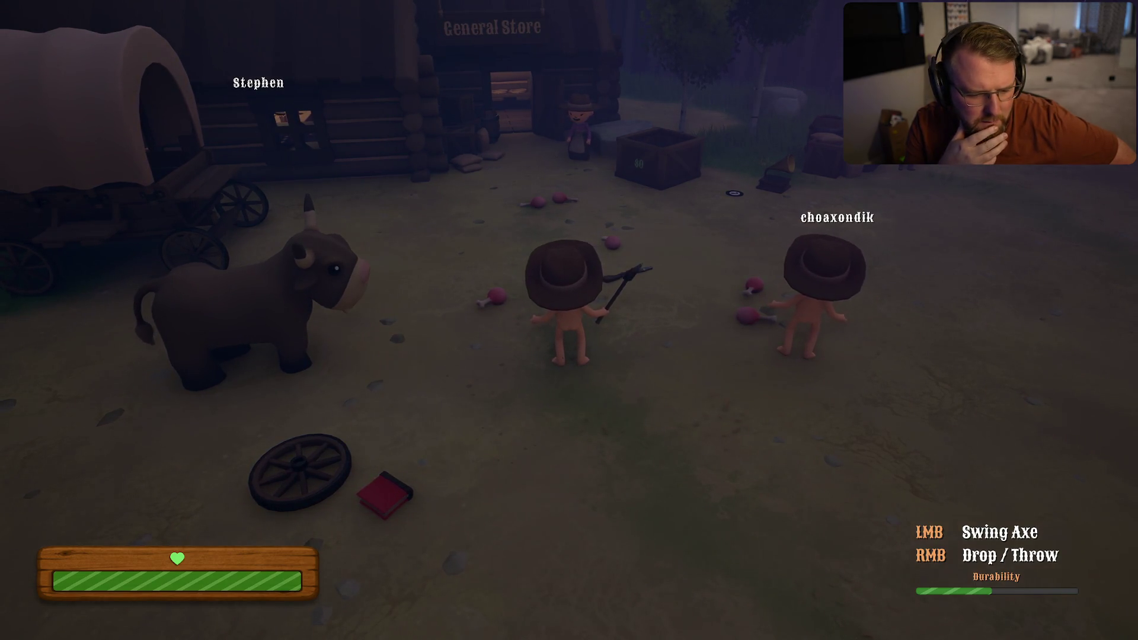
{"action": "key", "text": "Escape"}
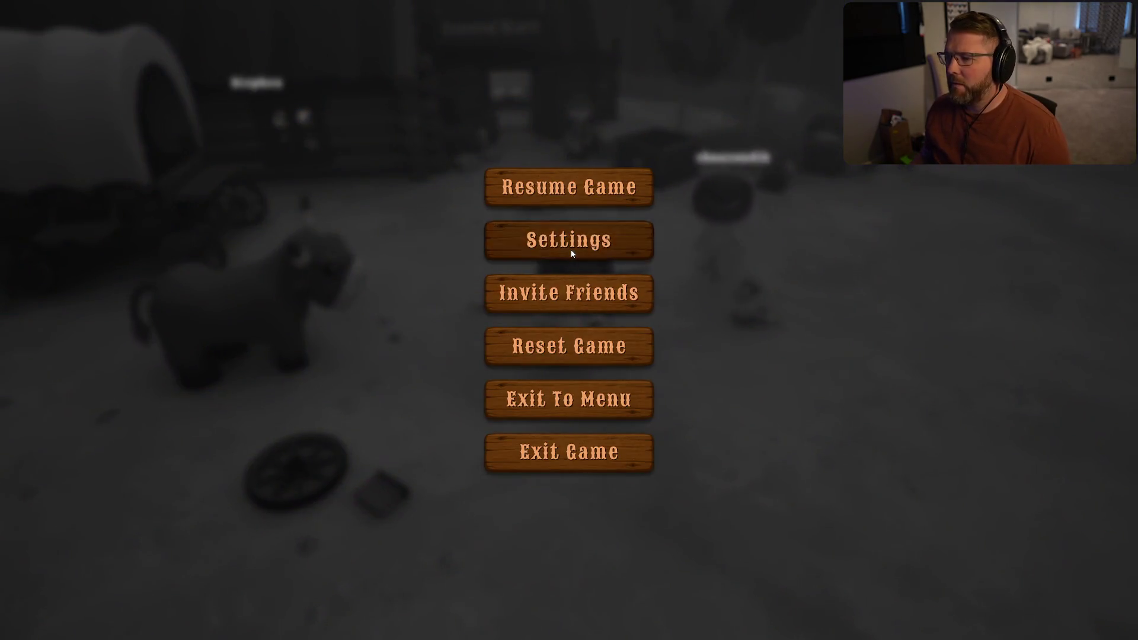
Step: Look over the graphics settings, then close the menus and return to gameplay
{"action": "left_click", "coordinate": [572, 253]}
{"action": "left_click", "coordinate": [528, 59]}
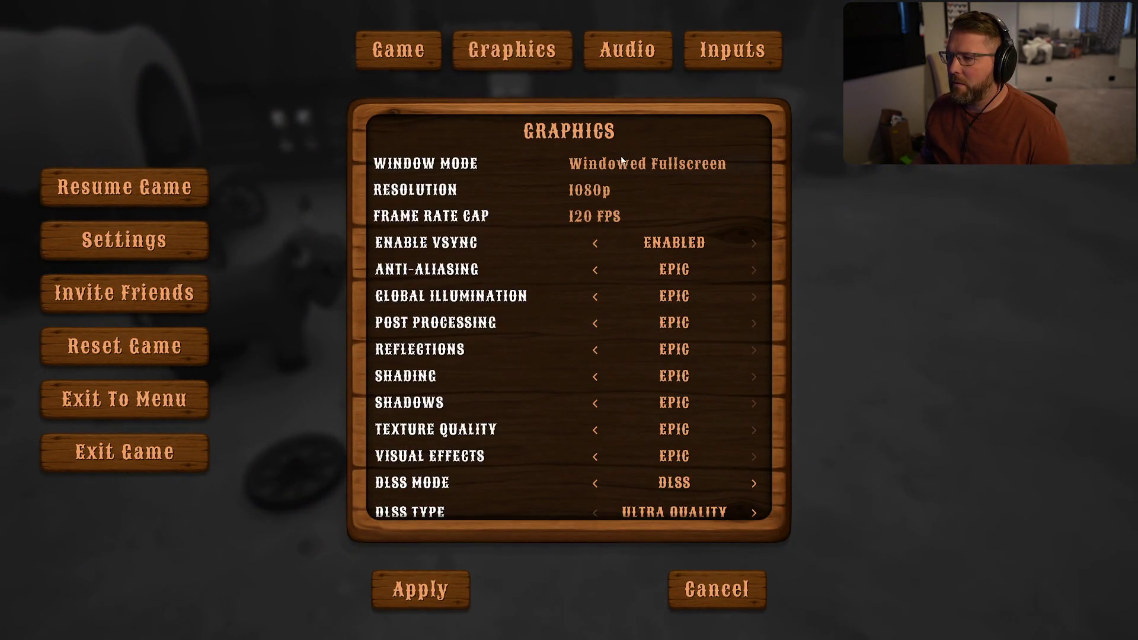
{"action": "left_click", "coordinate": [433, 66]}
{"action": "left_click", "coordinate": [131, 178]}
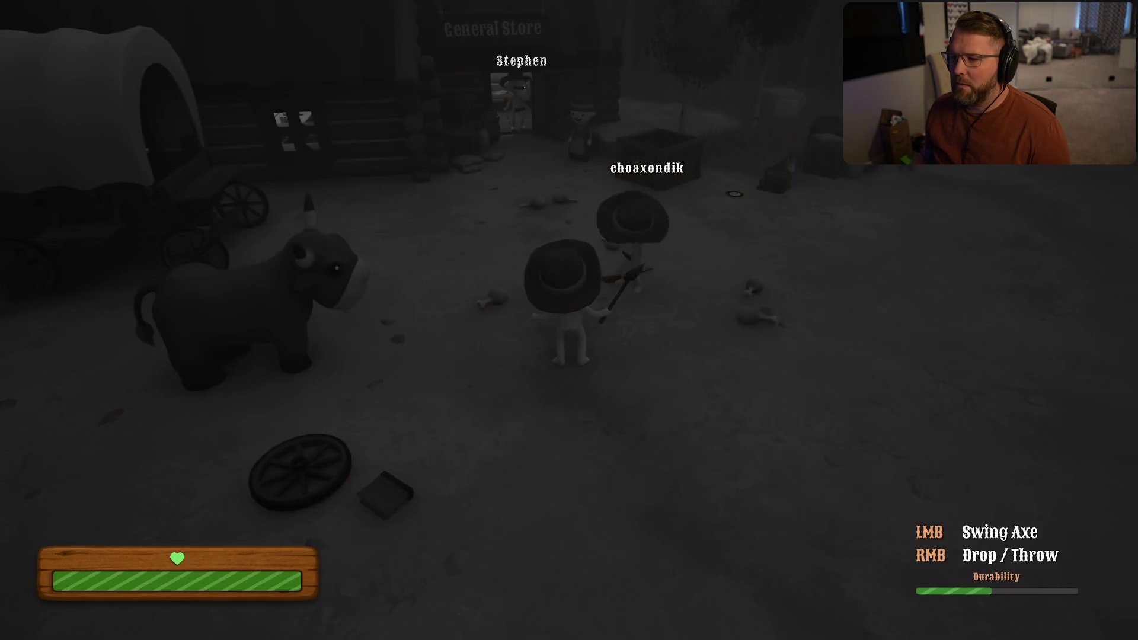
Step: Move around the town square to the General Store door and back, then sprint toward the other players
{"action": "key", "text": "a"}
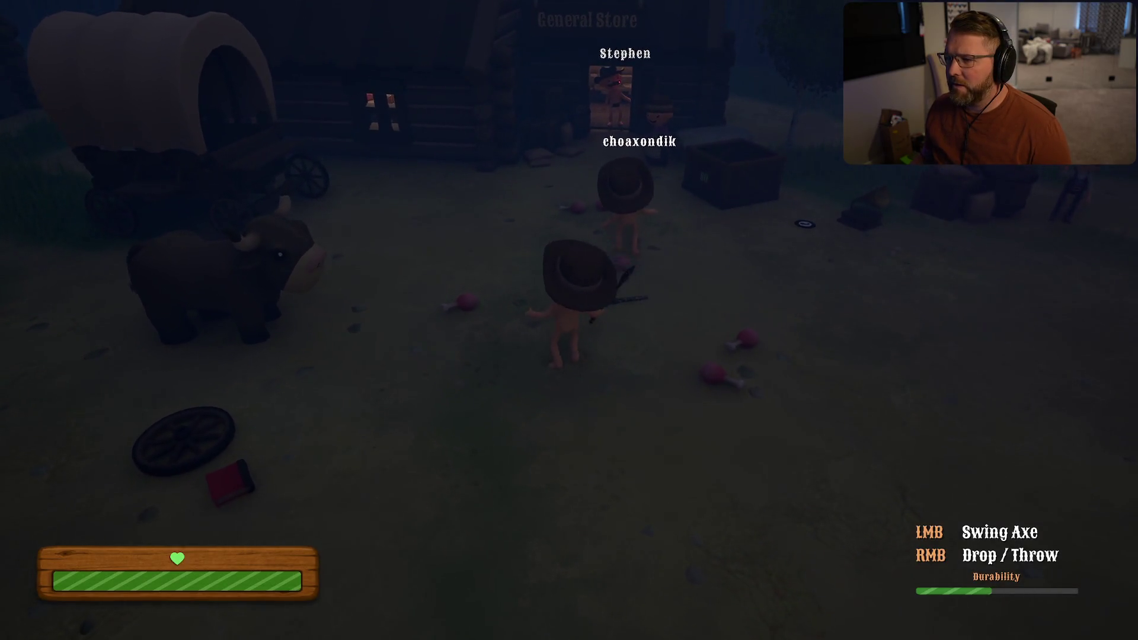
{"action": "key", "text": "shift+w"}
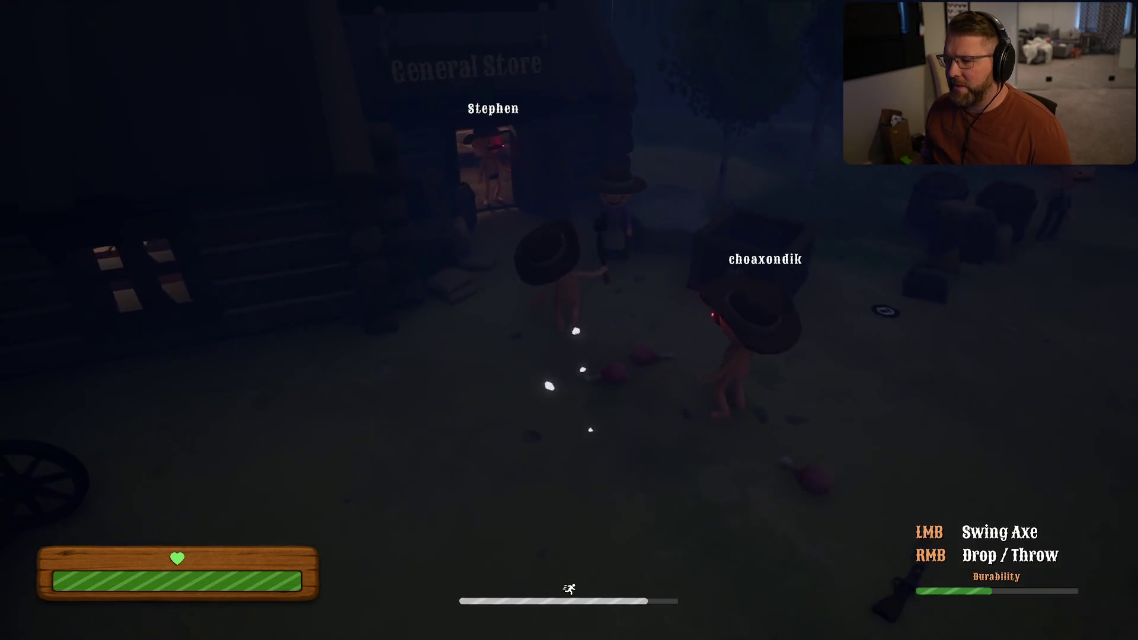
{"action": "key", "text": "a"}
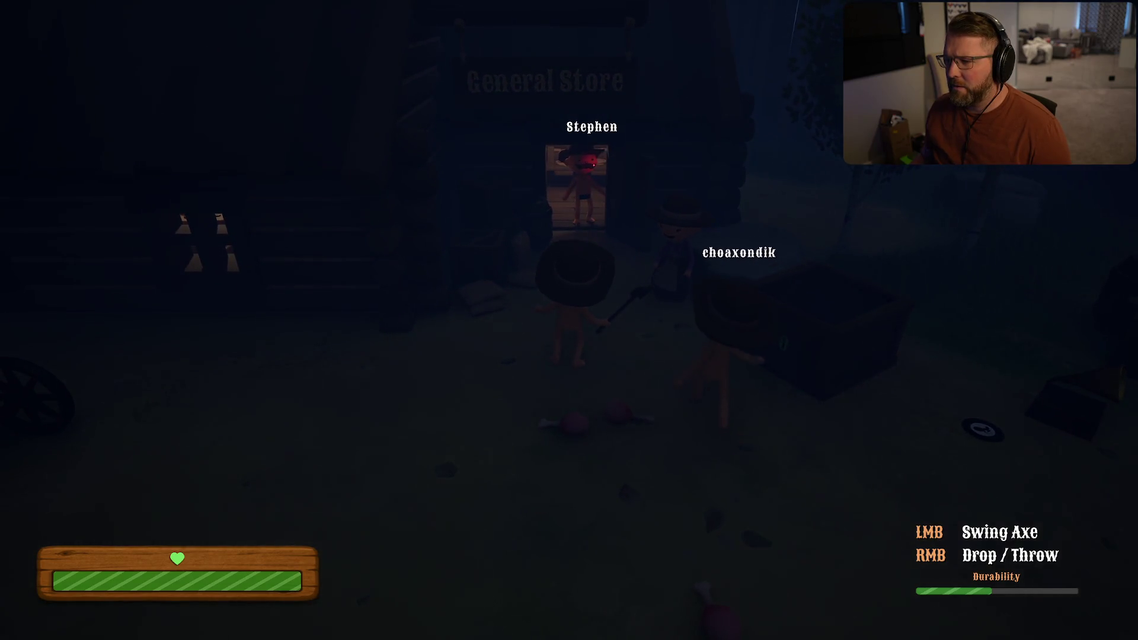
{"action": "key", "text": "shift+w"}
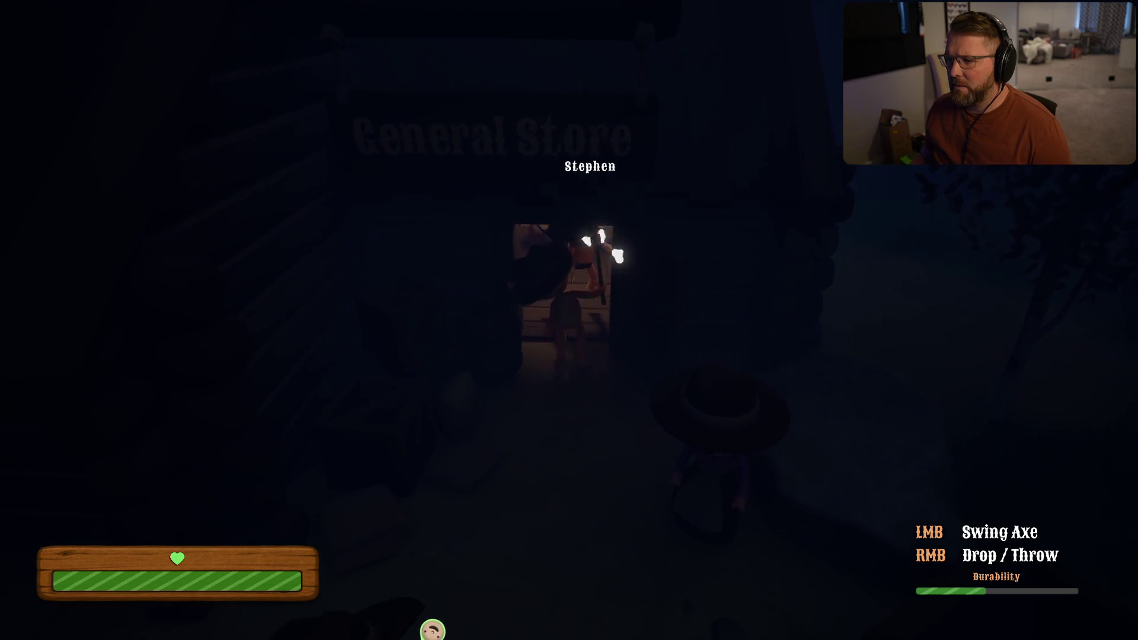
{"action": "key", "text": "shift+s"}
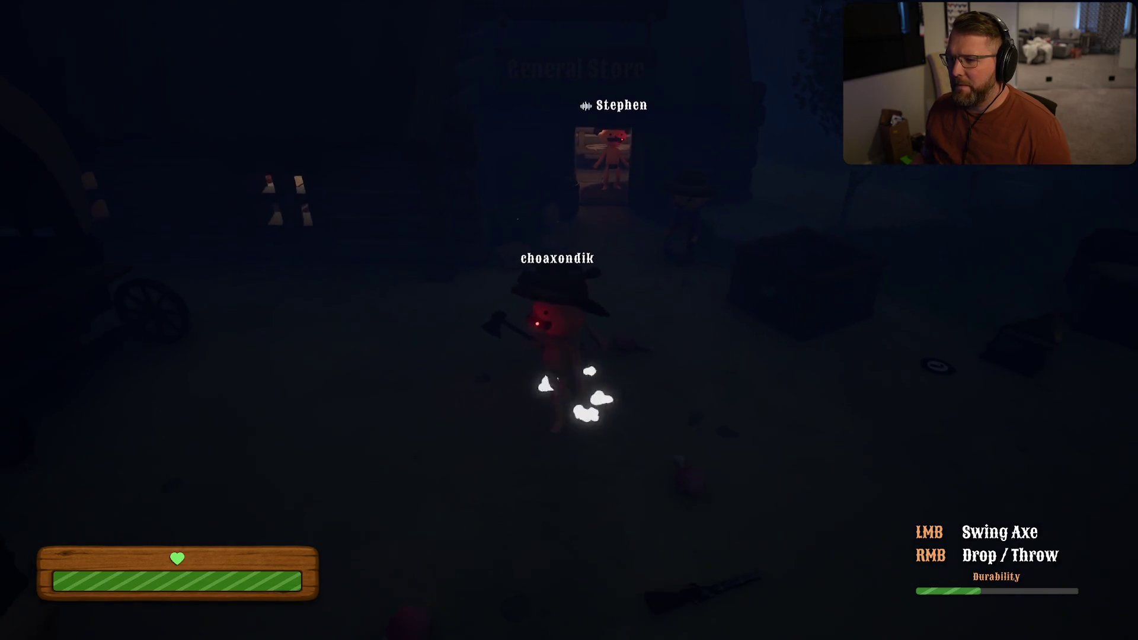
{"action": "key", "text": "shift+w"}
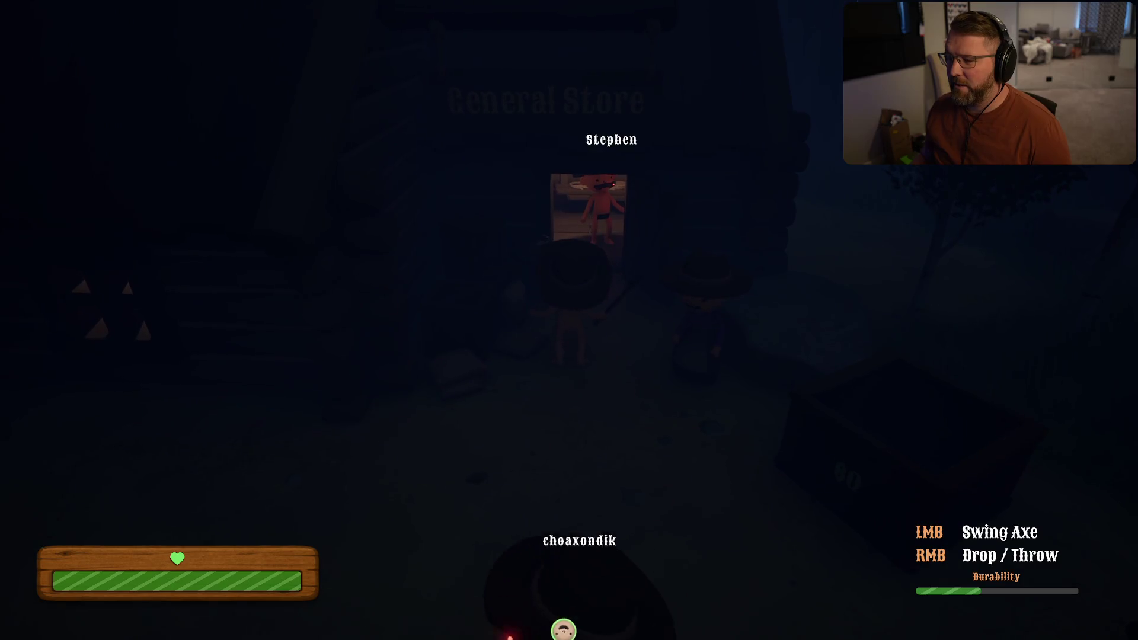
{"action": "key", "text": "shift+s"}
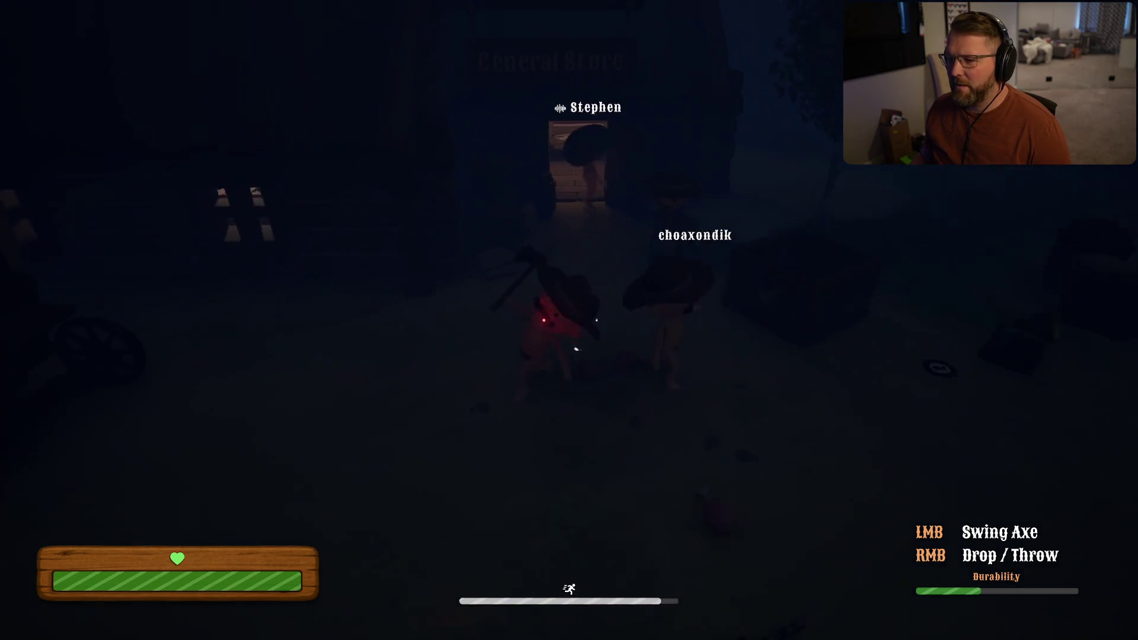
{"action": "key", "text": "s"}
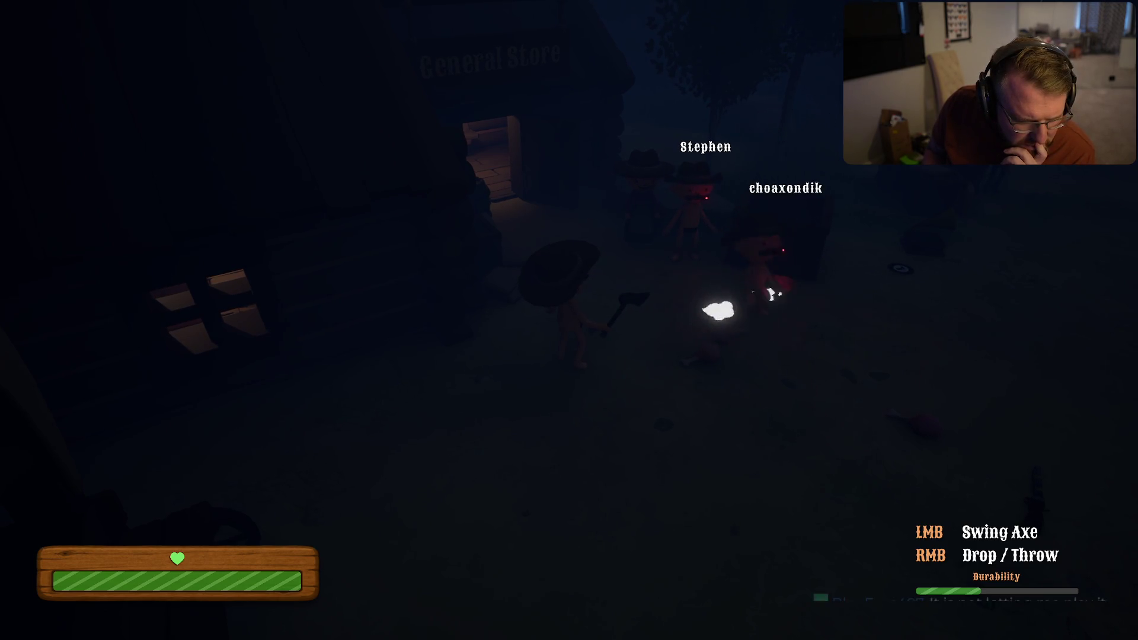
{"action": "key", "text": "shift+w"}
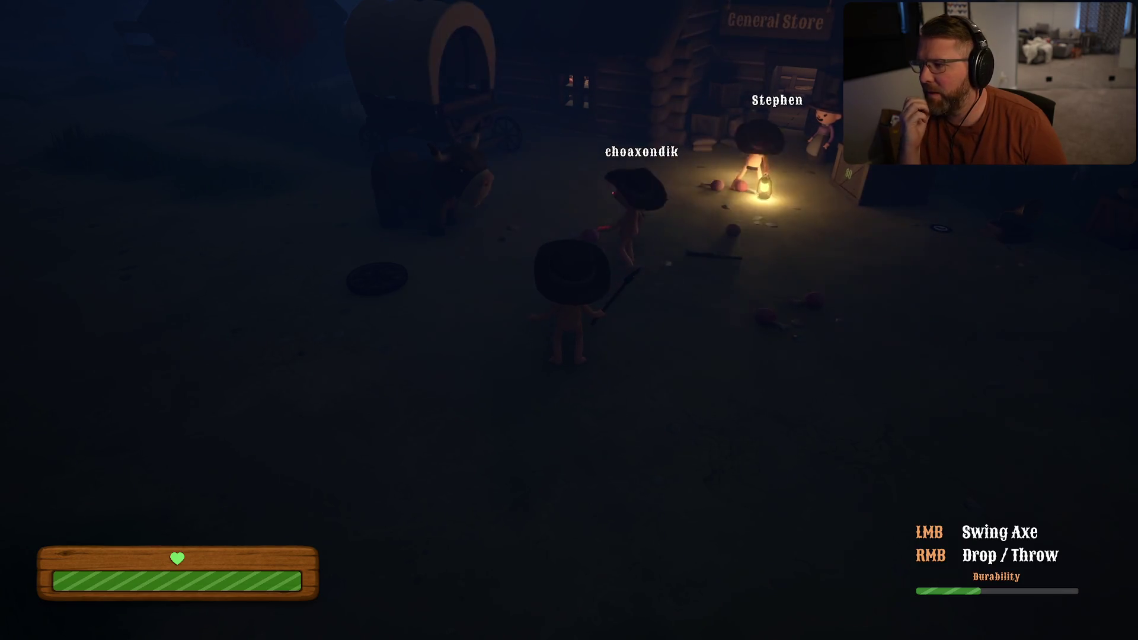
Step: Walk across the dark camp to the lantern by the gun, then pause and choose Reset Game
{"action": "key", "text": "d"}
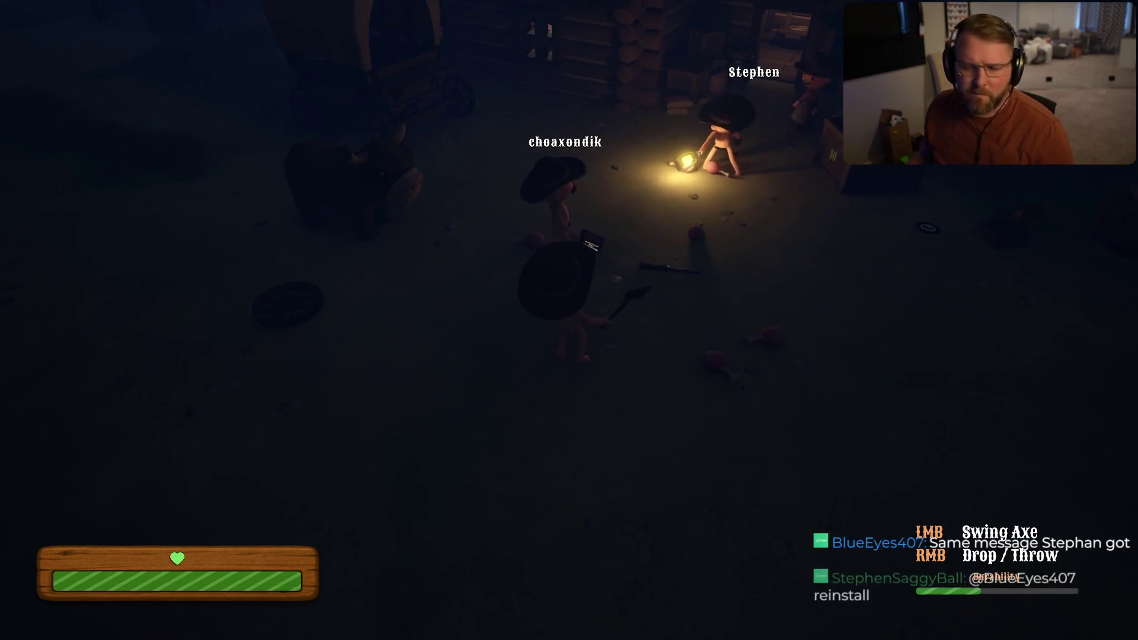
{"action": "key", "text": "shift+d"}
{"action": "key", "text": "a"}
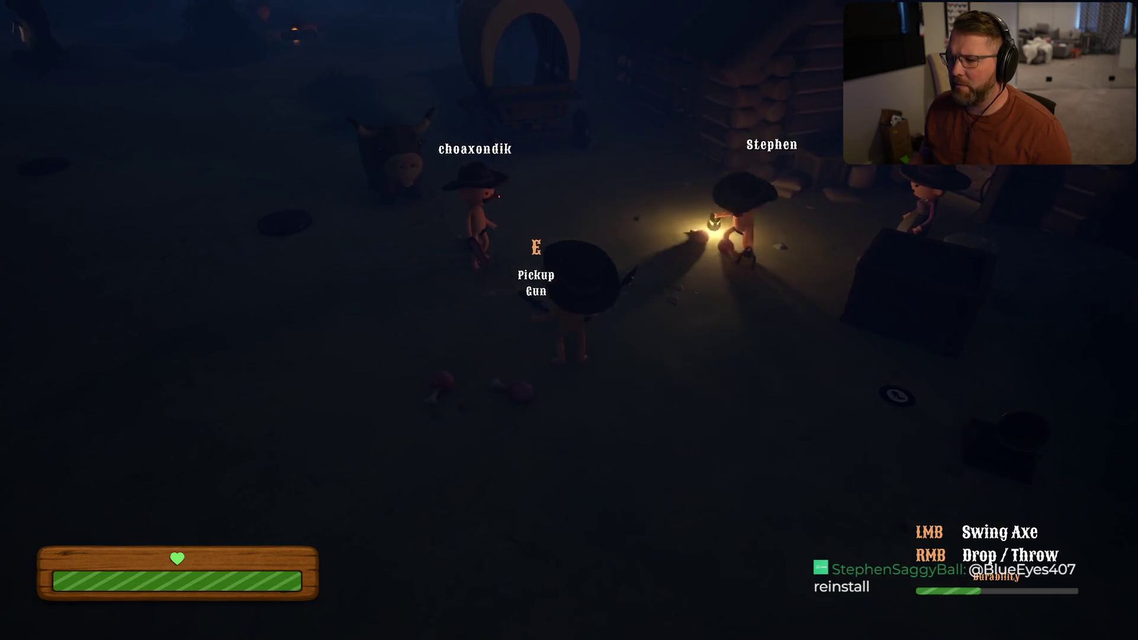
{"action": "key", "text": "d"}
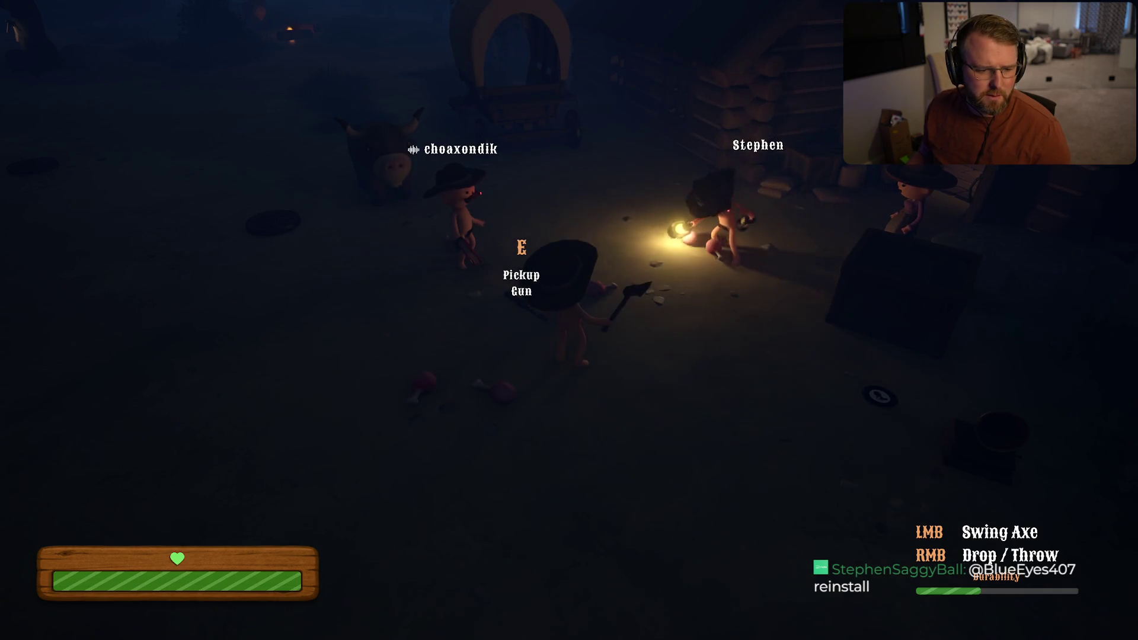
{"action": "key", "text": "Escape"}
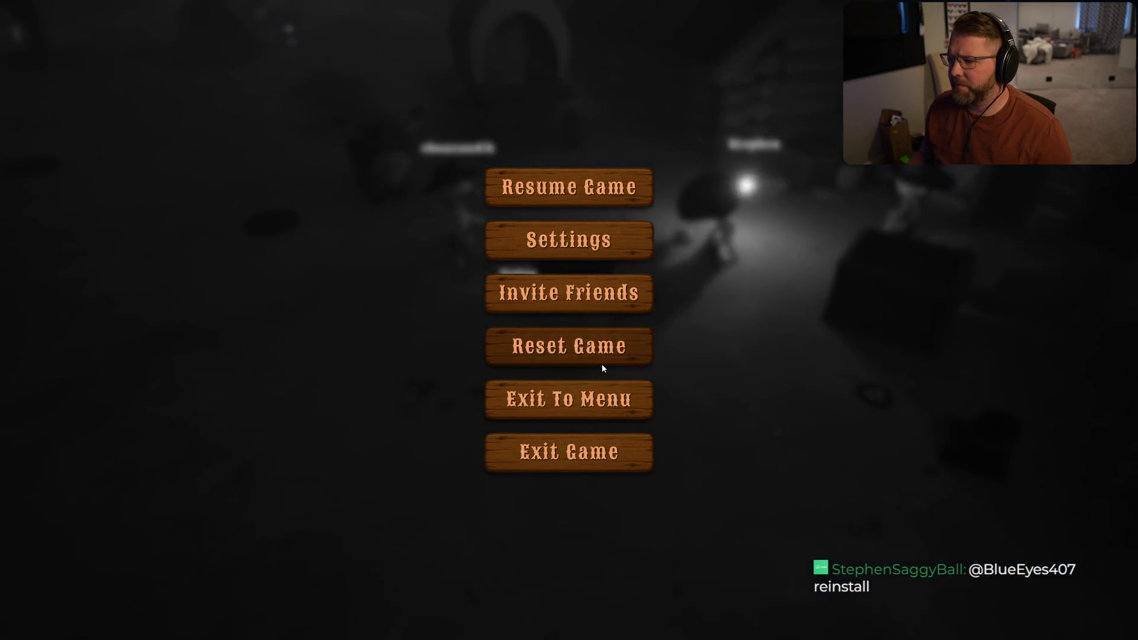
{"action": "left_click", "coordinate": [602, 359]}
Step: Confirm the restart, drop the red book, and walk with the group at the Trailhead Trading Post
{"action": "left_click", "coordinate": [509, 340]}
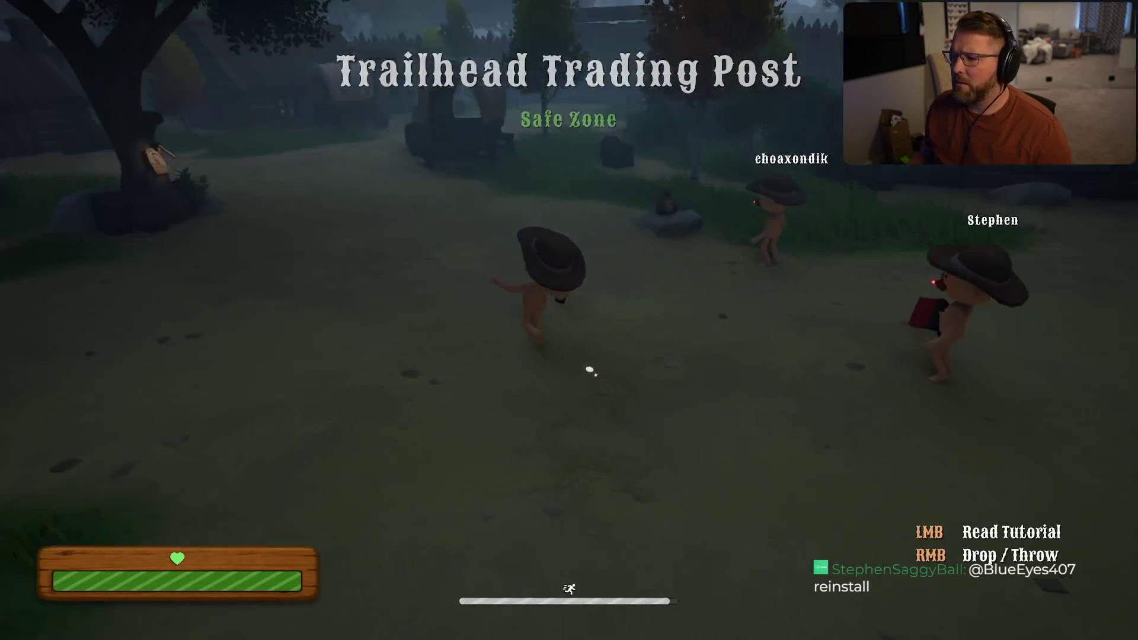
{"action": "key", "text": "q"}
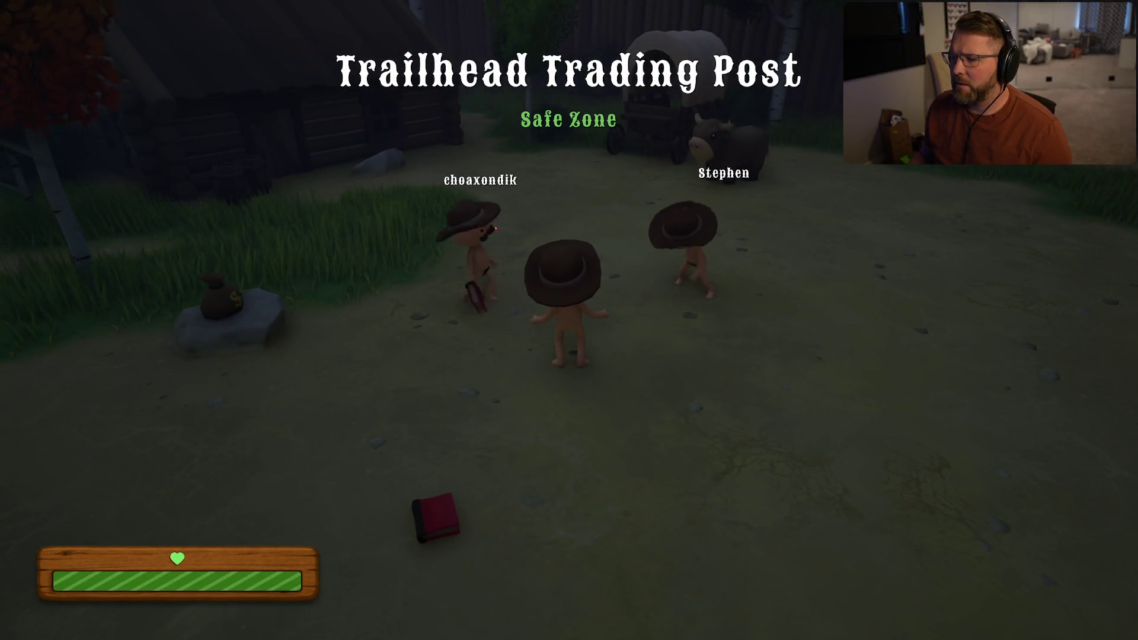
{"action": "key", "text": "w"}
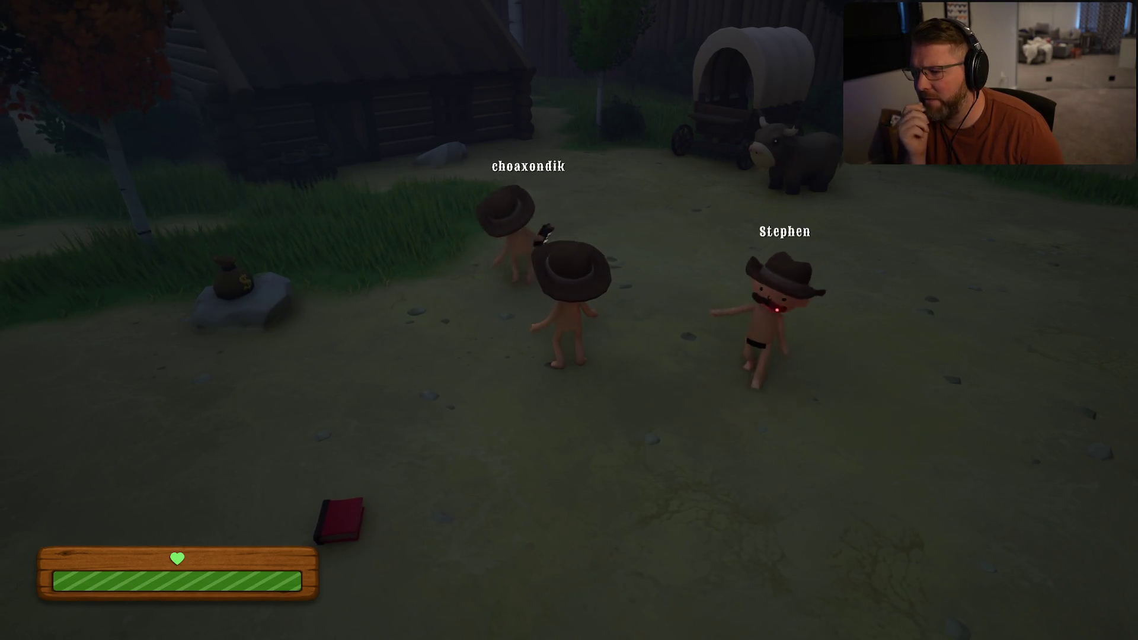
{"action": "key", "text": "w"}
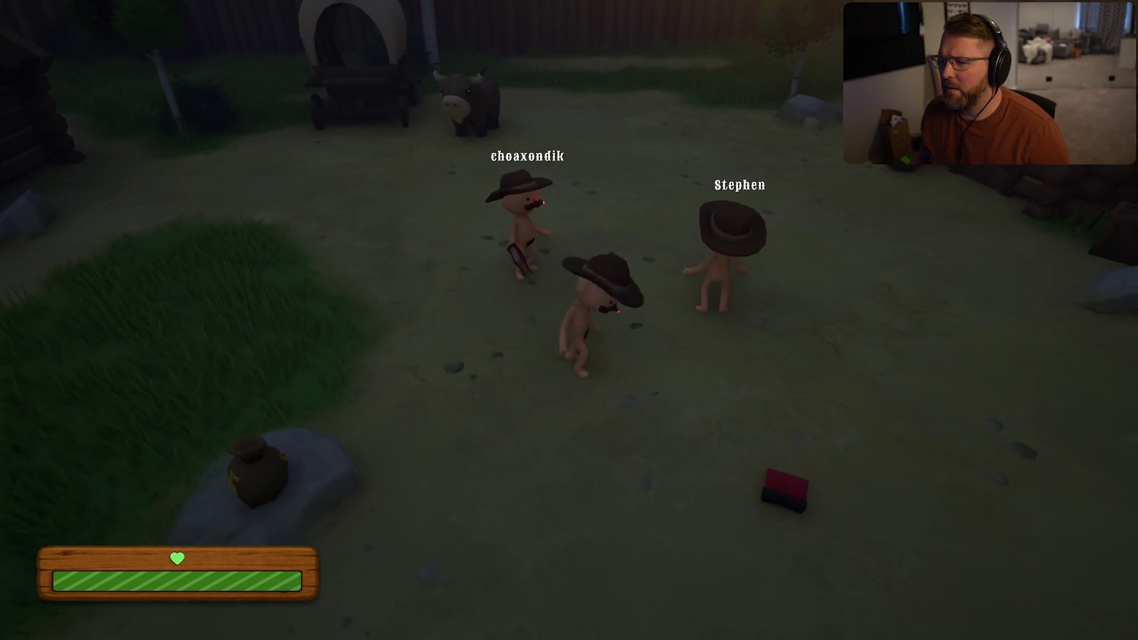
{"action": "key", "text": "w"}
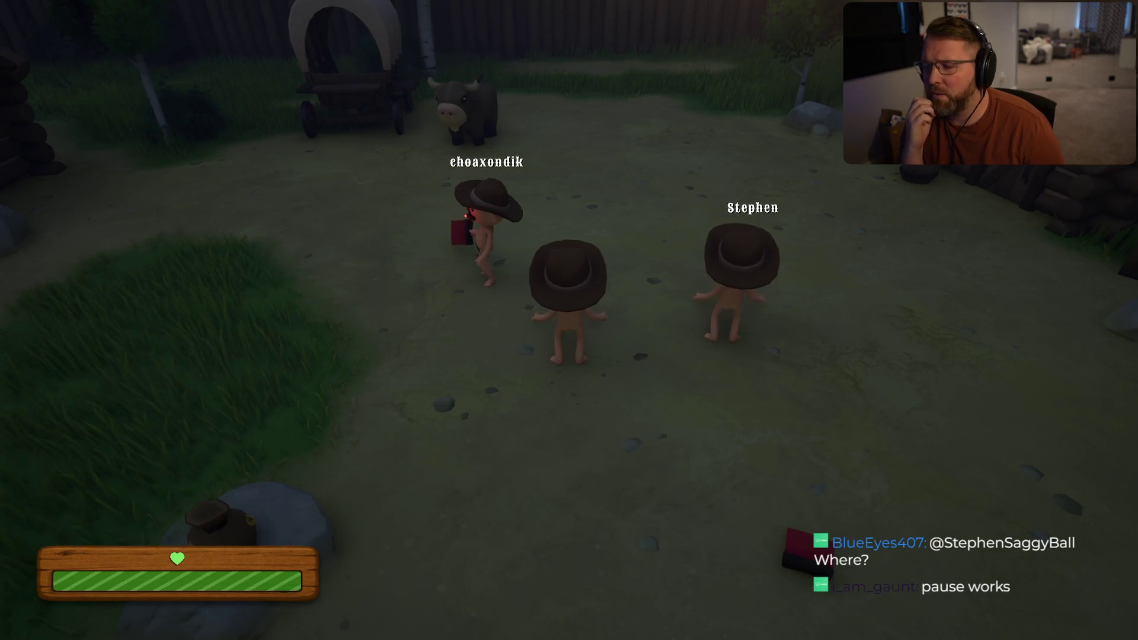
Step: Pause and resume the game, then sprint toward the wagon and turn to face the camera
{"action": "key", "text": "Escape"}
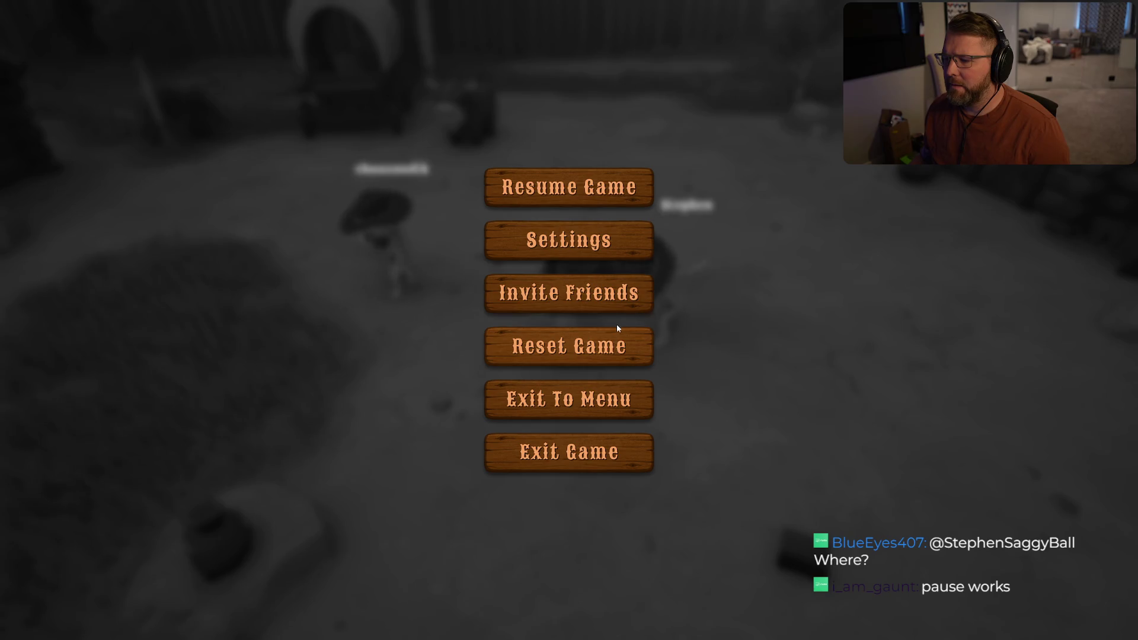
{"action": "key", "text": "Escape"}
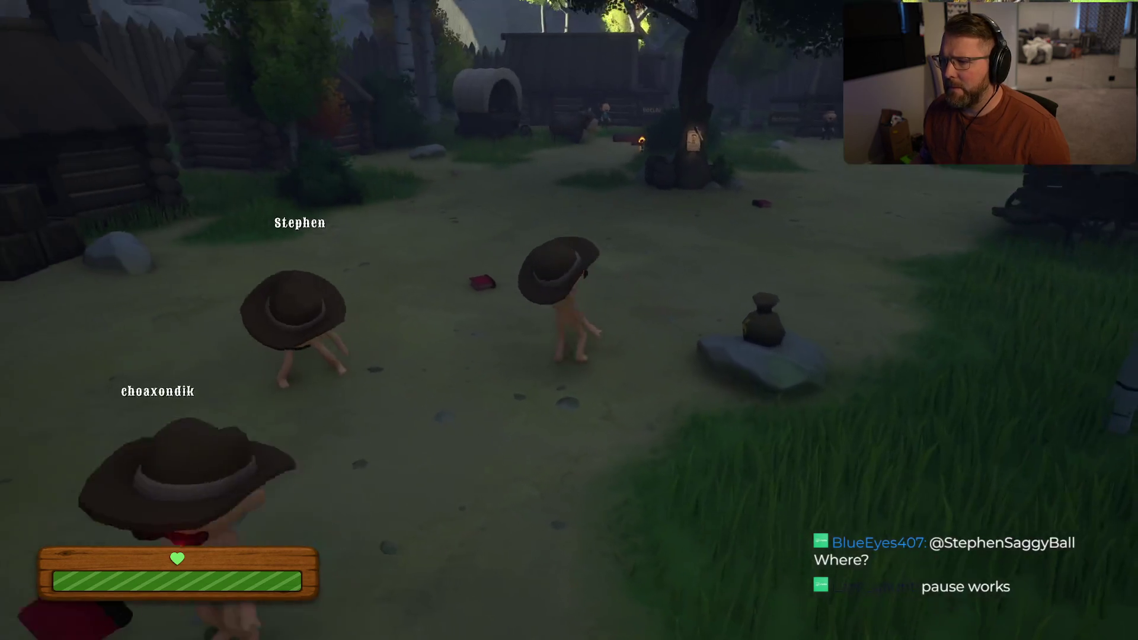
{"action": "key", "text": "shift"}
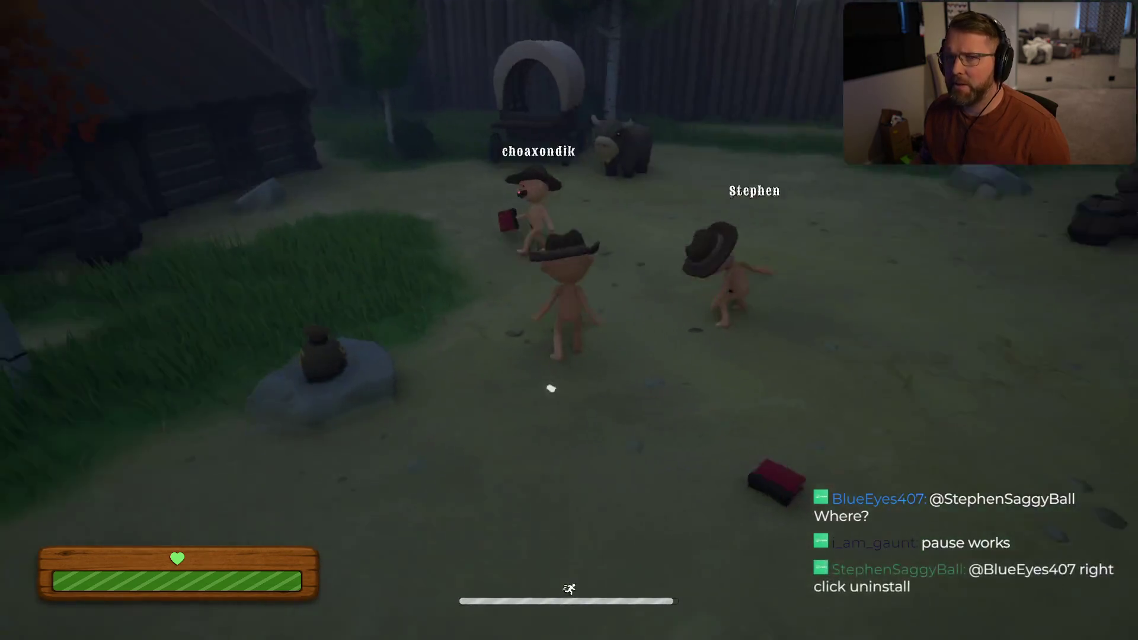
{"action": "key", "text": "s"}
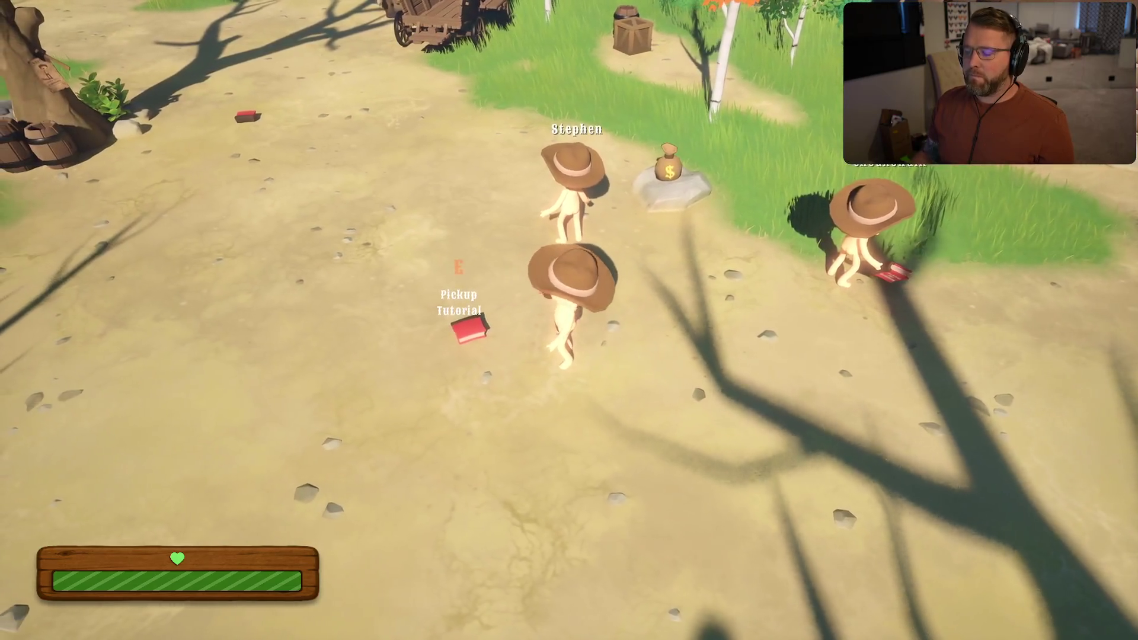
Step: Pick up the tutorial book, read it, close it, and throw it ahead
{"action": "key", "text": "e"}
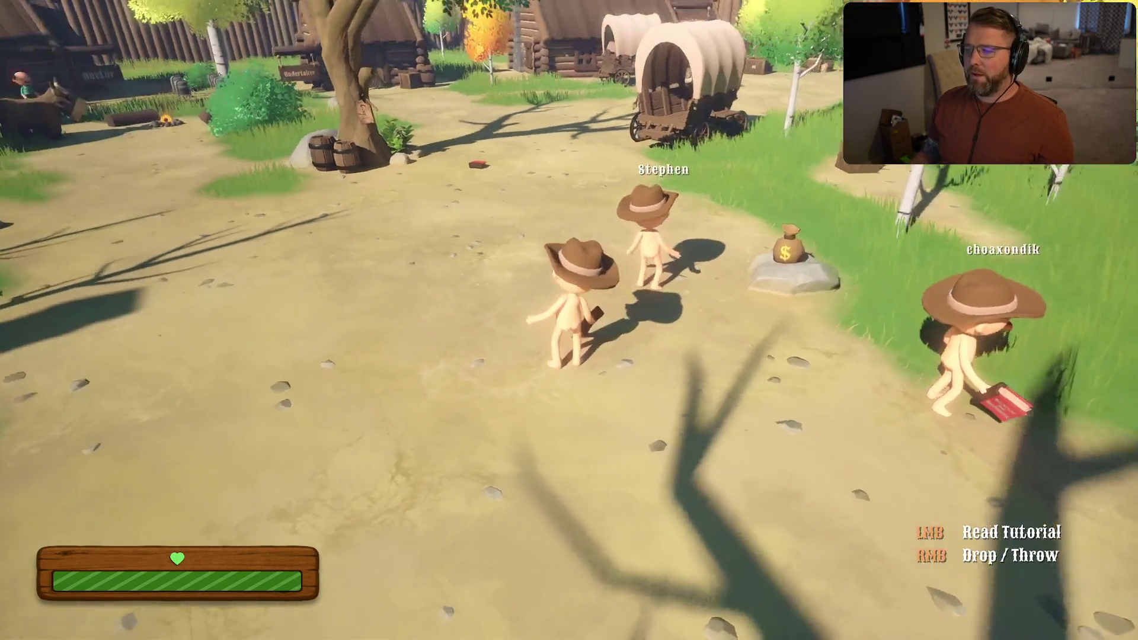
{"action": "left_click", "coordinate": [569, 320]}
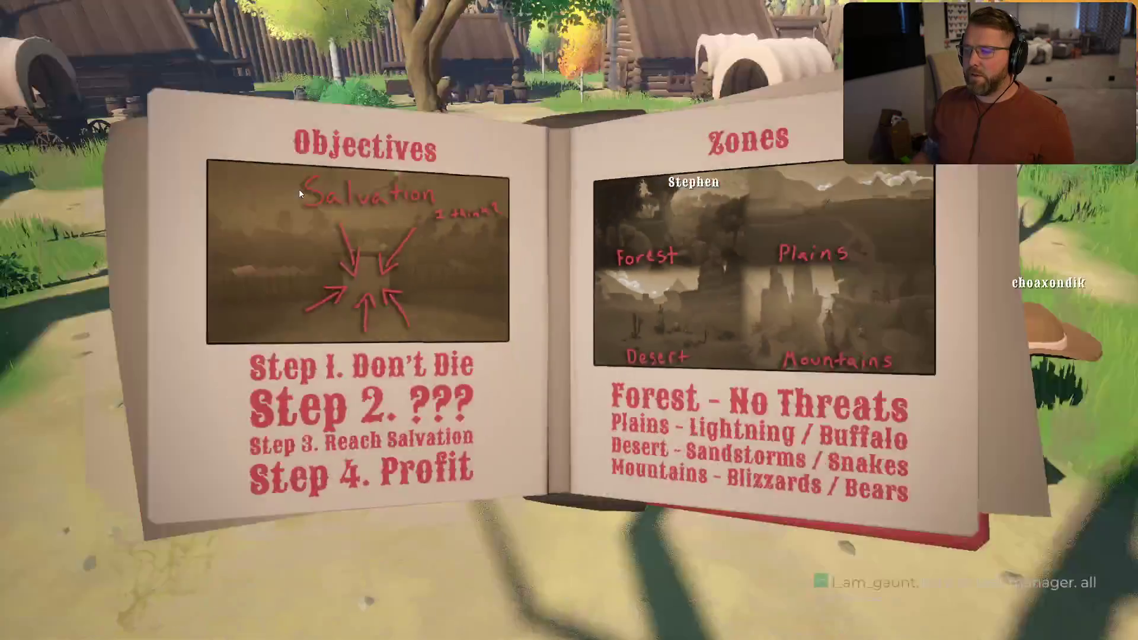
{"action": "left_click", "coordinate": [601, 613]}
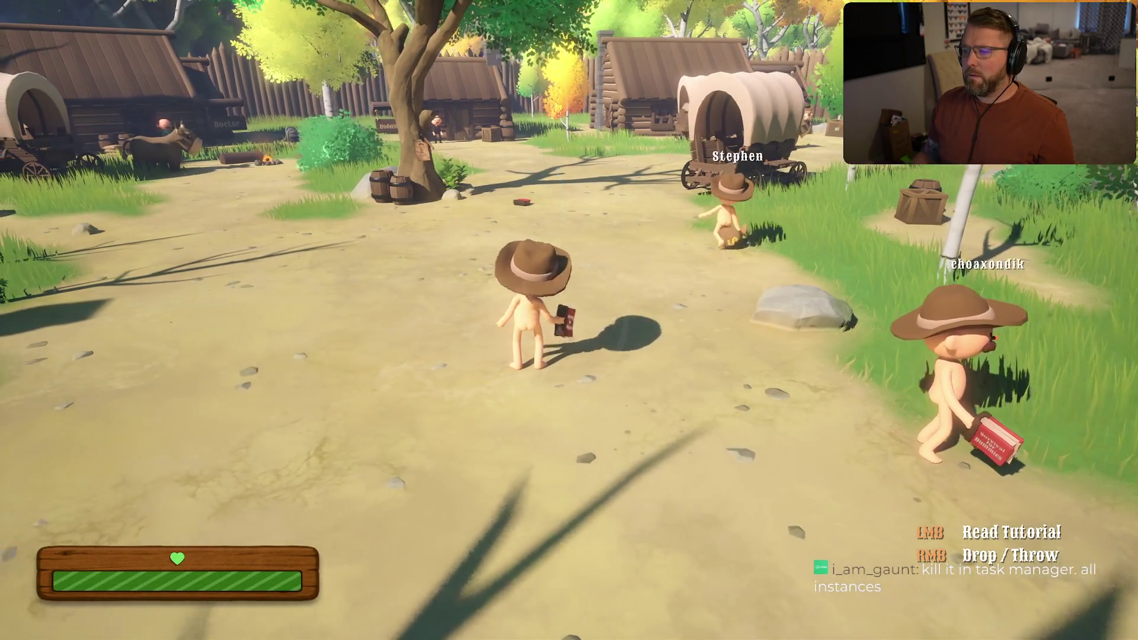
{"action": "right_click", "coordinate": [568, 320]}
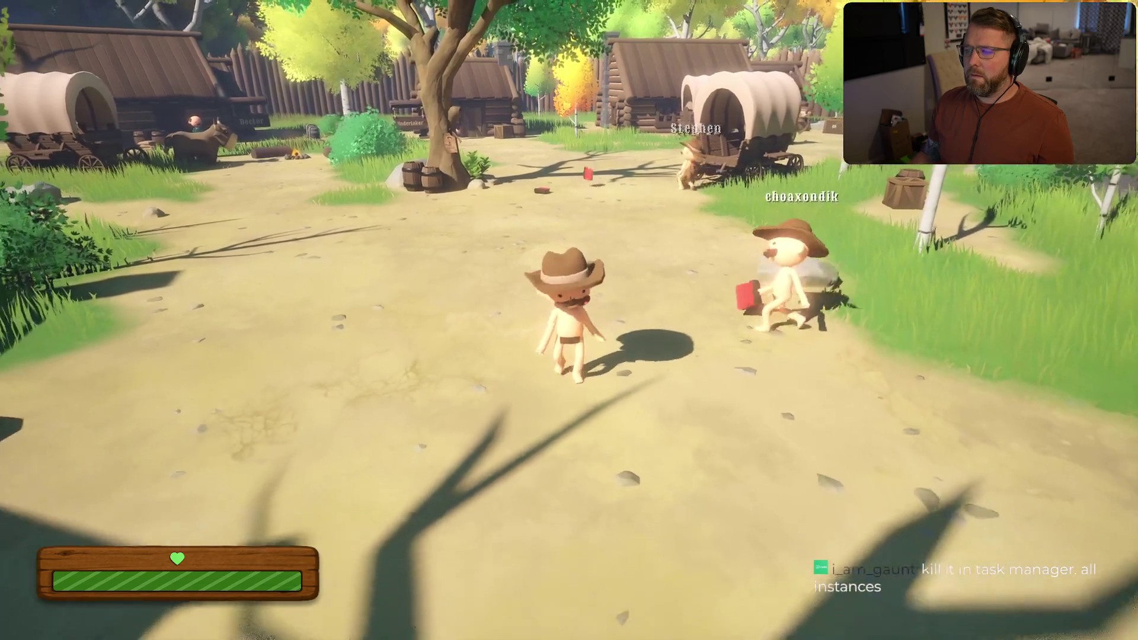
Step: Run after the thrown red book, then pause the game
{"action": "key", "text": "s"}
{"action": "key", "text": "shift+w"}
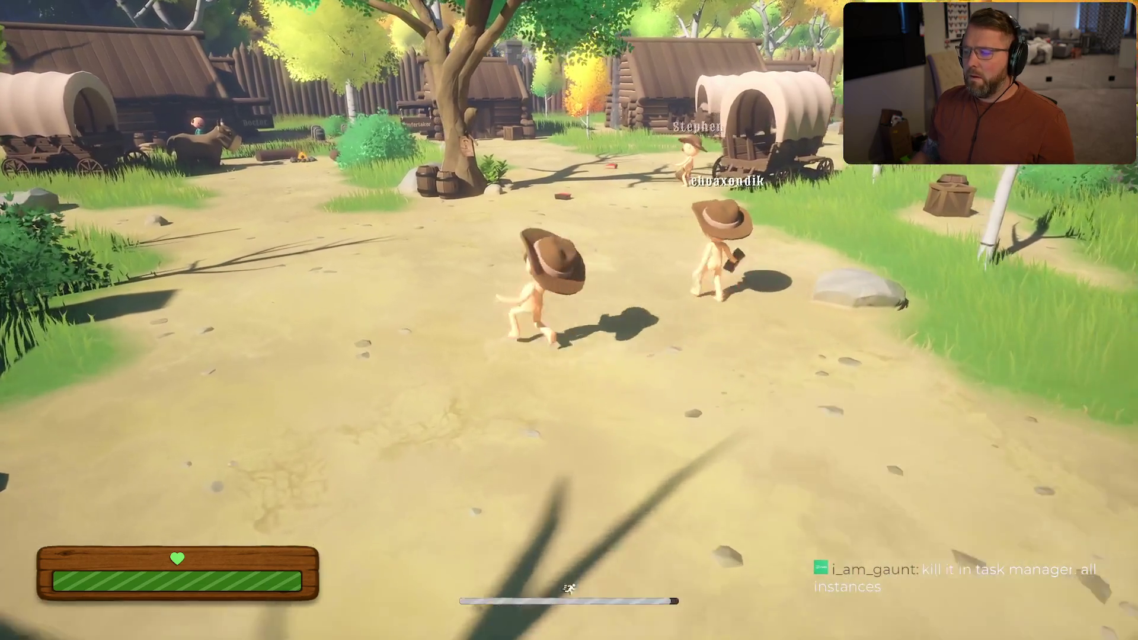
{"action": "key", "text": "w"}
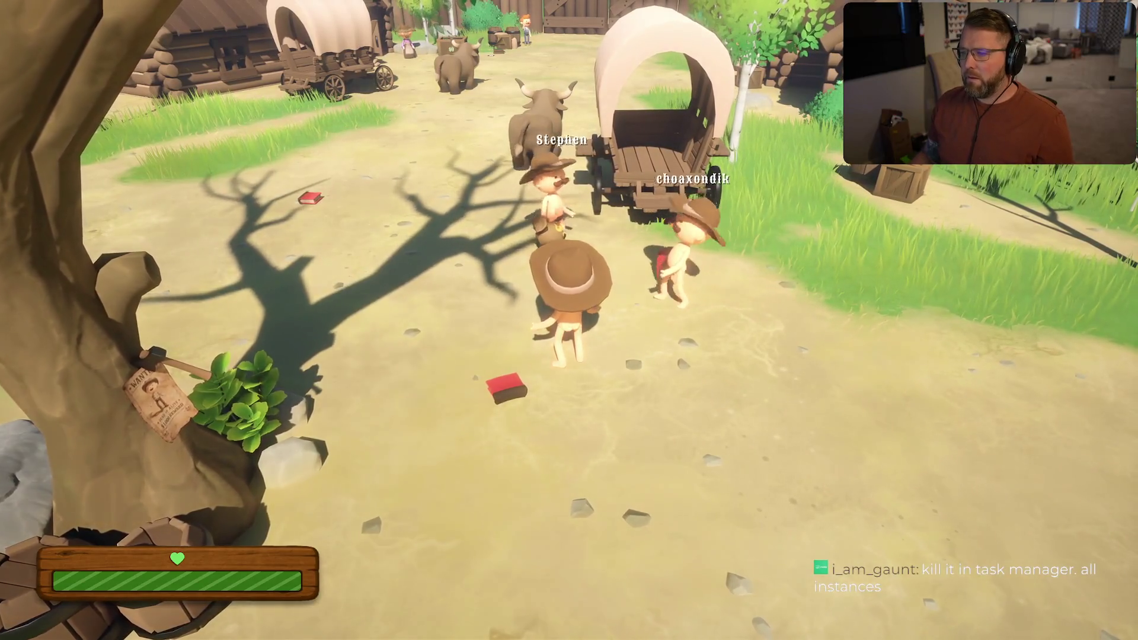
{"action": "key", "text": "Escape"}
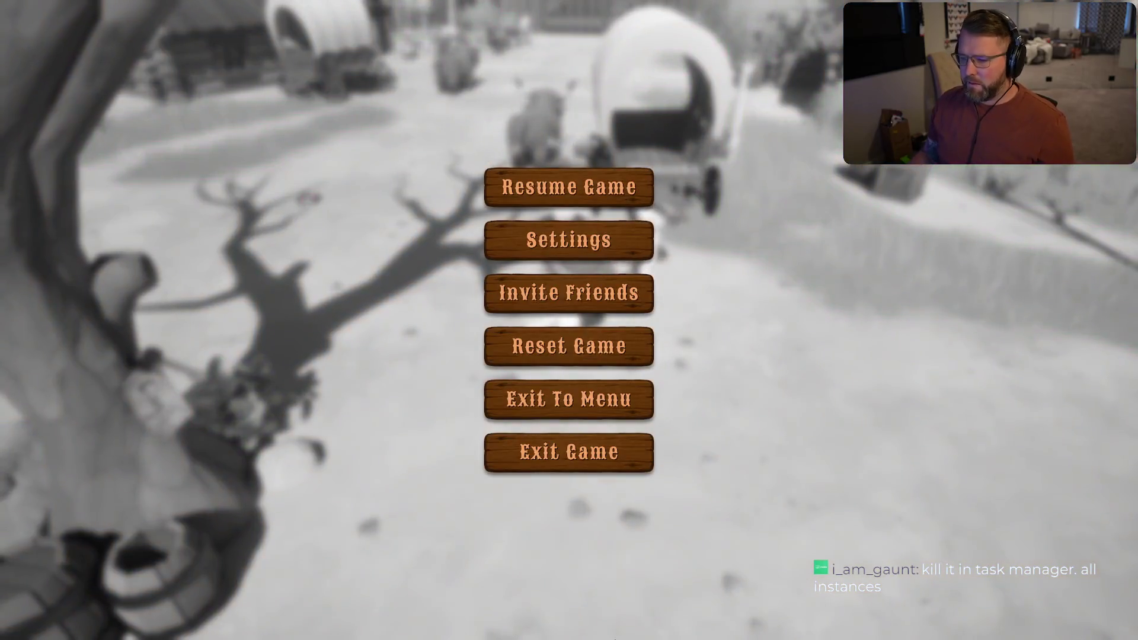
Step: Exit the game and open Trail & Error Playtest's local files via Manage > Browse local files
{"action": "left_click", "coordinate": [560, 452]}
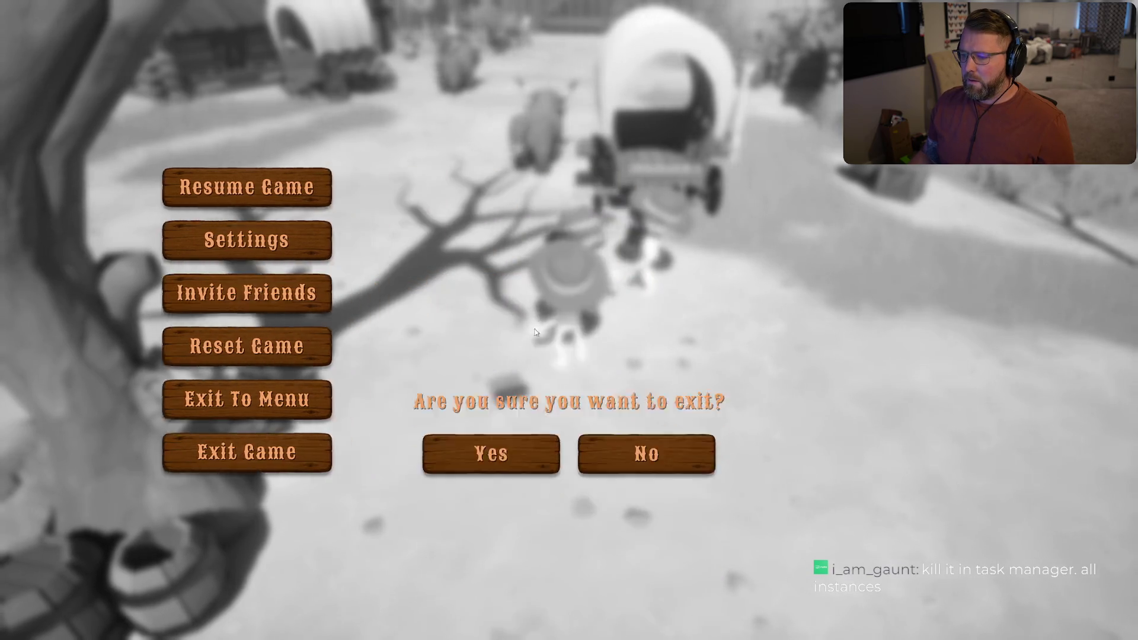
{"action": "left_click", "coordinate": [521, 348]}
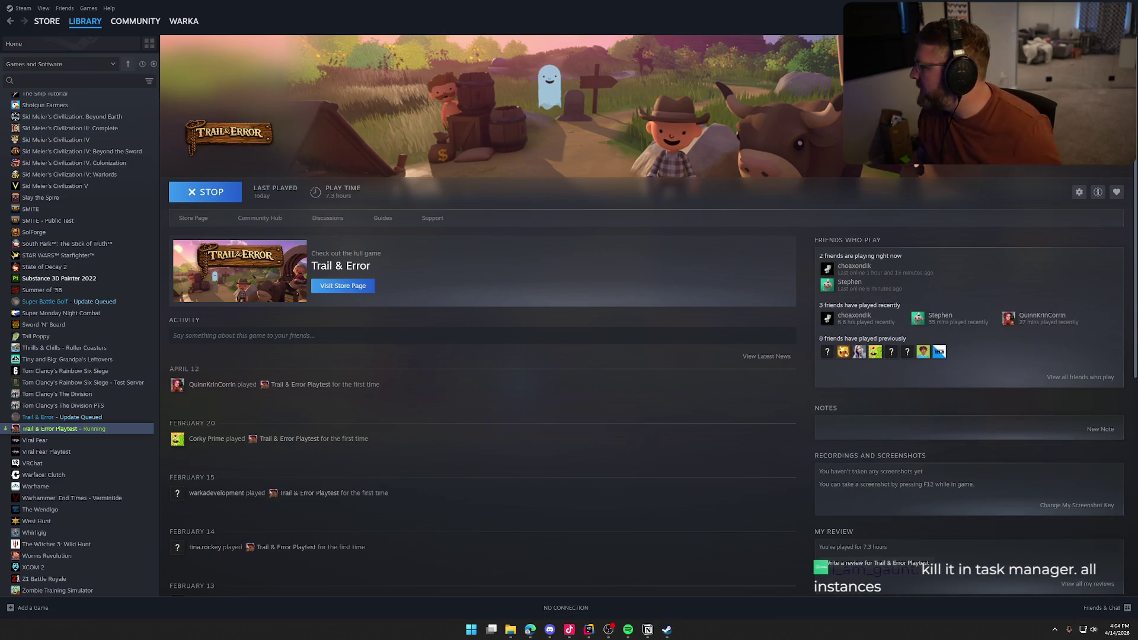
{"action": "right_click", "coordinate": [76, 431]}
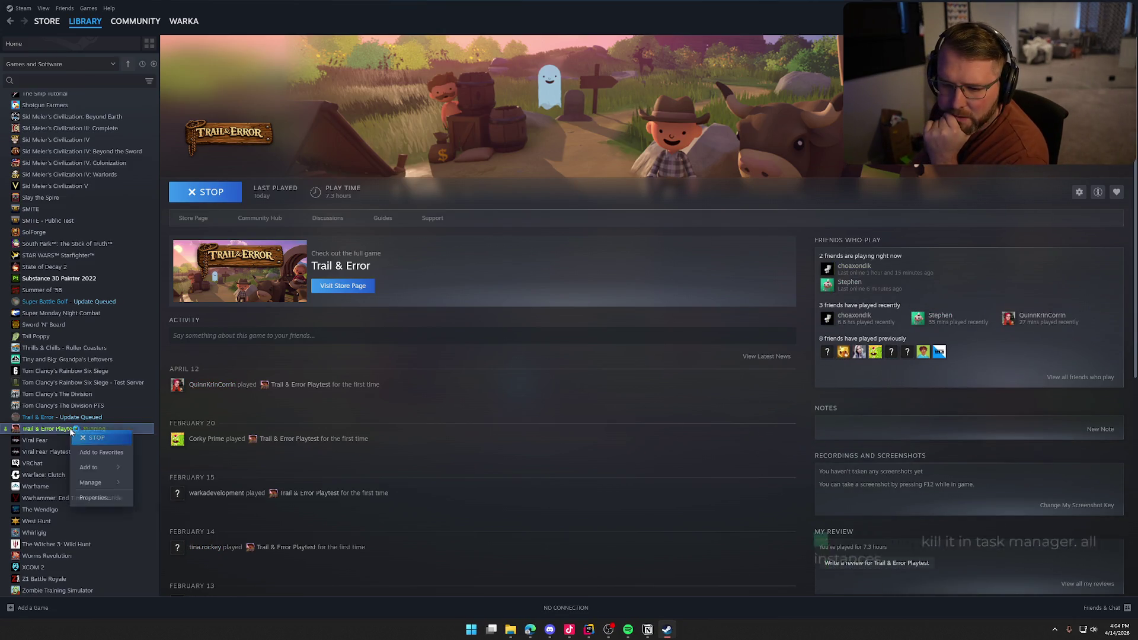
{"action": "right_click", "coordinate": [56, 431]}
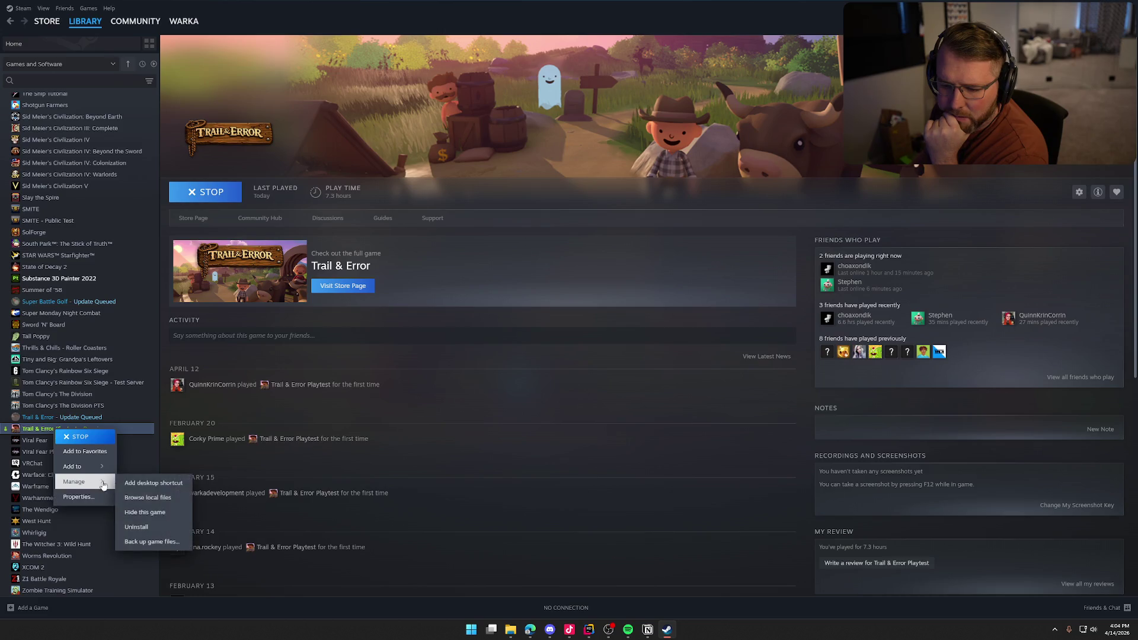
{"action": "left_click", "coordinate": [147, 497]}
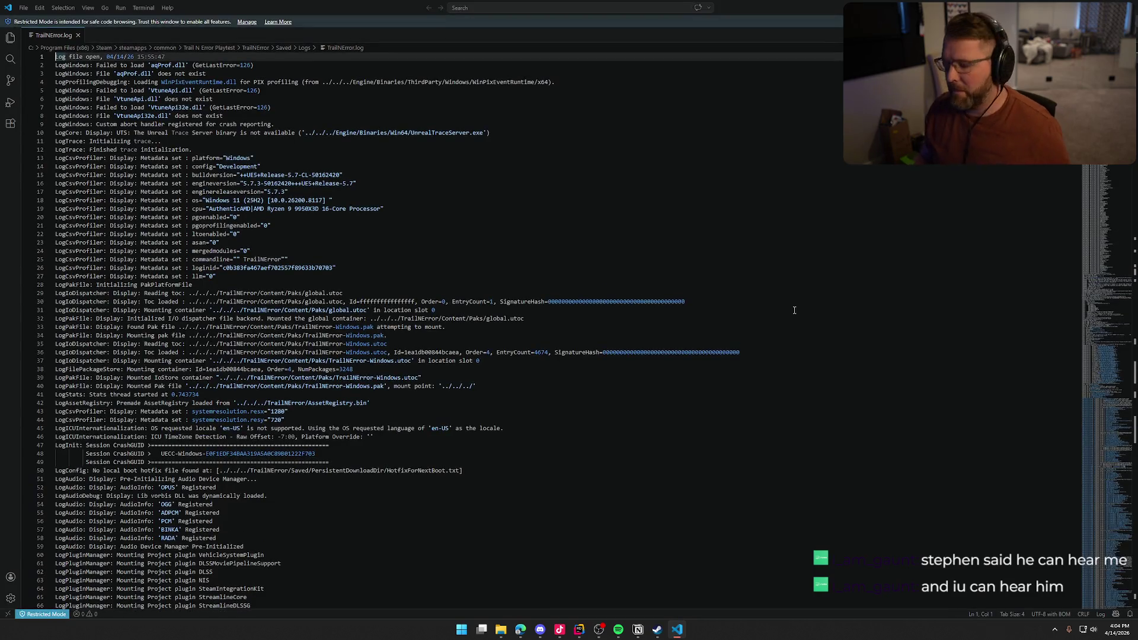
{"action": "key", "text": "ctrl+End"}
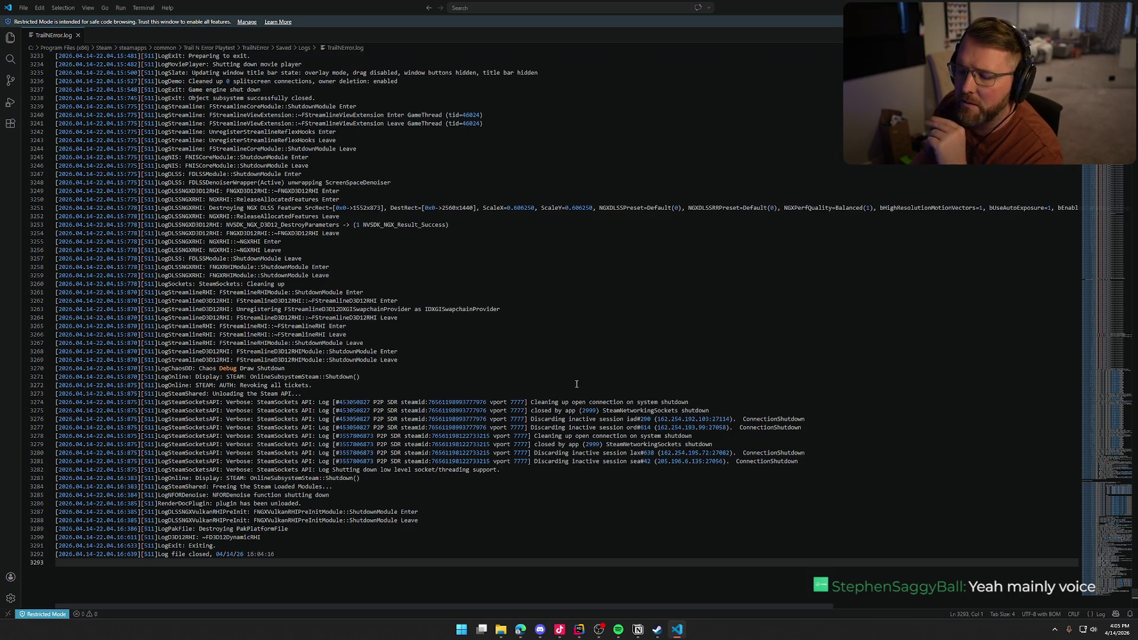
{"action": "scroll", "coordinate": [589, 390], "scroll_direction": "up", "scroll_amount": 20}
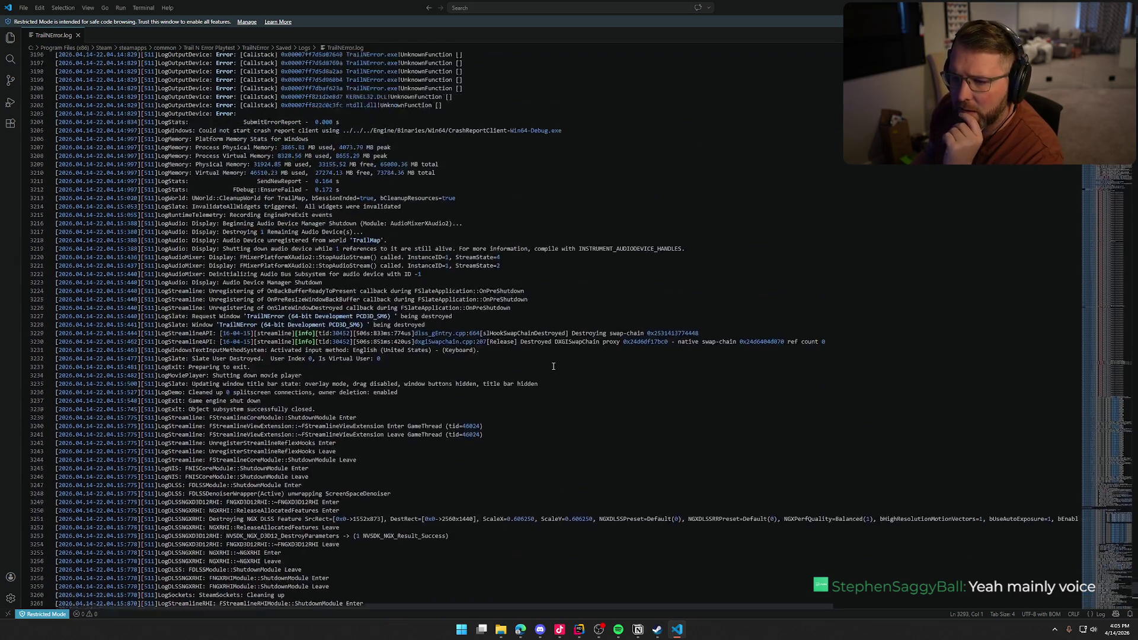
{"action": "scroll", "coordinate": [553, 355], "scroll_direction": "up", "scroll_amount": 5}
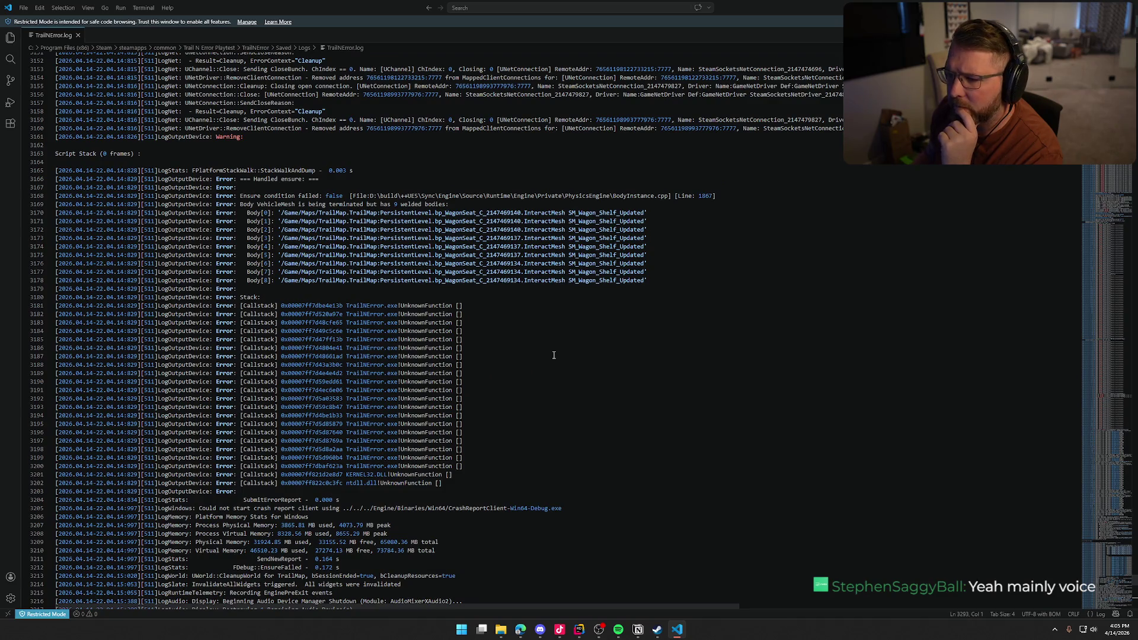
{"action": "scroll", "coordinate": [466, 272], "scroll_direction": "up", "scroll_amount": 15}
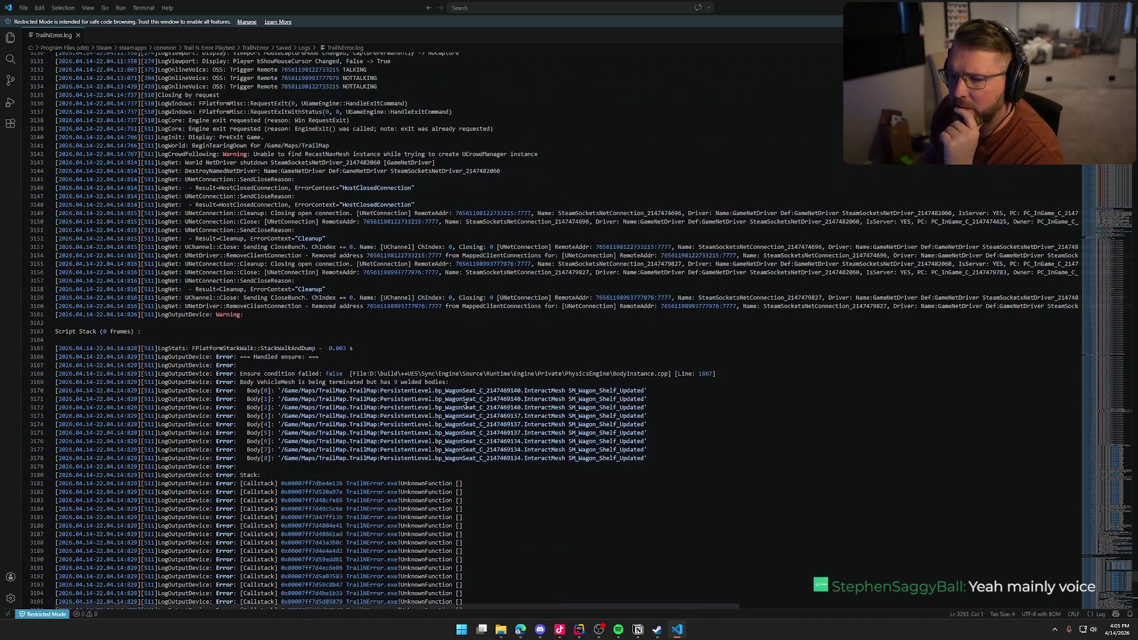
{"action": "scroll", "coordinate": [465, 406], "scroll_direction": "up", "scroll_amount": 11}
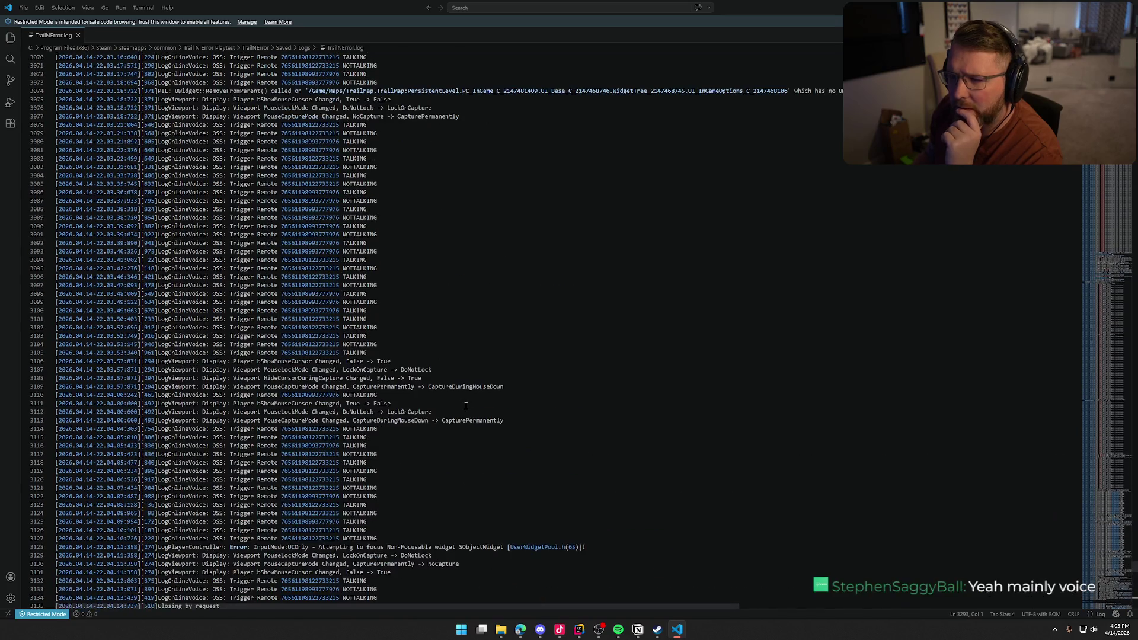
{"action": "scroll", "coordinate": [466, 406], "scroll_direction": "up", "scroll_amount": 4}
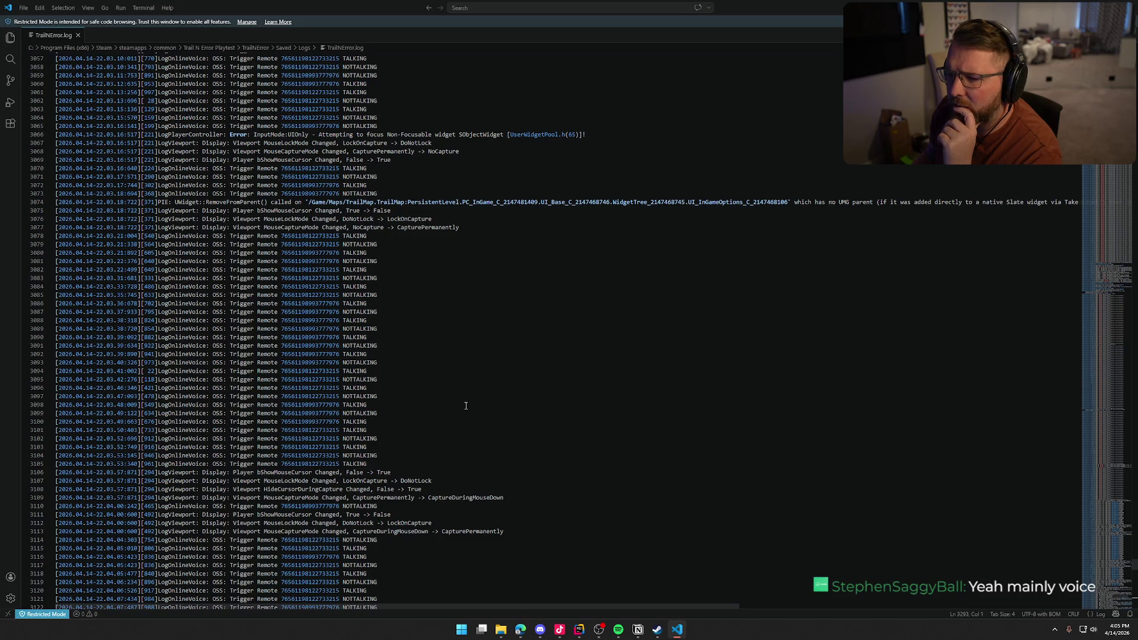
{"action": "scroll", "coordinate": [562, 325], "scroll_direction": "down", "scroll_amount": 13}
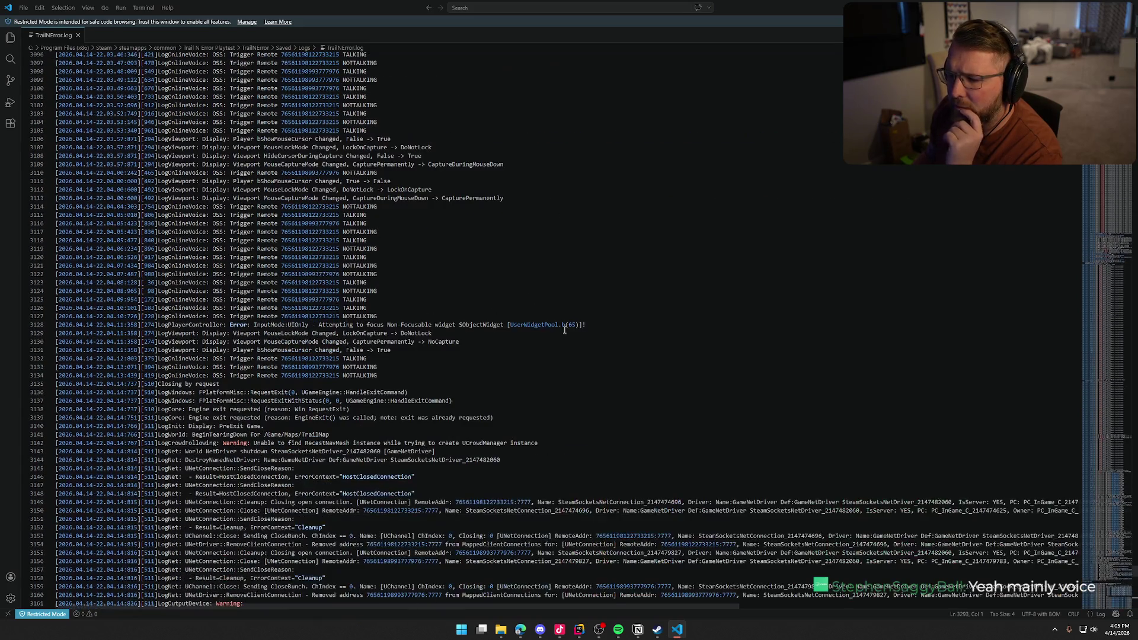
{"action": "scroll", "coordinate": [564, 329], "scroll_direction": "up", "scroll_amount": 6}
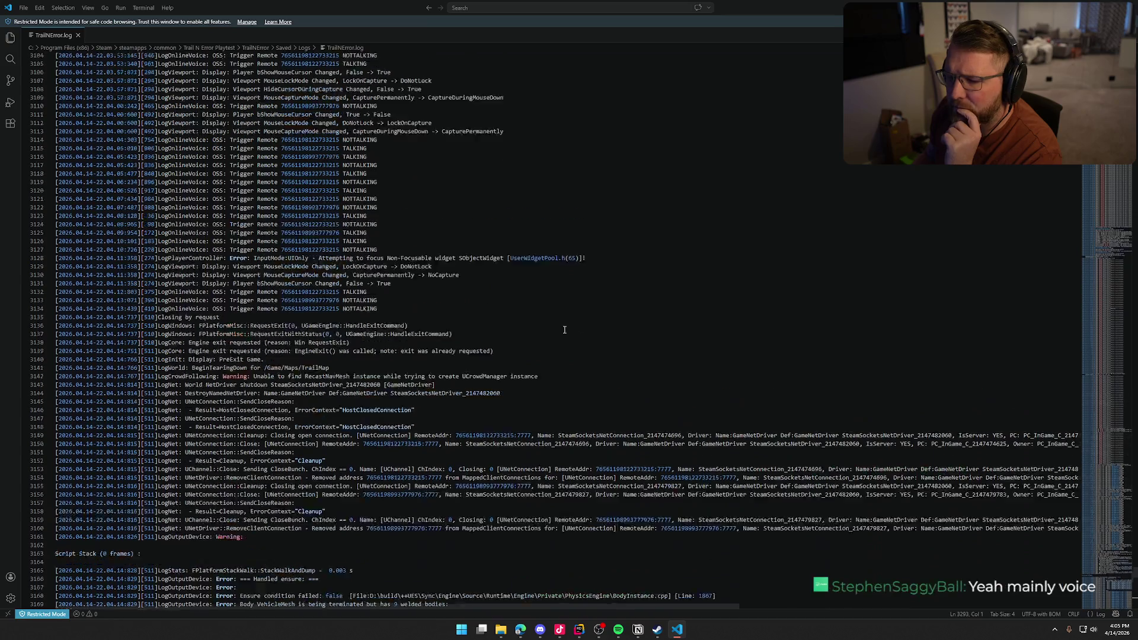
{"action": "scroll", "coordinate": [564, 329], "scroll_direction": "up", "scroll_amount": 10}
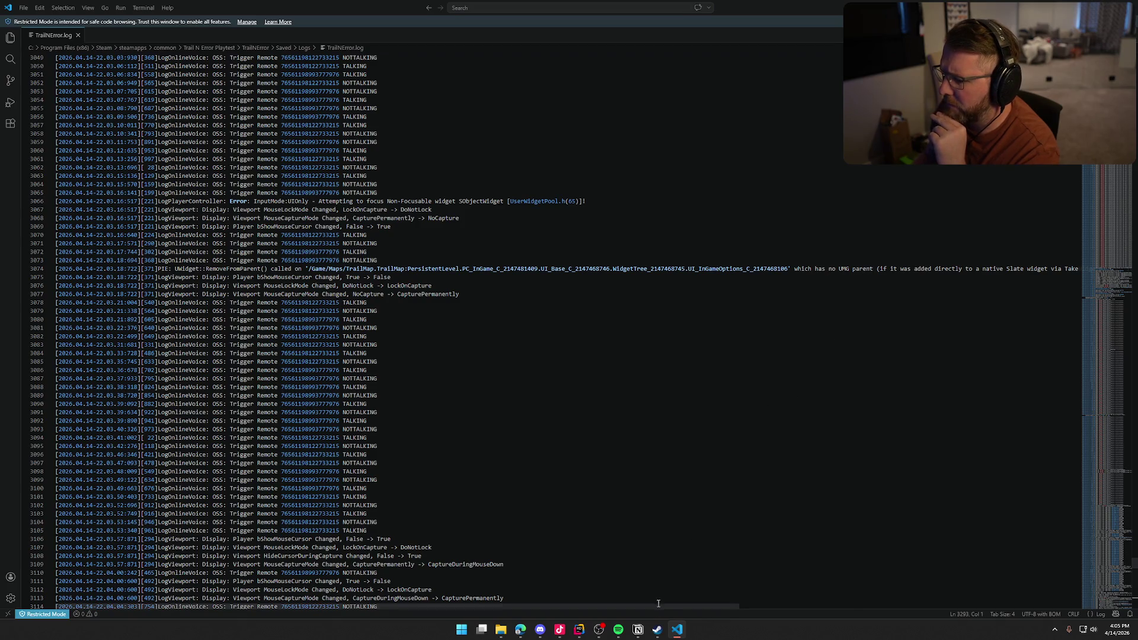
{"action": "left_click_drag", "start_coordinate": [659, 605], "coordinate": [970, 593]}
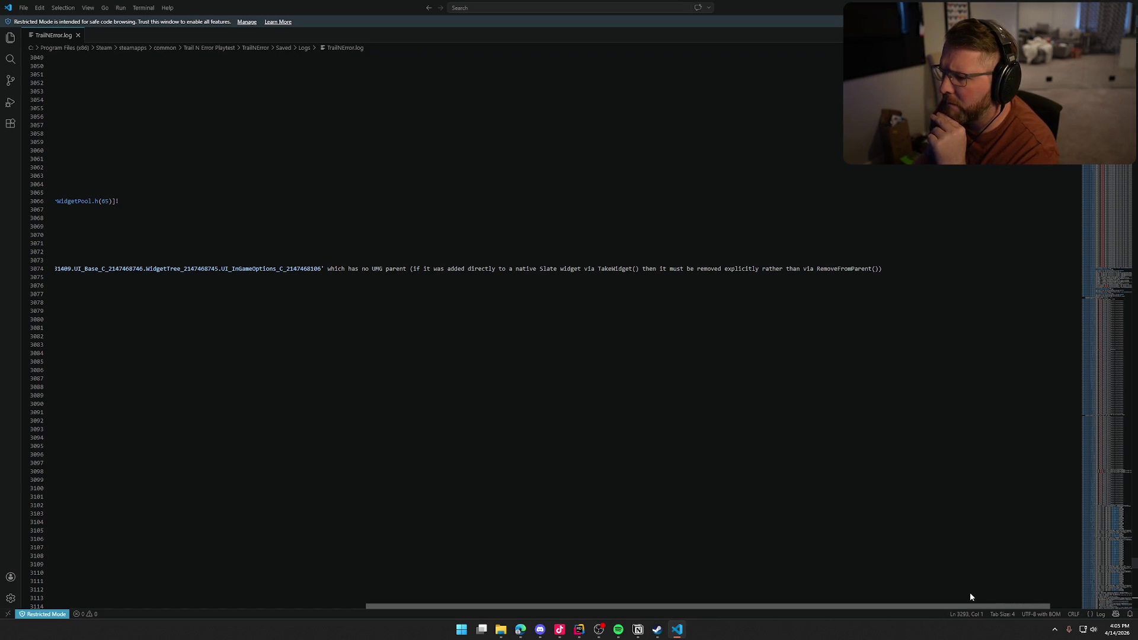
{"action": "left_click_drag", "start_coordinate": [970, 593], "coordinate": [968, 592]}
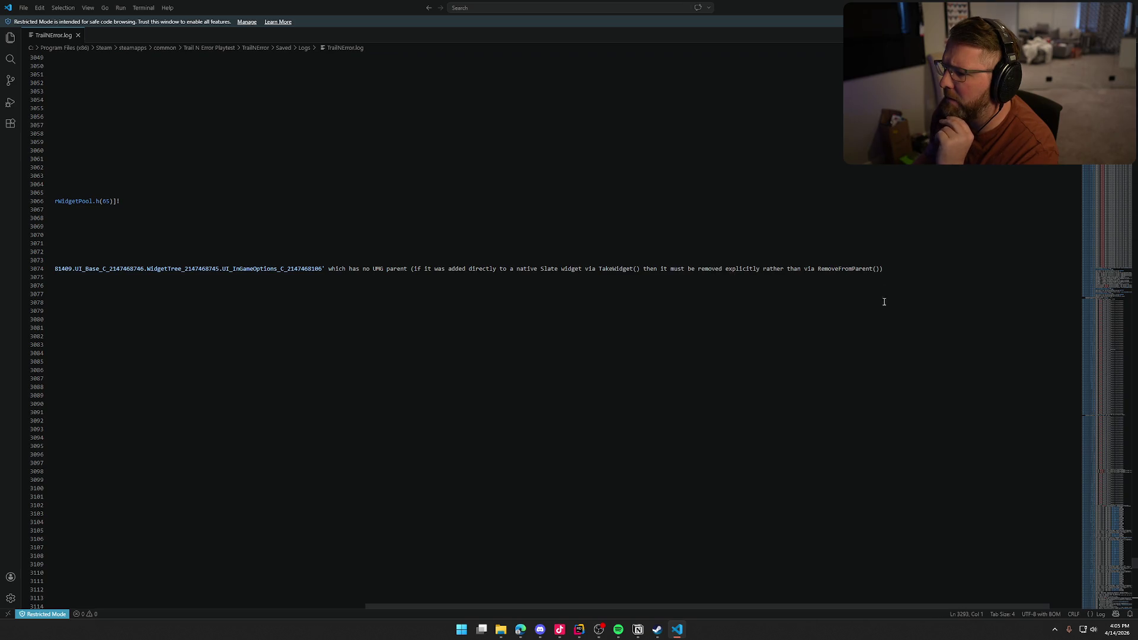
{"action": "left_click_drag", "start_coordinate": [806, 606], "coordinate": [472, 584]}
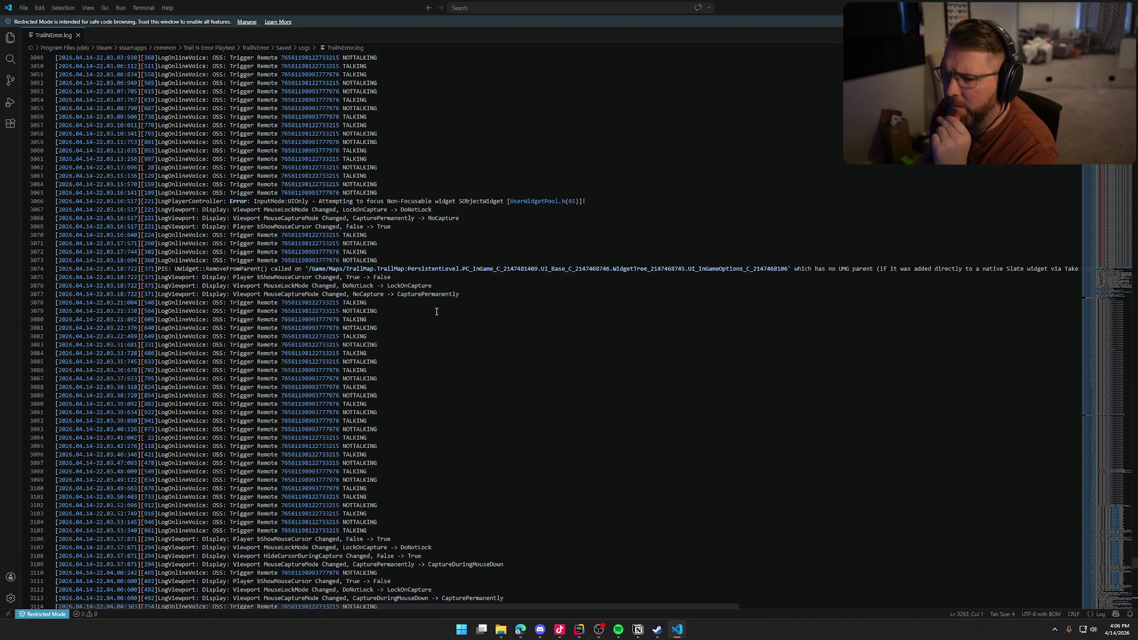
Step: Scroll TrailError.log up past the Network saturated warnings and back down, then switch to Rider
{"action": "scroll", "coordinate": [471, 362], "scroll_direction": "up", "scroll_amount": 2}
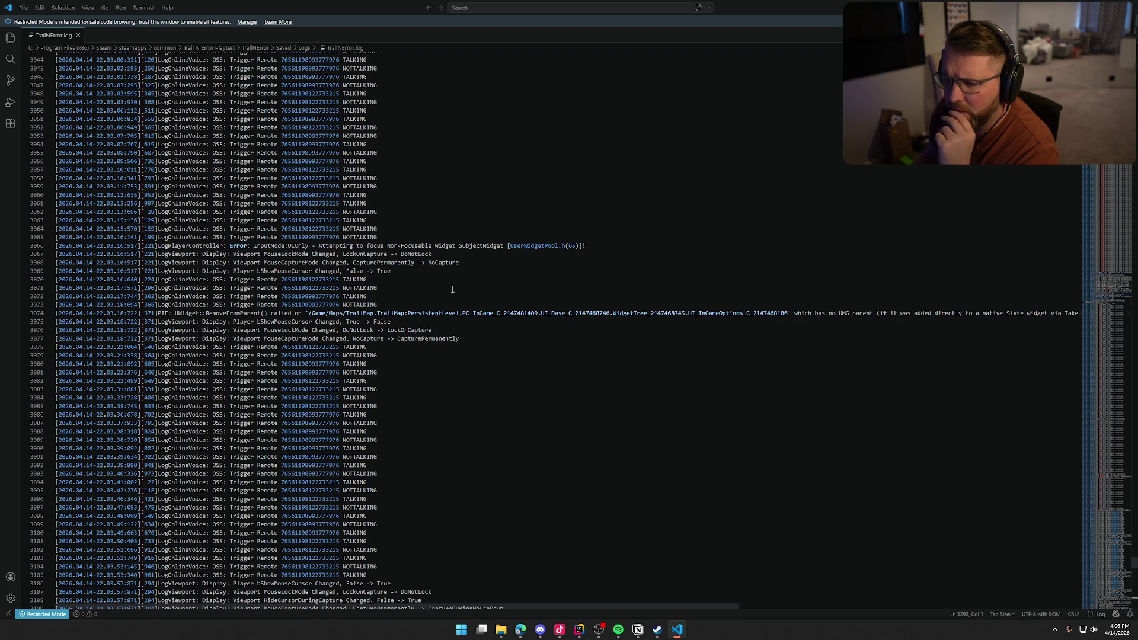
{"action": "scroll", "coordinate": [481, 485], "scroll_direction": "up", "scroll_amount": 10}
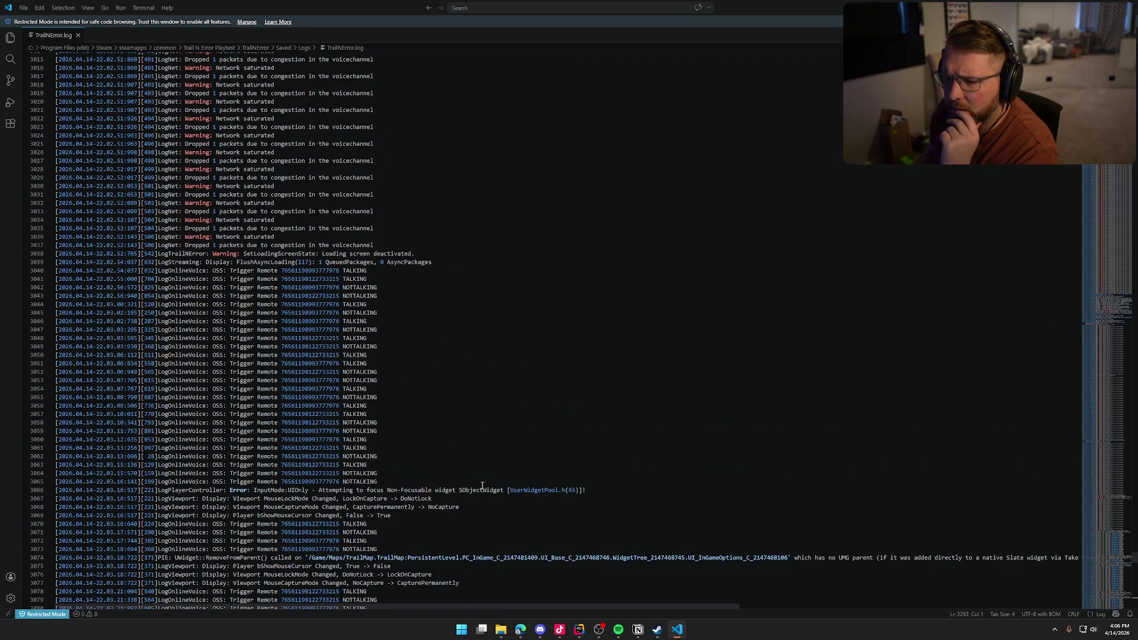
{"action": "scroll", "coordinate": [482, 484], "scroll_direction": "up", "scroll_amount": 1}
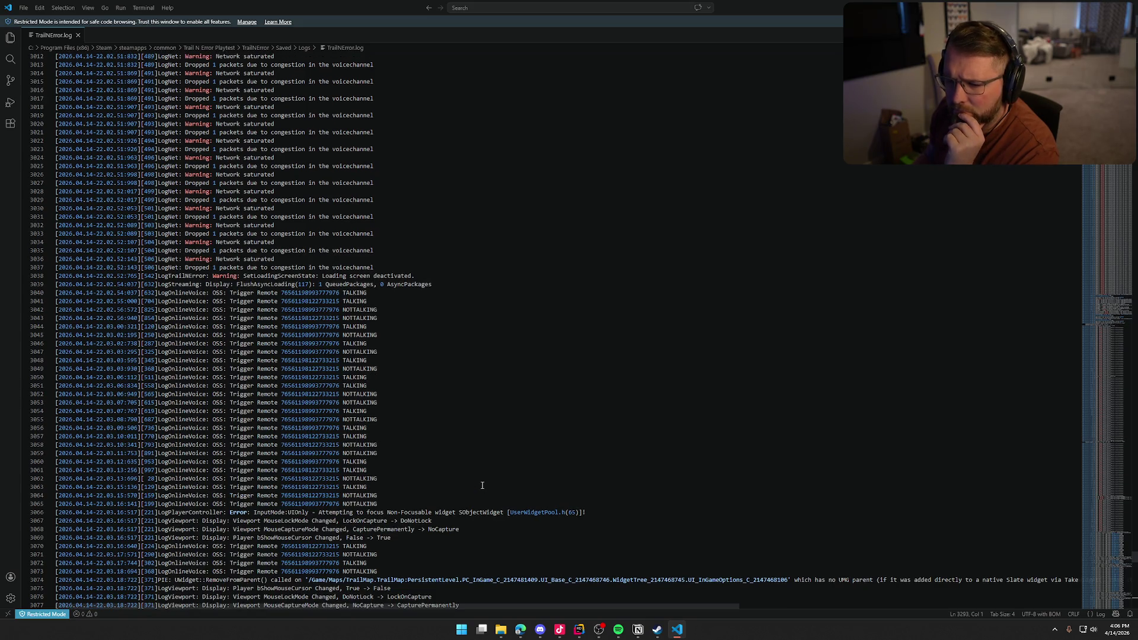
{"action": "scroll", "coordinate": [481, 485], "scroll_direction": "up", "scroll_amount": 10}
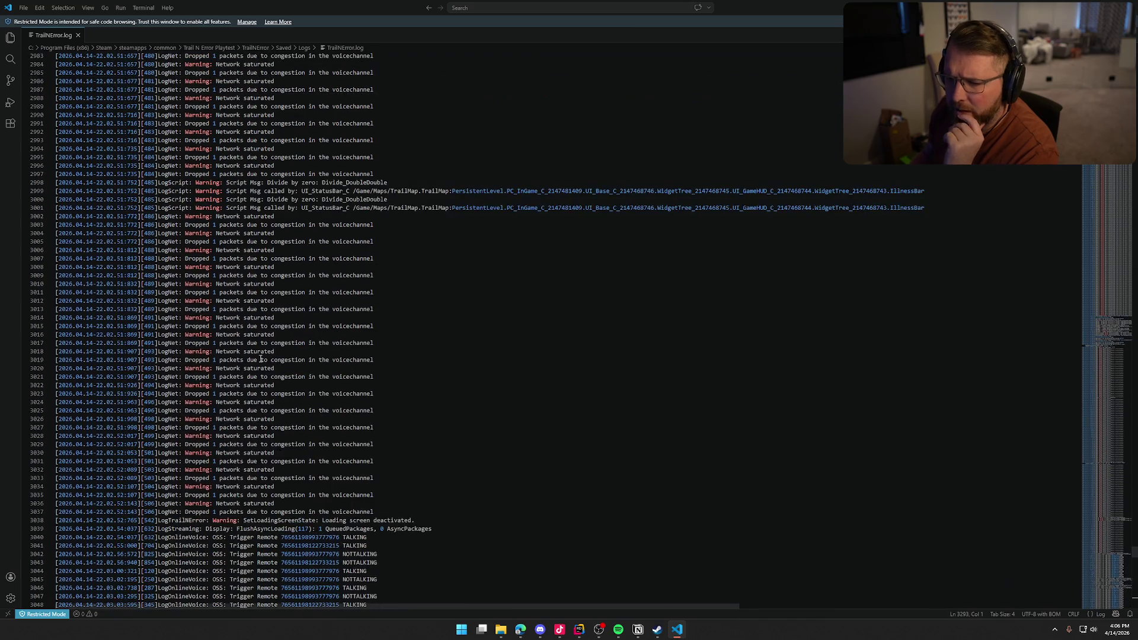
{"action": "scroll", "coordinate": [373, 306], "scroll_direction": "up", "scroll_amount": 6}
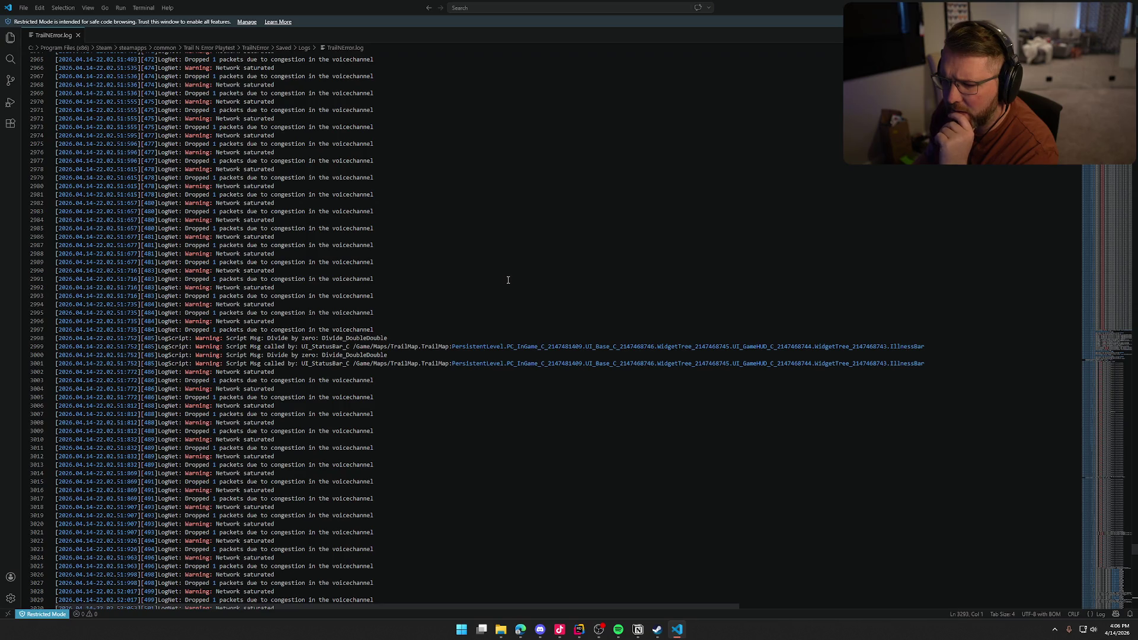
{"action": "scroll", "coordinate": [512, 297], "scroll_direction": "up", "scroll_amount": 18}
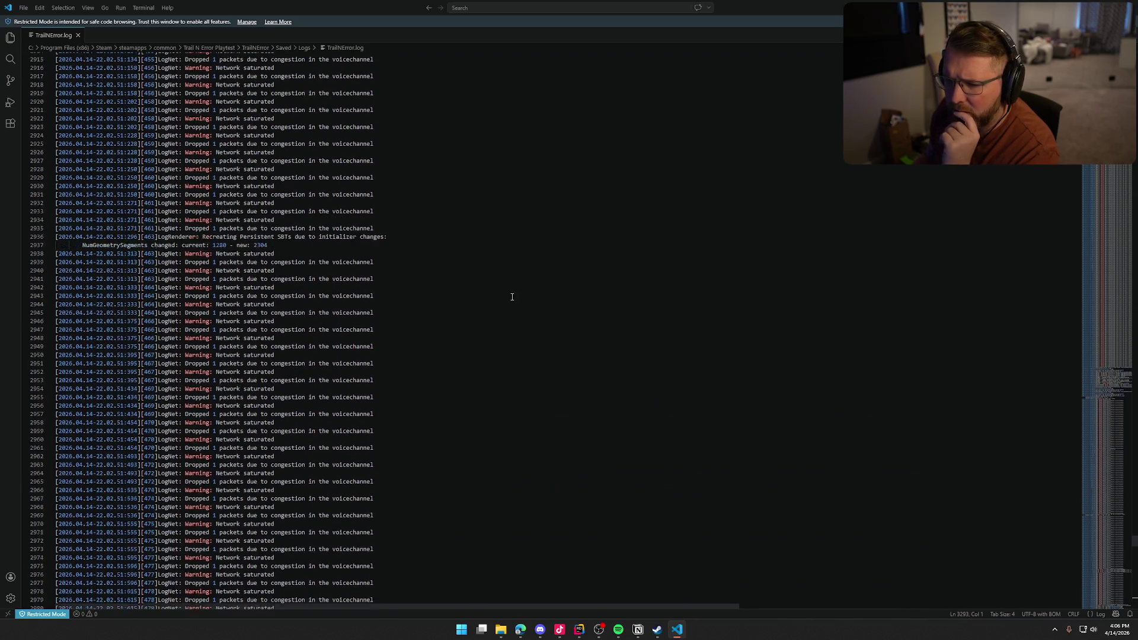
{"action": "scroll", "coordinate": [512, 297], "scroll_direction": "up", "scroll_amount": 20}
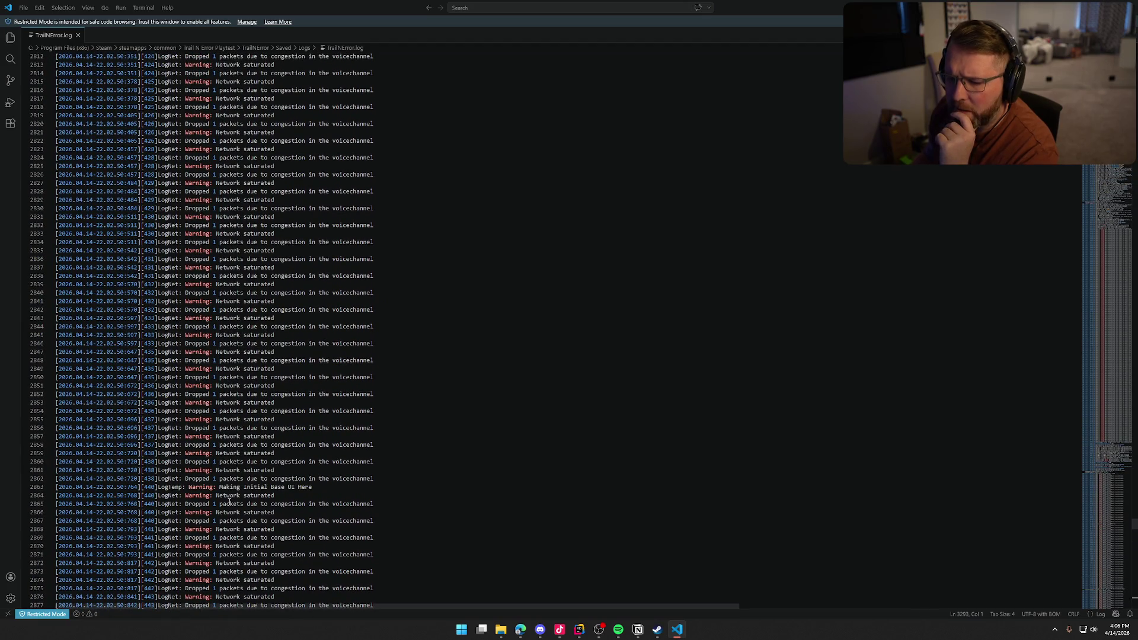
{"action": "scroll", "coordinate": [437, 464], "scroll_direction": "down", "scroll_amount": 20}
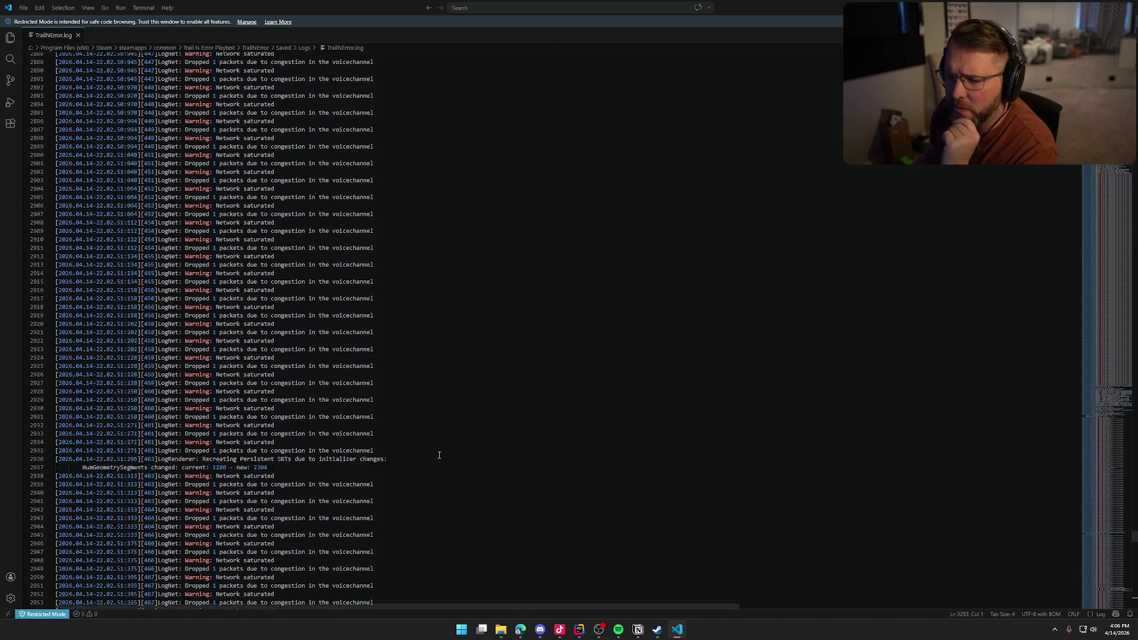
{"action": "scroll", "coordinate": [457, 438], "scroll_direction": "down", "scroll_amount": 20}
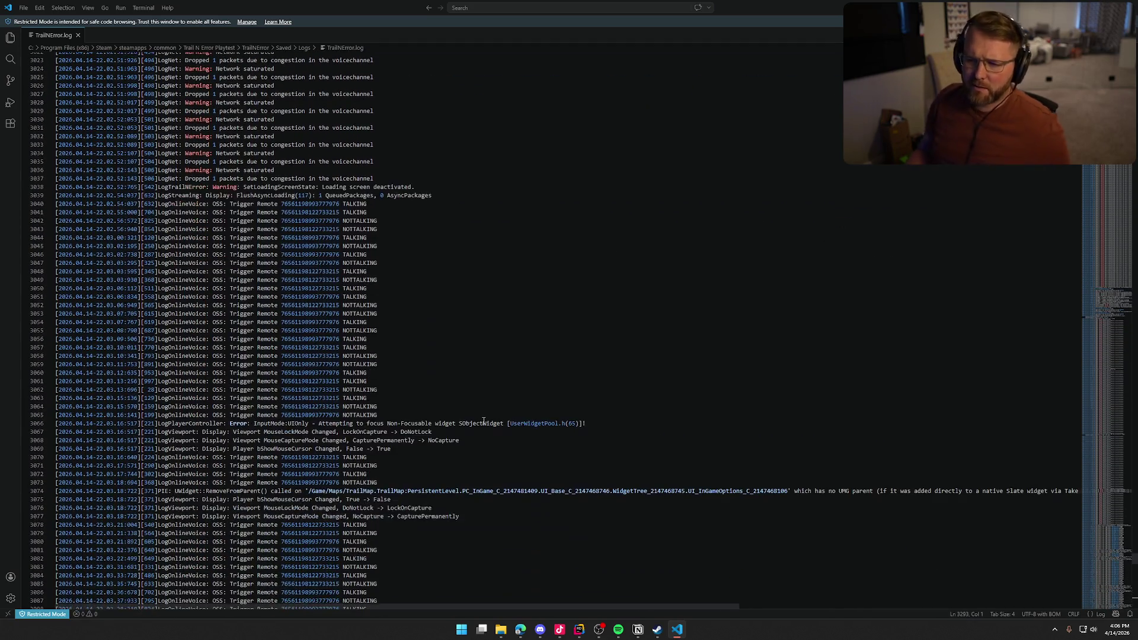
{"action": "scroll", "coordinate": [368, 410], "scroll_direction": "down", "scroll_amount": 2}
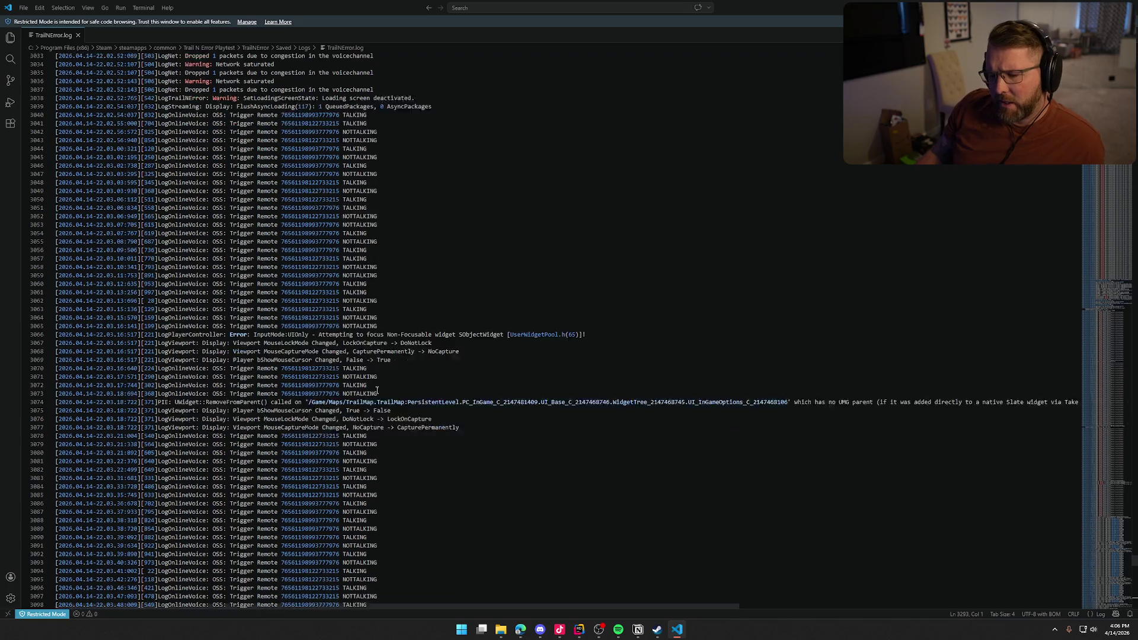
{"action": "scroll", "coordinate": [492, 393], "scroll_direction": "down", "scroll_amount": 5}
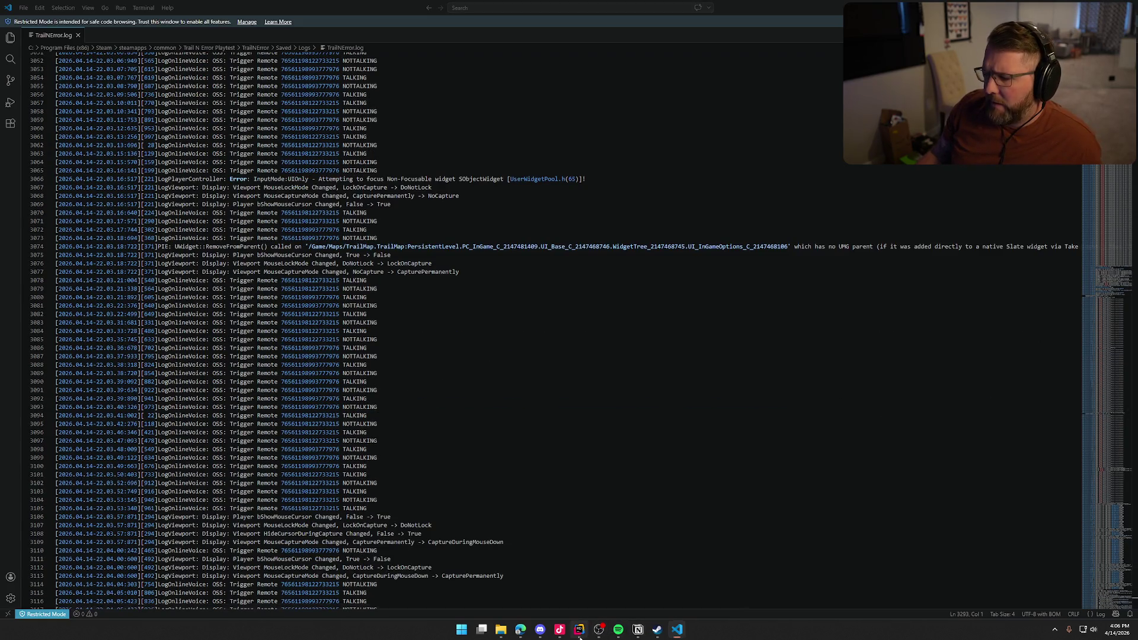
{"action": "left_click", "coordinate": [579, 629]}
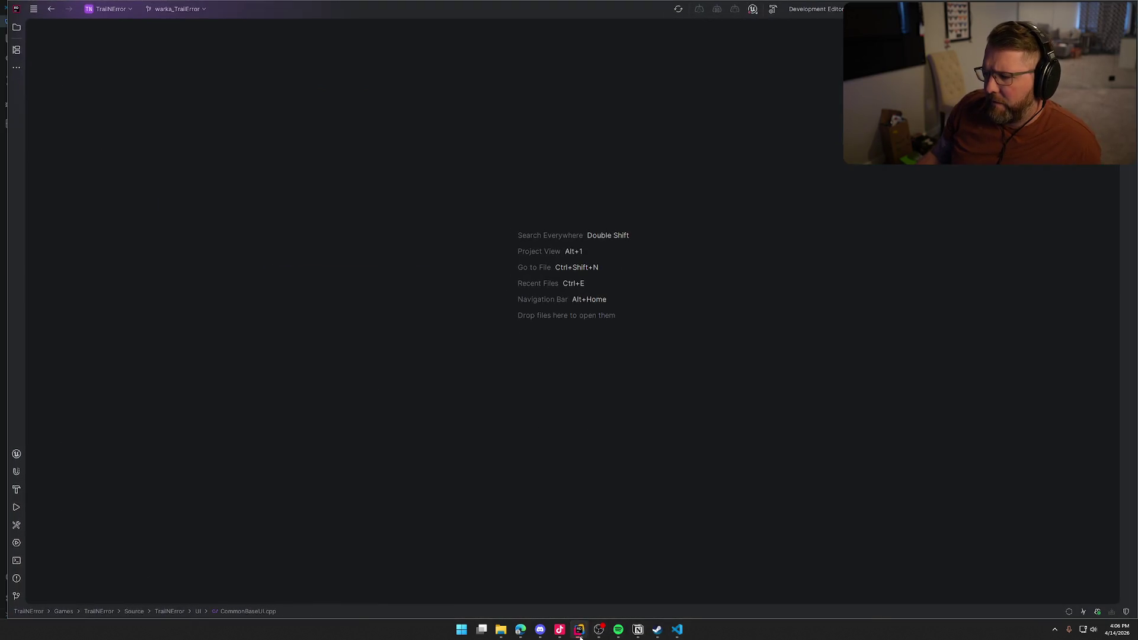
Step: Maximize Rider and open Player/PlayerControllerMain.cpp from the Solution panel
{"action": "double_click", "coordinate": [393, 8]}
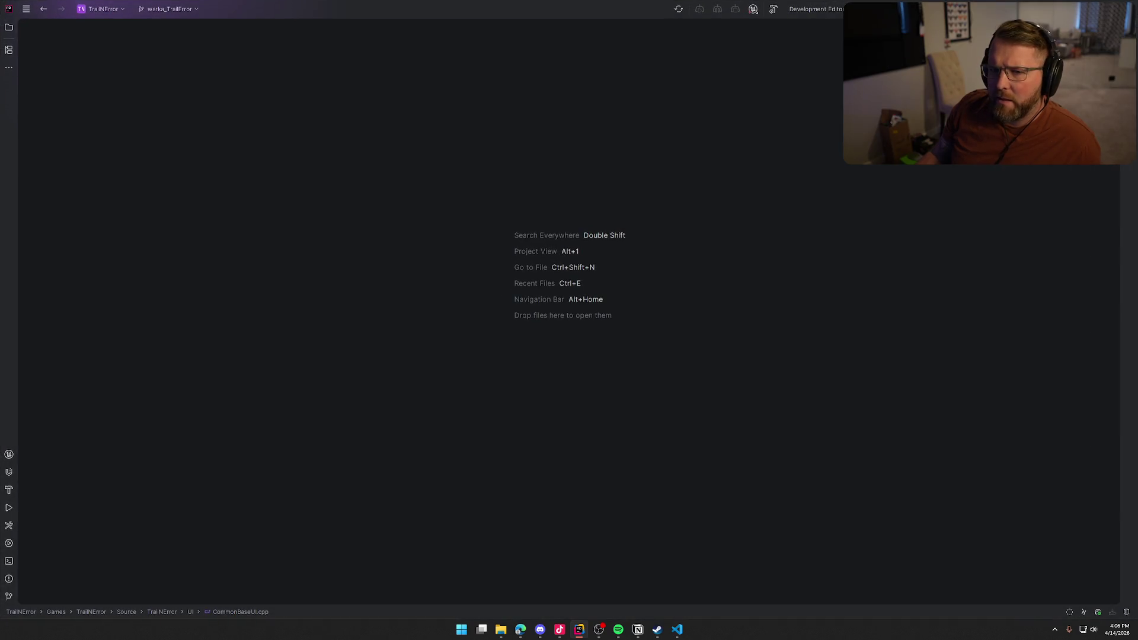
{"action": "left_click", "coordinate": [9, 27]}
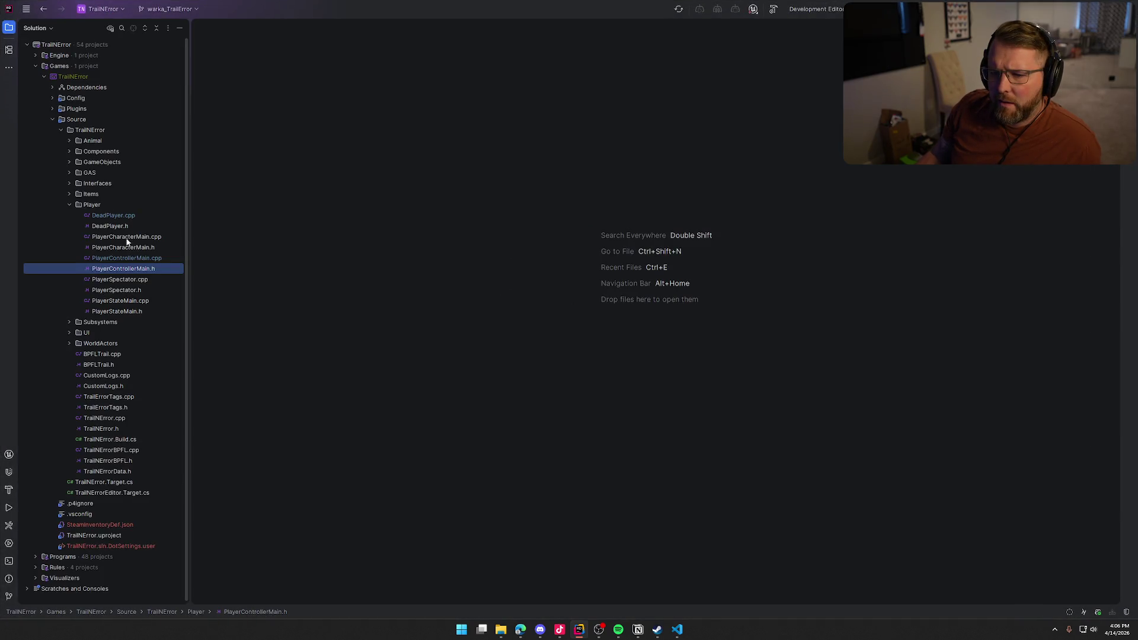
{"action": "double_click", "coordinate": [126, 258]}
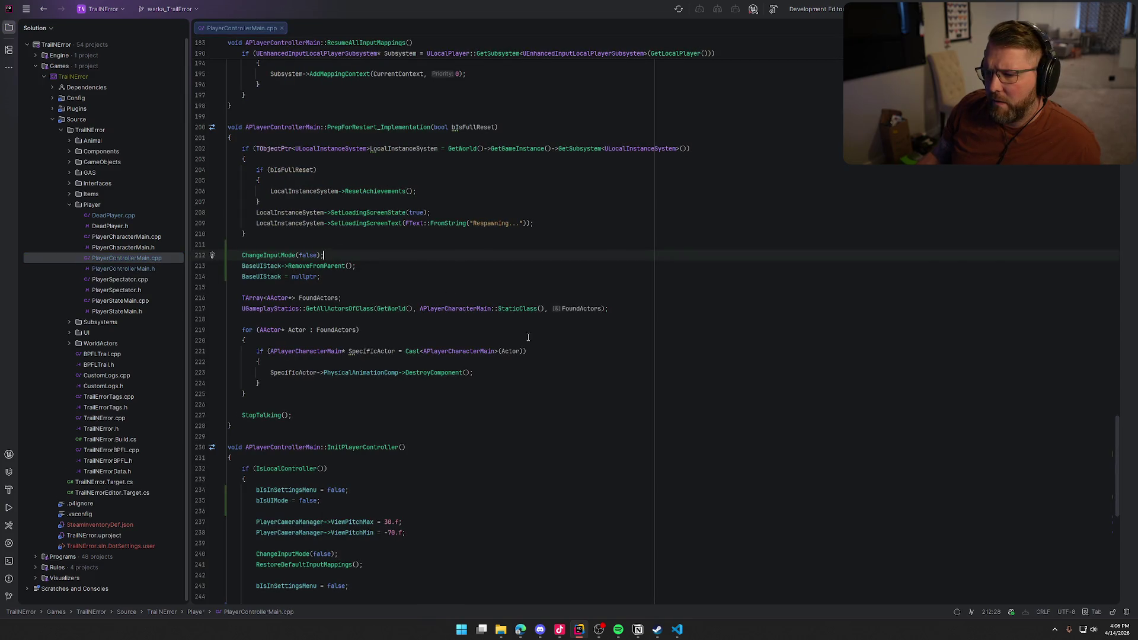
{"action": "scroll", "coordinate": [589, 397], "scroll_direction": "up", "scroll_amount": 10}
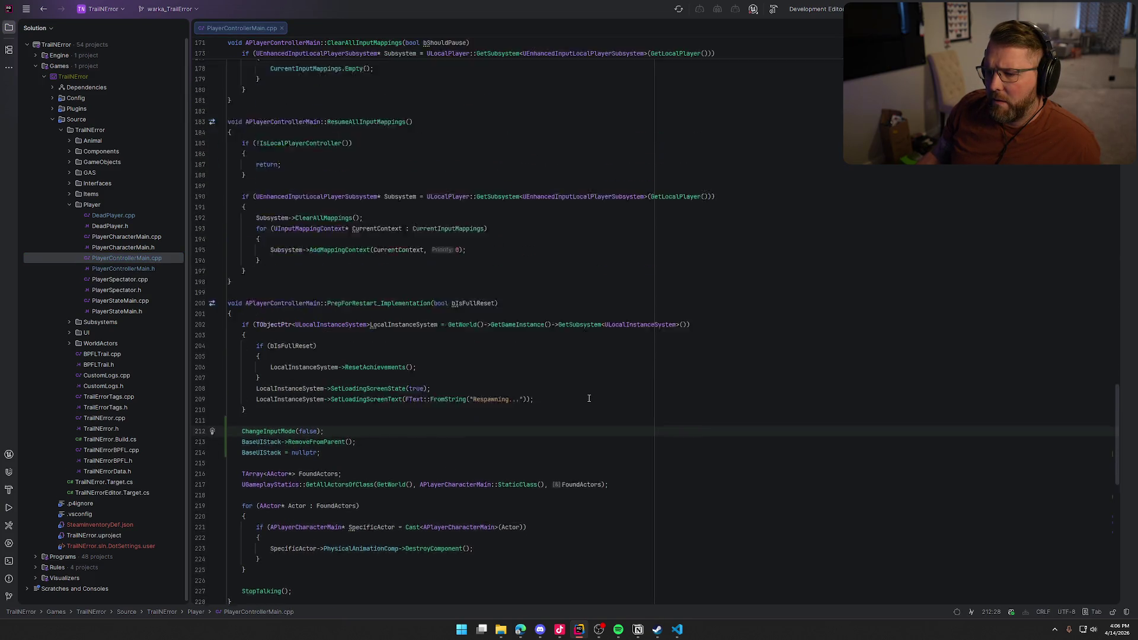
{"action": "scroll", "coordinate": [588, 398], "scroll_direction": "down", "scroll_amount": 5}
{"action": "scroll", "coordinate": [588, 398], "scroll_direction": "down", "scroll_amount": 6}
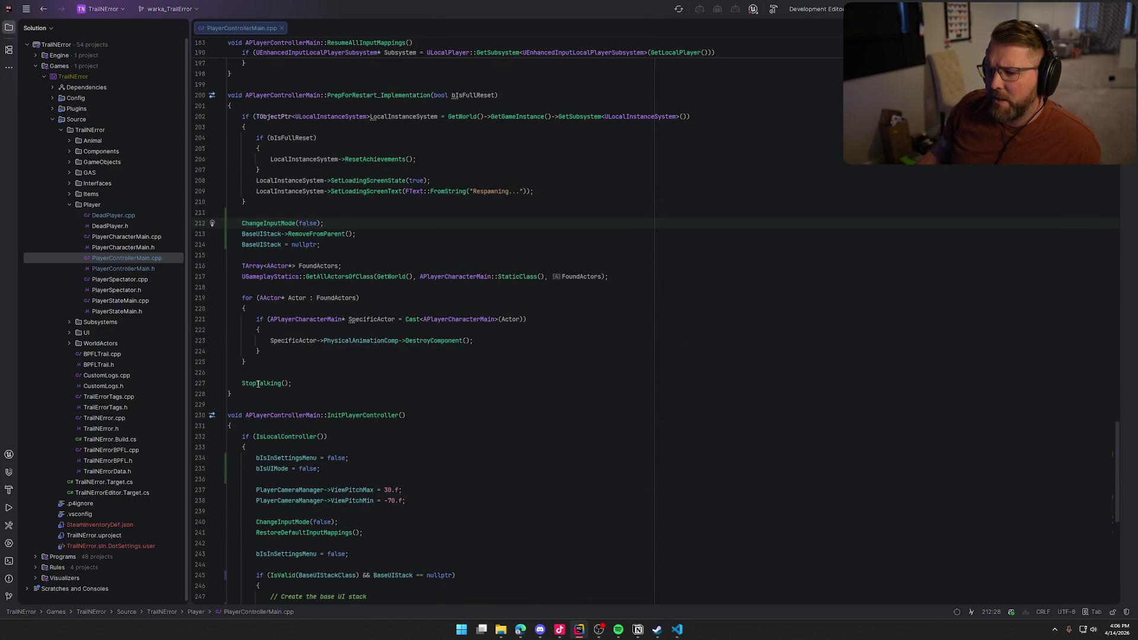
Step: Place the cursor on the StopTalking() call in PrepForRestart and start a Ctrl+F search
{"action": "left_click", "coordinate": [325, 385]}
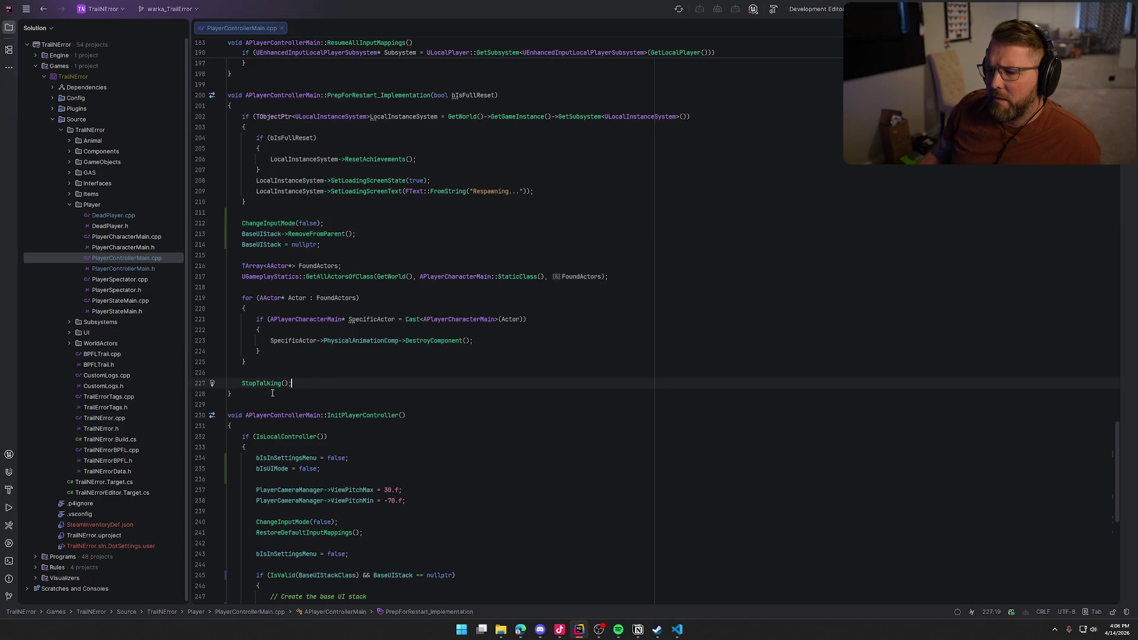
{"action": "mouse_move", "coordinate": [247, 385]}
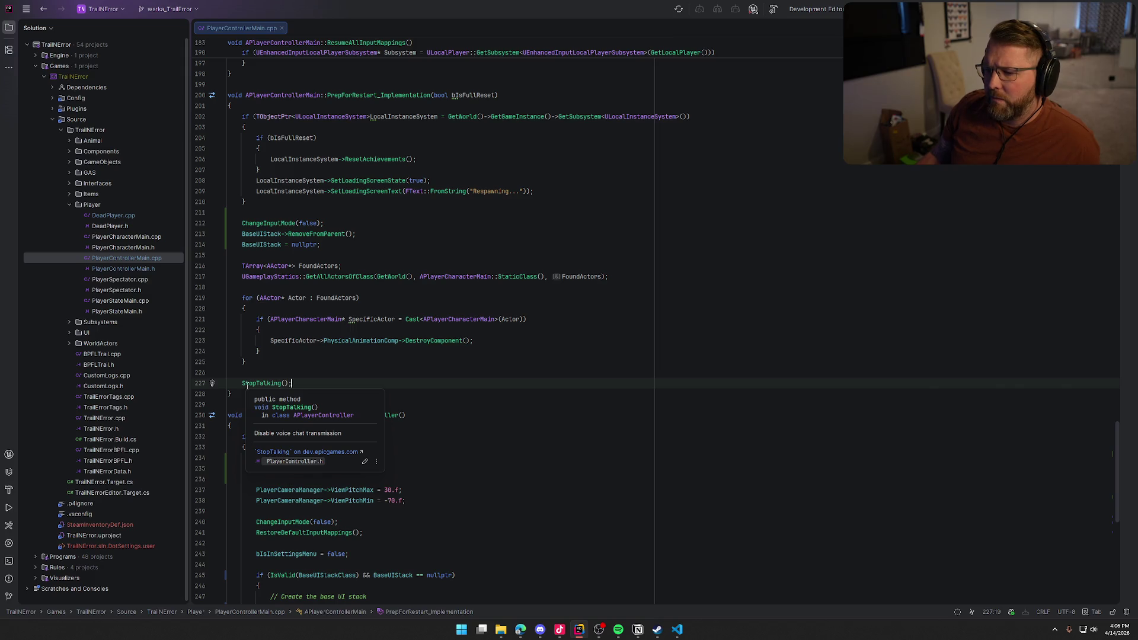
{"action": "key", "text": "ctrl+f"}
Step: Search the file for 'talk' to find the StartTalking() call in PostSeamlessTravel
{"action": "type", "text": "star"}
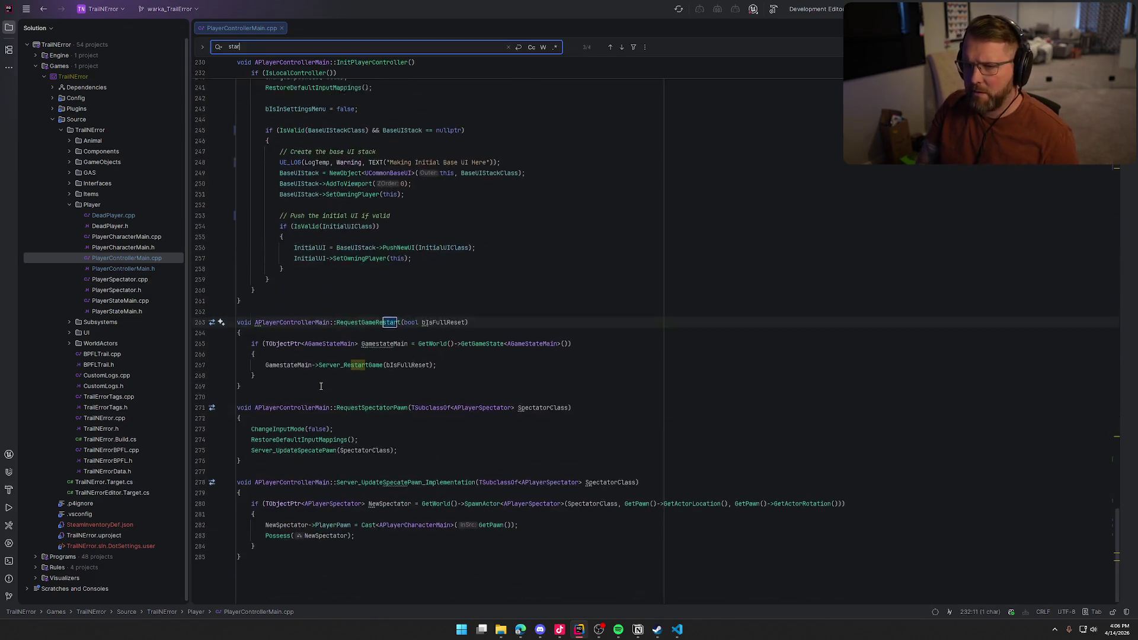
{"action": "type", "text": "talk"}
{"action": "key", "text": "BackSpace"}
{"action": "key", "text": "BackSpace"}
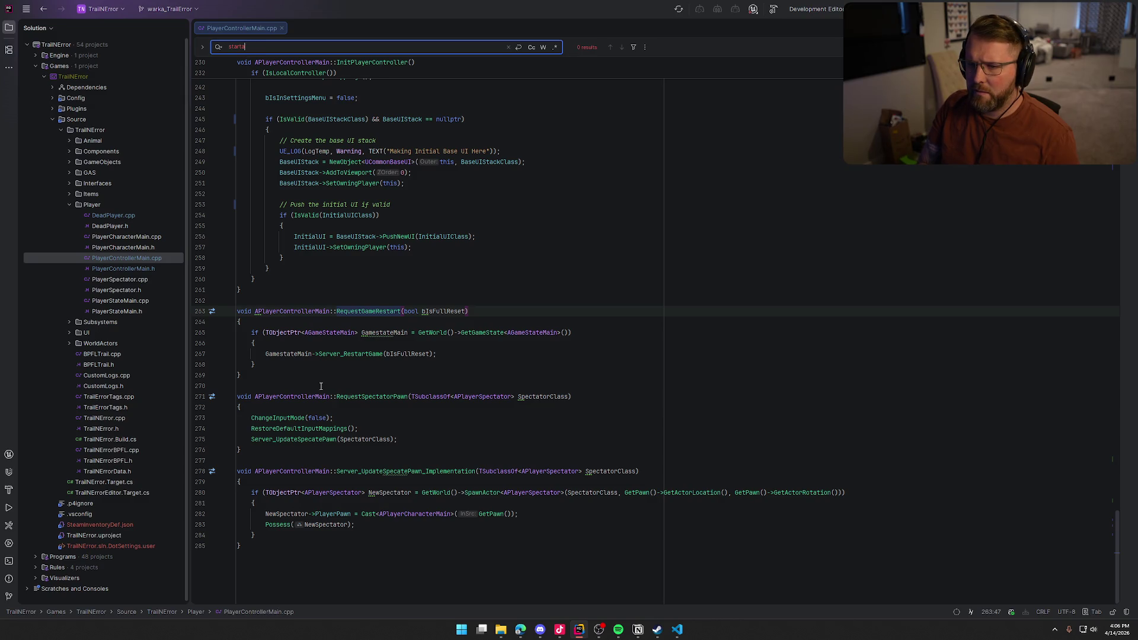
{"action": "key", "text": "BackSpace"}
{"action": "type", "text": "talk"}
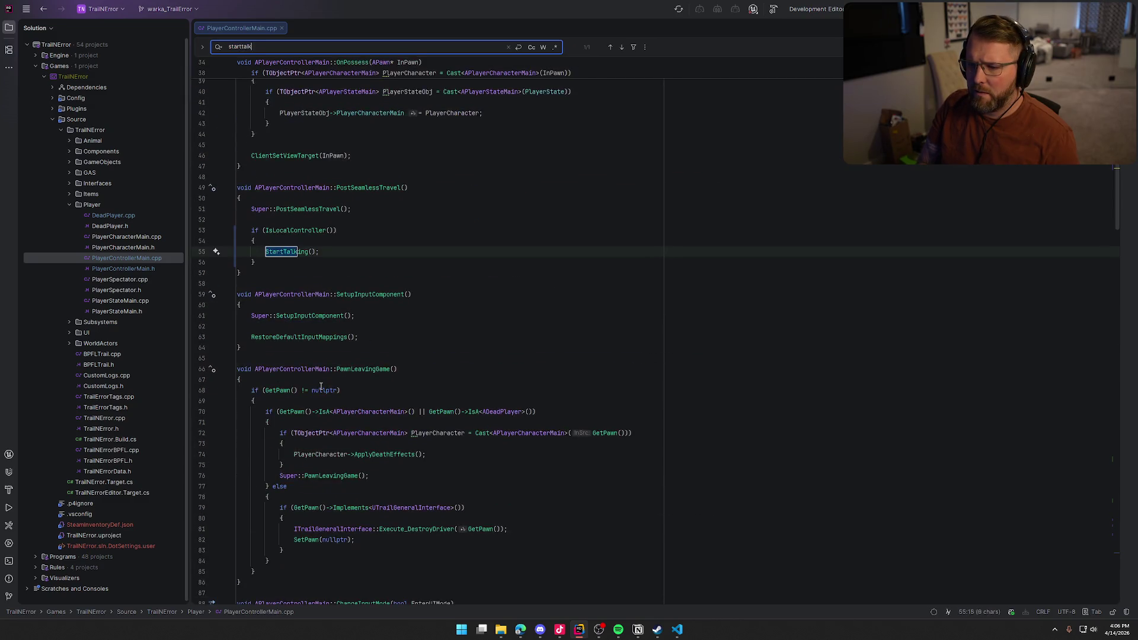
{"action": "left_click", "coordinate": [329, 259]}
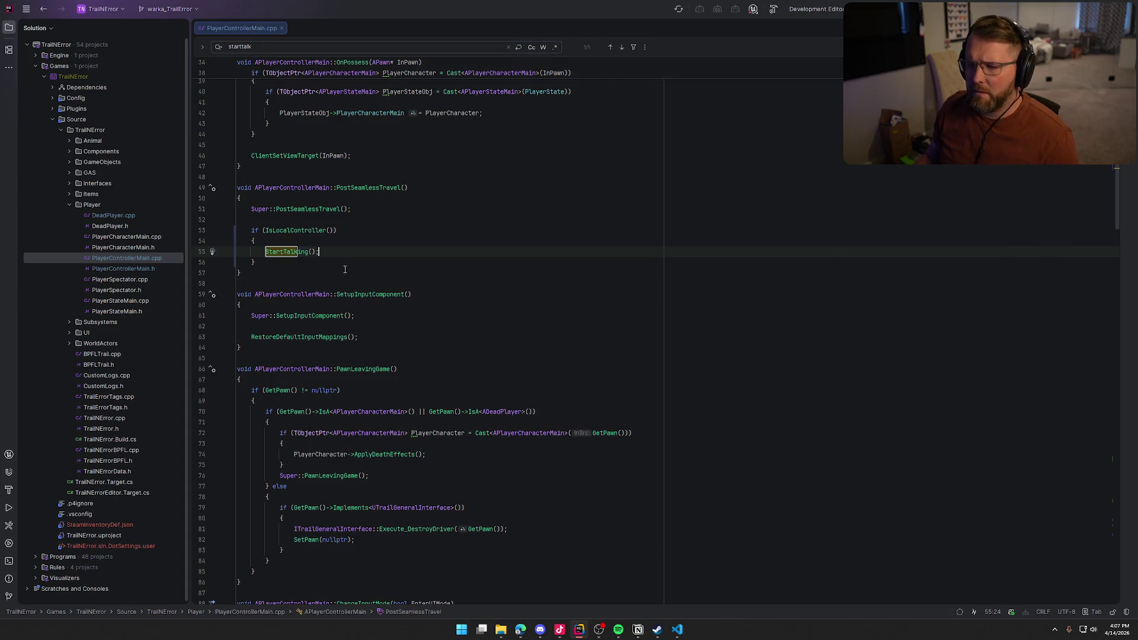
{"action": "scroll", "coordinate": [355, 308], "scroll_direction": "up", "scroll_amount": 3}
{"action": "key", "text": "Escape"}
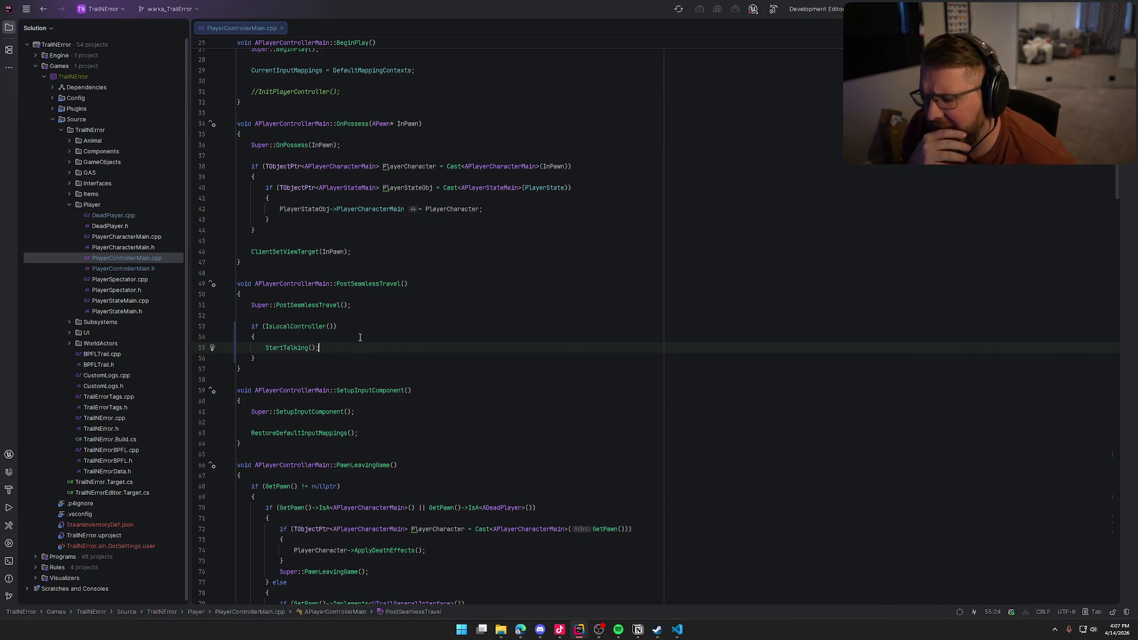
Step: Move StartTalking() above the IsLocalController check, unindent it, and delete the empty if block
{"action": "key", "text": "alt+shift+Up"}
{"action": "key", "text": "alt+shift+Up"}
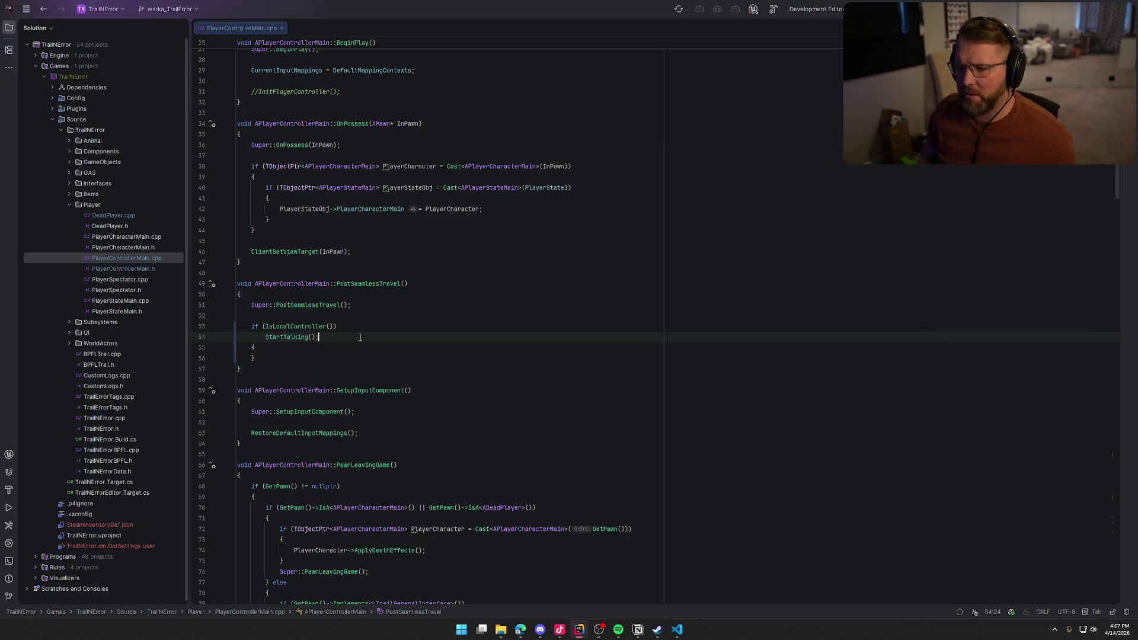
{"action": "key", "text": "shift+Tab"}
{"action": "left_click", "coordinate": [254, 336]}
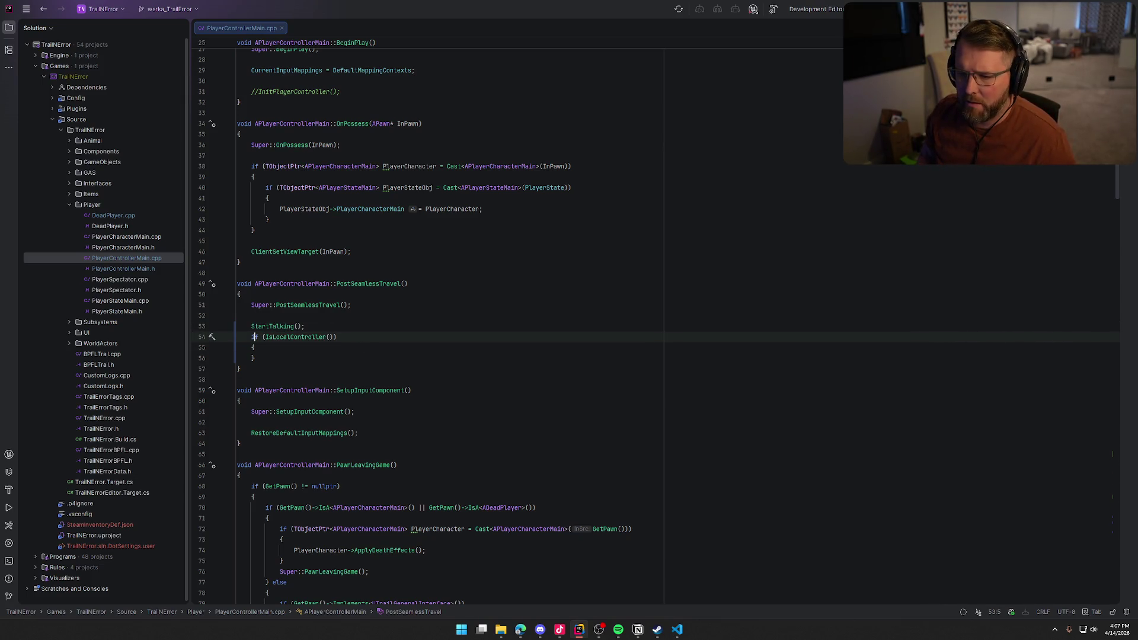
{"action": "key", "text": "shift+Down"}
{"action": "key", "text": "shift+Down"}
{"action": "key", "text": "shift+End"}
{"action": "key", "text": "Delete"}
{"action": "key", "text": "BackSpace"}
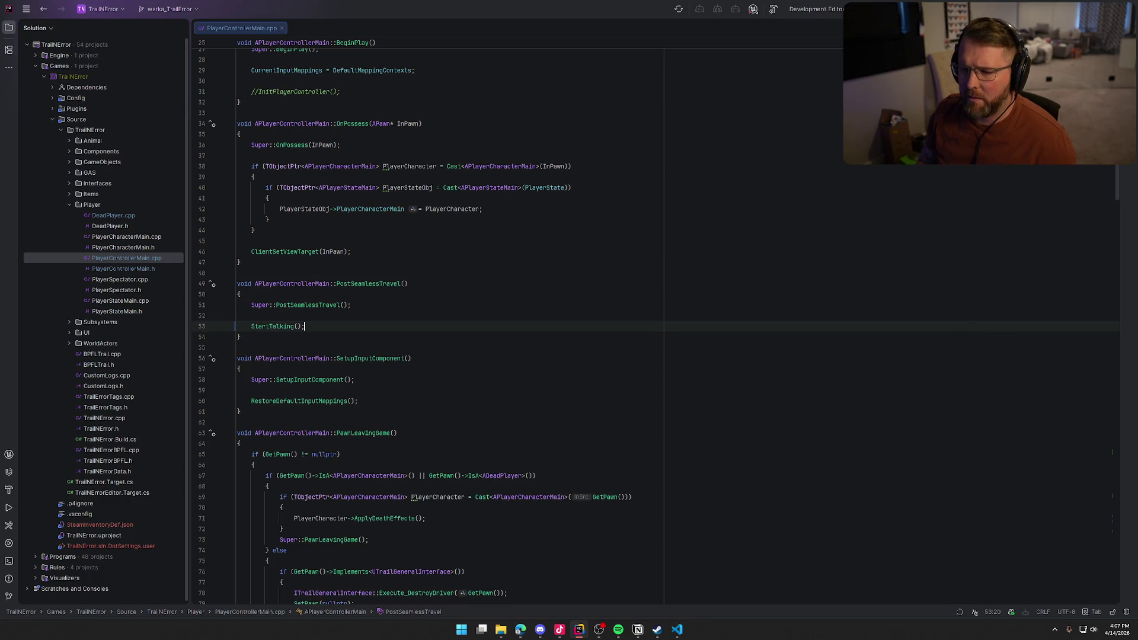
{"action": "left_click", "coordinate": [372, 283]}
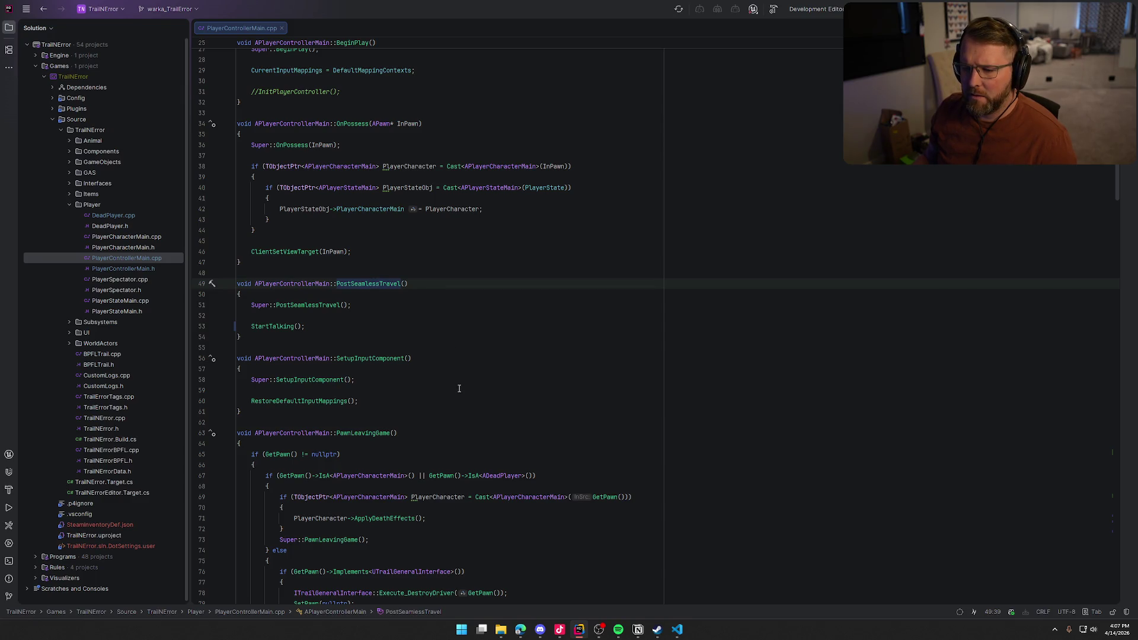
{"action": "scroll", "coordinate": [459, 389], "scroll_direction": "up", "scroll_amount": 4}
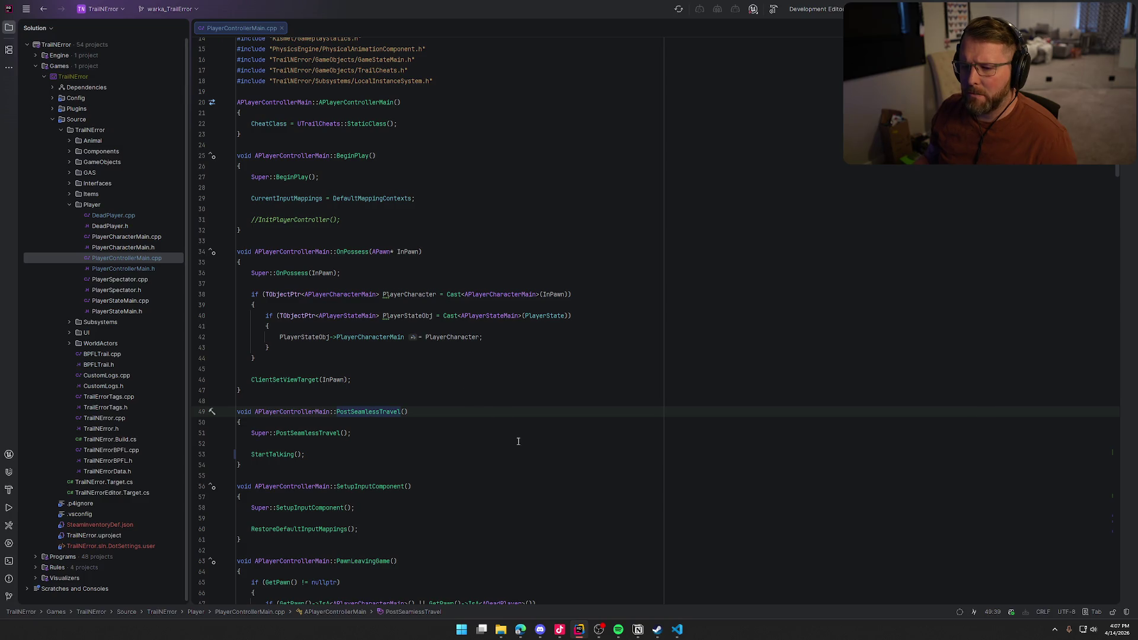
{"action": "scroll", "coordinate": [462, 421], "scroll_direction": "up", "scroll_amount": 1}
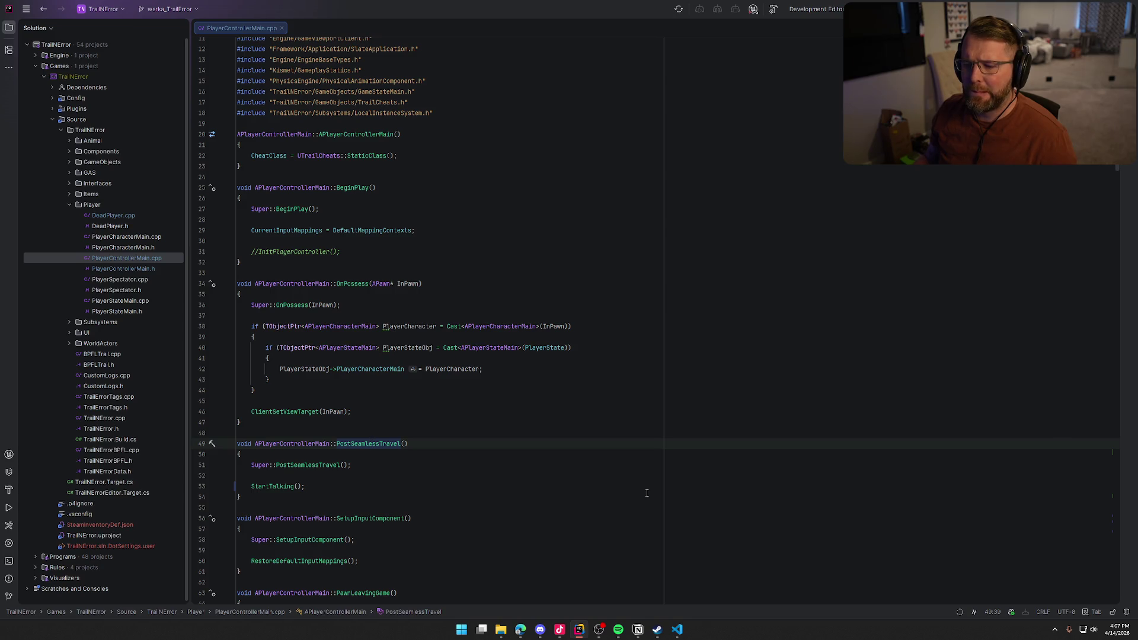
{"action": "scroll", "coordinate": [646, 492], "scroll_direction": "down", "scroll_amount": 17}
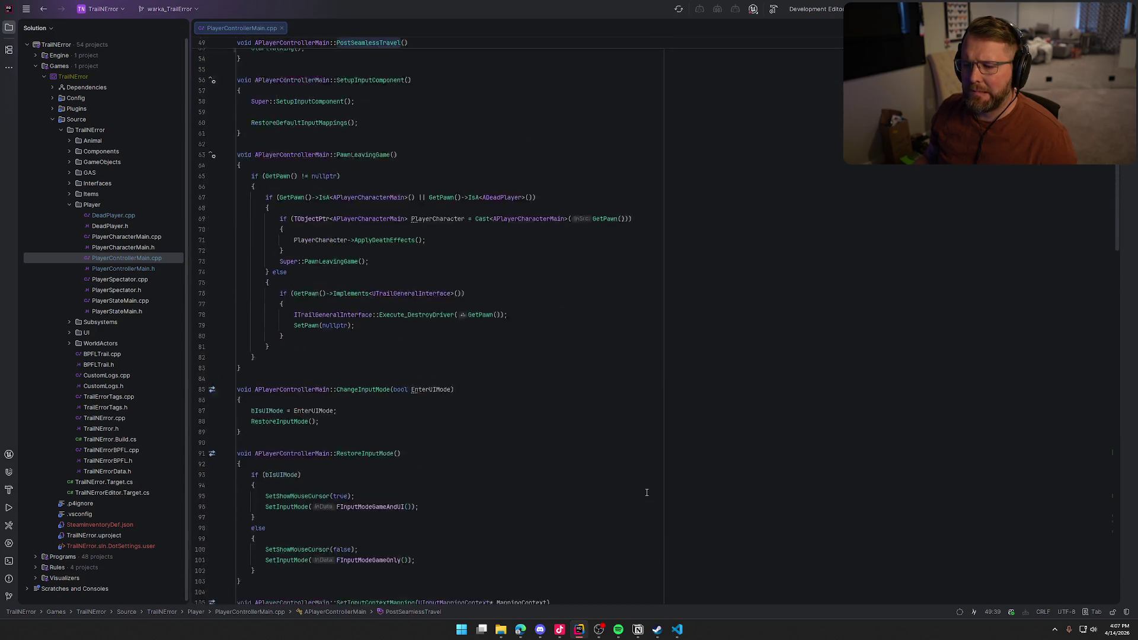
{"action": "scroll", "coordinate": [646, 492], "scroll_direction": "down", "scroll_amount": 13}
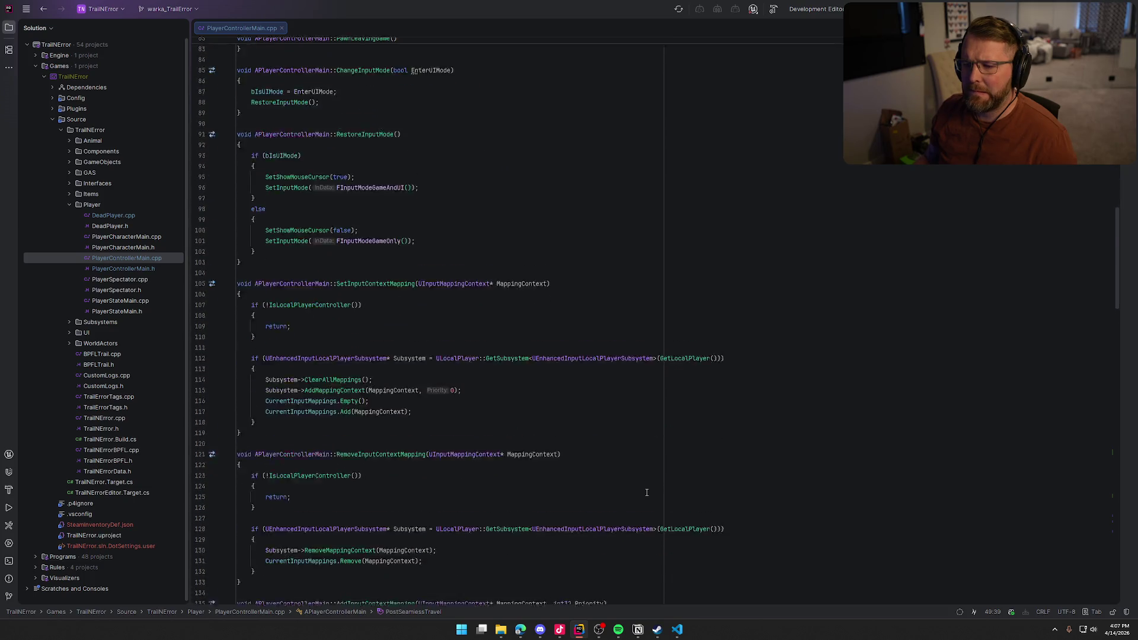
{"action": "scroll", "coordinate": [646, 492], "scroll_direction": "down", "scroll_amount": 5}
{"action": "scroll", "coordinate": [647, 492], "scroll_direction": "down", "scroll_amount": 6}
{"action": "scroll", "coordinate": [646, 492], "scroll_direction": "down", "scroll_amount": 7}
{"action": "scroll", "coordinate": [647, 492], "scroll_direction": "down", "scroll_amount": 5}
{"action": "scroll", "coordinate": [646, 492], "scroll_direction": "down", "scroll_amount": 17}
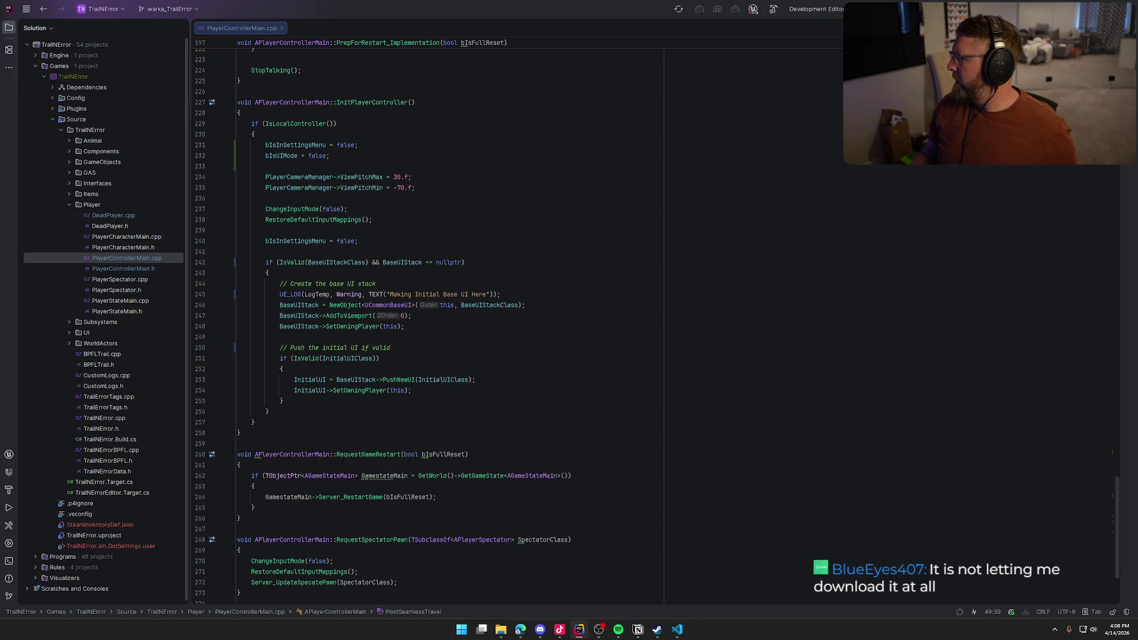
{"action": "left_click", "coordinate": [285, 135]}
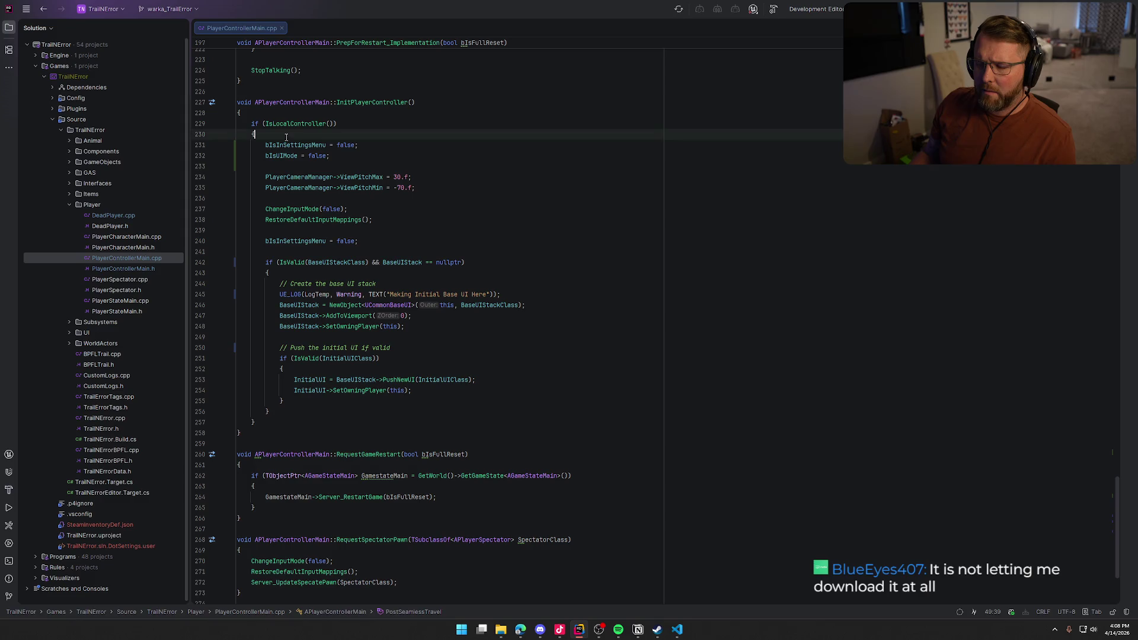
Step: Add a StartTalking(); call inside InitPlayerController's IsLocalController block
{"action": "scroll", "coordinate": [428, 187], "scroll_direction": "up", "scroll_amount": 10}
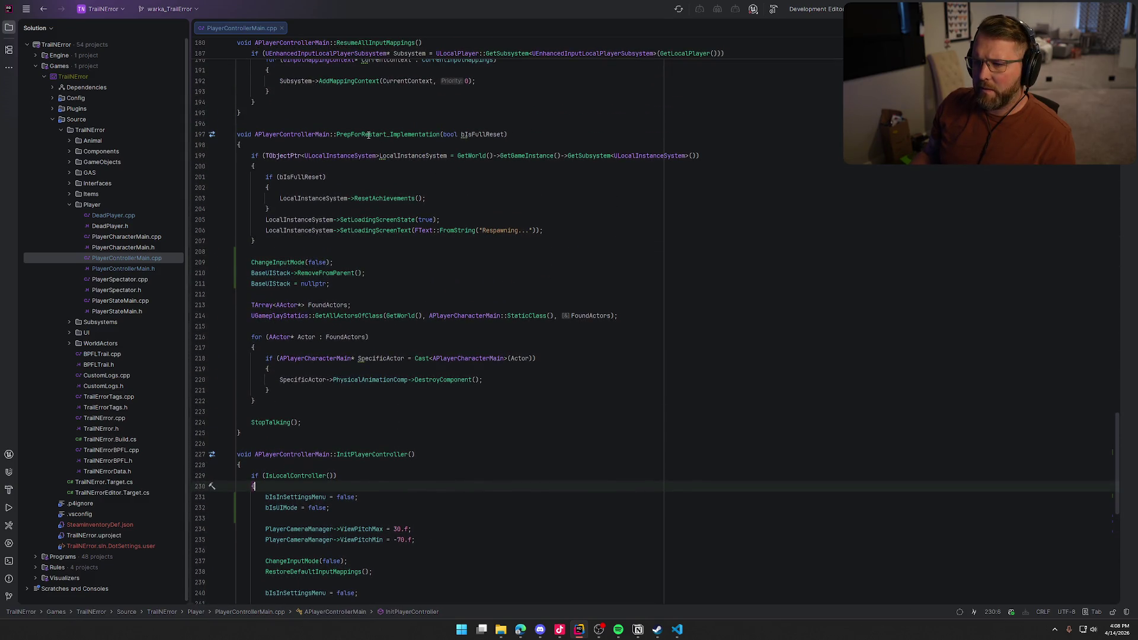
{"action": "mouse_move", "coordinate": [368, 135]}
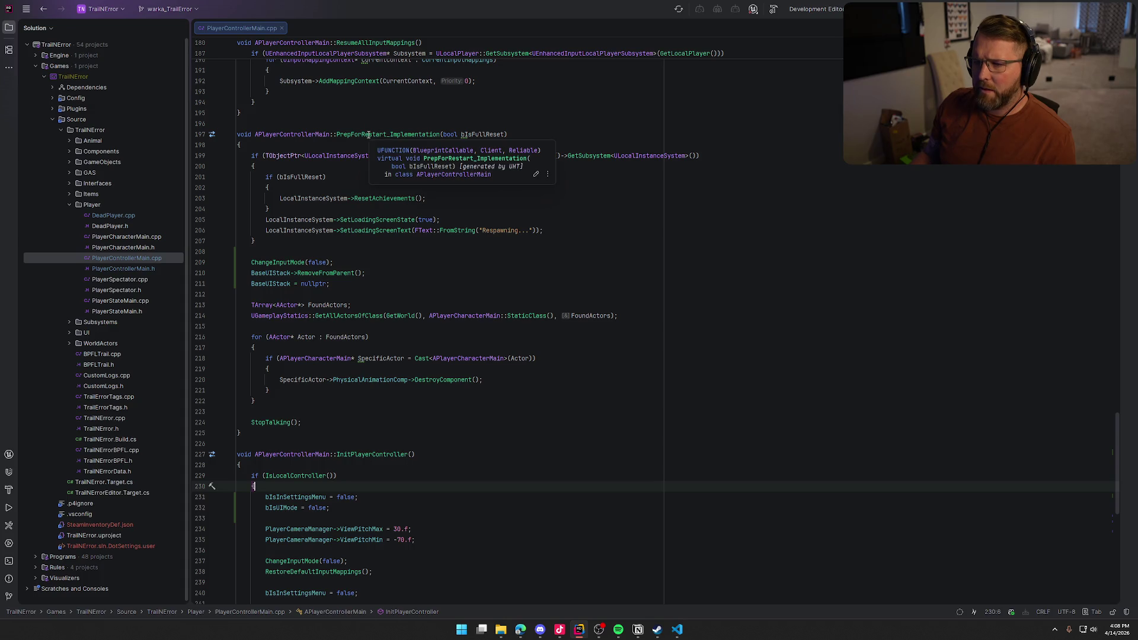
{"action": "scroll", "coordinate": [499, 344], "scroll_direction": "down", "scroll_amount": 8}
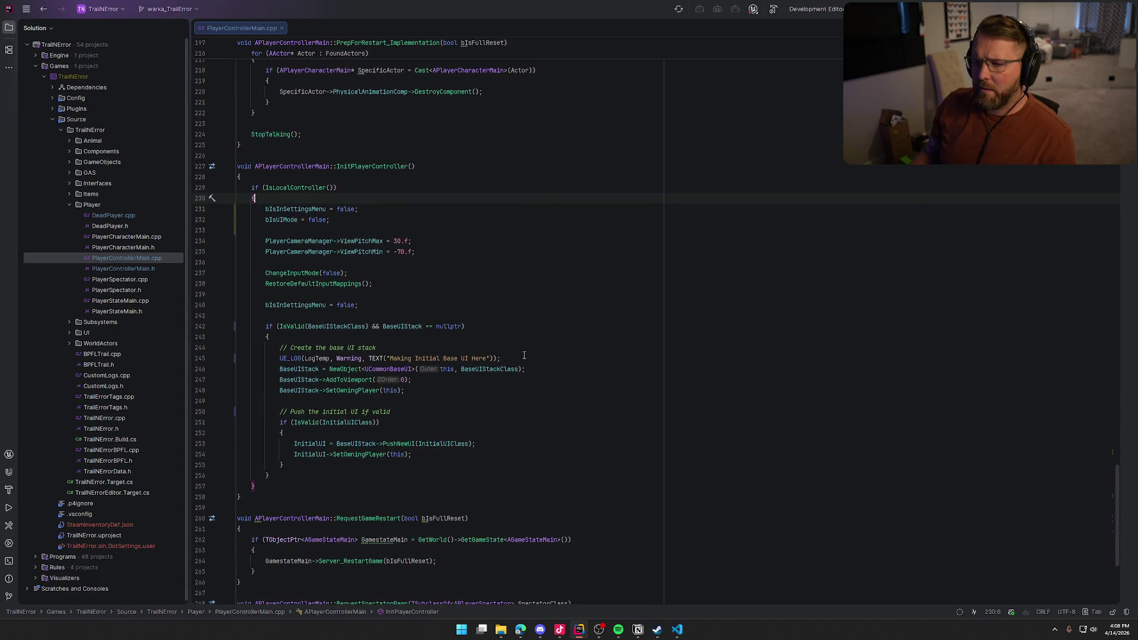
{"action": "key", "text": "Return"}
{"action": "type", "text": "Star"}
{"action": "key", "text": "Down"}
{"action": "key", "text": "ctrl+shift+Return"}
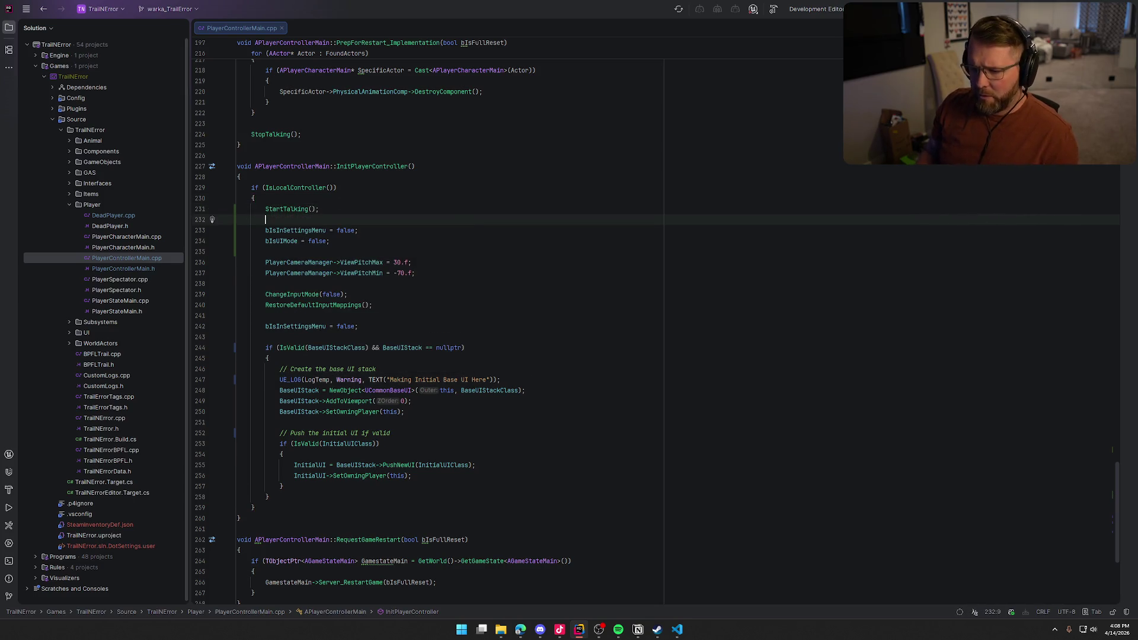
Step: Comment out the old StartTalking() call in PostSeamlessTravel with // and build the project
{"action": "scroll", "coordinate": [551, 419], "scroll_direction": "down", "scroll_amount": 9}
{"action": "left_click", "coordinate": [252, 181]}
{"action": "type", "text": "//StartTalking();"}
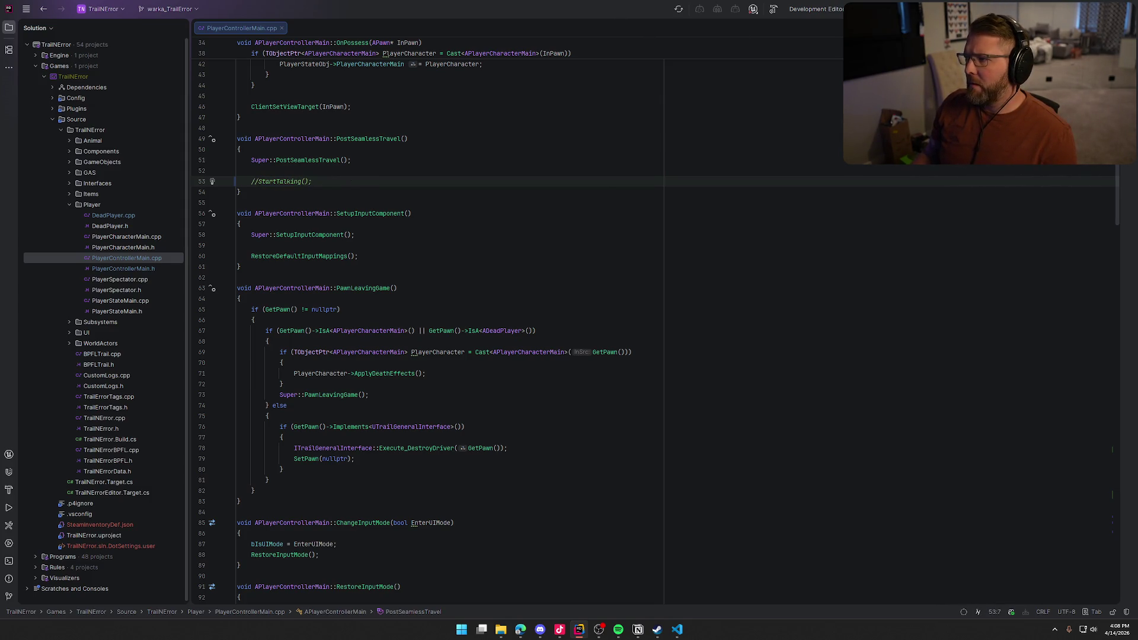
{"action": "key", "text": "ctrl+shift+b"}
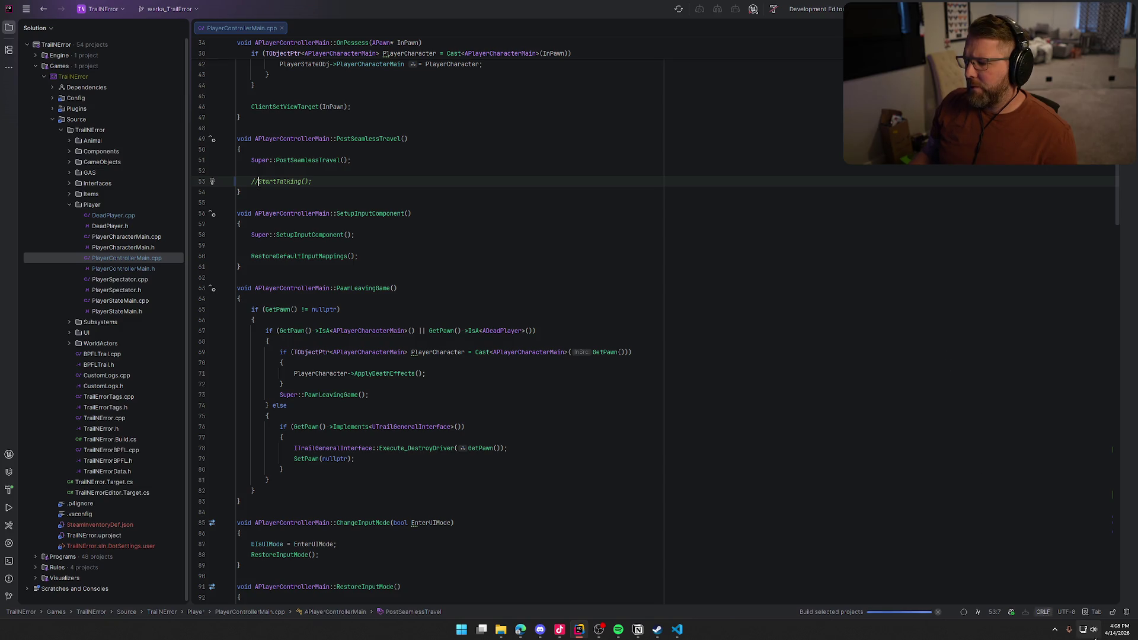
{"action": "left_click", "coordinate": [1053, 631]}
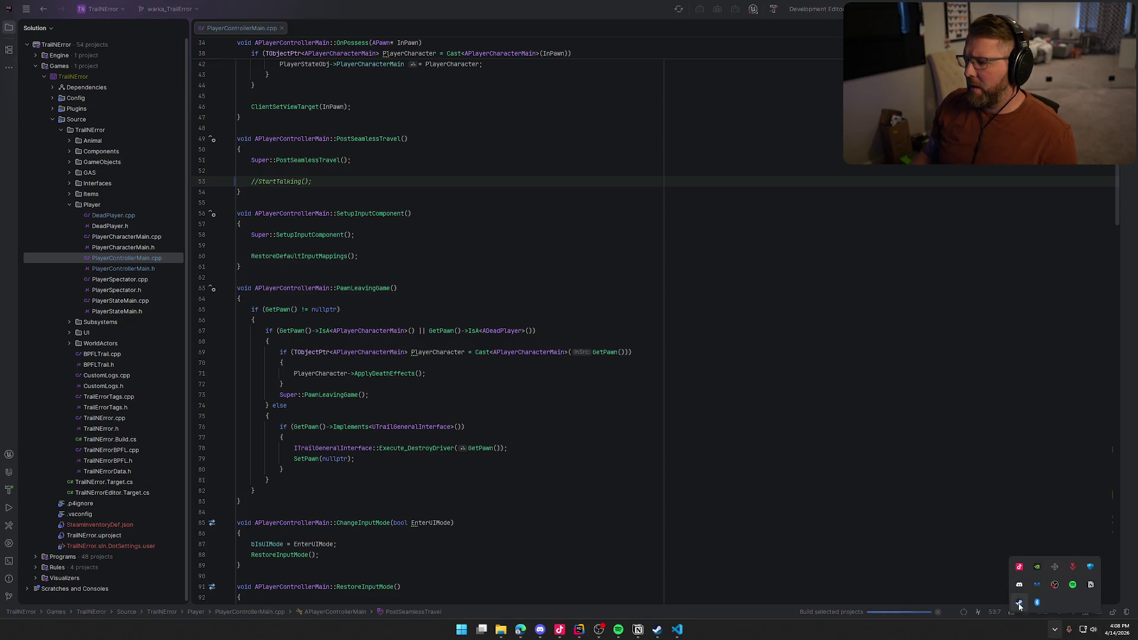
Step: Check the Trail & Error Playtest page in the Steam library, then return to Rider
{"action": "right_click", "coordinate": [1036, 603]}
{"action": "left_click", "coordinate": [1042, 505]}
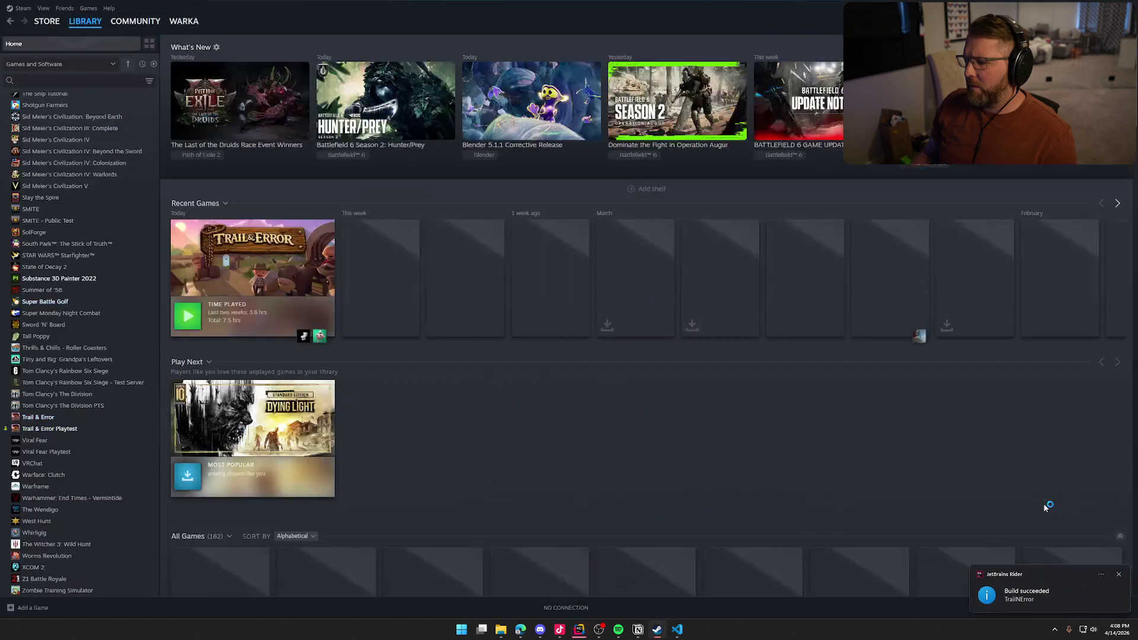
{"action": "left_click", "coordinate": [73, 429]}
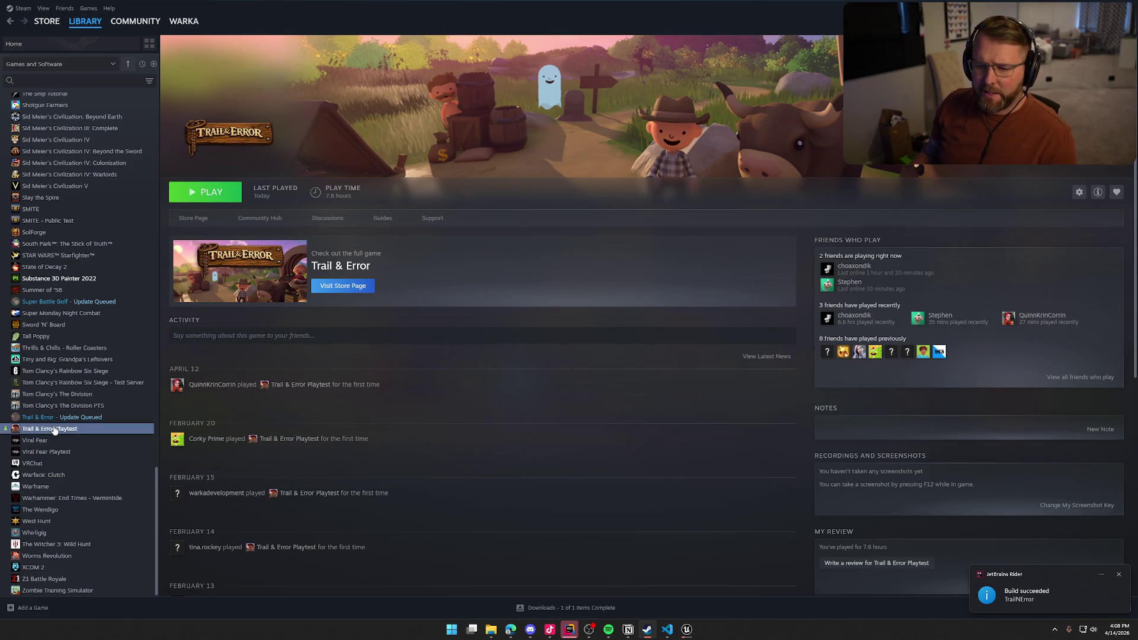
{"action": "right_click", "coordinate": [54, 428]}
{"action": "mouse_move", "coordinate": [83, 478]}
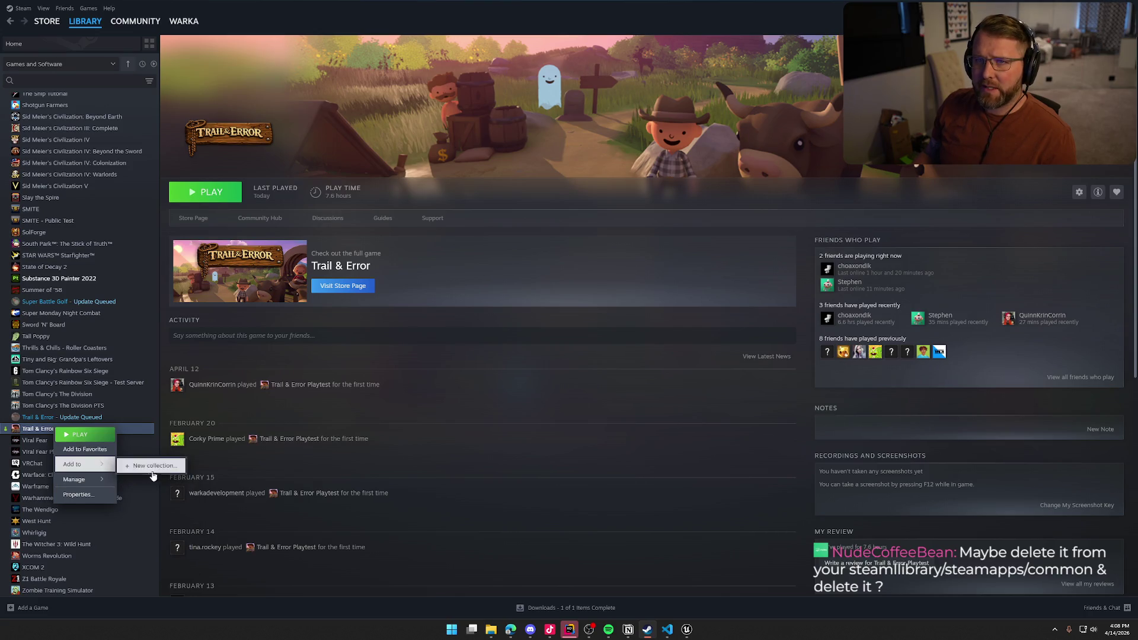
{"action": "left_click", "coordinate": [461, 335]}
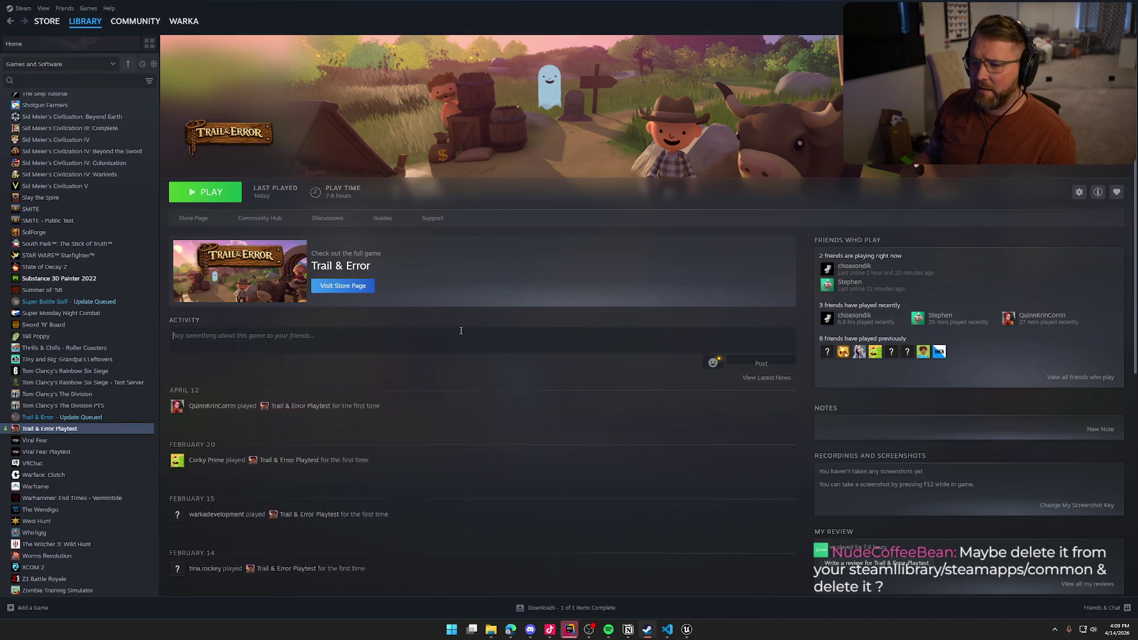
{"action": "left_click", "coordinate": [422, 354]}
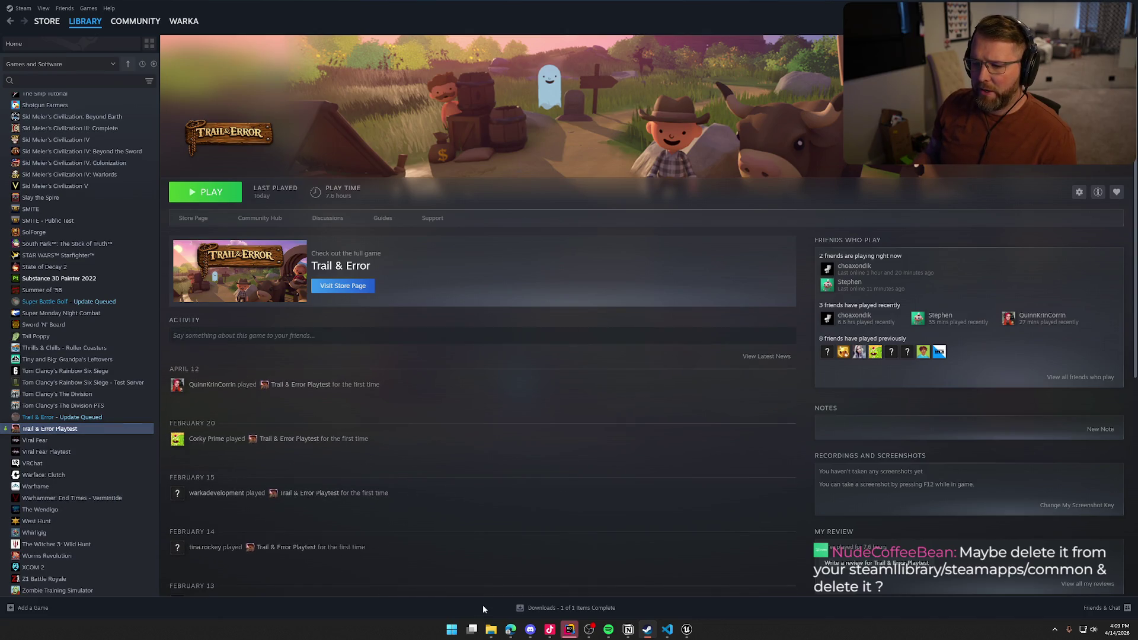
{"action": "left_click", "coordinate": [568, 632]}
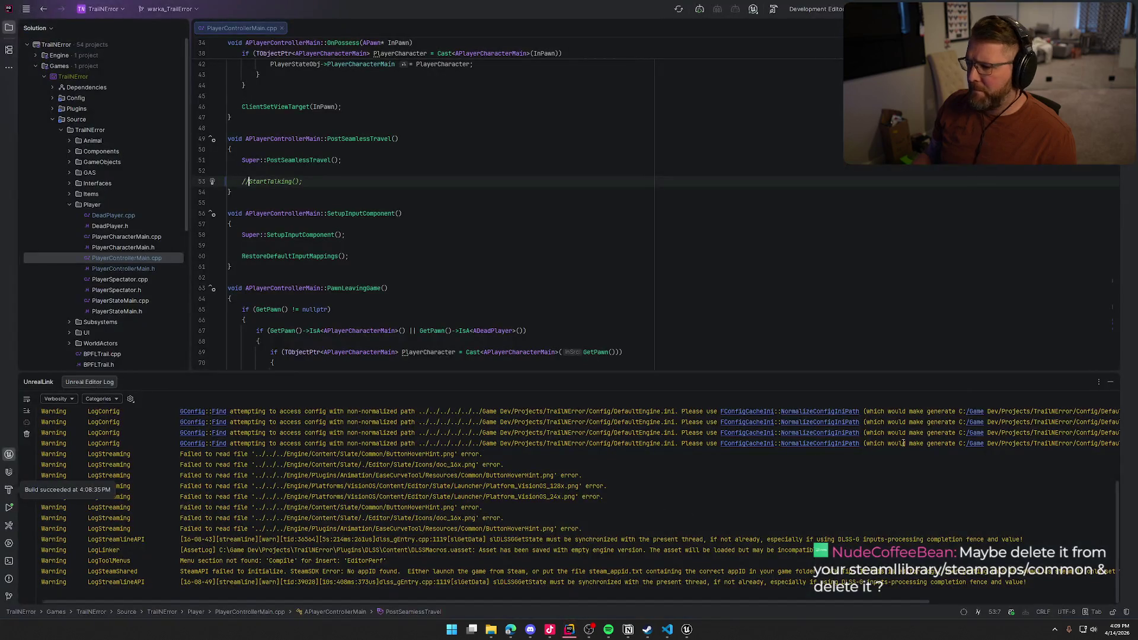
Step: Bring up the Unreal Editor, glance at the Output Log, and return to the MainMenu viewport
{"action": "left_click", "coordinate": [686, 629]}
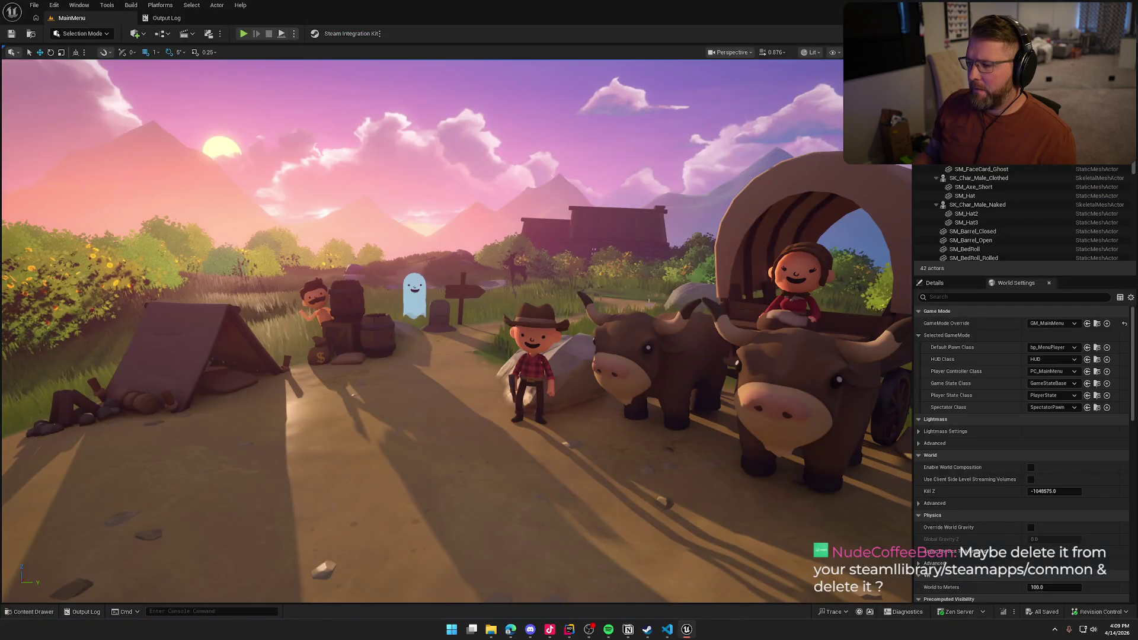
{"action": "left_click", "coordinate": [160, 18]}
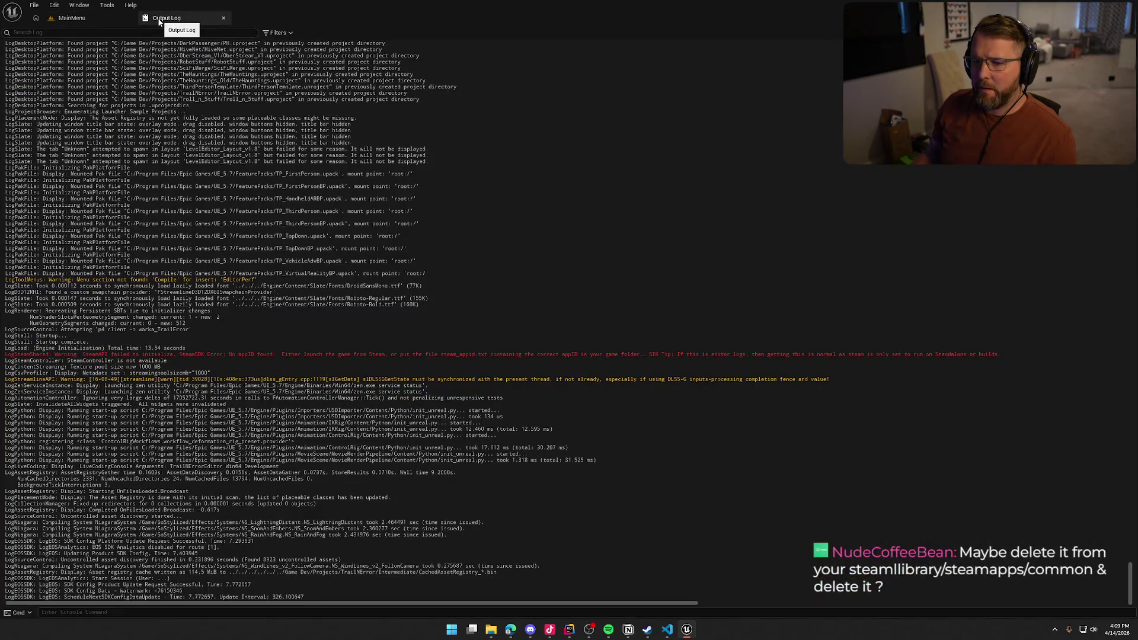
{"action": "left_click", "coordinate": [160, 23]}
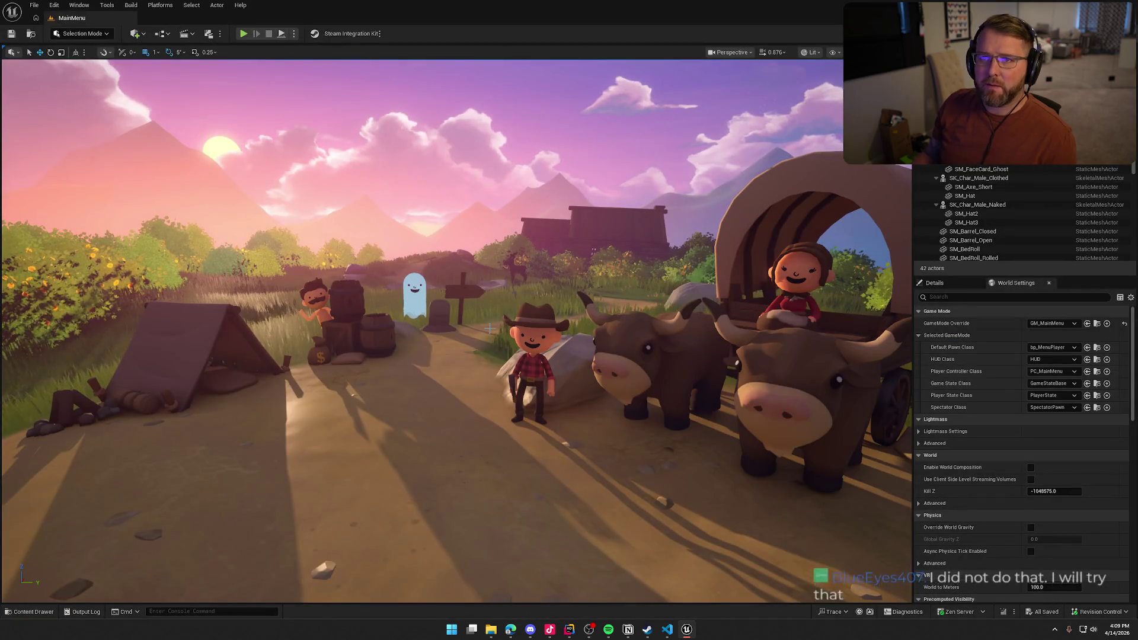